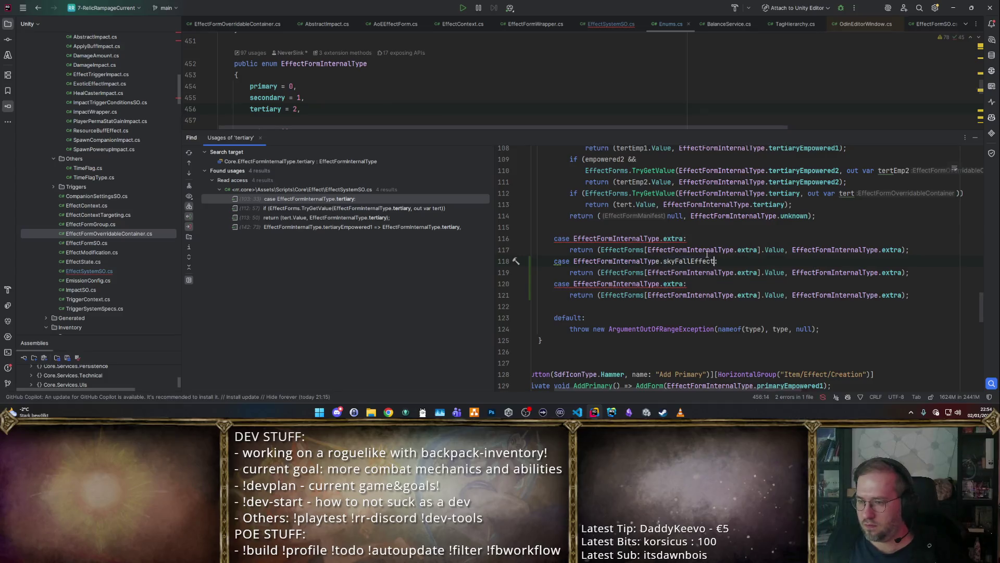
# Step: Replace extra on line 120 with projectileExplosionEffect using autocomplete
pyautogui.doubleClick(675, 284)
pyautogui.write('f')
pyautogui.press('Escape')
pyautogui.press('BackSpace')
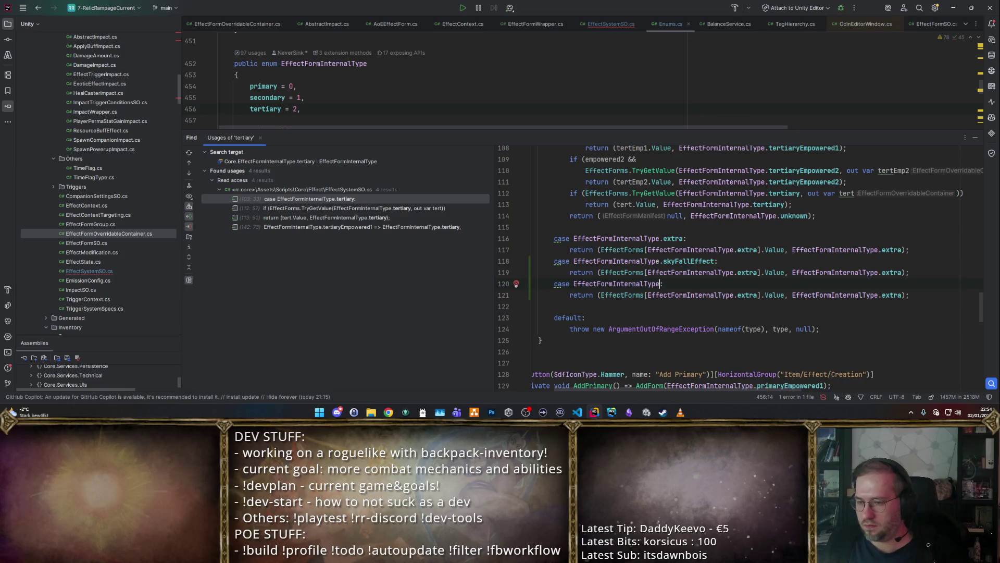
pyautogui.write('f')
pyautogui.press('BackSpace')
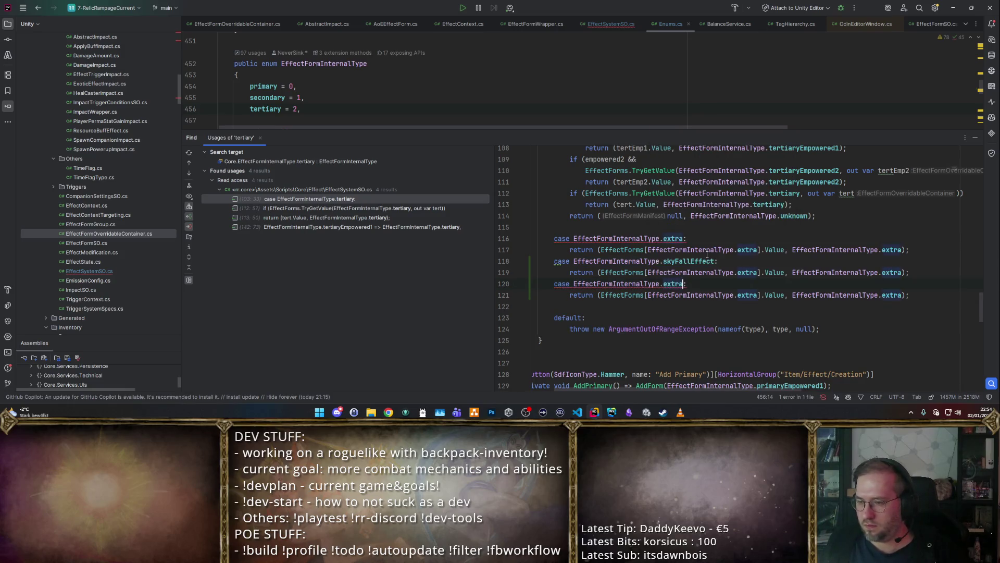
pyautogui.write('ex')
pyautogui.click(707, 259)
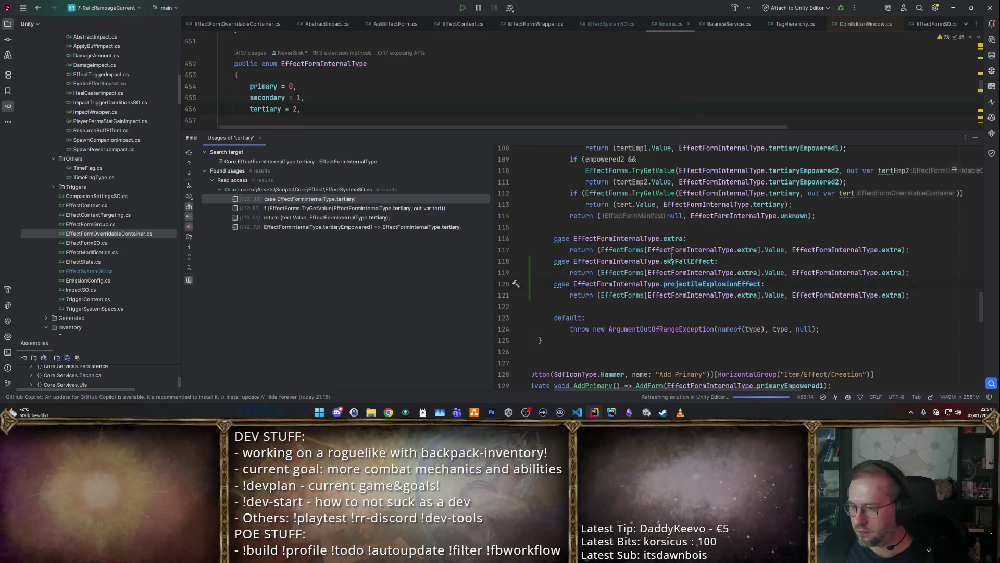
# Step: Paste skyFallEffect over both extra references in the line 119 case
pyautogui.doubleClick(746, 273)
pyautogui.write('skyFallEffect')
pyautogui.doubleClick(892, 272)
pyautogui.write('skyFallEffect')
# Step: Copy projectileExplosionEffect onto line 121, then undo the mistaken replacements
pyautogui.doubleClick(711, 283)
pyautogui.hotkey('ctrl', 'c')
pyautogui.doubleClick(779, 295)
pyautogui.hotkey('ctrl', 'v')
pyautogui.doubleClick(970, 295)
pyautogui.hotkey('ctrl', 'v')
pyautogui.doubleClick(643, 283)
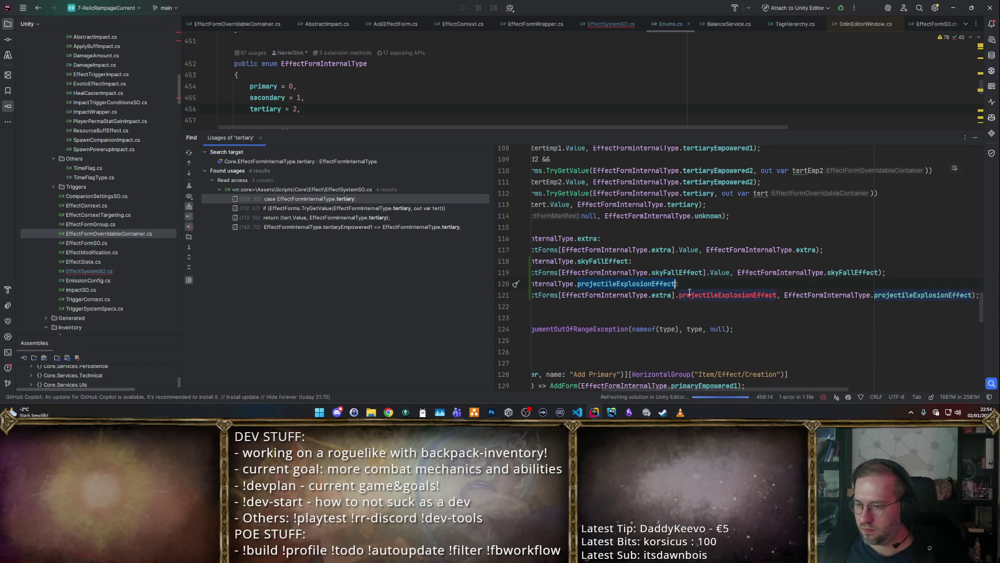
pyautogui.hotkey('ctrl', 'z')
pyautogui.hotkey('ctrl', 'z')
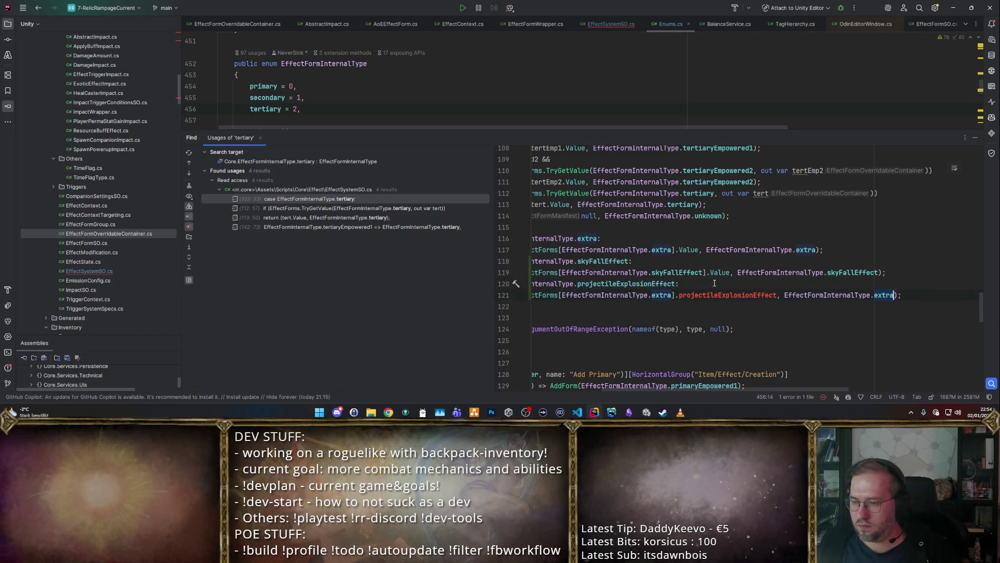
# Step: Change both extra references on line 121 to projectileExplosionEffect, then view the tertiary usages
pyautogui.doubleClick(660, 295)
pyautogui.hotkey('ctrl', 'v')
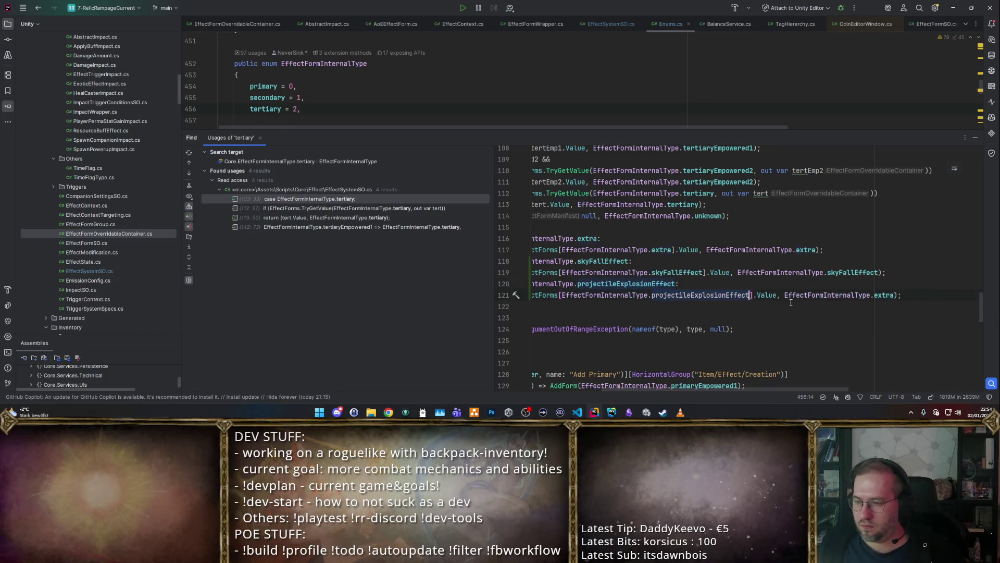
pyautogui.doubleClick(884, 295)
pyautogui.hotkey('ctrl', 'v')
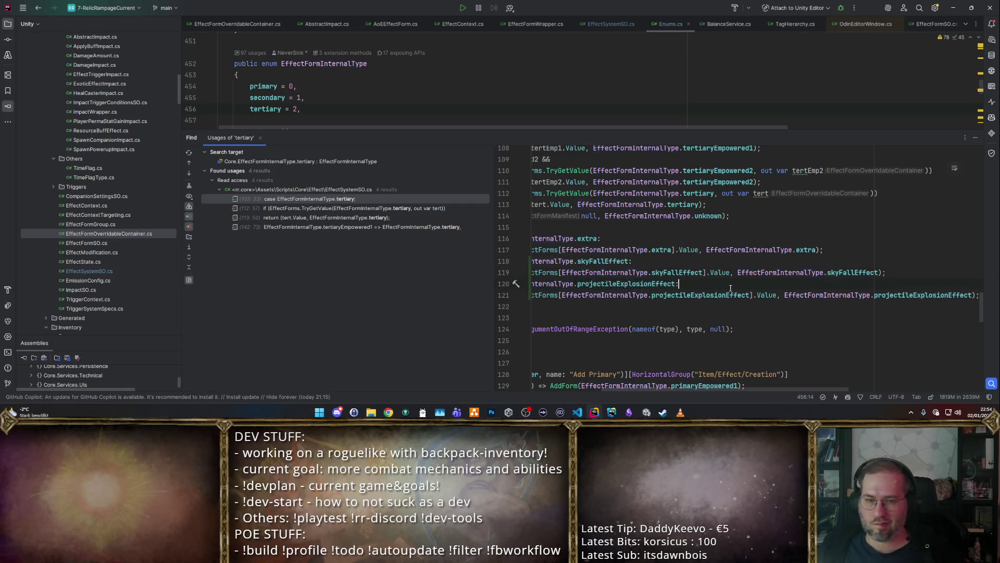
pyautogui.click(355, 209)
pyautogui.doubleClick(355, 218)
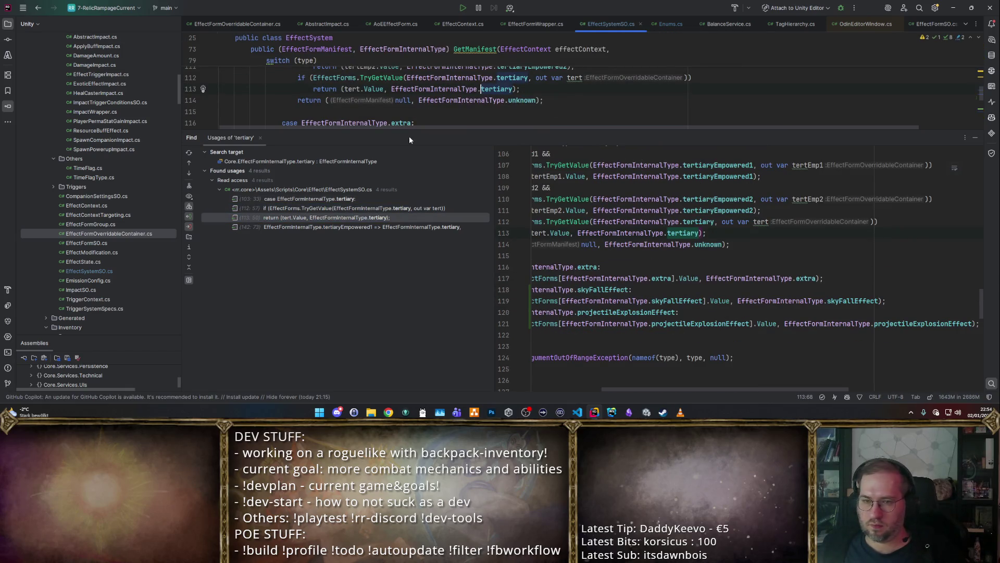
# Step: Review the tertiary cases in a taller editor, then open extra's declaration in Enums.cs
pyautogui.moveTo(449, 133); pyautogui.dragTo(455, 233)
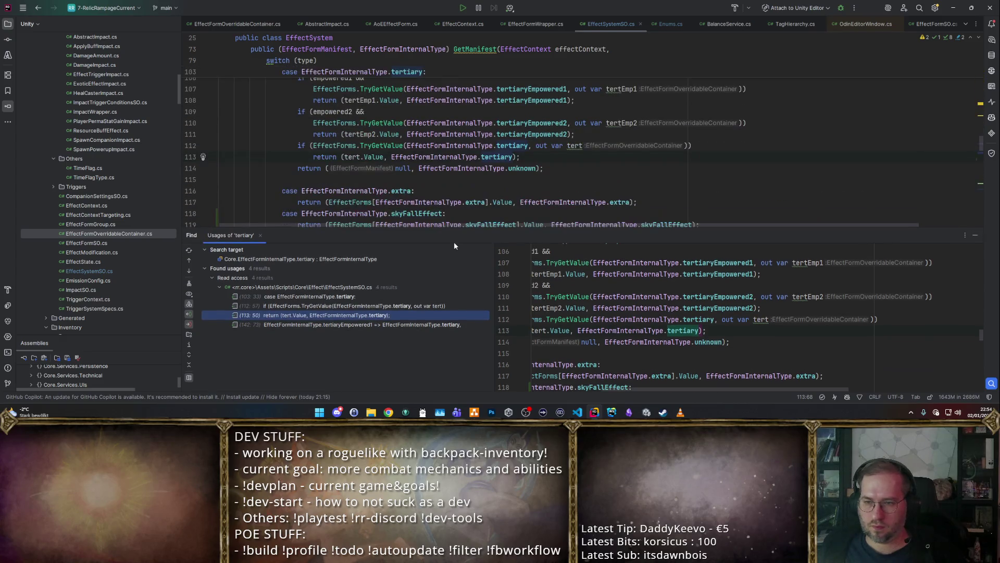
pyautogui.doubleClick(354, 296)
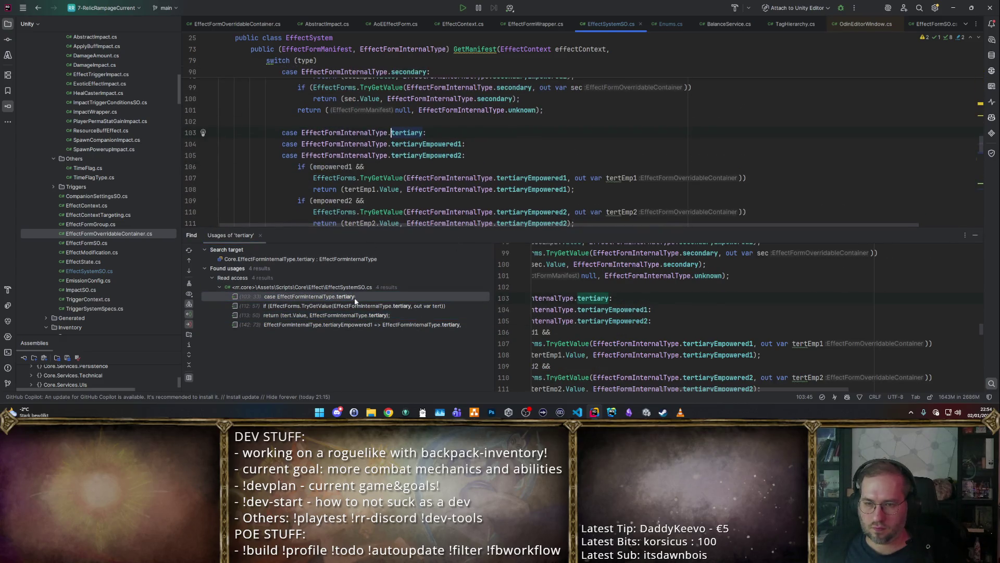
pyautogui.click(358, 307)
pyautogui.scroll(-3, 474, 195)
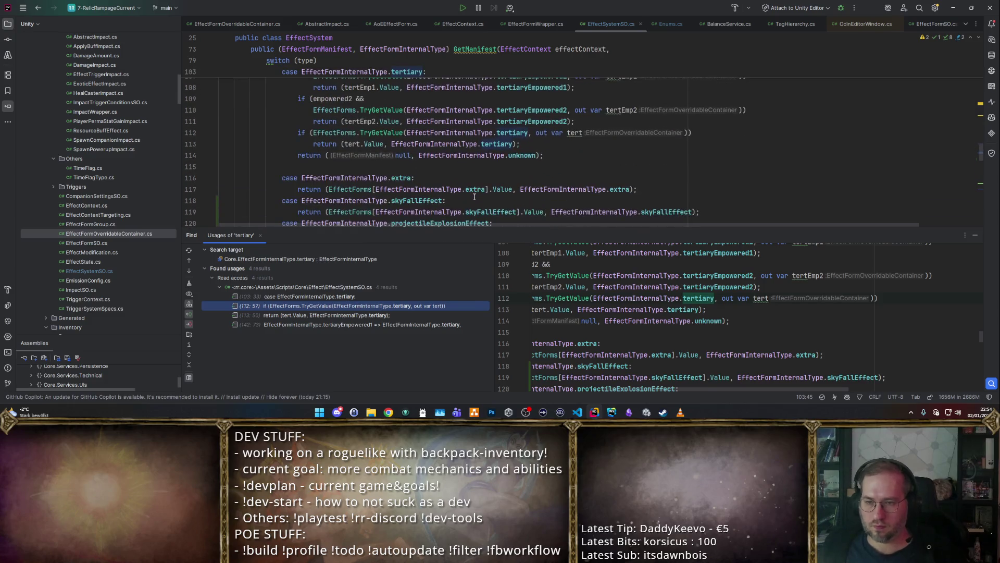
pyautogui.scroll(7, 475, 191)
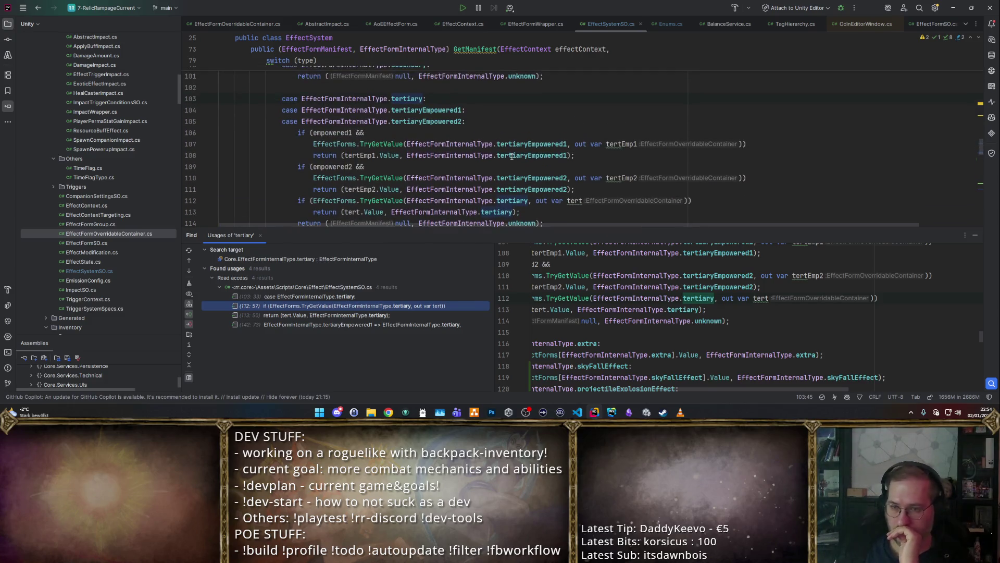
pyautogui.scroll(-8, 484, 136)
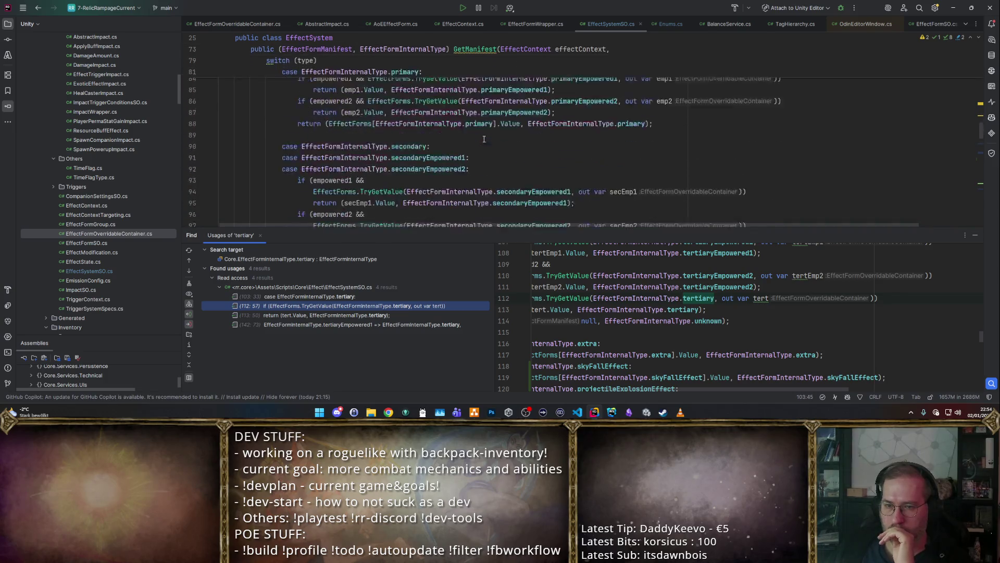
pyautogui.scroll(1, 486, 134)
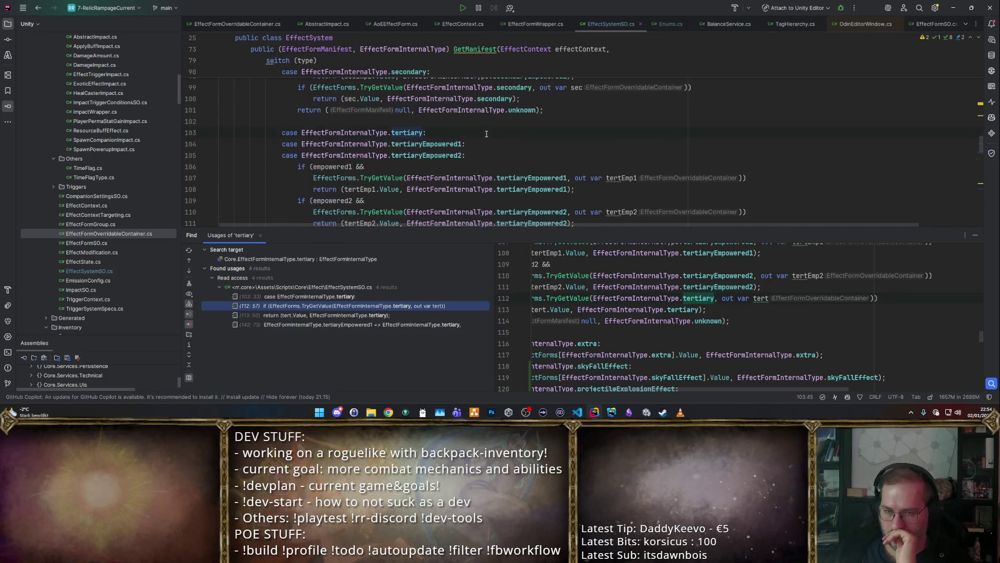
pyautogui.scroll(2, 468, 135)
pyautogui.scroll(2, 467, 135)
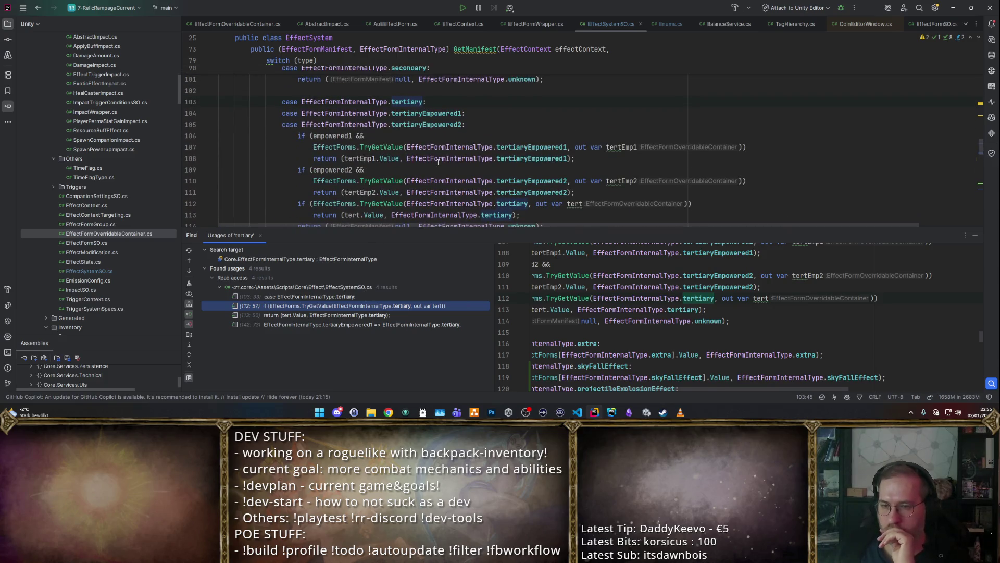
pyautogui.scroll(-2, 394, 182)
pyautogui.keyDown('ctrl'); pyautogui.click(394, 181); pyautogui.keyUp('ctrl')
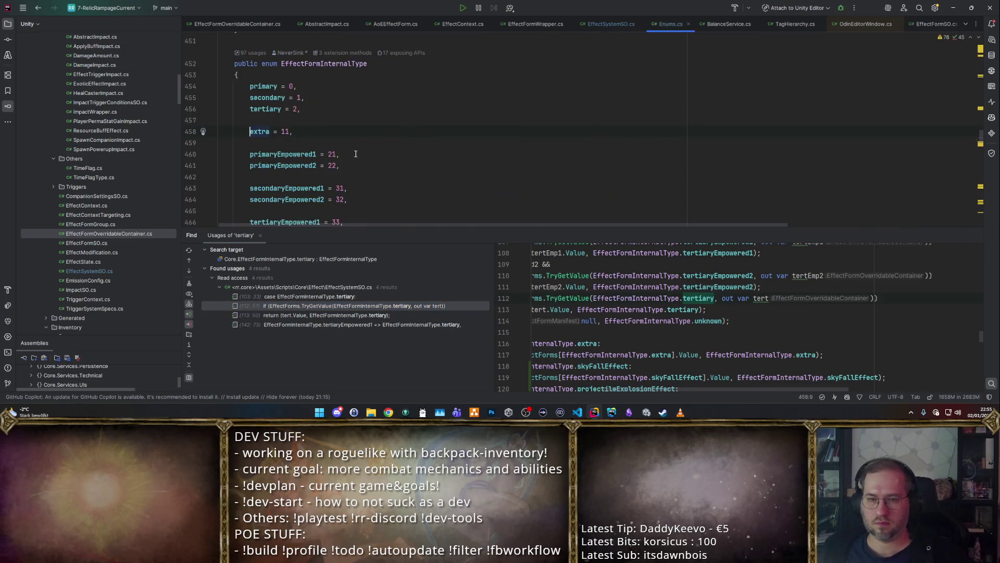
# Step: Pin the 4 extra usages in the Find panel and select the AddExtra method at line 138
pyautogui.hotkey('shift', 'F12')
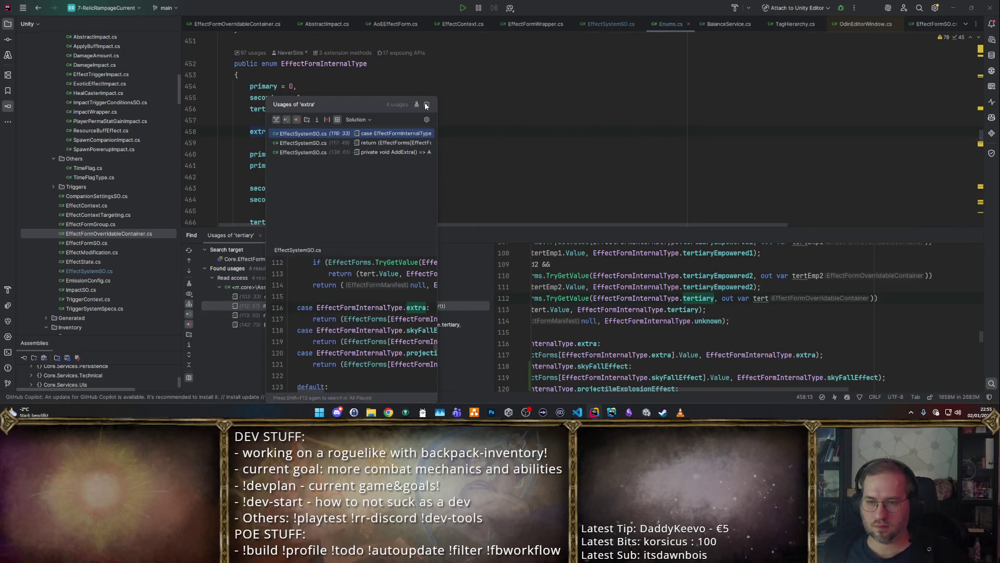
pyautogui.click(426, 105)
pyautogui.click(331, 305)
pyautogui.click(332, 315)
pyautogui.doubleClick(331, 317)
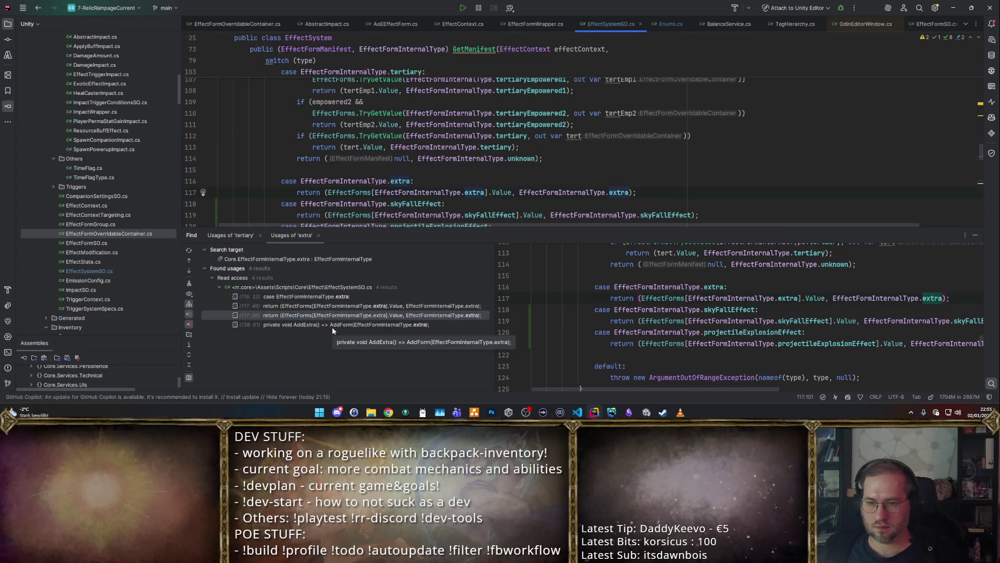
pyautogui.doubleClick(332, 324)
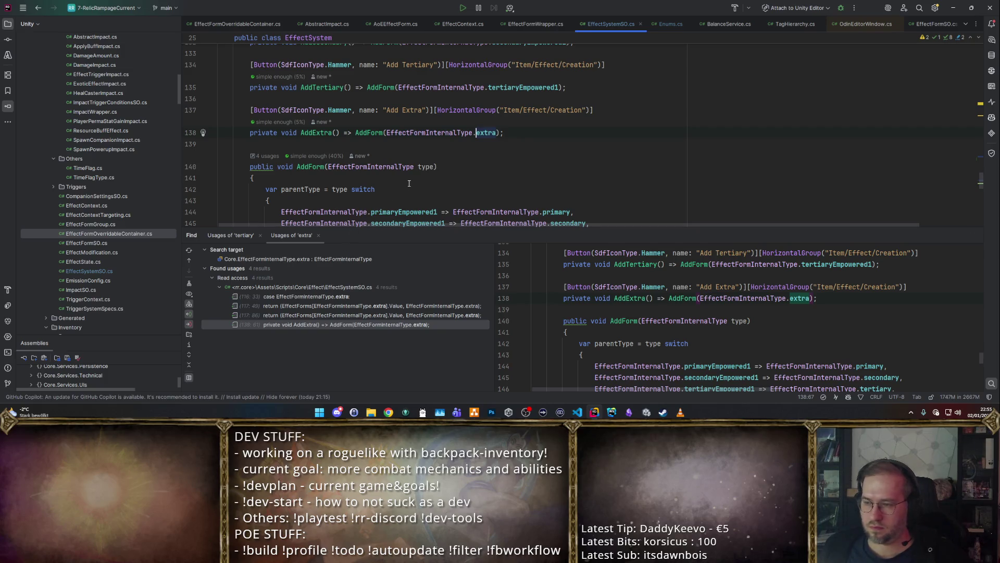
pyautogui.scroll(1, 469, 152)
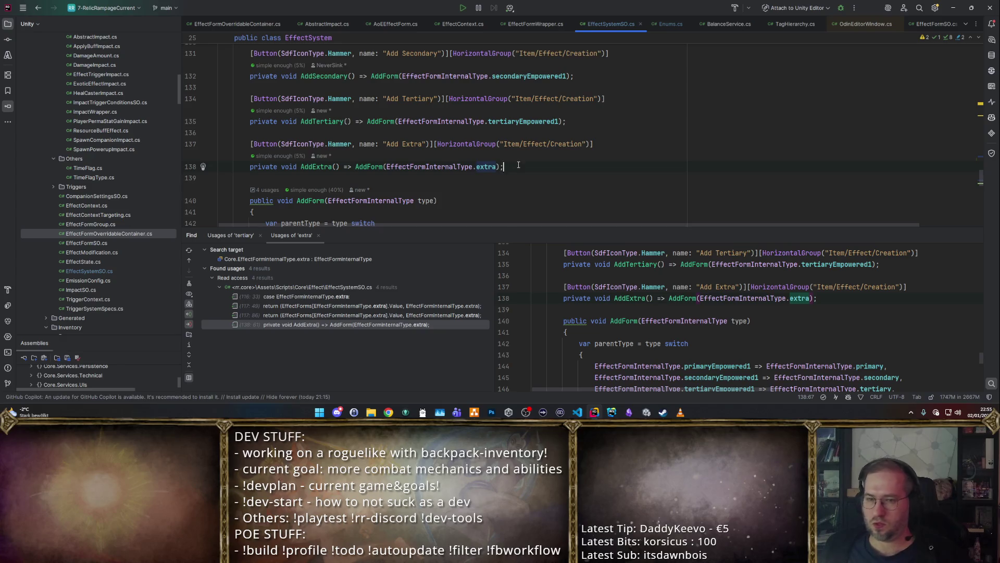
pyautogui.moveTo(518, 165); pyautogui.dragTo(219, 144)
# Step: Paste two copies of the Add Extra button method below the original
pyautogui.hotkey('ctrl', 'c')
pyautogui.press('Right')
pyautogui.press('Return')
pyautogui.press('Return')
pyautogui.hotkey('ctrl', 'v')
pyautogui.press('Return')
pyautogui.press('Return')
pyautogui.hotkey('ctrl', 'v')
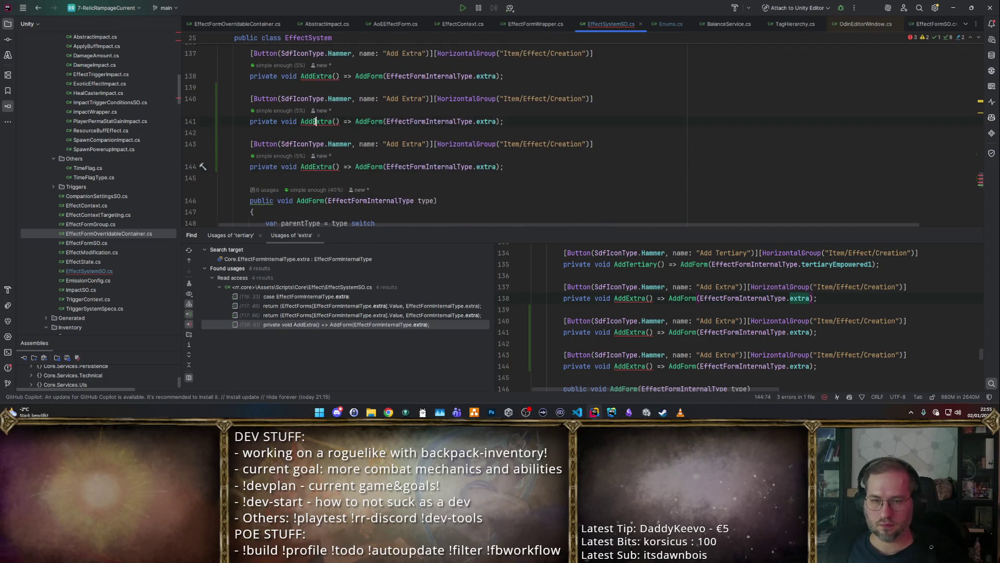
# Step: Rename the copied methods to AddSkyFall and AddExplosion
pyautogui.doubleClick(330, 124)
pyautogui.write('AddE')
pyautogui.press('BackSpace')
pyautogui.write('SkyFall')
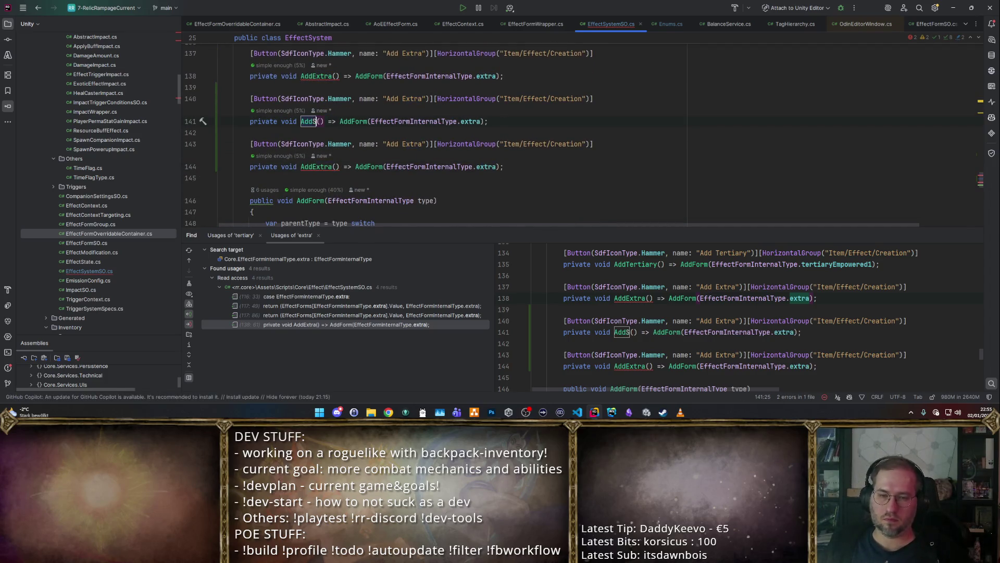
pyautogui.click(339, 167)
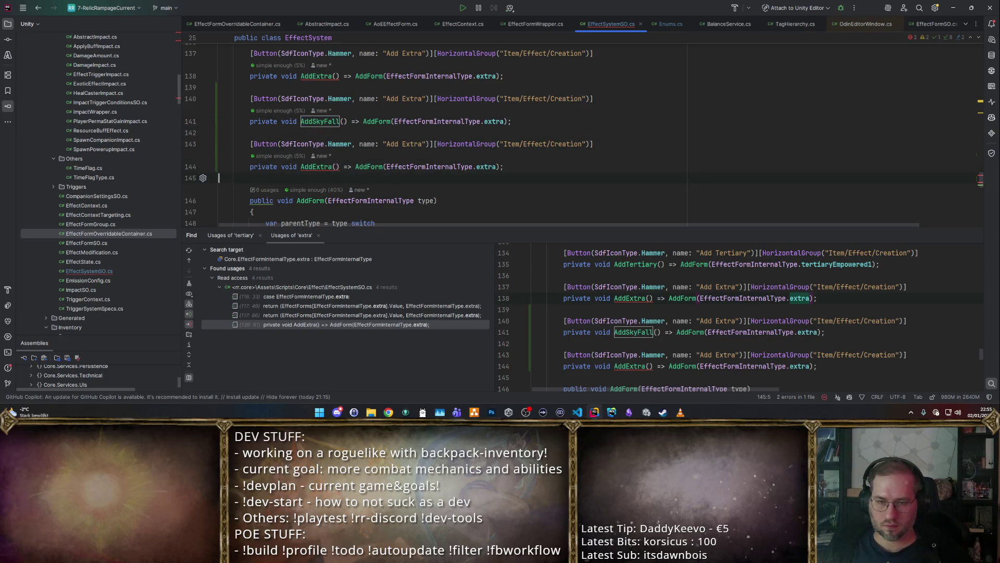
pyautogui.click(332, 167)
pyautogui.press('BackSpace')
pyautogui.press('BackSpace')
pyautogui.press('BackSpace')
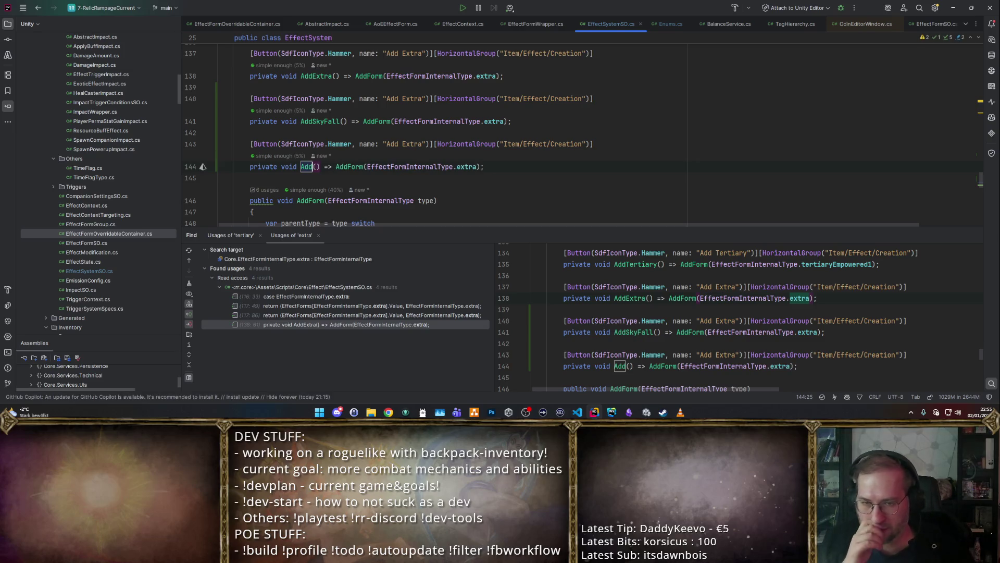
pyautogui.write('Explosion')
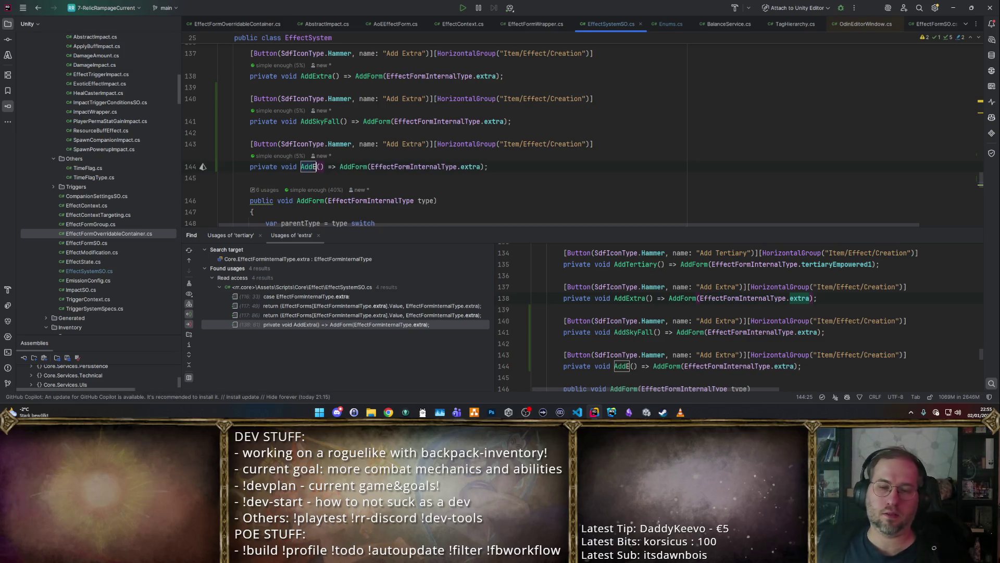
# Step: Make AddSkyFall and AddExplosion pass skyFallEffect and projectileExplosionEffect to AddForm
pyautogui.doubleClick(494, 122)
pyautogui.write('sky')
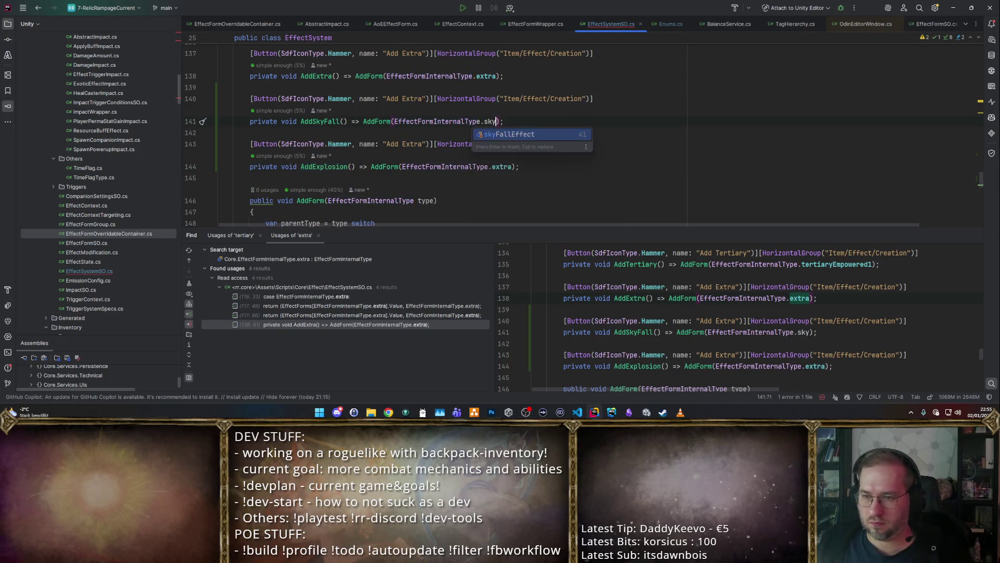
pyautogui.press('Return')
pyautogui.press('Down')
pyautogui.doubleClick(502, 167)
pyautogui.write('ex')
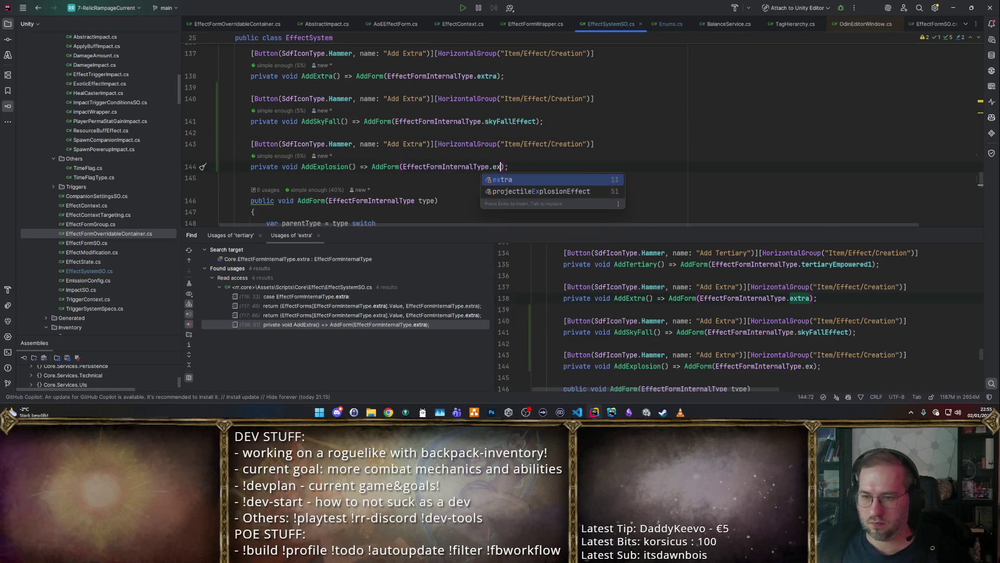
pyautogui.press('Return')
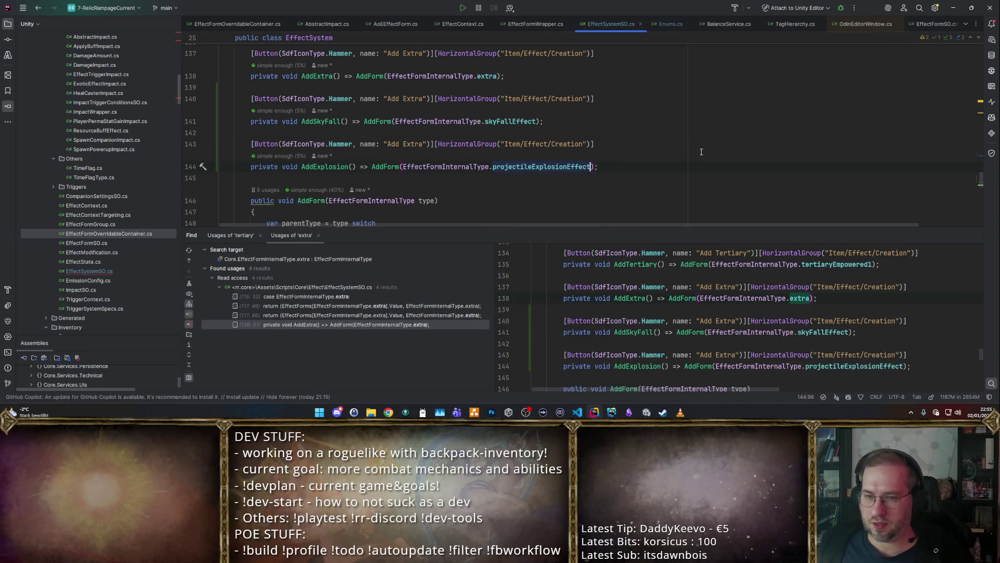
# Step: Relabel the copied buttons 'Add Skyfall' and 'Add Explosion'
pyautogui.click(409, 99)
pyautogui.write('Skyfall')
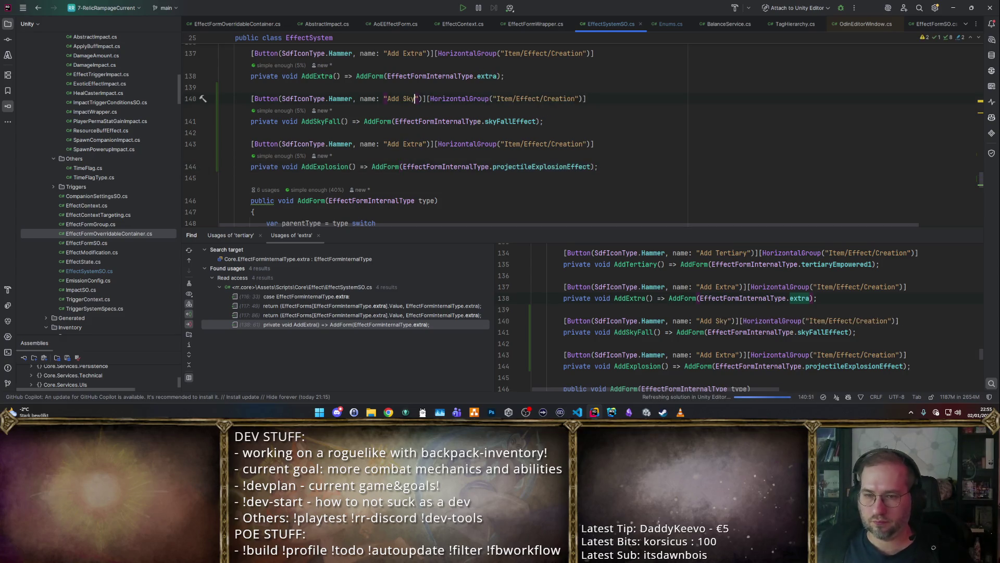
pyautogui.doubleClick(409, 144)
pyautogui.write('Explop')
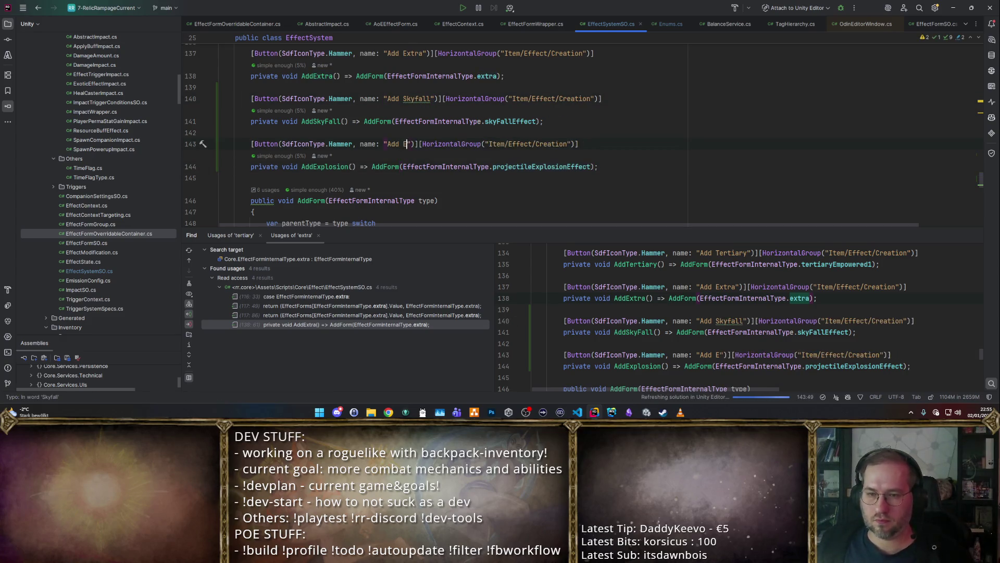
pyautogui.press('BackSpace')
pyautogui.write('sion')
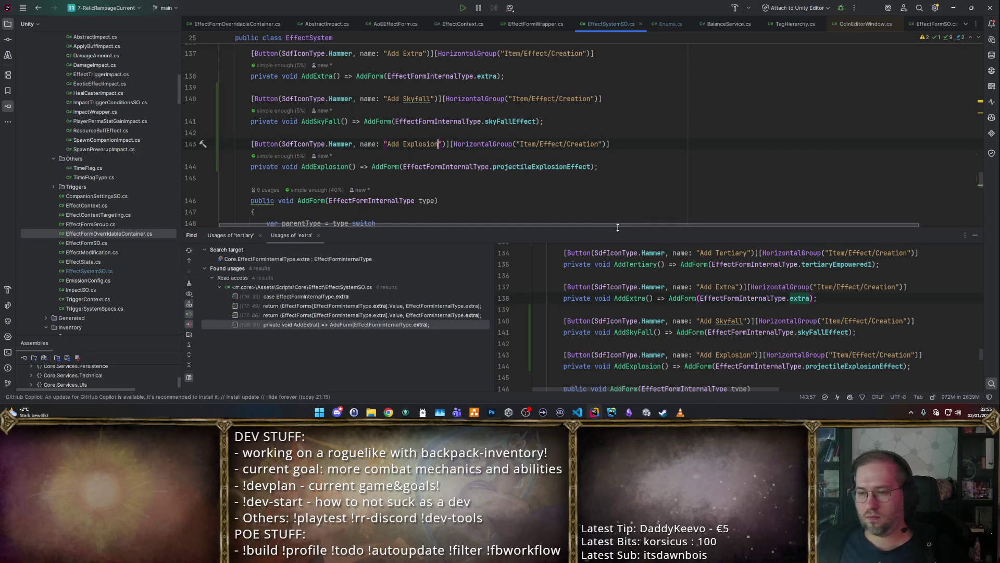
pyautogui.moveTo(616, 229); pyautogui.dragTo(613, 346)
# Step: Scroll through GetManifest and the EffectForms dictionary, then switch back to the Unity Editor
pyautogui.scroll(15, 592, 256)
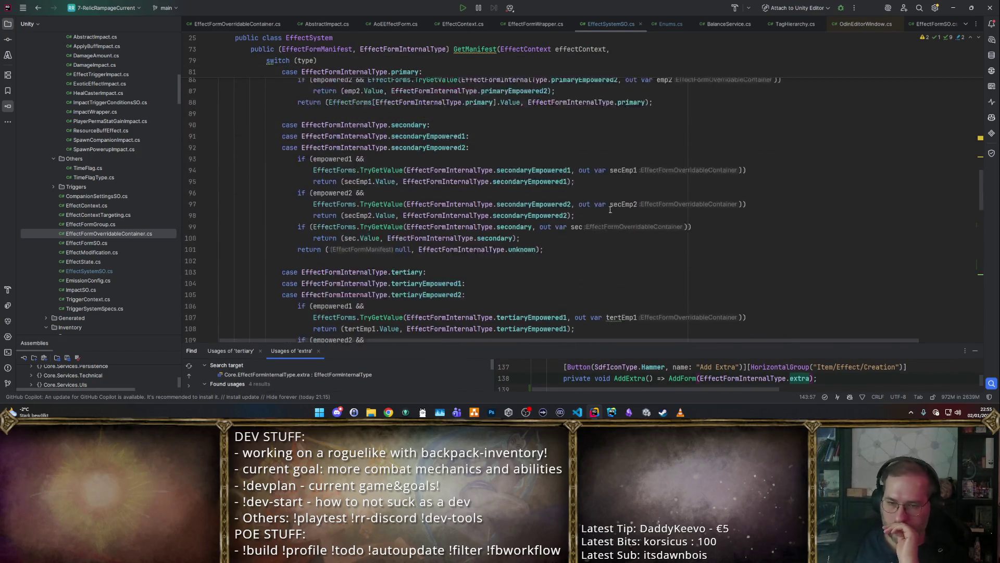
pyautogui.scroll(-15, 610, 211)
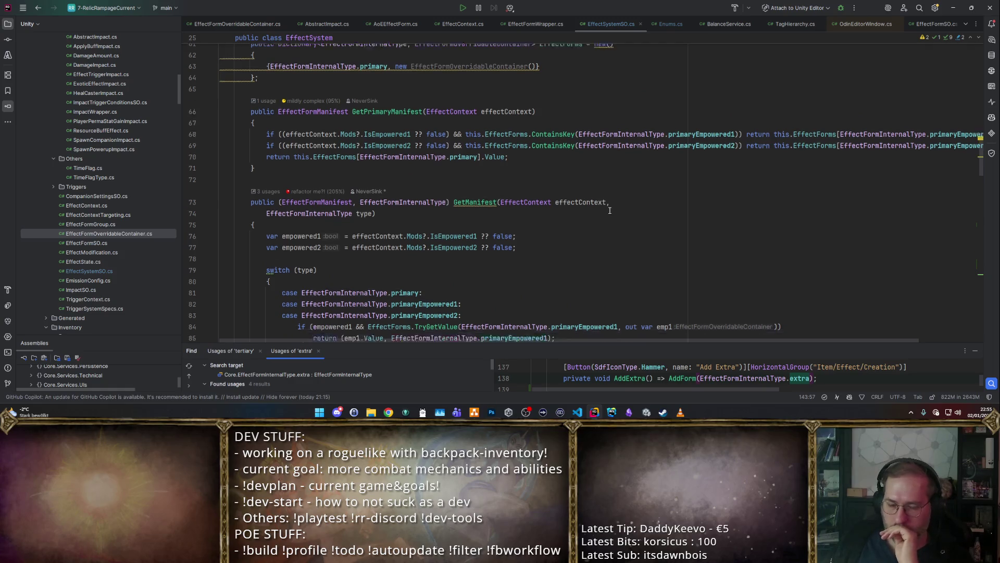
pyautogui.scroll(20, 599, 217)
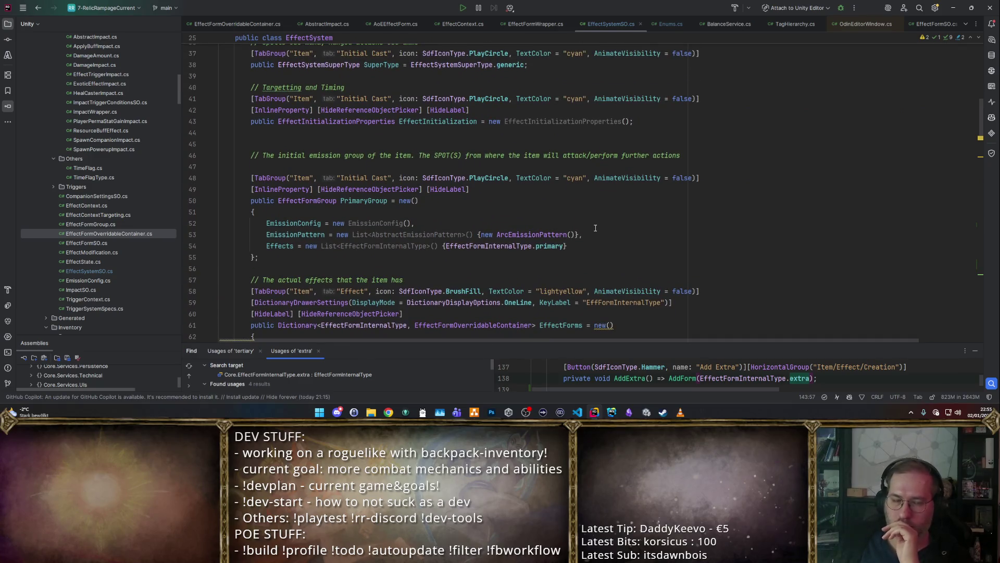
pyautogui.scroll(-5, 626, 285)
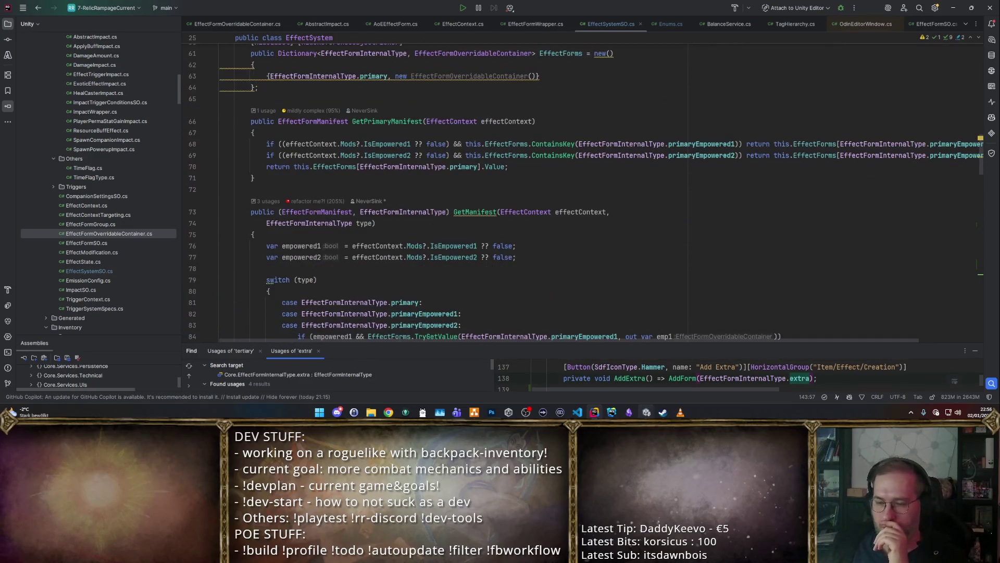
pyautogui.hotkey('alt', 'Tab')
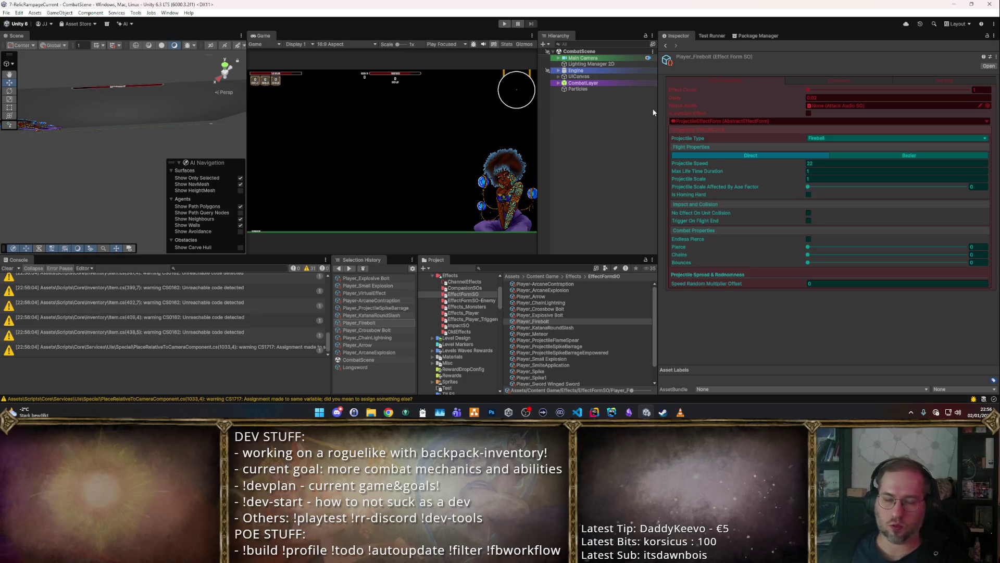
# Step: Rename the Player_Firebolt asset to Player_Fireball
pyautogui.click(548, 320)
pyautogui.press('F2')
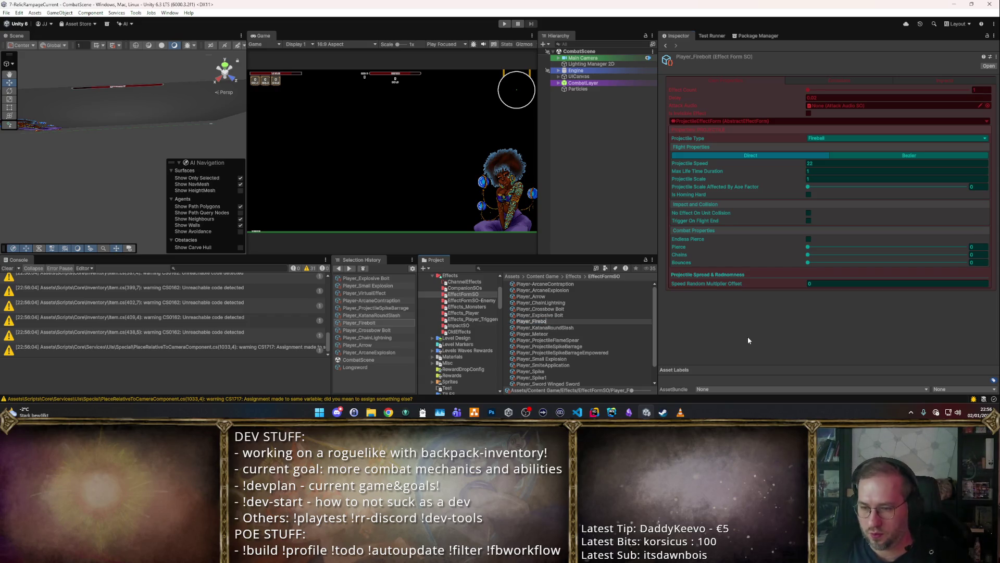
pyautogui.write('ll')
pyautogui.press('Return')
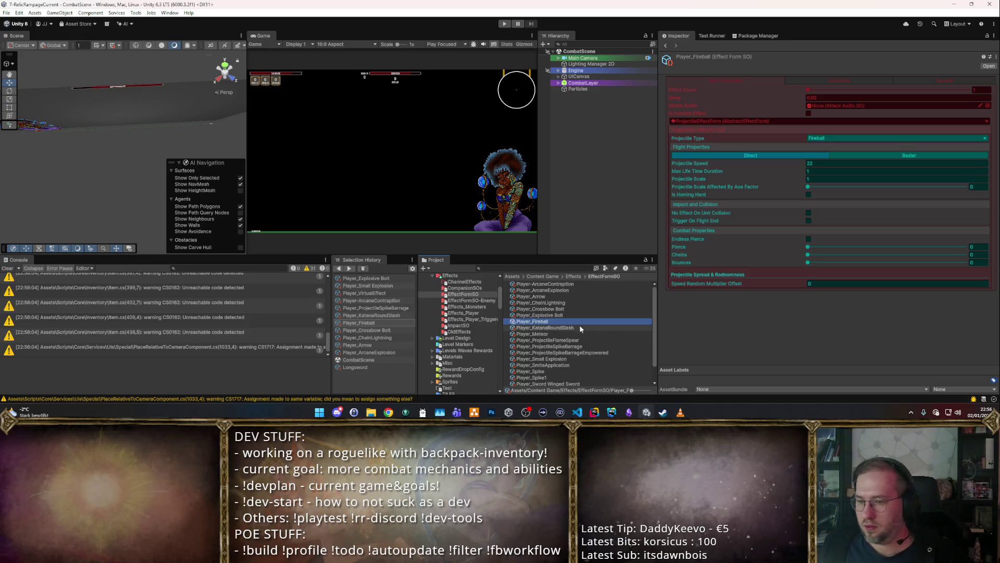
# Step: Compare another effect form, then add an entry to Player_Fireball's second-page list
pyautogui.click(562, 328)
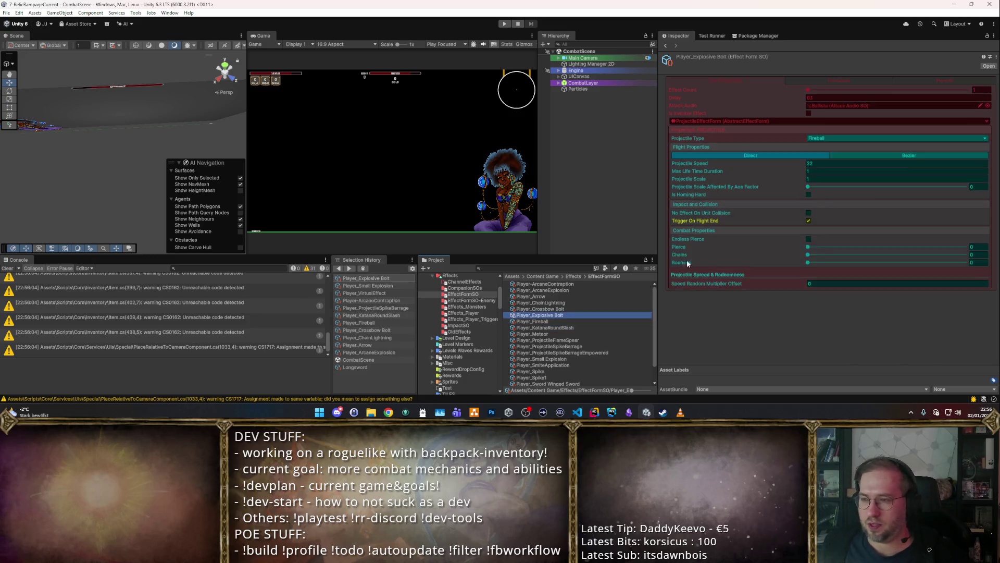
pyautogui.click(532, 321)
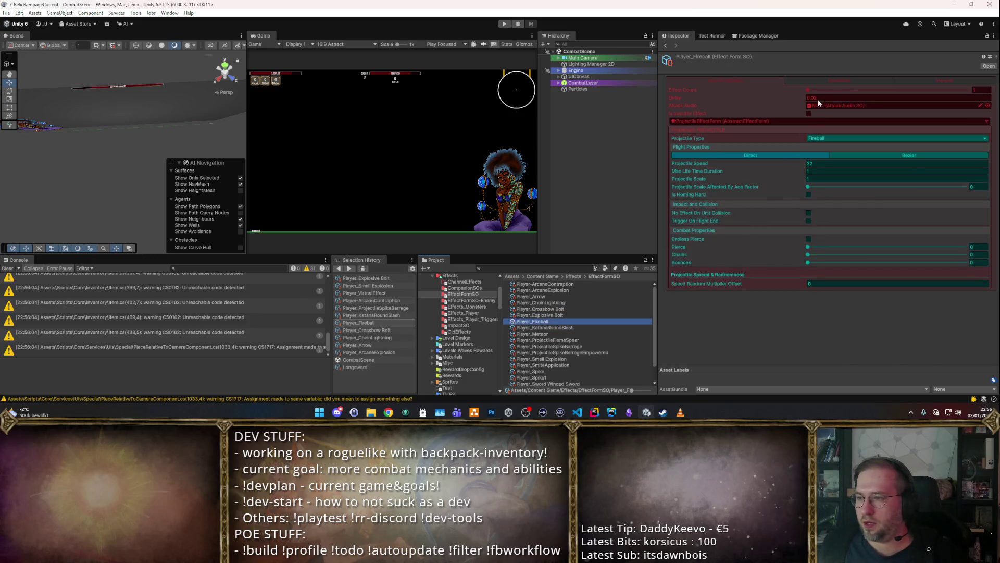
pyautogui.click(840, 78)
pyautogui.click(768, 79)
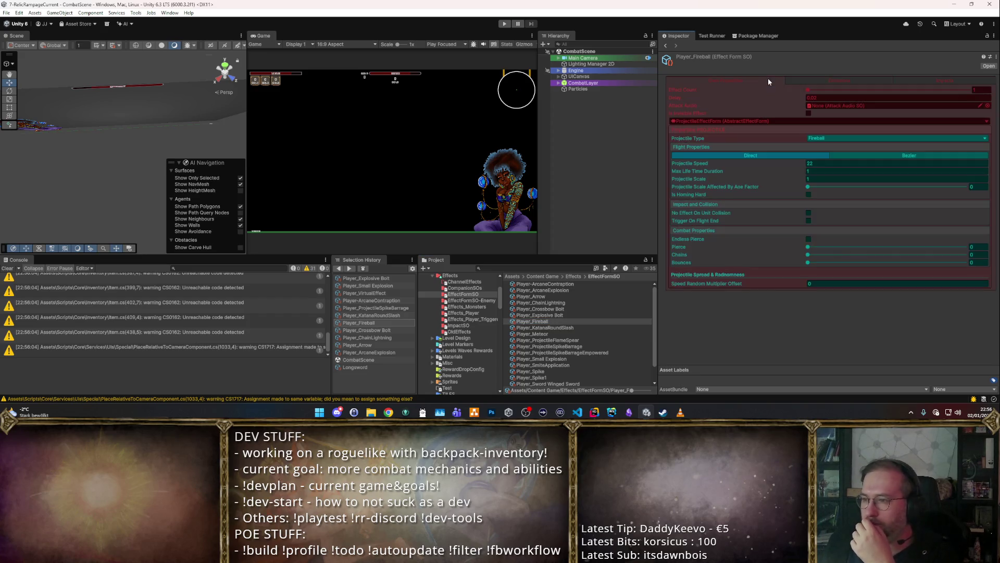
pyautogui.click(839, 82)
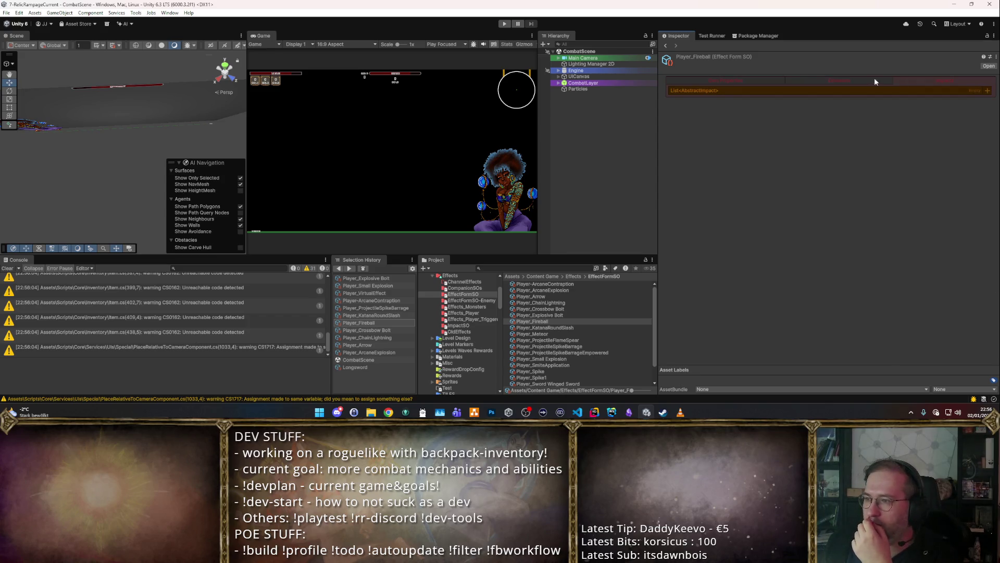
pyautogui.click(987, 90)
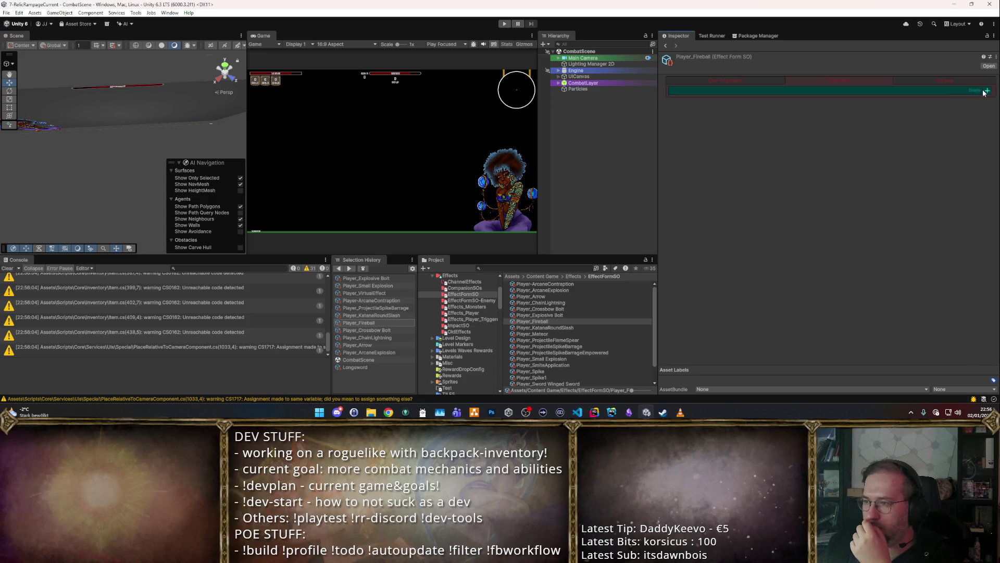
# Step: Set the new entry's Key to On Destruction and Value to an expanded EffectFormGroup
pyautogui.click(917, 100)
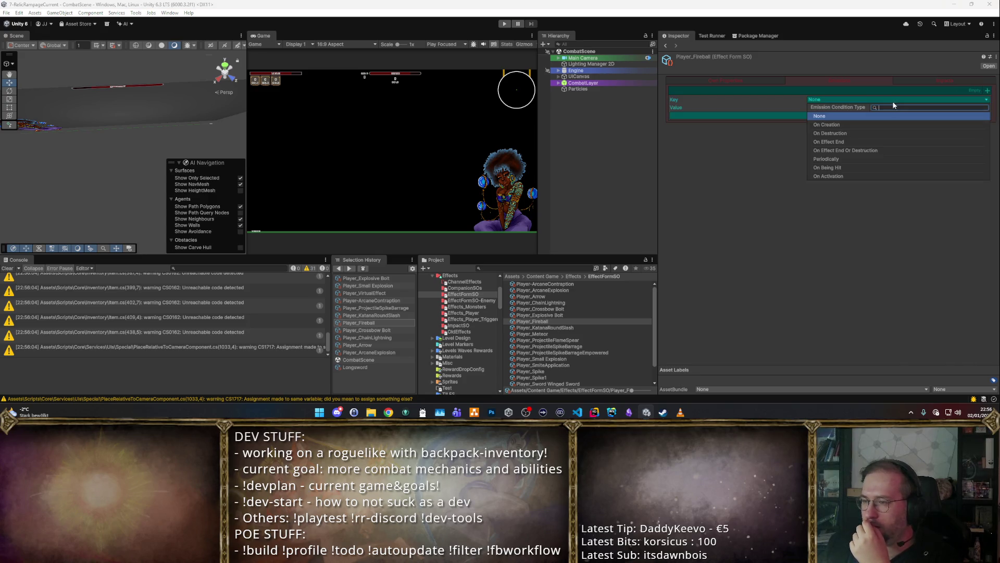
pyautogui.click(845, 133)
pyautogui.click(934, 108)
pyautogui.click(844, 133)
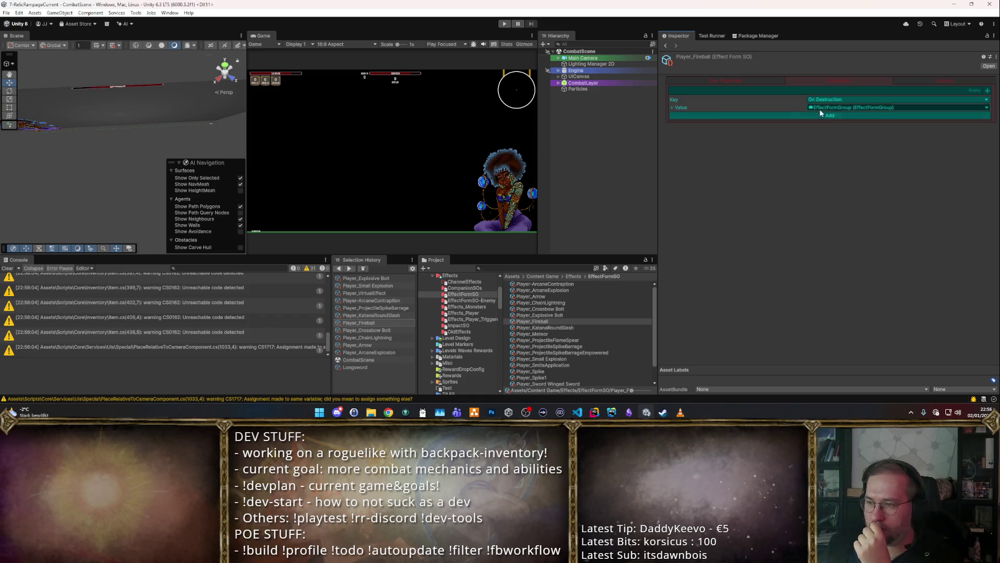
pyautogui.click(672, 106)
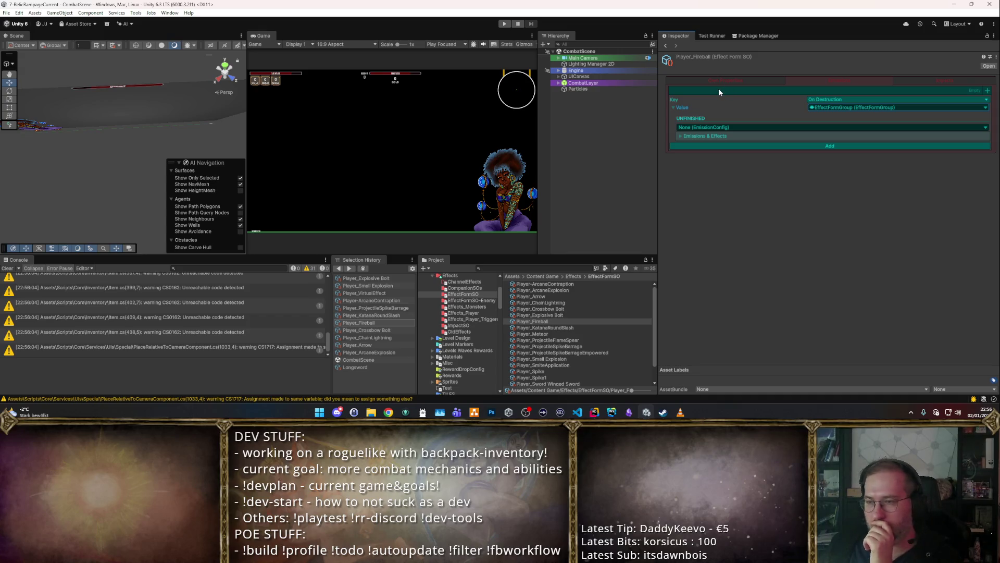
# Step: Assign a new EmissionConfig with one Projectile Explosion Effect and start adding an emission pattern
pyautogui.click(985, 128)
pyautogui.click(708, 155)
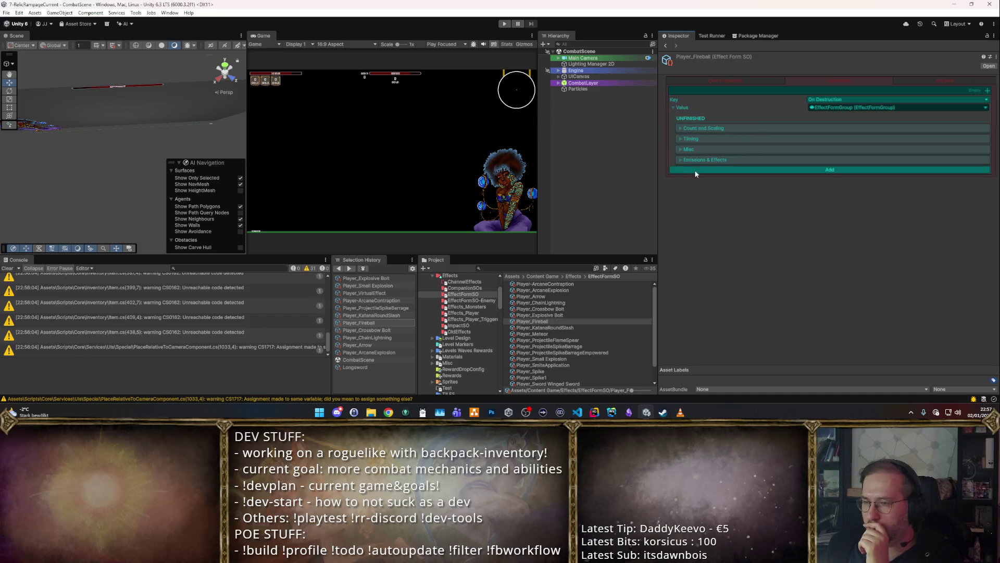
pyautogui.click(714, 159)
pyautogui.click(985, 179)
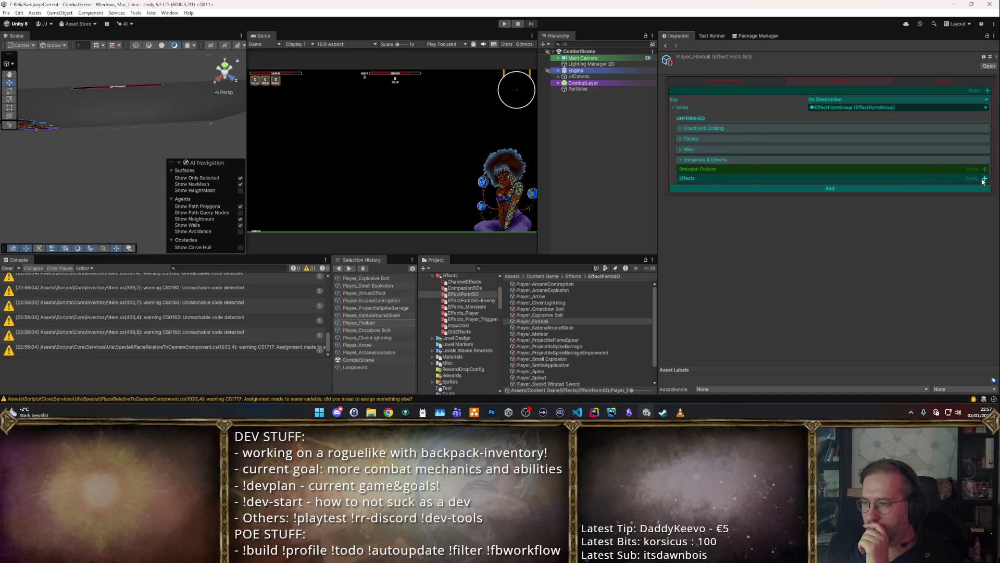
pyautogui.click(710, 188)
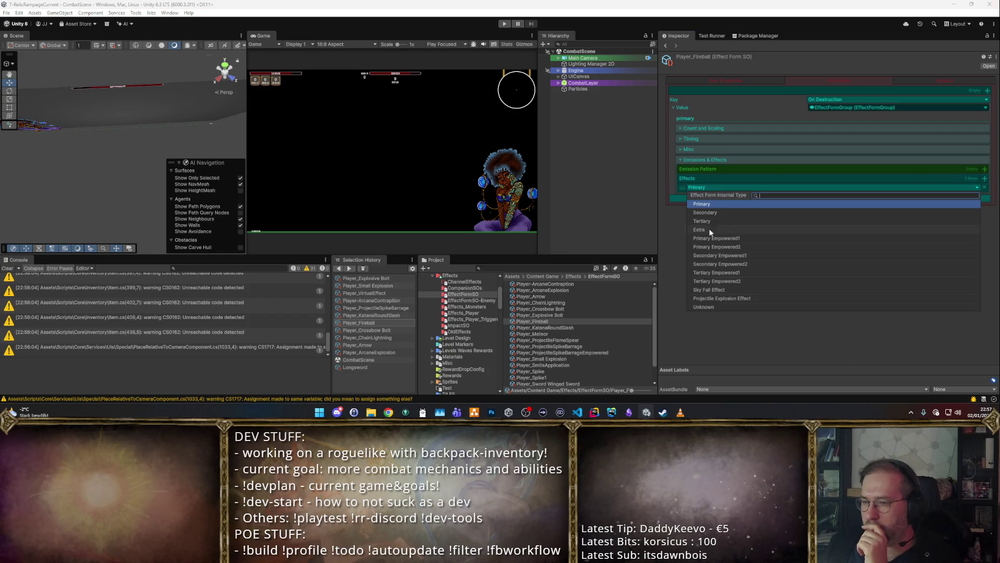
pyautogui.click(717, 299)
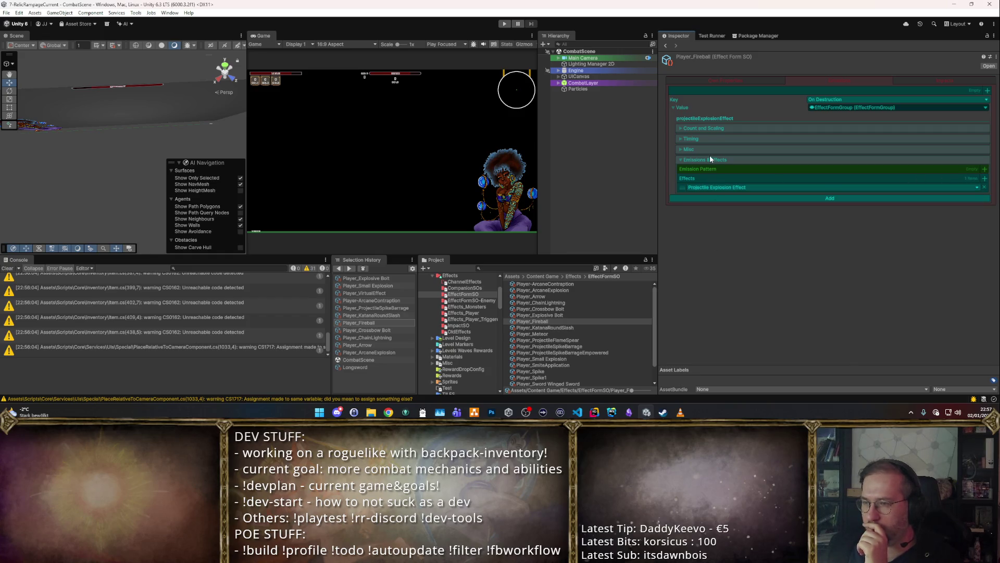
pyautogui.click(723, 132)
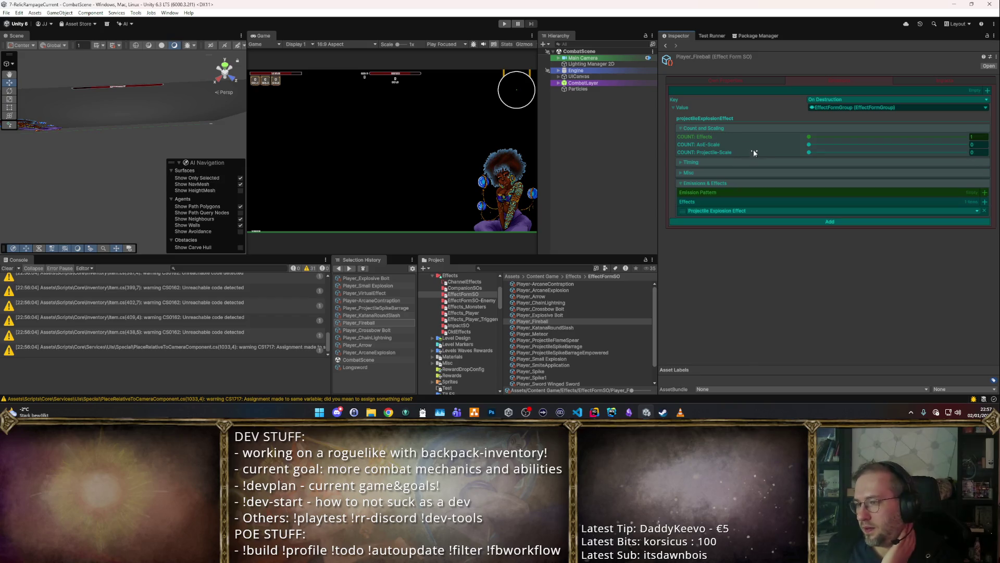
pyautogui.click(984, 192)
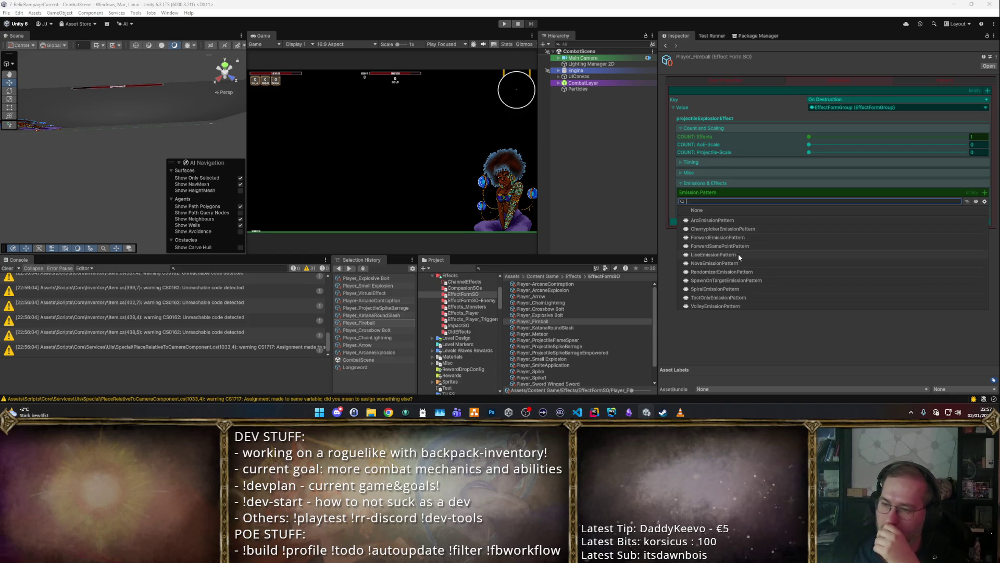
# Step: Use a RandomizerEmissionPattern for the explosion, then return to the Fireball's main settings
pyautogui.click(734, 271)
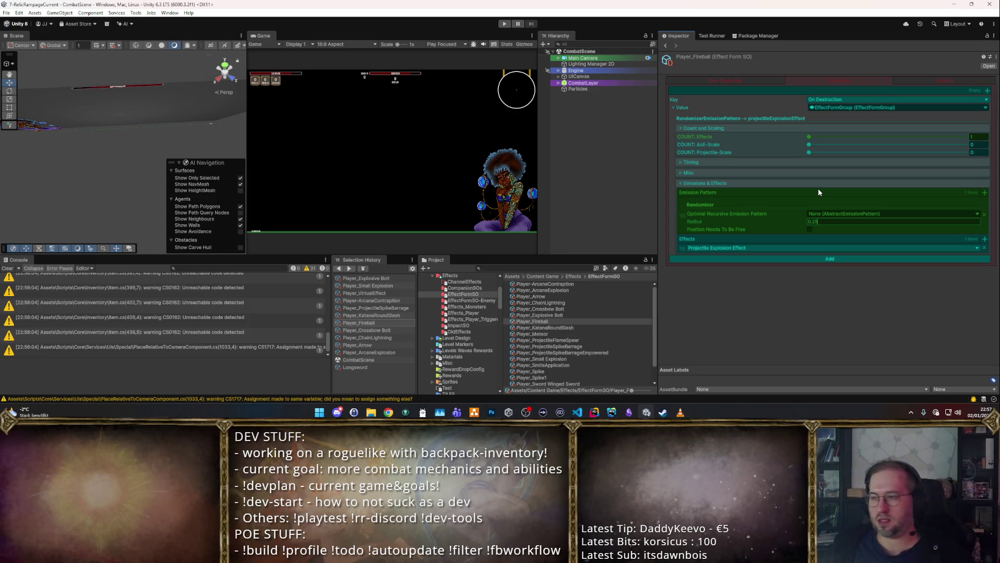
pyautogui.click(713, 161)
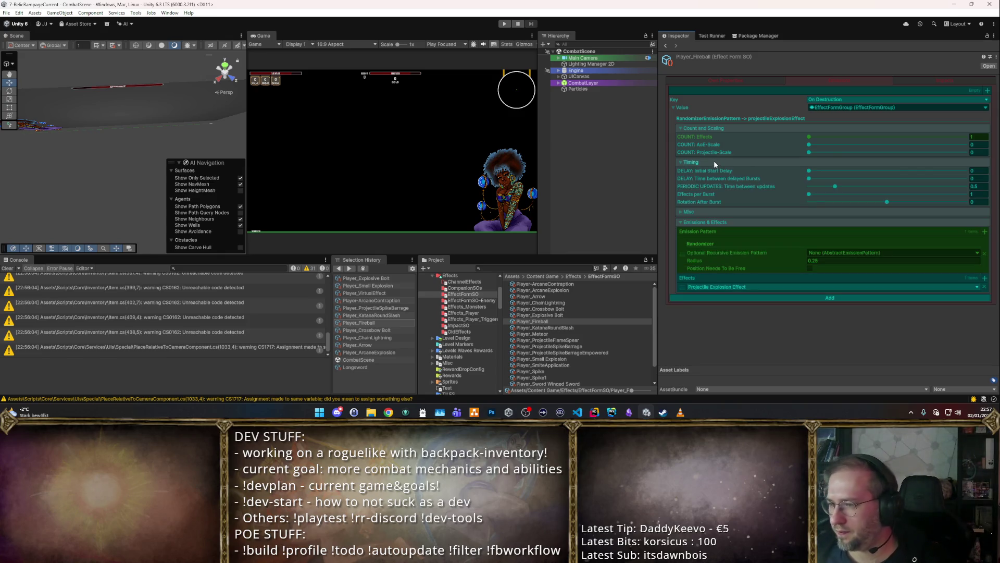
pyautogui.click(718, 214)
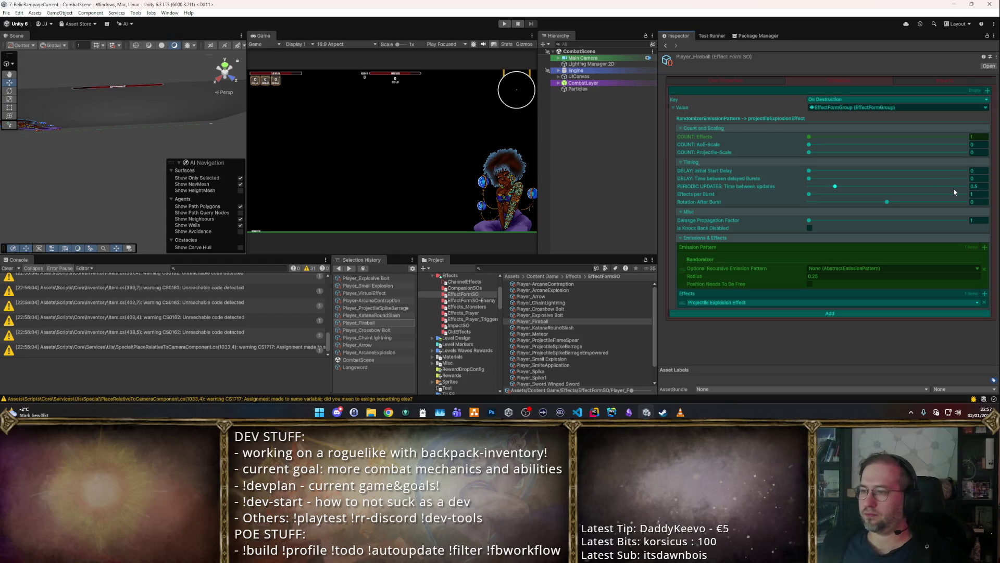
pyautogui.click(823, 314)
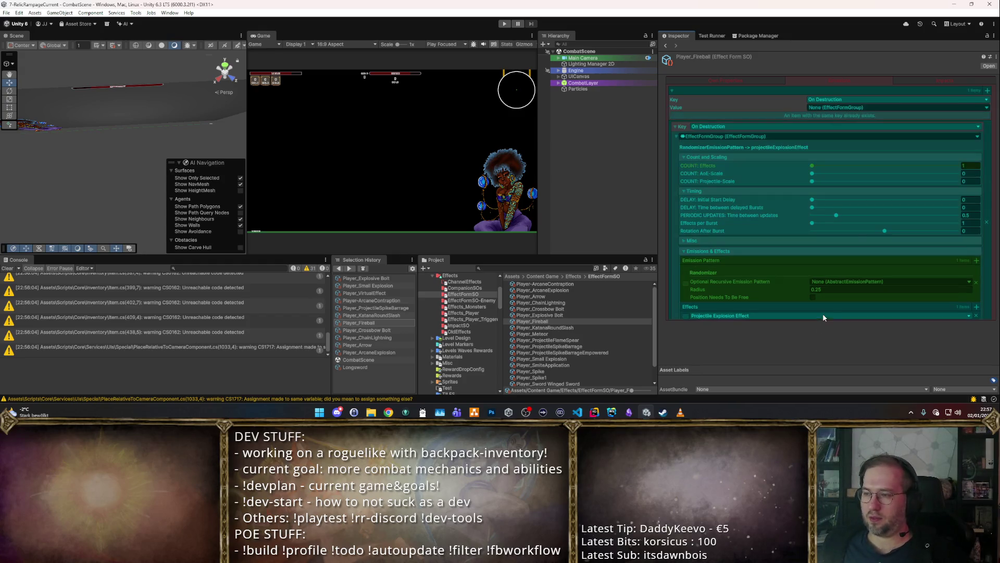
pyautogui.click(722, 80)
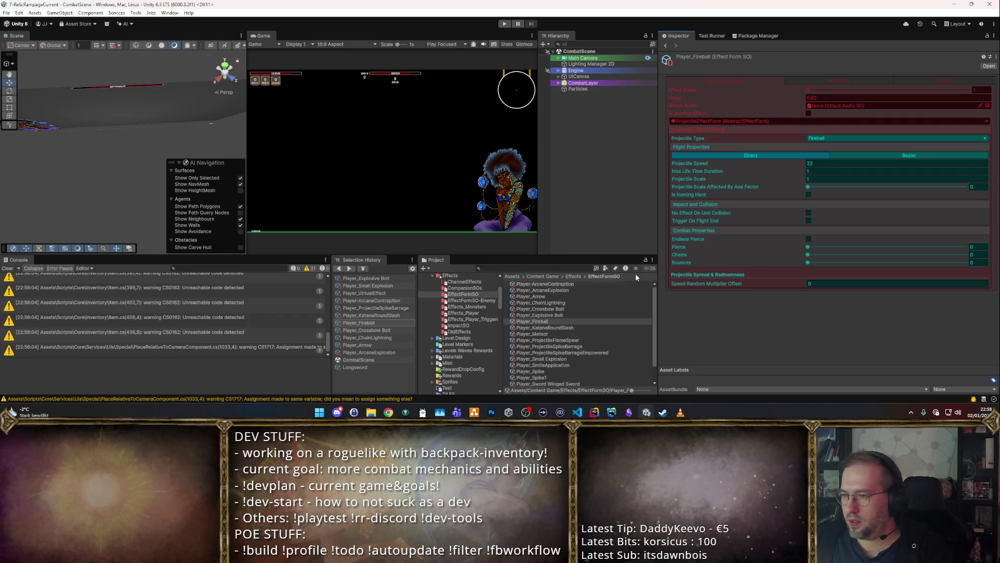
# Step: Inspect Player_KatanaRoundSlash's settings pages and Radius, then open the Player_Meteor form
pyautogui.click(549, 328)
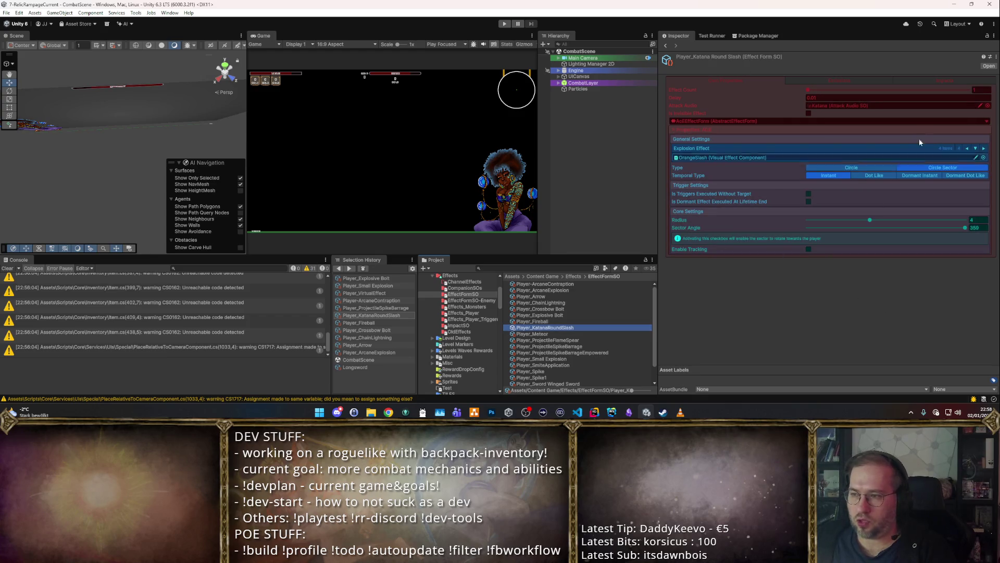
pyautogui.click(846, 82)
pyautogui.click(747, 81)
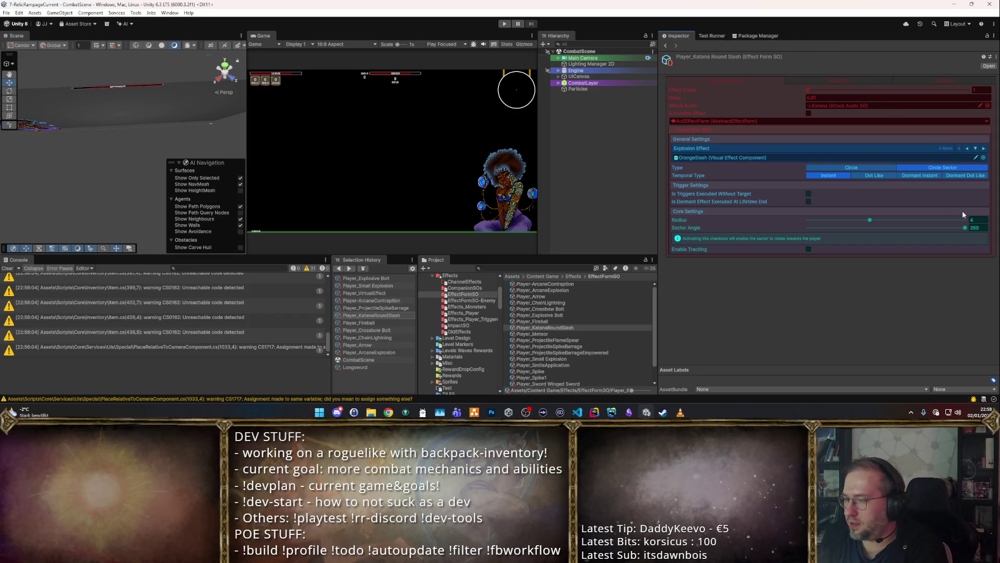
pyautogui.click(977, 219)
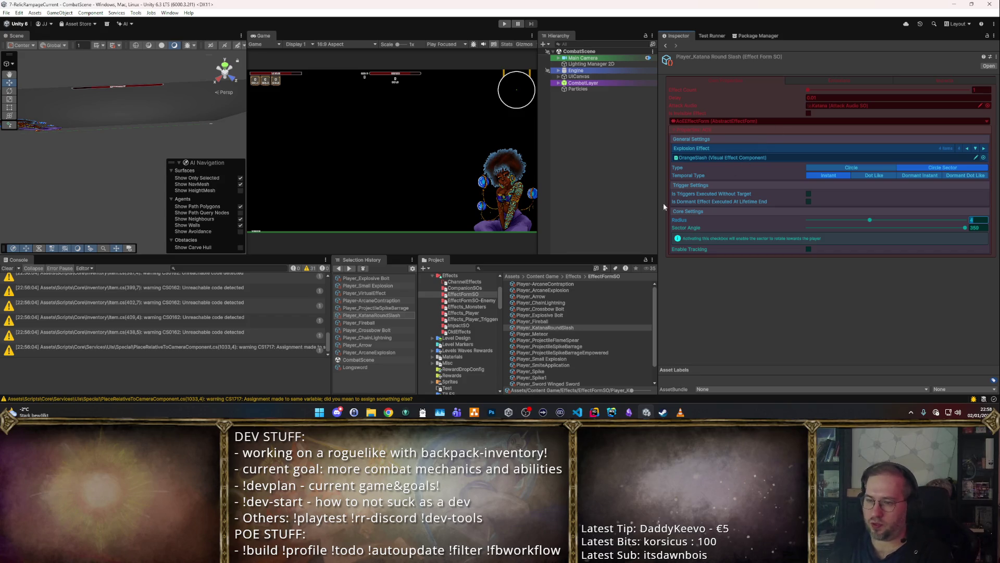
pyautogui.click(545, 333)
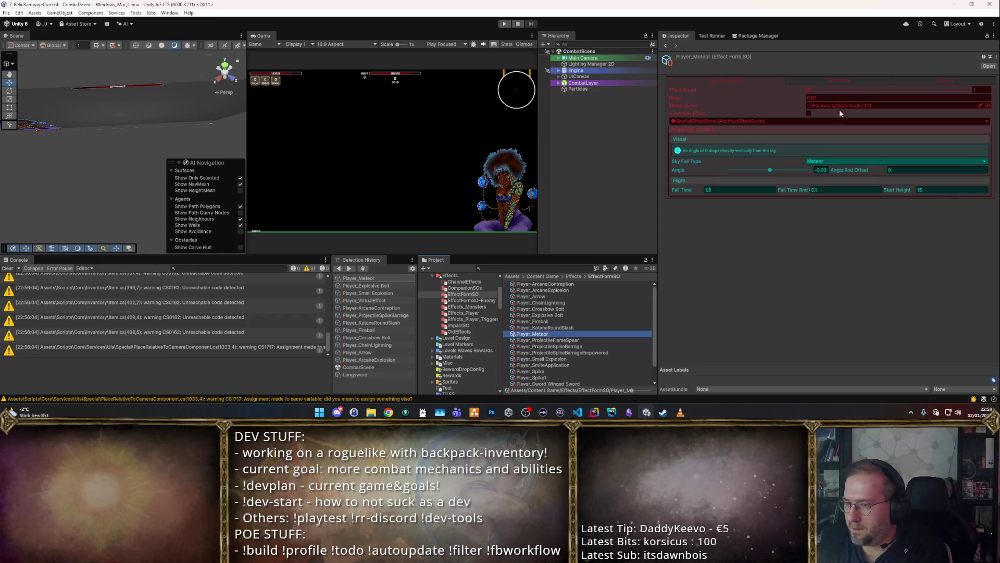
# Step: Look through Player_Meteor's main and second settings pages
pyautogui.click(855, 78)
pyautogui.click(751, 79)
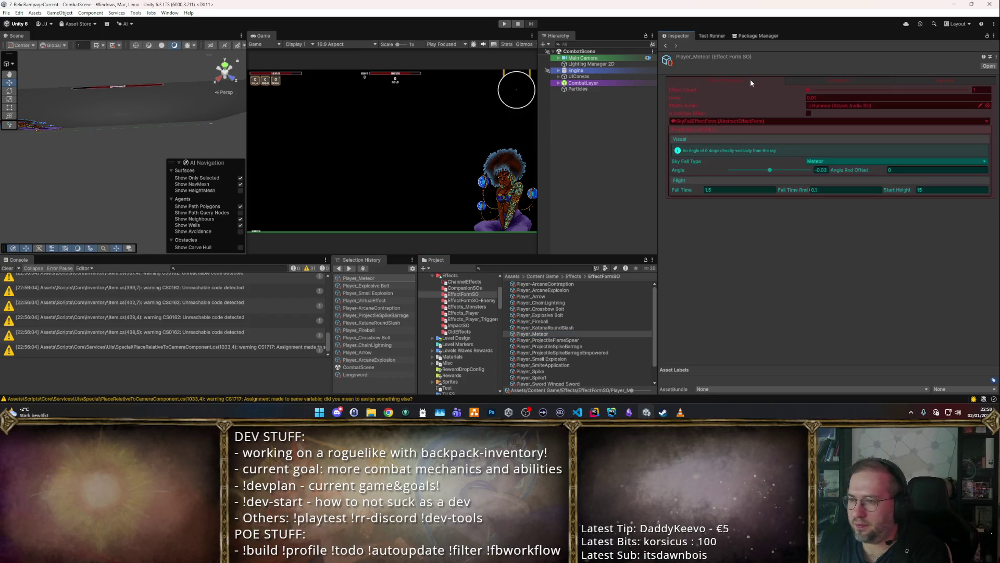
pyautogui.click(850, 79)
pyautogui.scroll(-1, 573, 303)
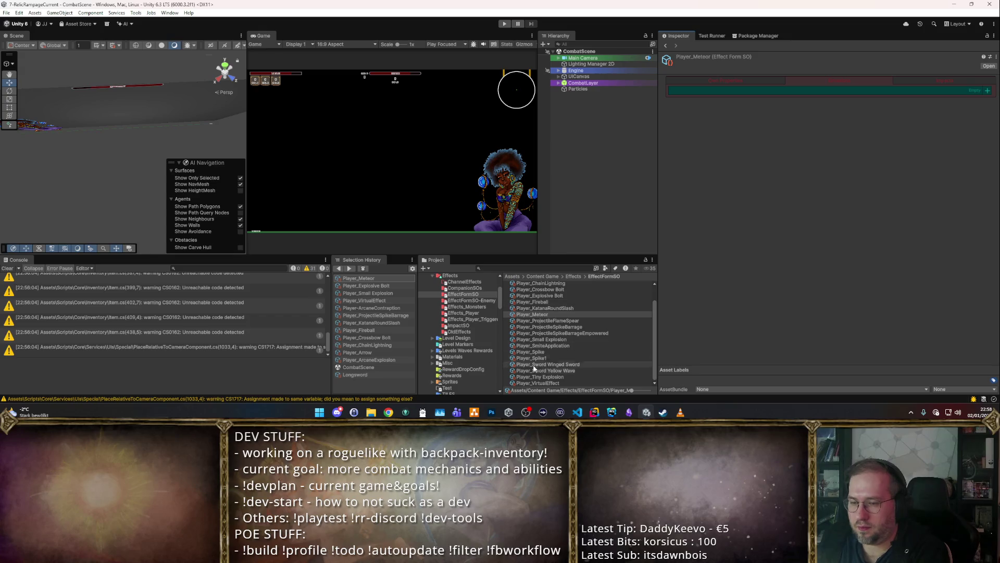
# Step: Select all 20 effect form assets to inspect the shared Delay field, then show Player_Meteor's empty condition list
pyautogui.click(549, 384)
pyautogui.scroll(1, 562, 333)
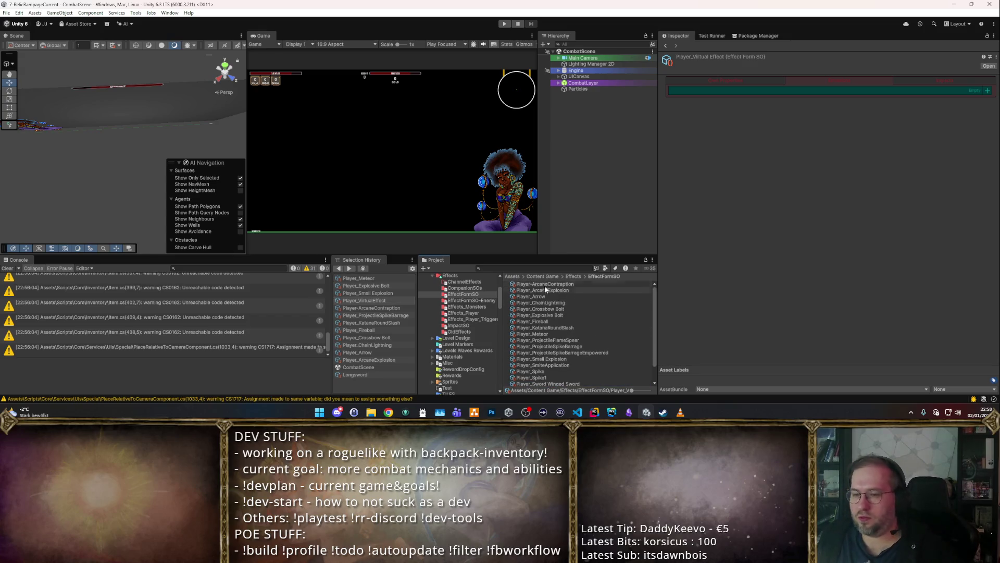
pyautogui.keyDown('shift'); pyautogui.click(545, 284); pyautogui.keyUp('shift')
pyautogui.click(735, 75)
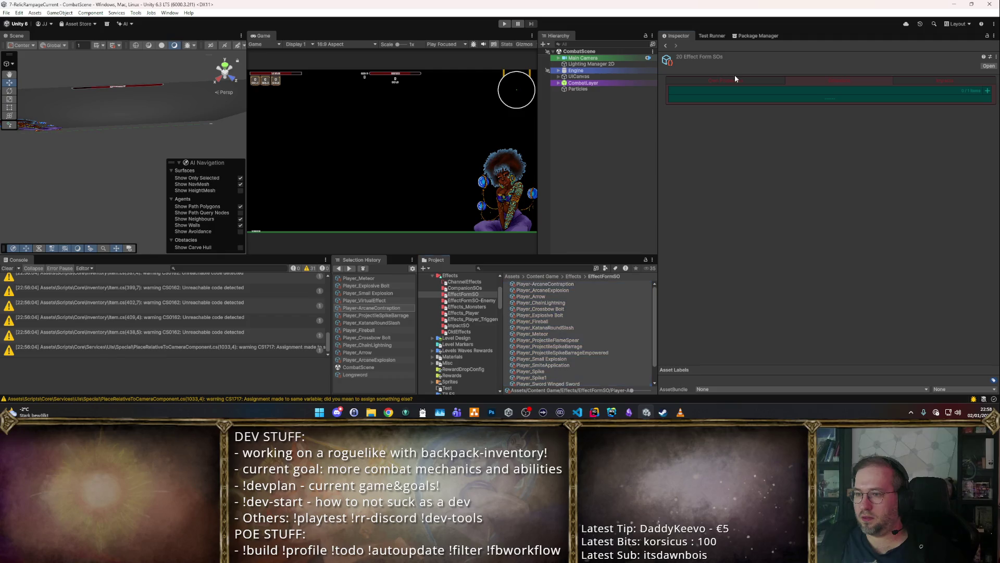
pyautogui.click(735, 80)
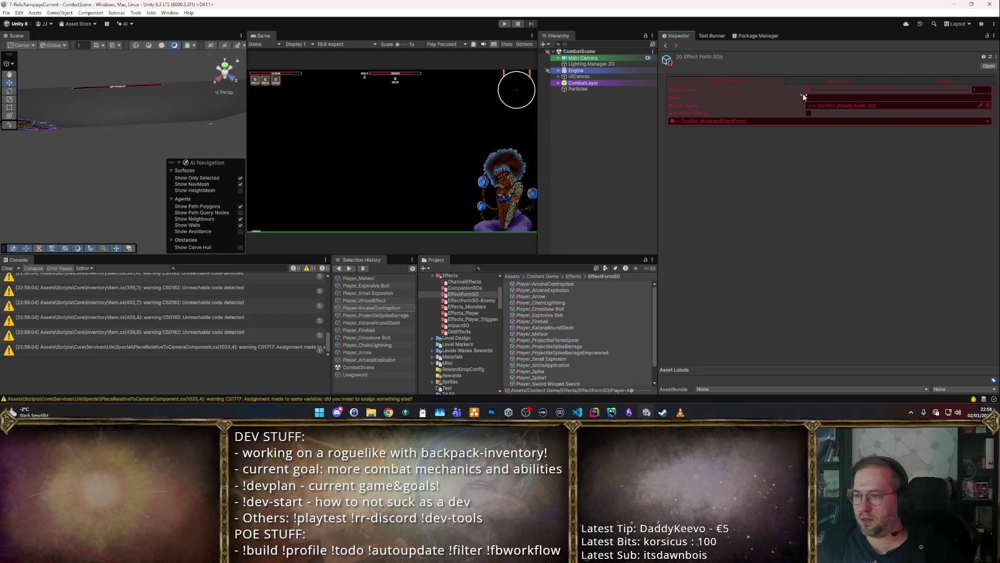
pyautogui.click(831, 98)
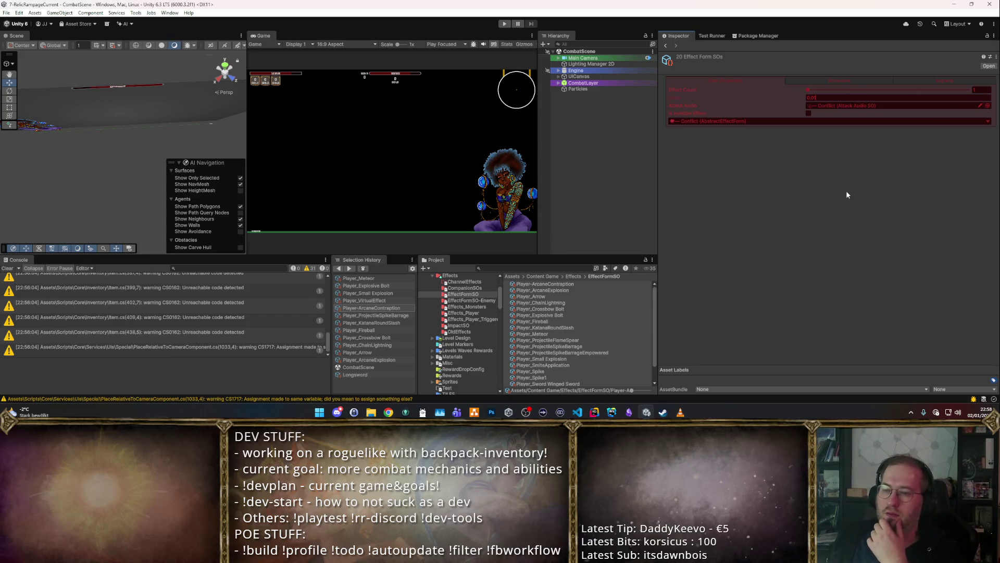
pyautogui.click(595, 334)
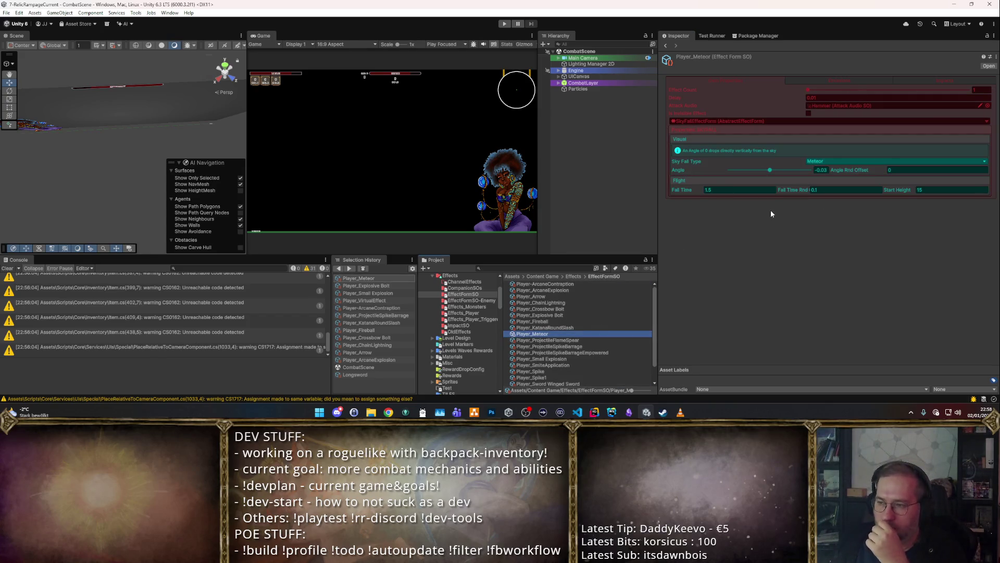
pyautogui.click(836, 80)
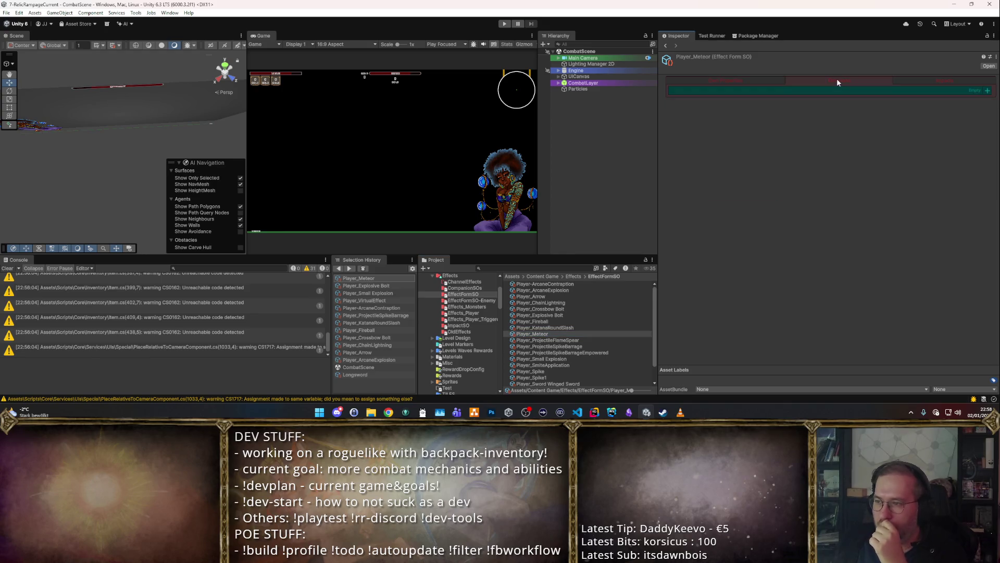
# Step: Add an On Destruction entry with a new EffectFormGroup and EmissionConfig
pyautogui.click(987, 91)
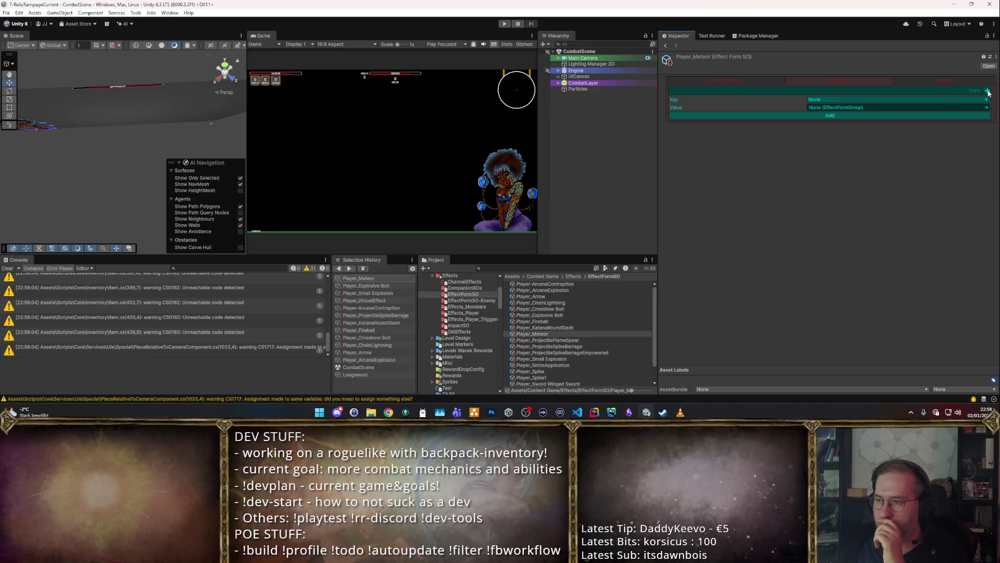
pyautogui.click(936, 100)
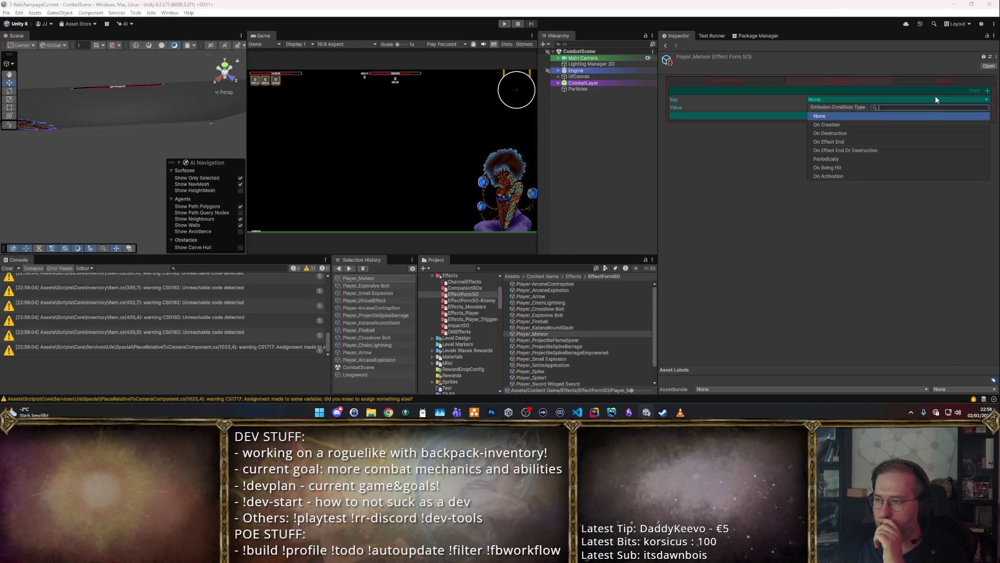
pyautogui.click(832, 133)
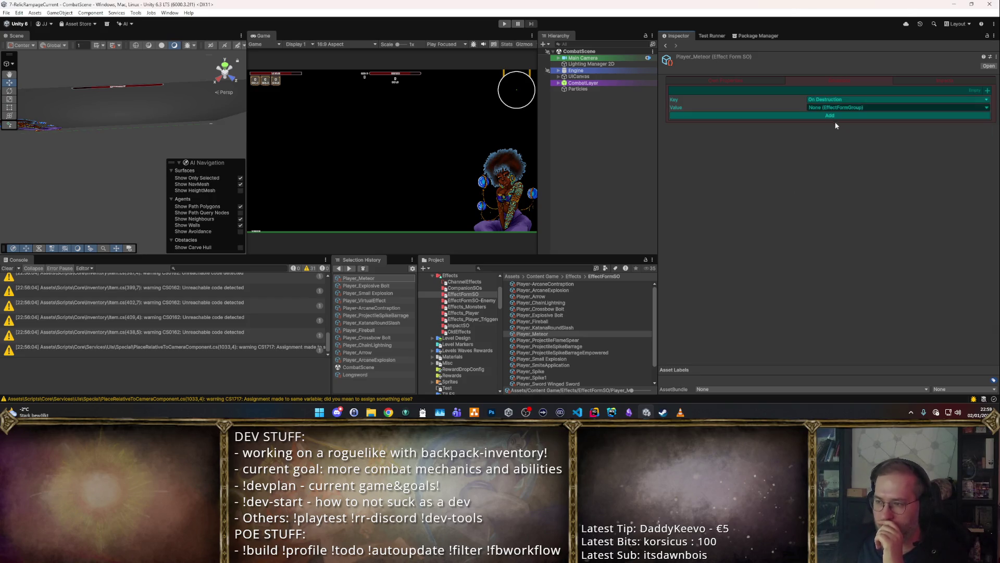
pyautogui.click(986, 107)
pyautogui.click(858, 131)
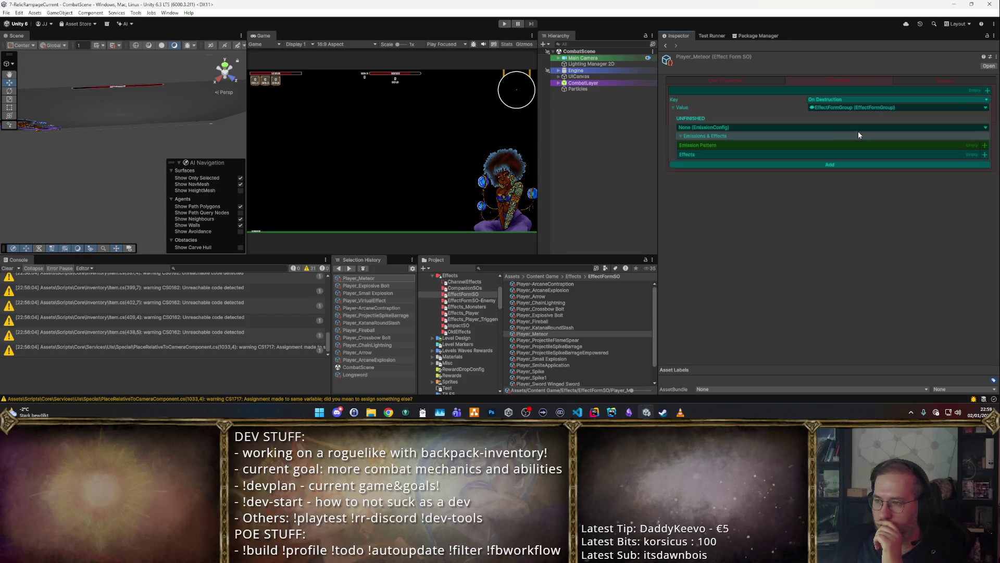
pyautogui.click(985, 128)
pyautogui.click(957, 115)
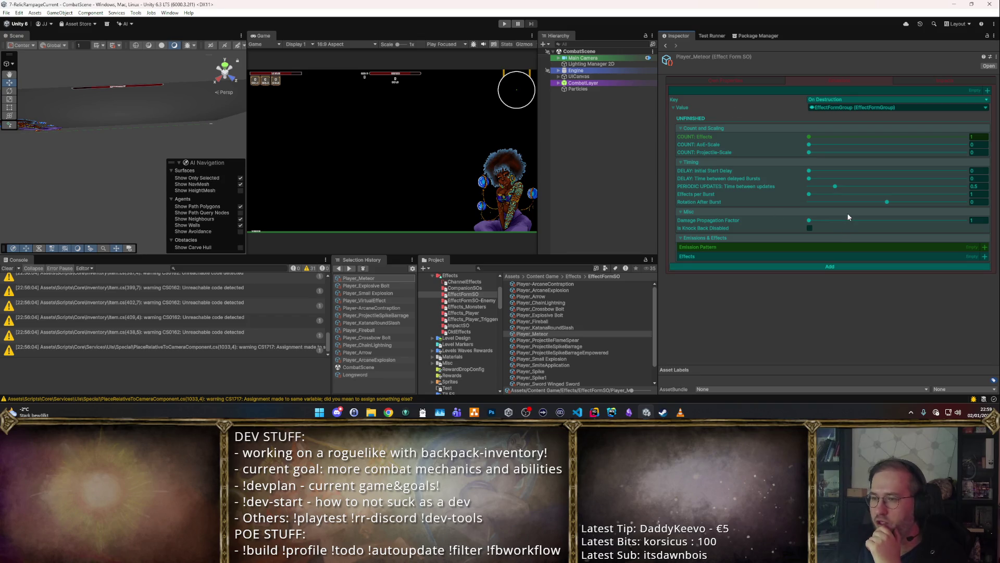
# Step: Add a Sky Fall Effect with a randomizer pattern of radius 0.25, commit the entry, and review its Misc settings
pyautogui.click(985, 256)
pyautogui.click(756, 265)
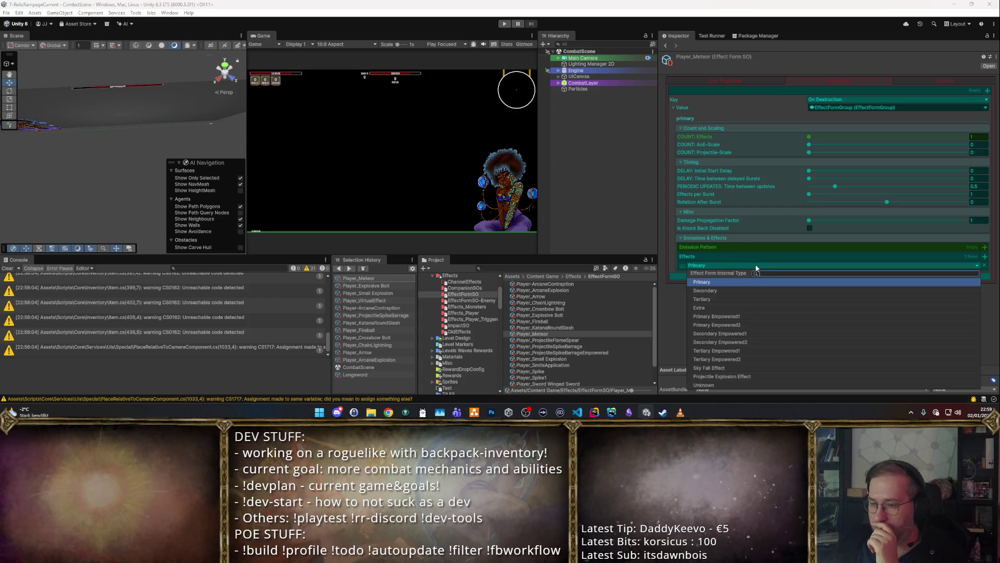
pyautogui.click(726, 368)
pyautogui.click(975, 249)
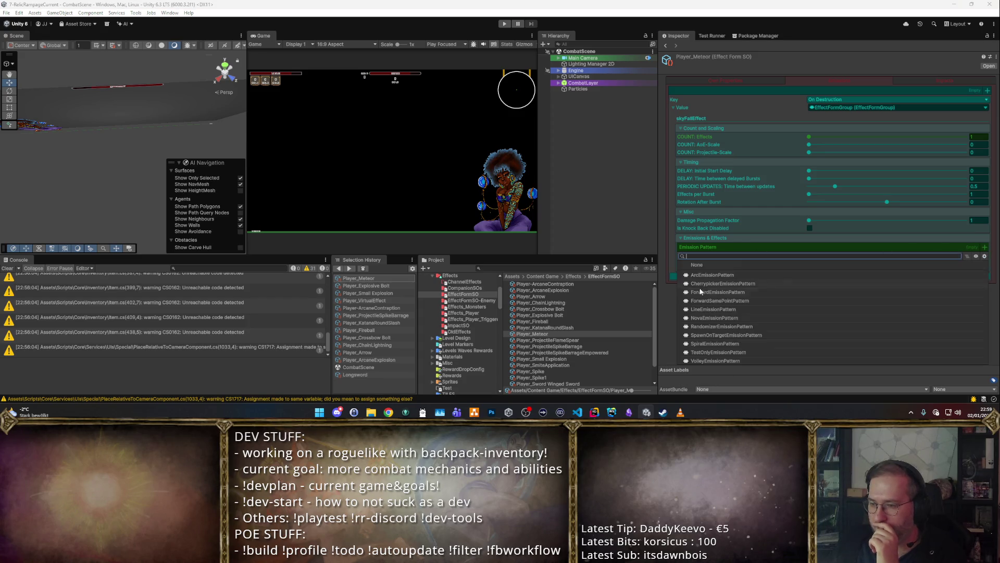
pyautogui.click(713, 326)
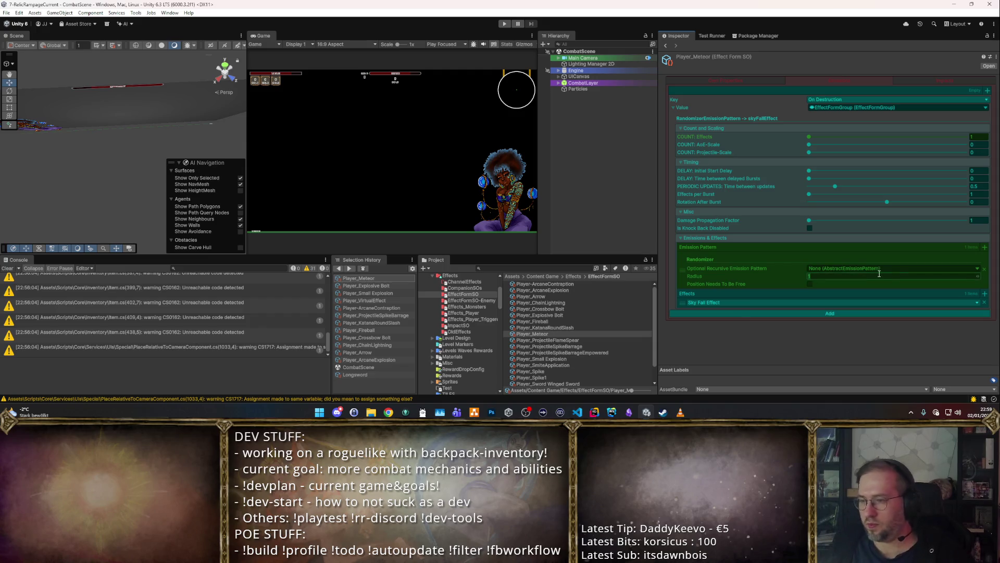
pyautogui.write('0.25')
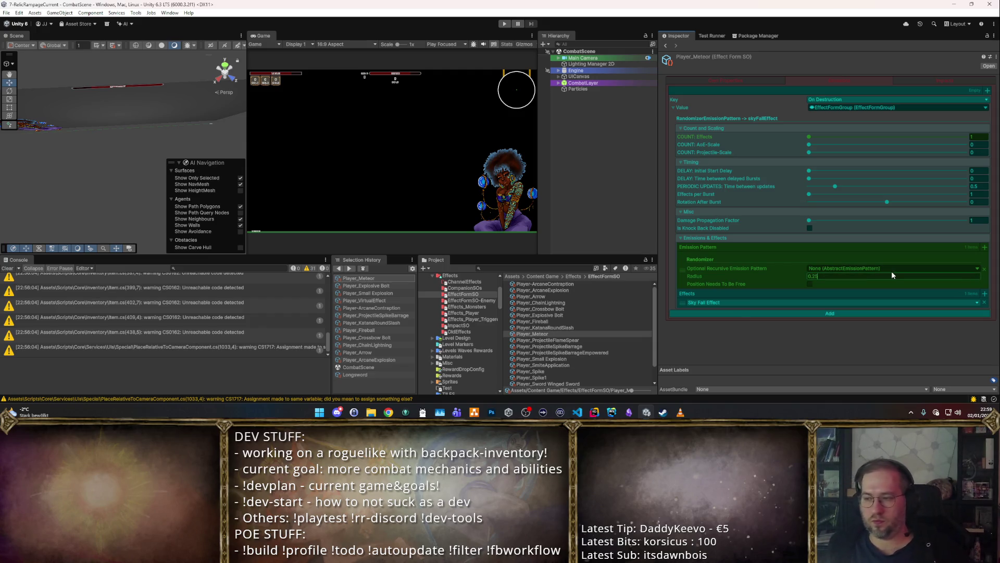
pyautogui.click(832, 313)
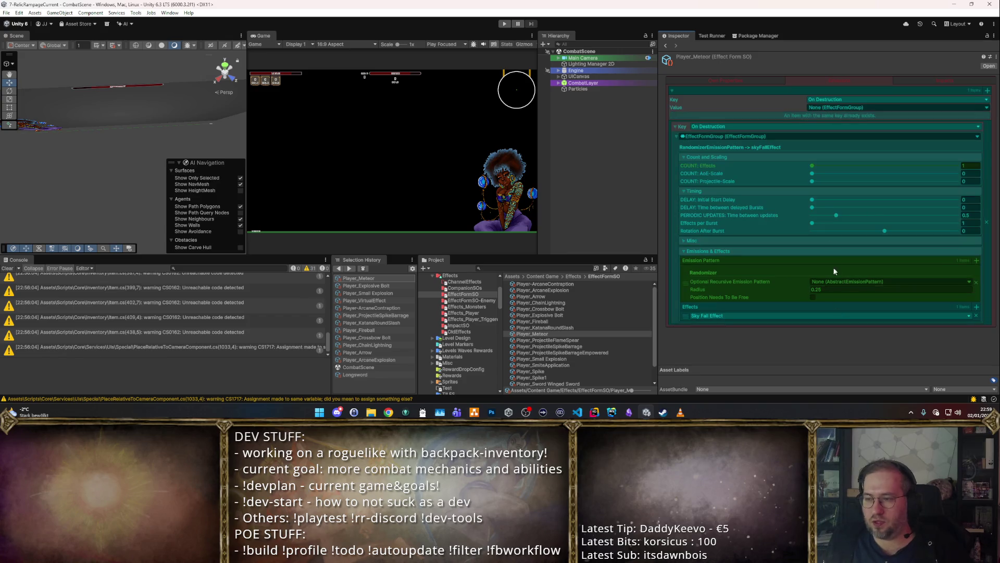
pyautogui.click(687, 240)
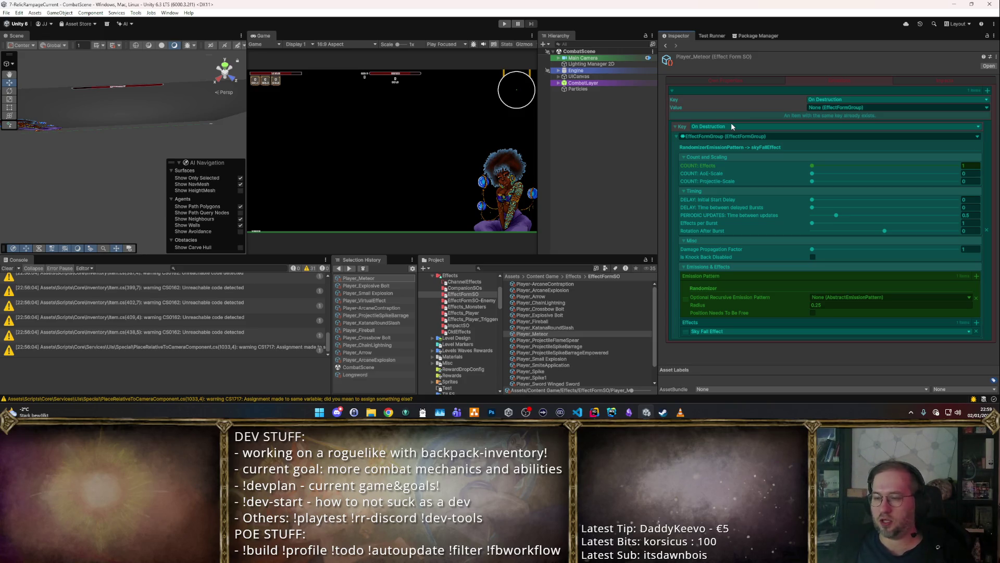
pyautogui.click(542, 341)
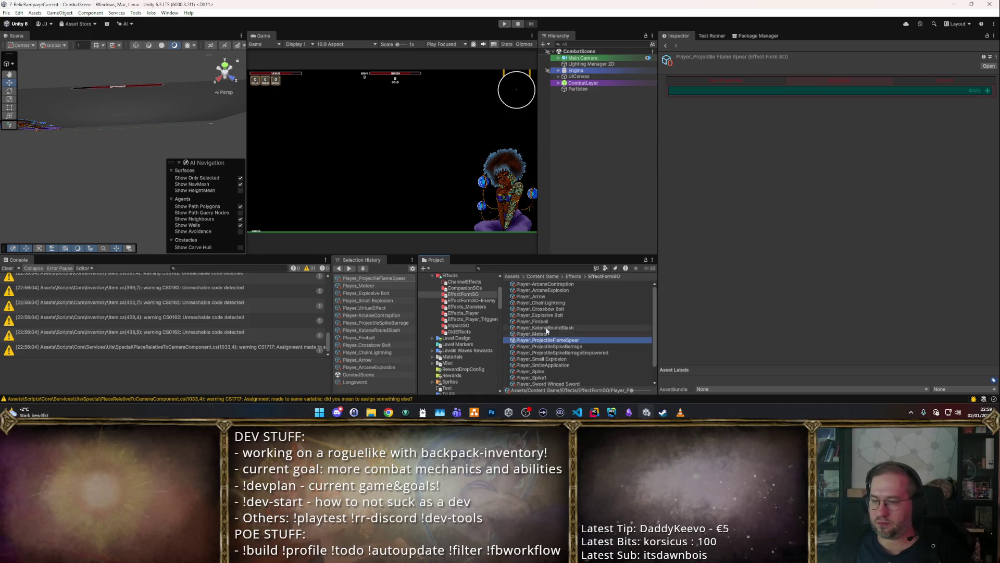
# Step: Swap Player_ProjectileFlameSpear's attack audio from Hammer to Katana
pyautogui.click(739, 79)
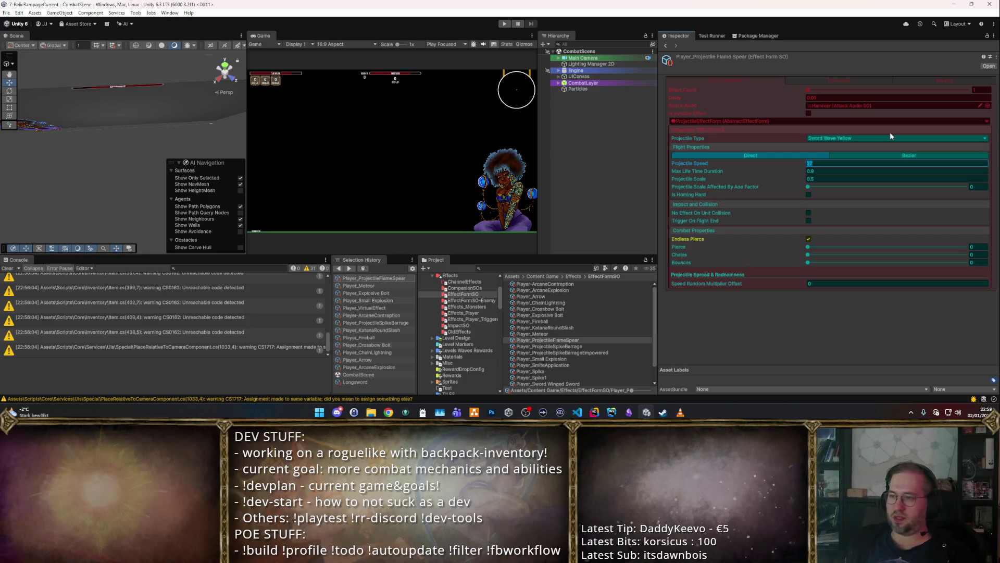
pyautogui.click(987, 105)
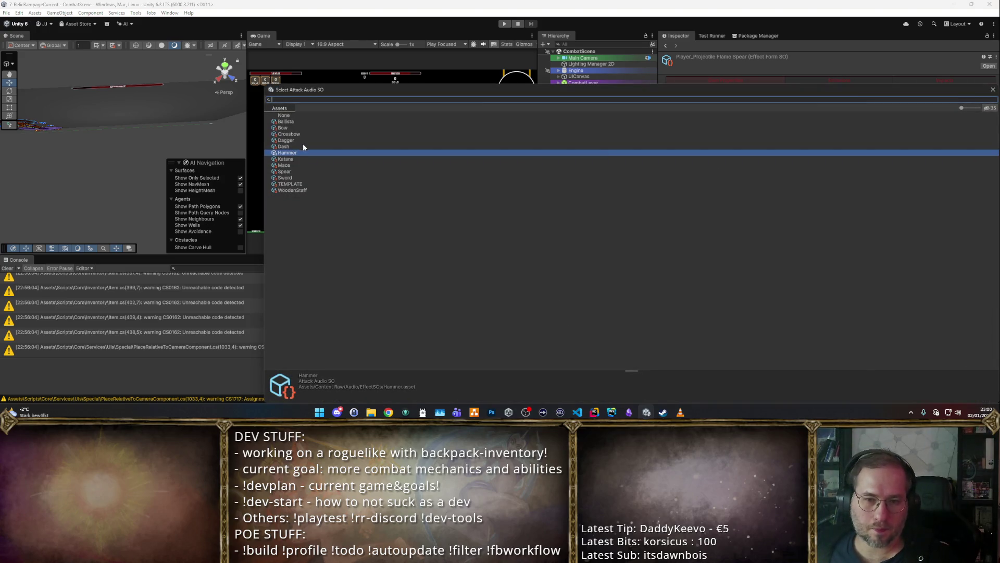
pyautogui.click(298, 160)
pyautogui.doubleClick(297, 160)
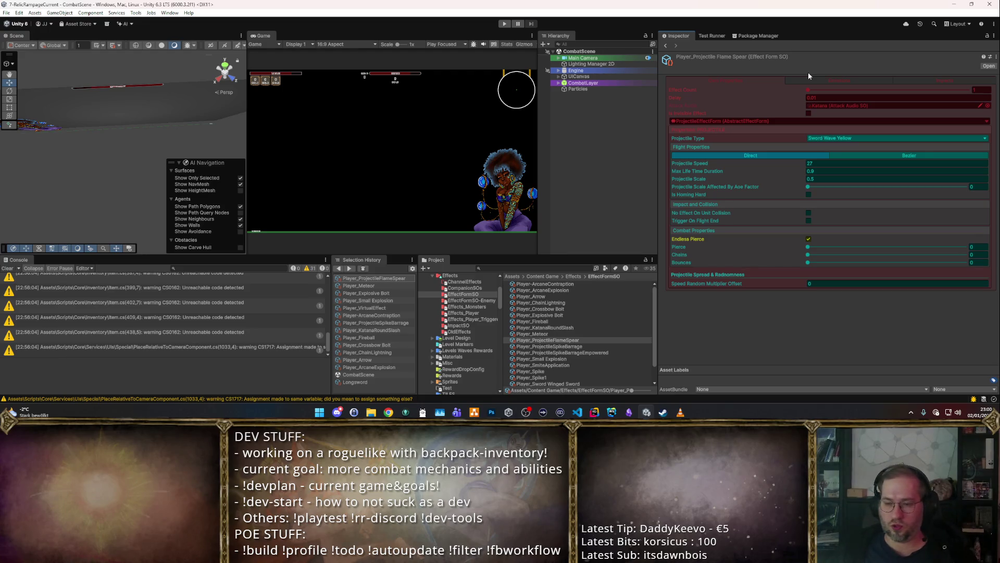
pyautogui.click(591, 345)
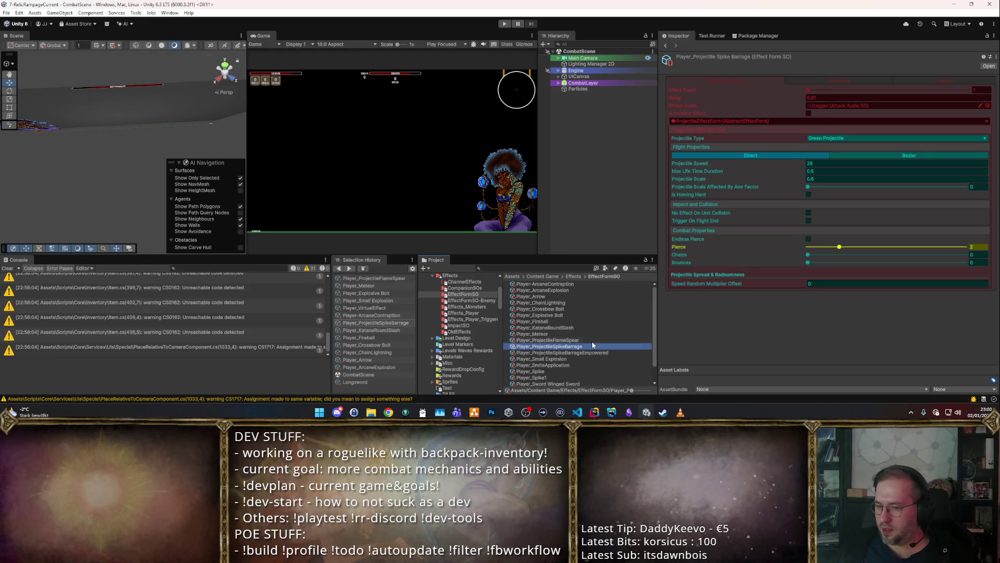
# Step: Delete the empowered spike barrage asset, then reselect Player_ProjectileSpikeBarrage
pyautogui.press('Down')
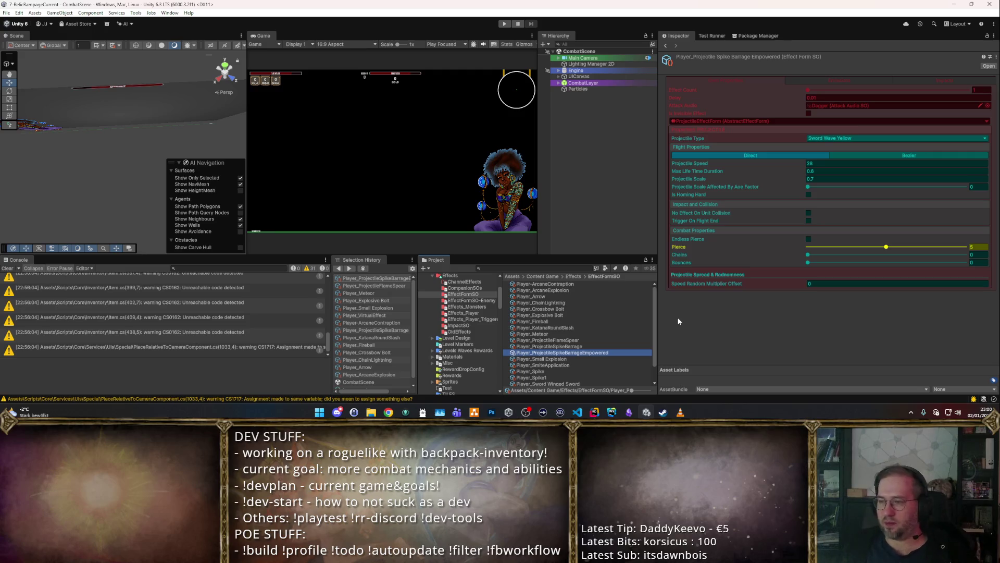
pyautogui.press('Delete')
pyautogui.press('Return')
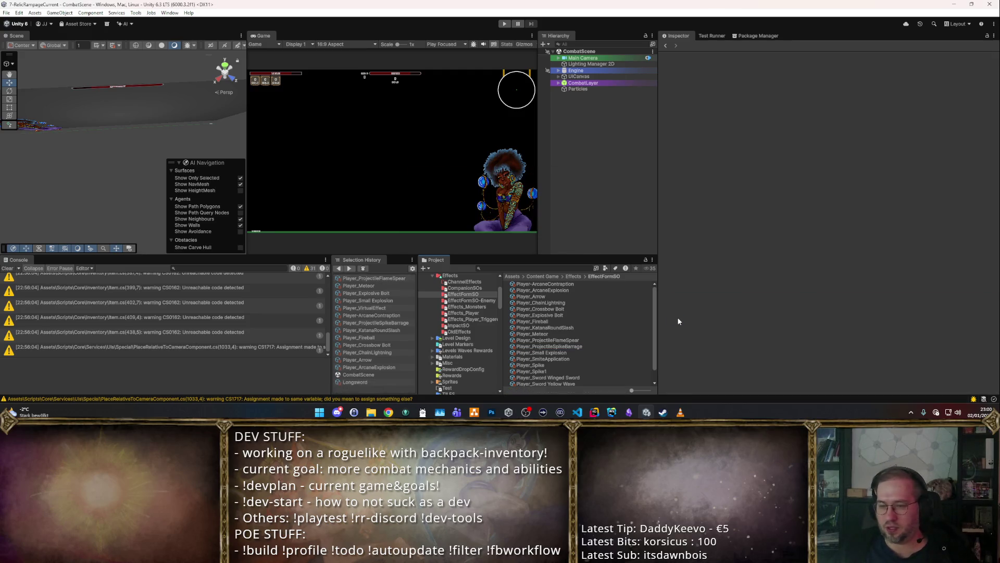
pyautogui.press('Down')
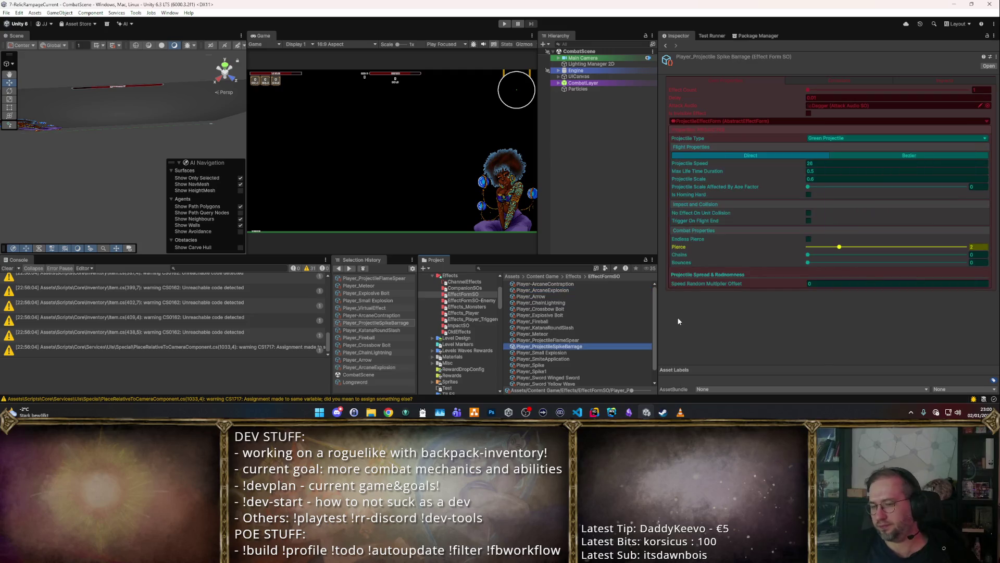
pyautogui.click(648, 346)
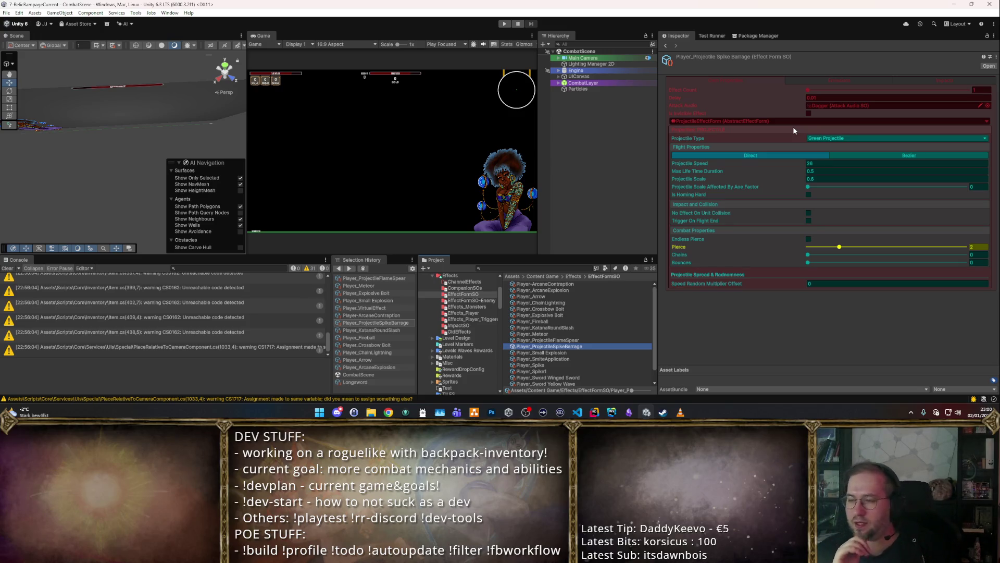
# Step: Check Player_ProjectileSpikeBarrage's settings pages, delete it, and inspect Player_Spike1 and Player_Spike
pyautogui.click(811, 80)
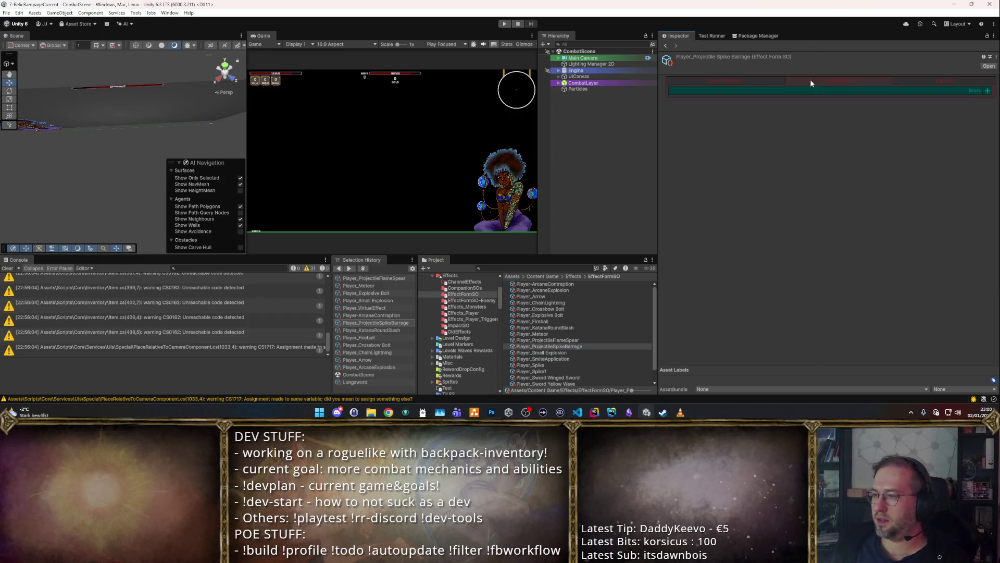
pyautogui.click(746, 80)
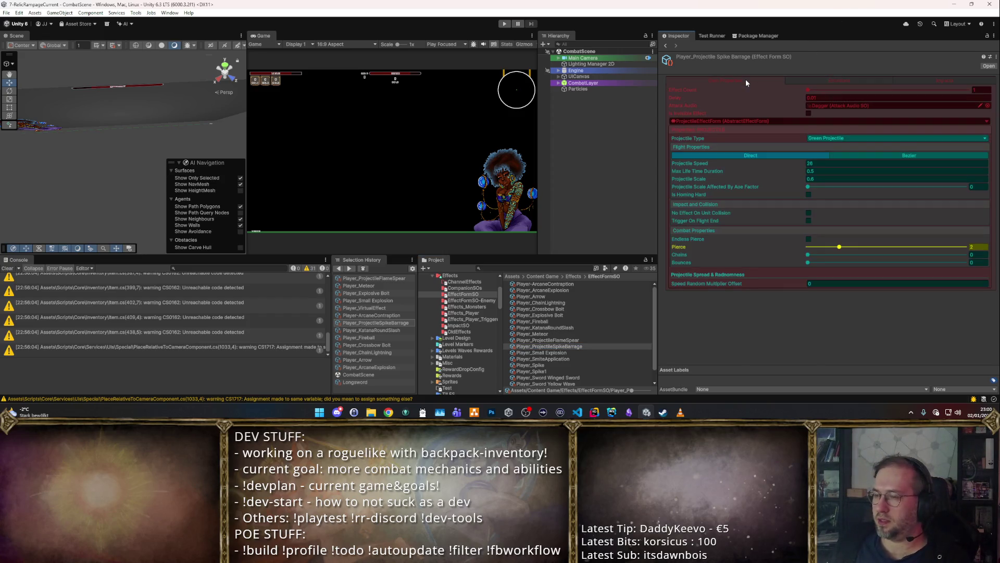
pyautogui.click(583, 353)
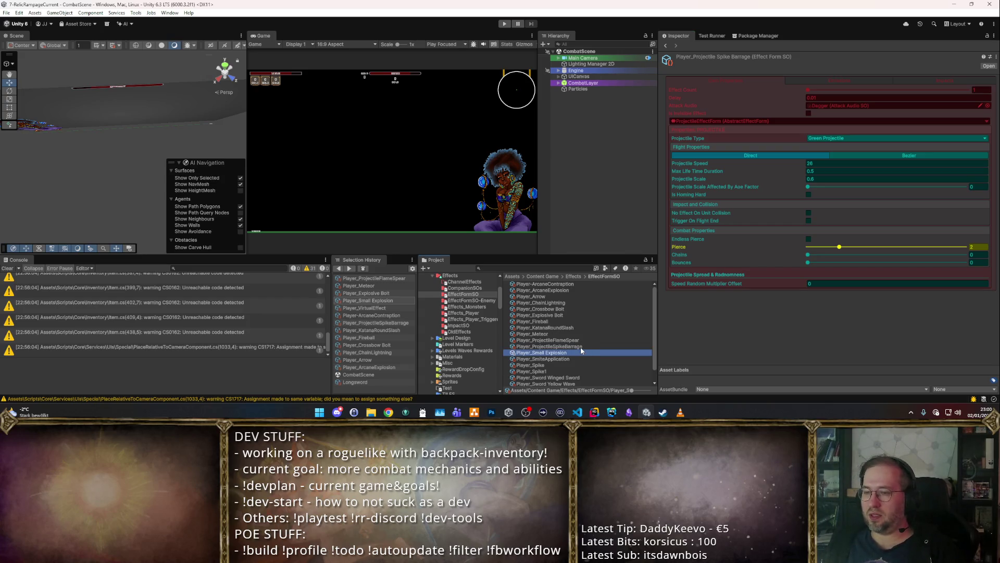
pyautogui.click(581, 345)
pyautogui.press('Delete')
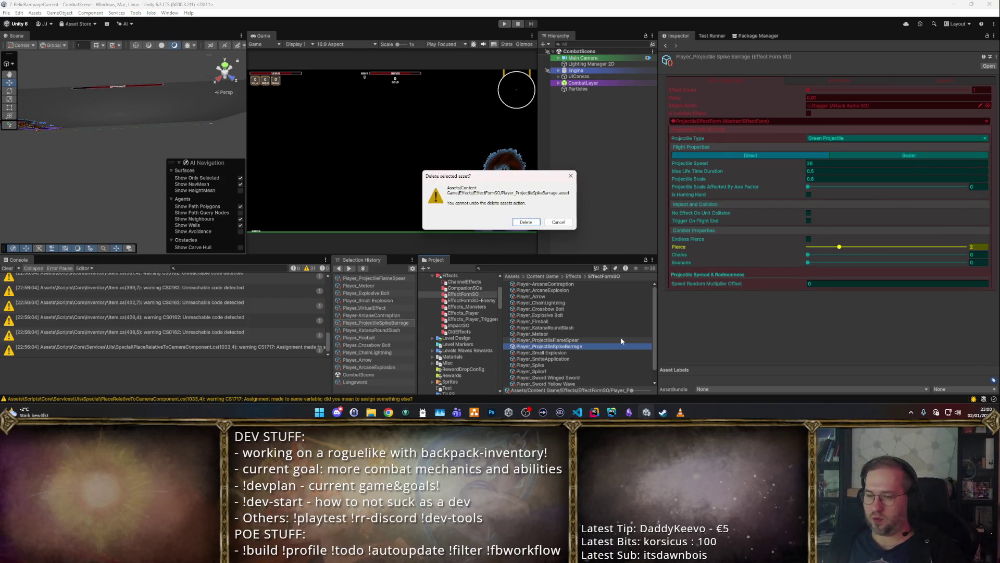
pyautogui.press('Return')
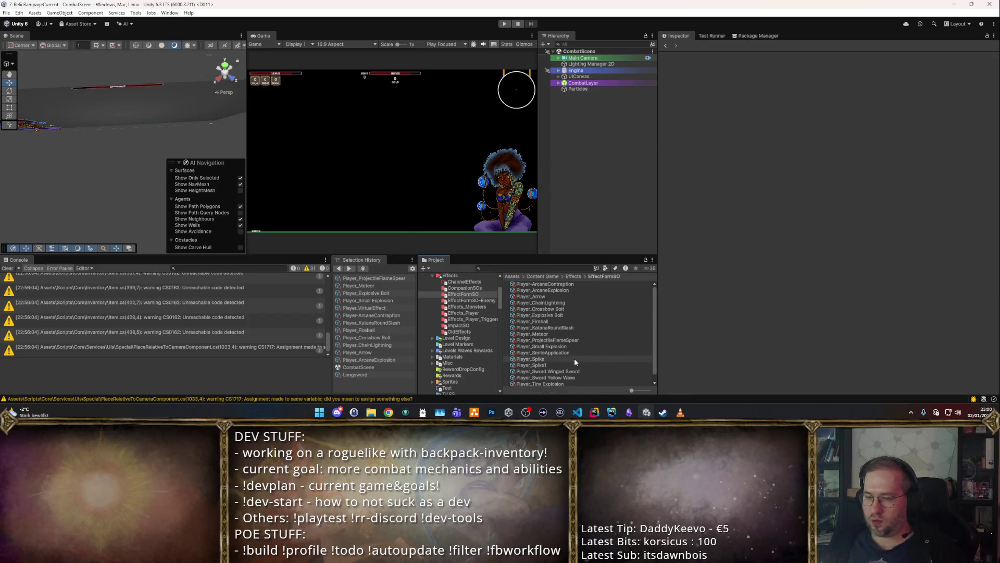
pyautogui.click(575, 365)
pyautogui.click(584, 359)
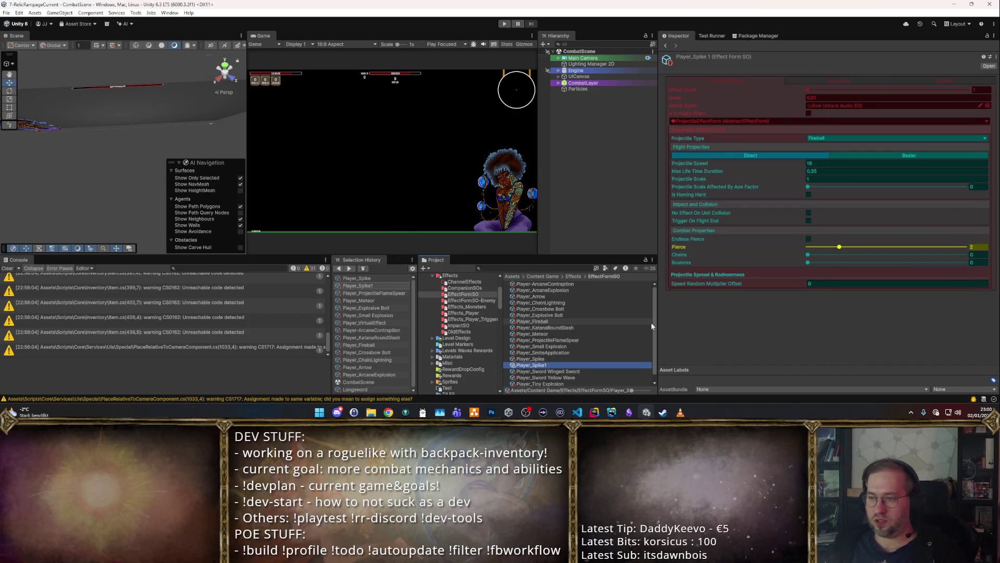
# Step: Compare Player_Spike's and Player_Spike1's speed and pierce values back and forth
pyautogui.press('Down')
pyautogui.press('Up')
pyautogui.press('Down')
pyautogui.press('Up')
pyautogui.press('Down')
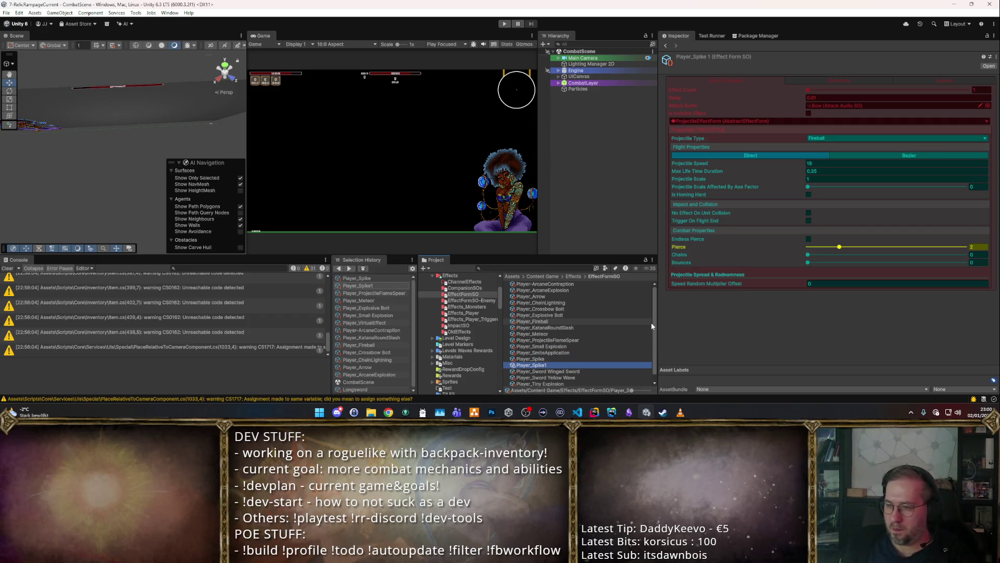
pyautogui.press('Up')
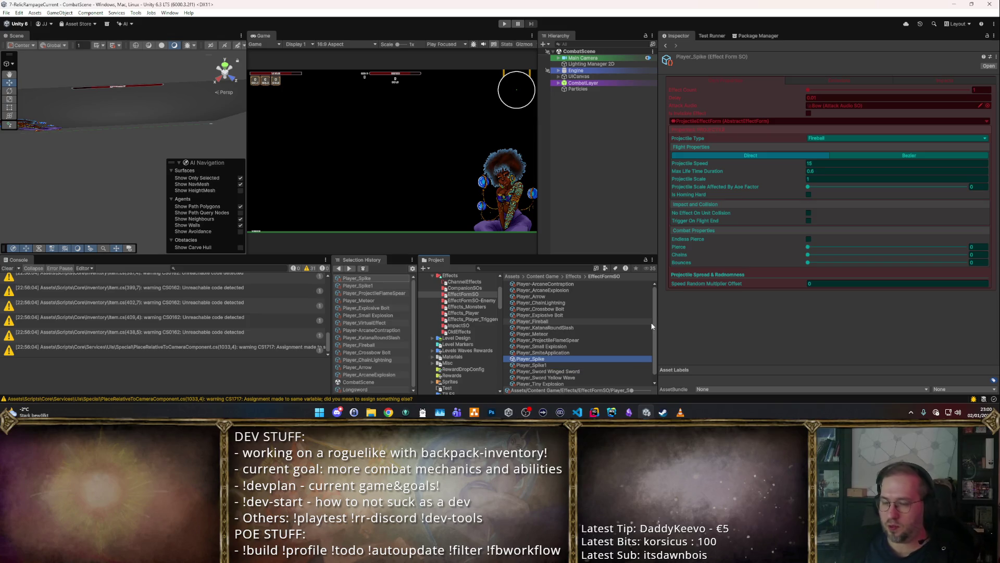
pyautogui.press('Down')
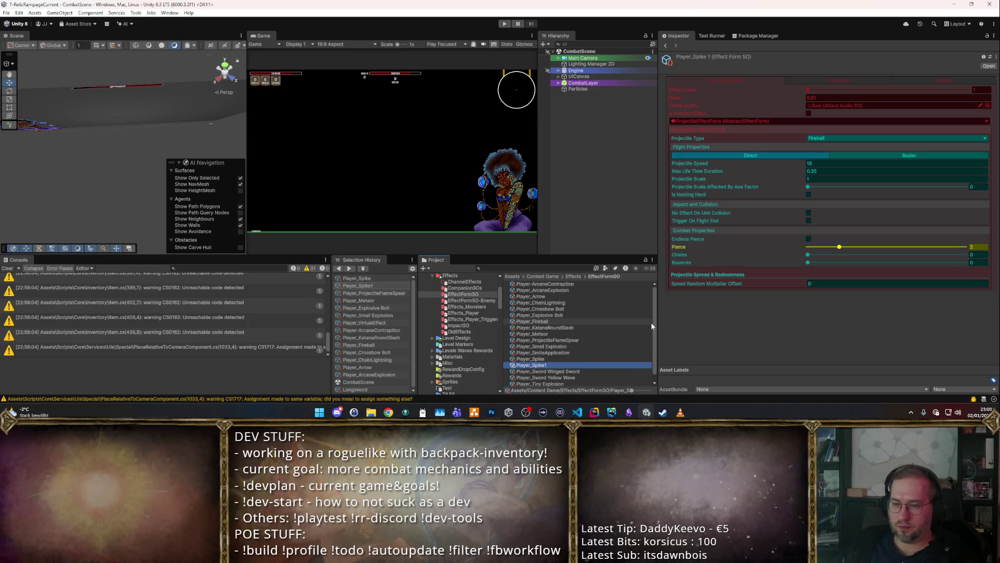
pyautogui.press('Up')
pyautogui.press('Down')
pyautogui.press('Up')
pyautogui.press('Down')
pyautogui.press('Up')
pyautogui.press('Down')
# Step: Delete the duplicate Player_Spike1 and move on to Player_Small Explosion
pyautogui.press('Delete')
pyautogui.press('Return')
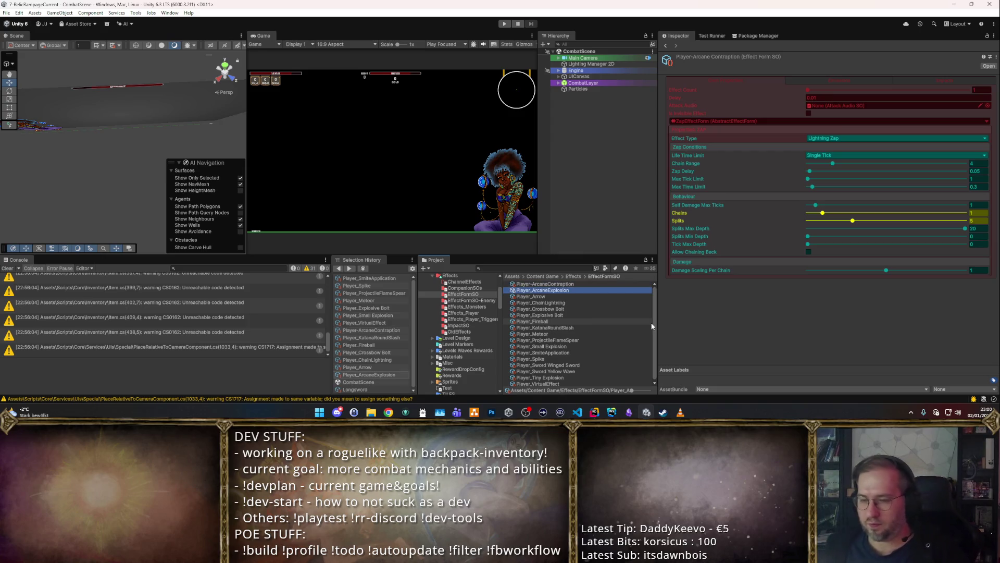
pyautogui.press('Down')
pyautogui.press('Down')
pyautogui.press('Down')
pyautogui.press('Down')
pyautogui.press('Down')
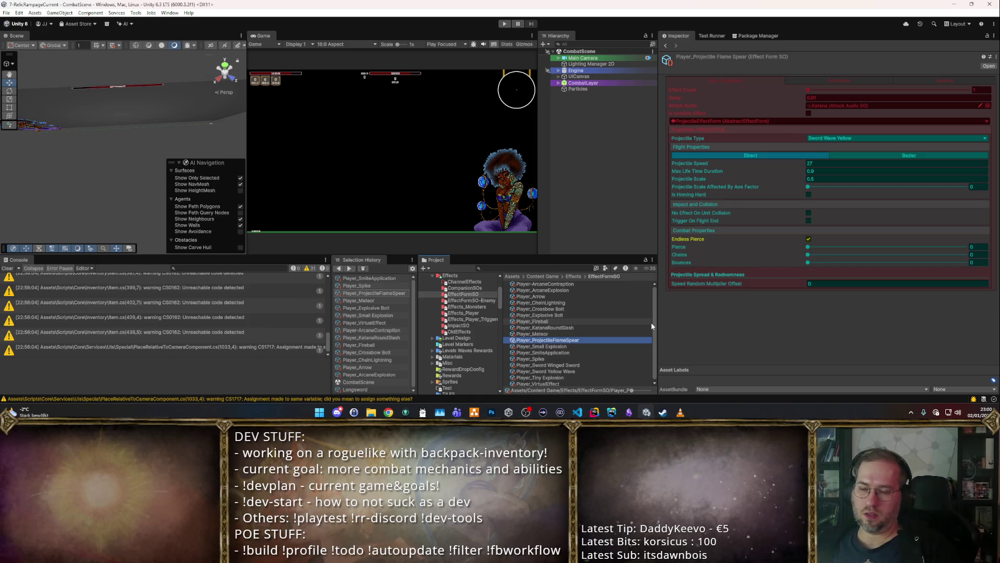
pyautogui.press('Down')
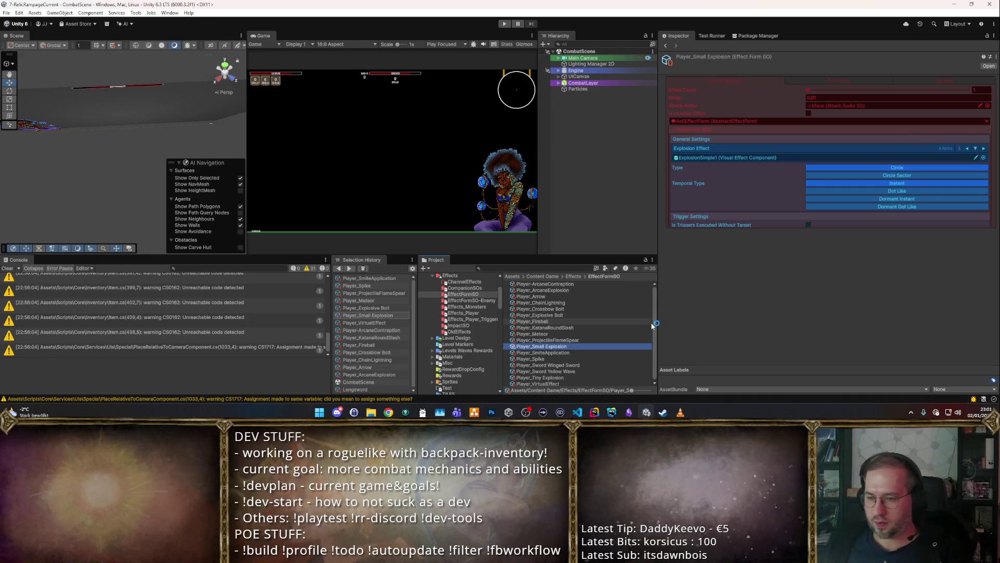
# Step: Rename Player_Small Explosion to Player_Explosion, then to Player_Slam
pyautogui.scroll(1, 623, 348)
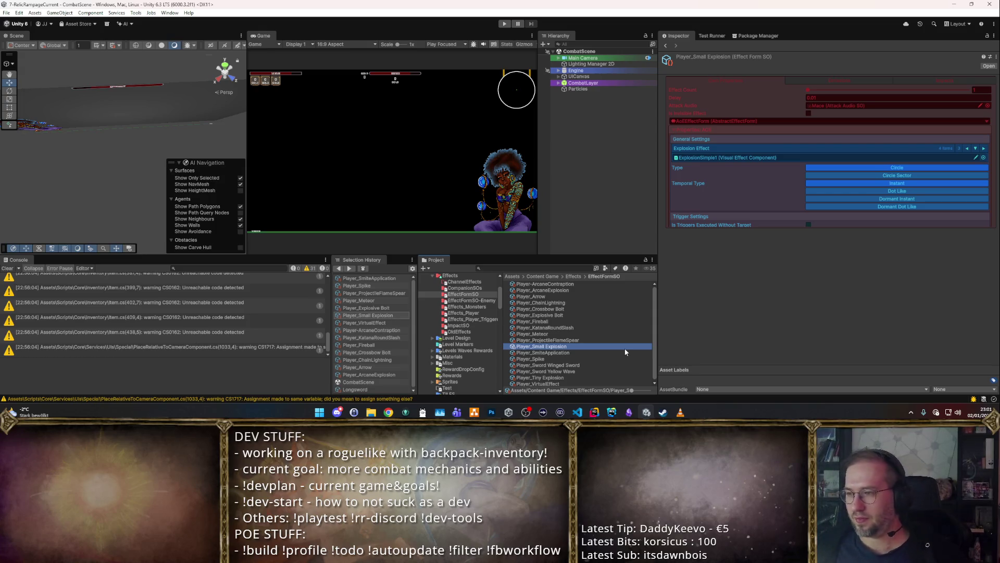
pyautogui.press('F2')
pyautogui.press('BackSpace')
pyautogui.press('BackSpace')
pyautogui.press('BackSpace')
pyautogui.press('BackSpace')
pyautogui.press('BackSpace')
pyautogui.press('BackSpace')
pyautogui.write('xp')
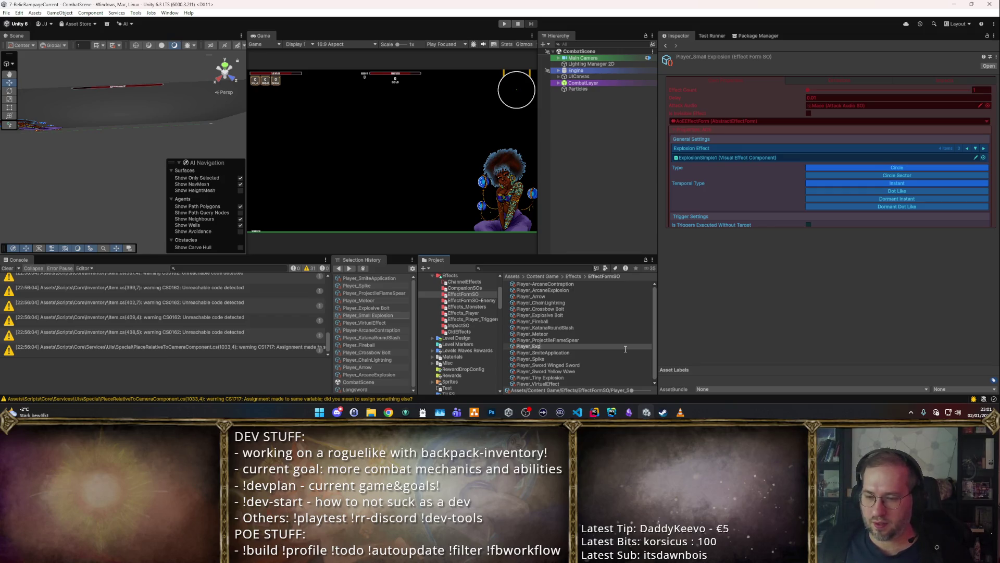
pyautogui.write('losion')
pyautogui.press('Return')
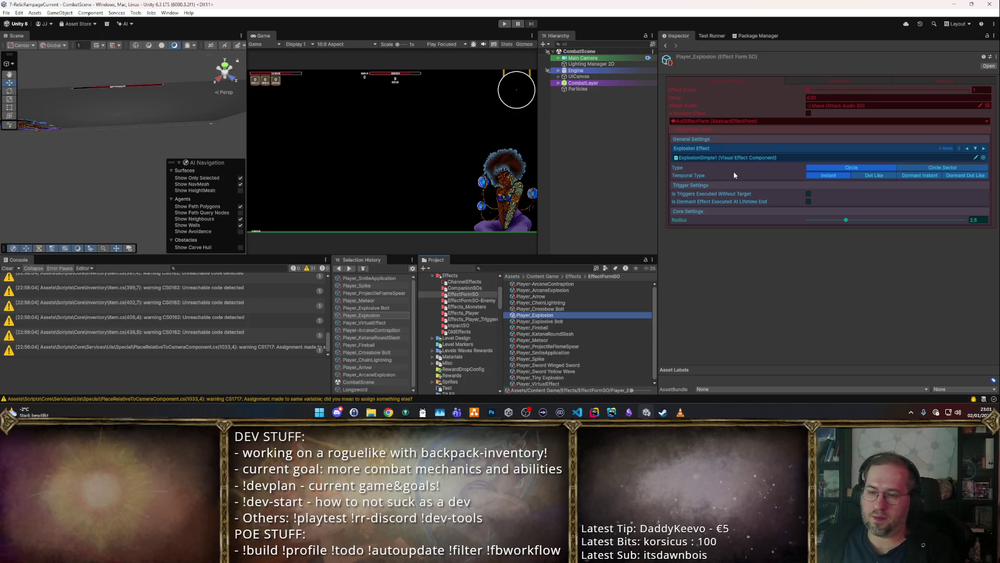
pyautogui.press('F2')
pyautogui.press('BackSpace')
pyautogui.press('BackSpace')
pyautogui.press('BackSpace')
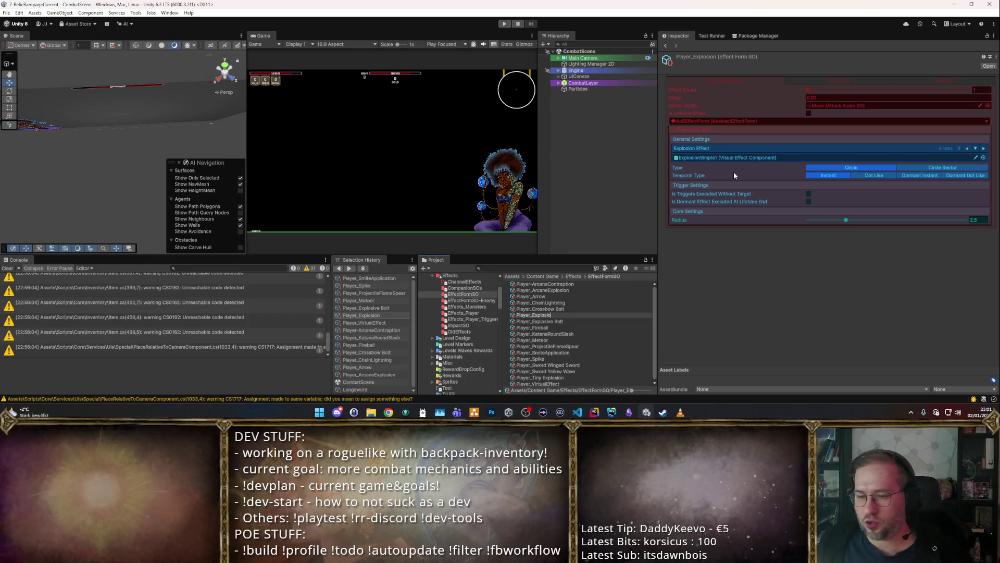
pyautogui.press('BackSpace')
pyautogui.write('Slam')
pyautogui.press('Return')
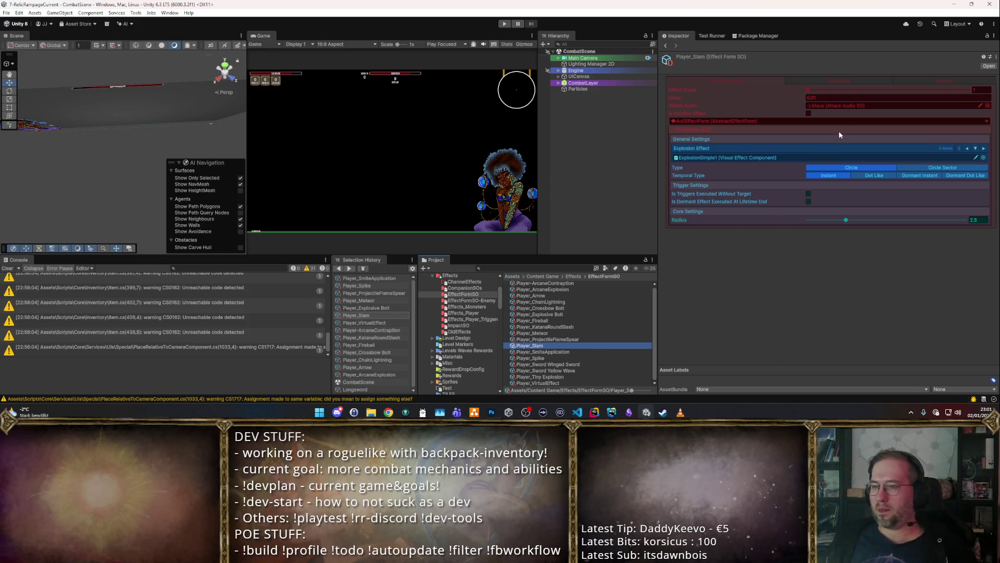
# Step: Edit Player_Slam's explosion Radius, leaving its visual effect unchanged
pyautogui.click(983, 157)
pyautogui.press('Escape')
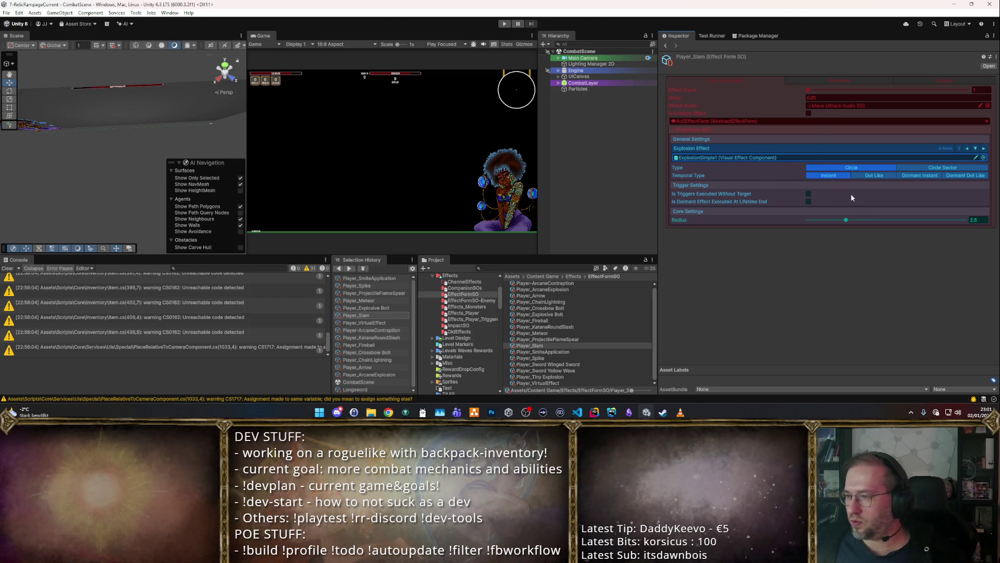
pyautogui.click(972, 219)
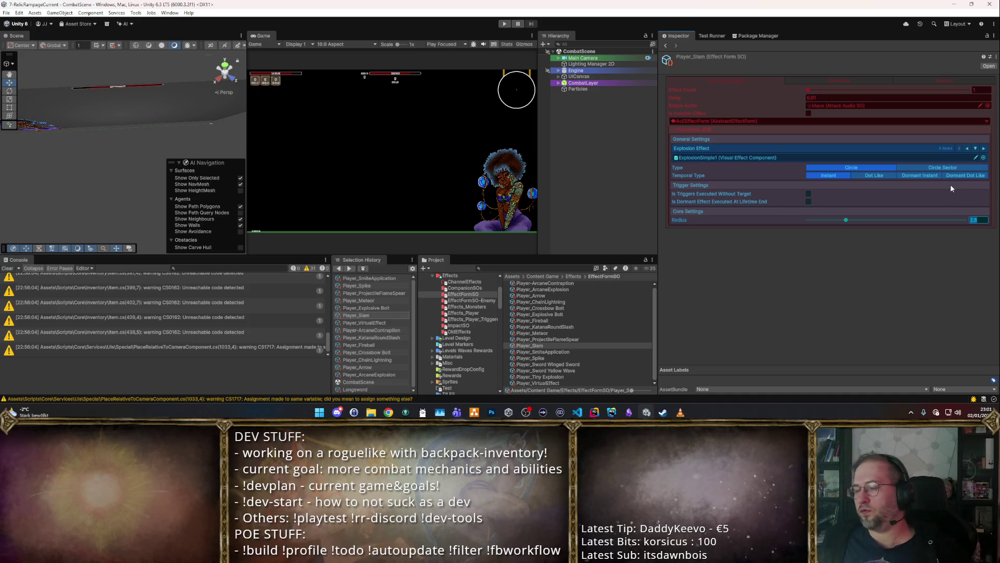
pyautogui.write('3')
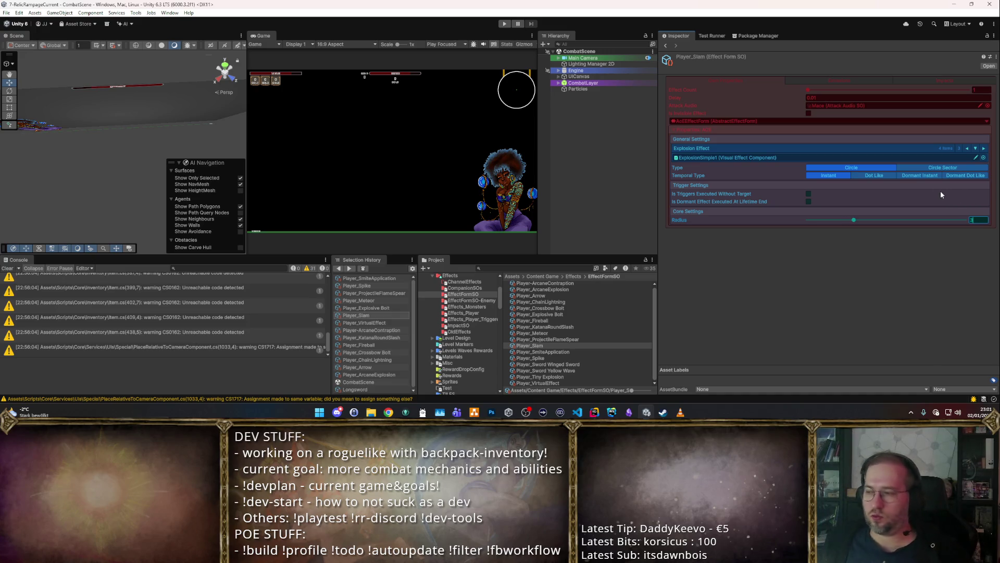
pyautogui.press('BackSpace')
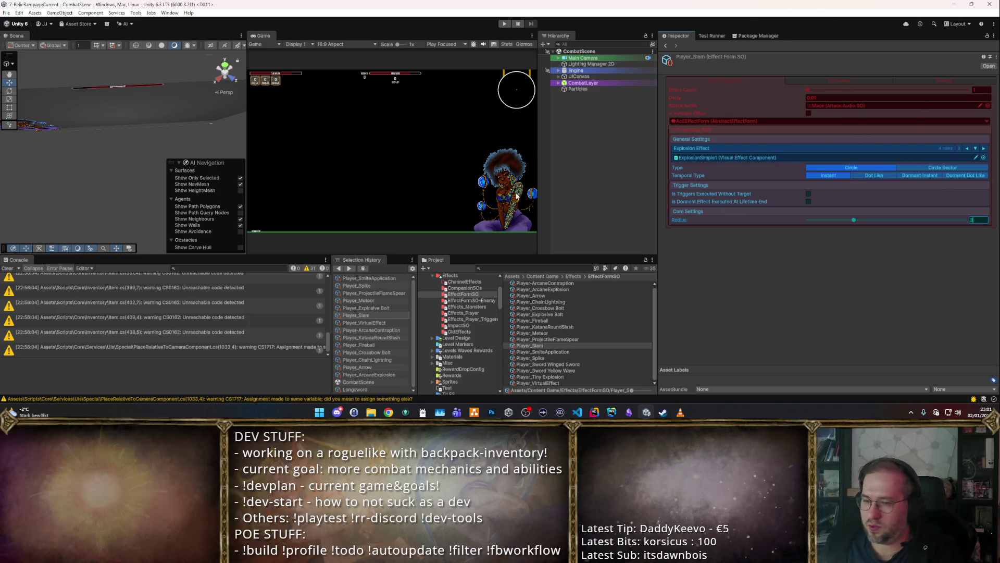
pyautogui.click(555, 350)
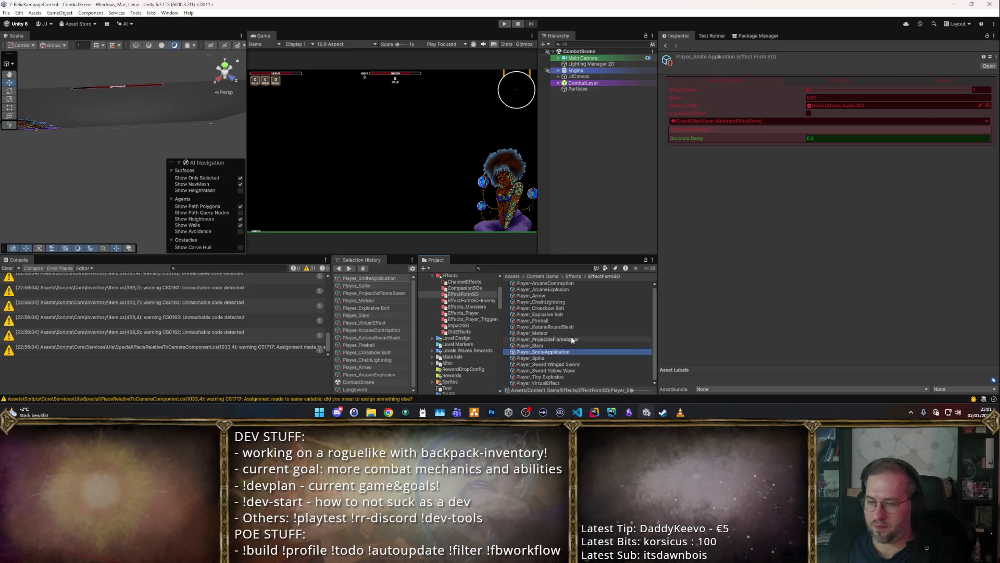
# Step: Set the smite effect's Seconds Delay to 0.01
pyautogui.click(814, 86)
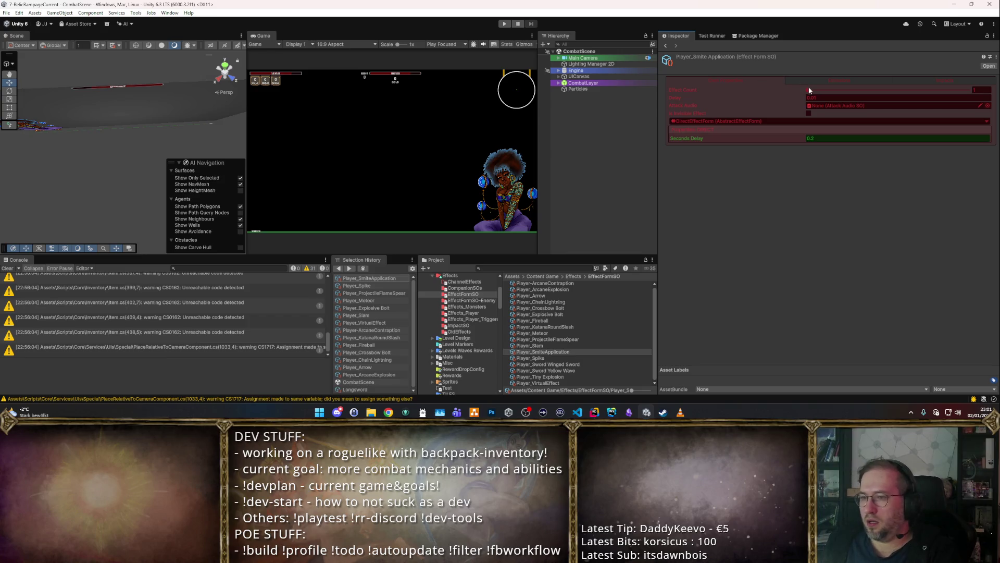
pyautogui.click(821, 138)
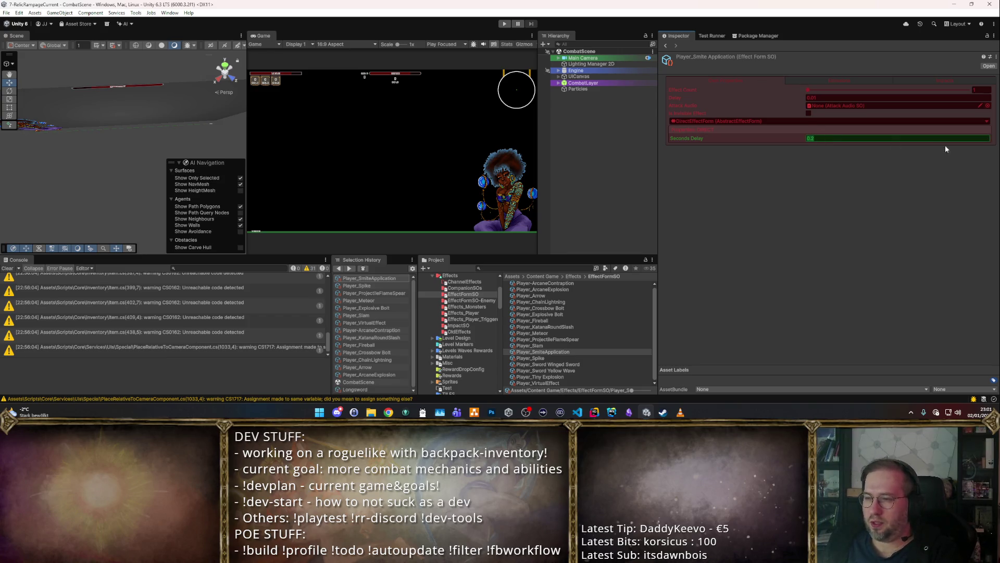
pyautogui.write('01')
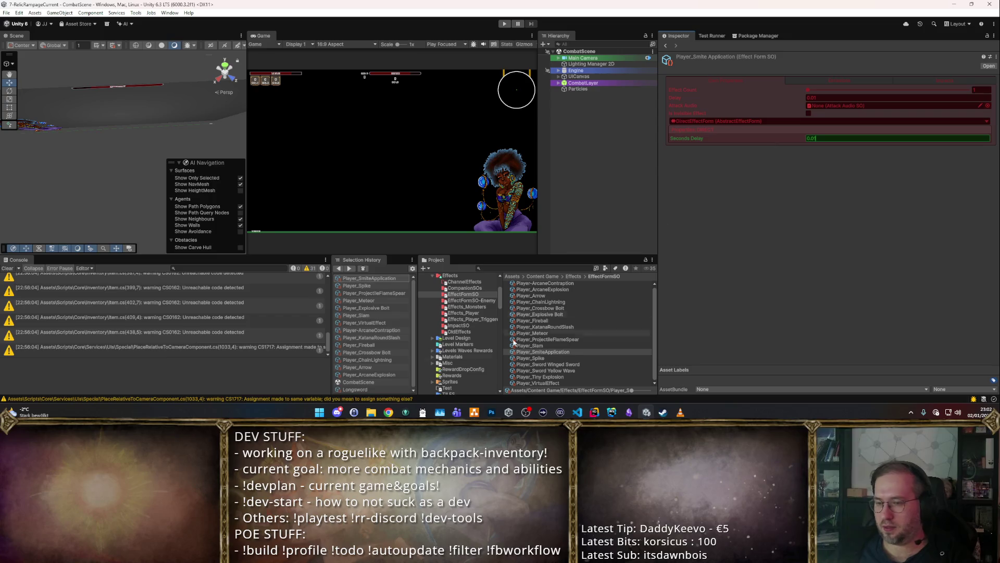
# Step: Rename Player_SmiteApplication to Player_DirectStrike
pyautogui.click(542, 358)
pyautogui.click(541, 352)
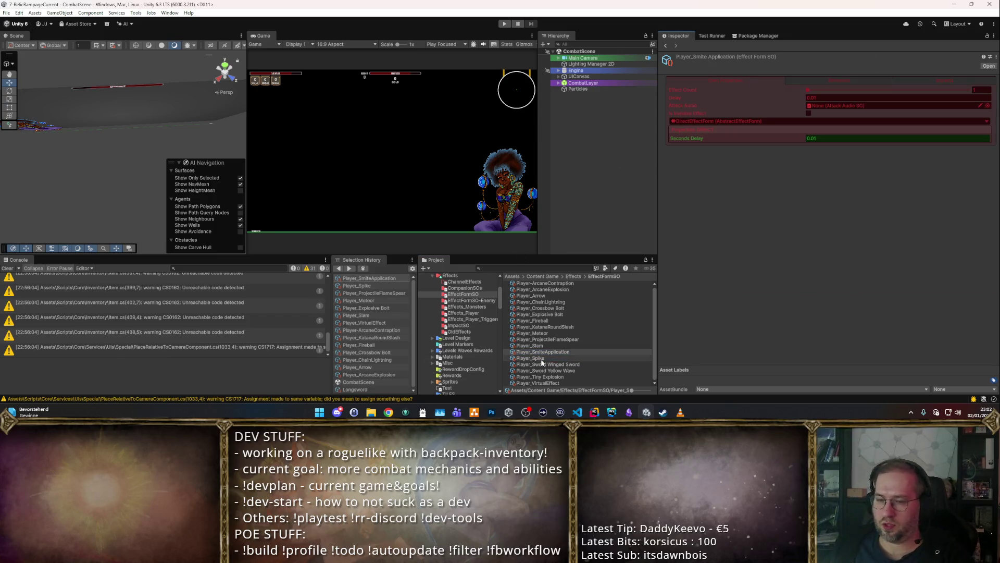
pyautogui.click(580, 358)
pyautogui.click(579, 352)
pyautogui.click(580, 352)
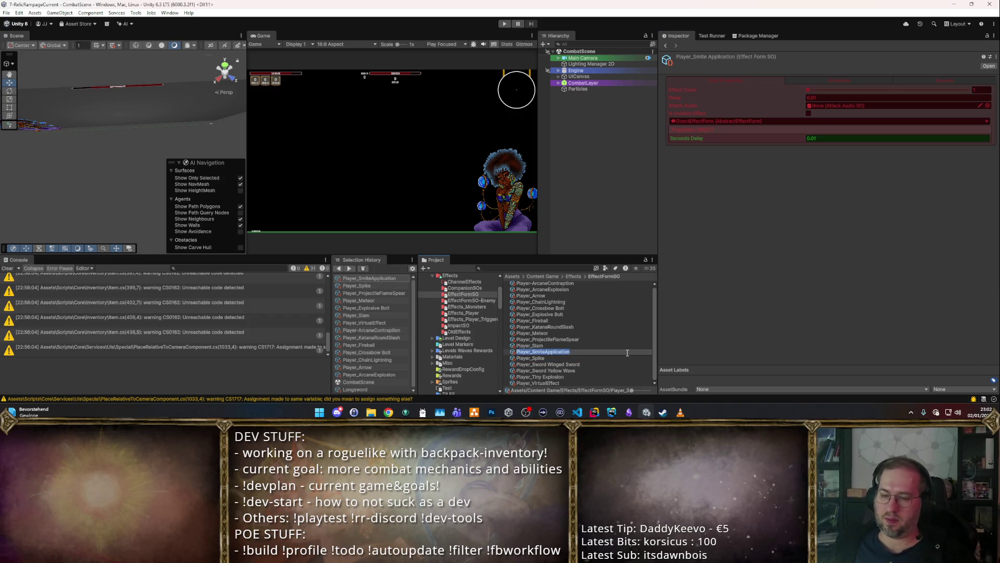
pyautogui.hotkey('shift', 'Left')
pyautogui.hotkey('shift', 'Left')
pyautogui.hotkey('shift', 'Left')
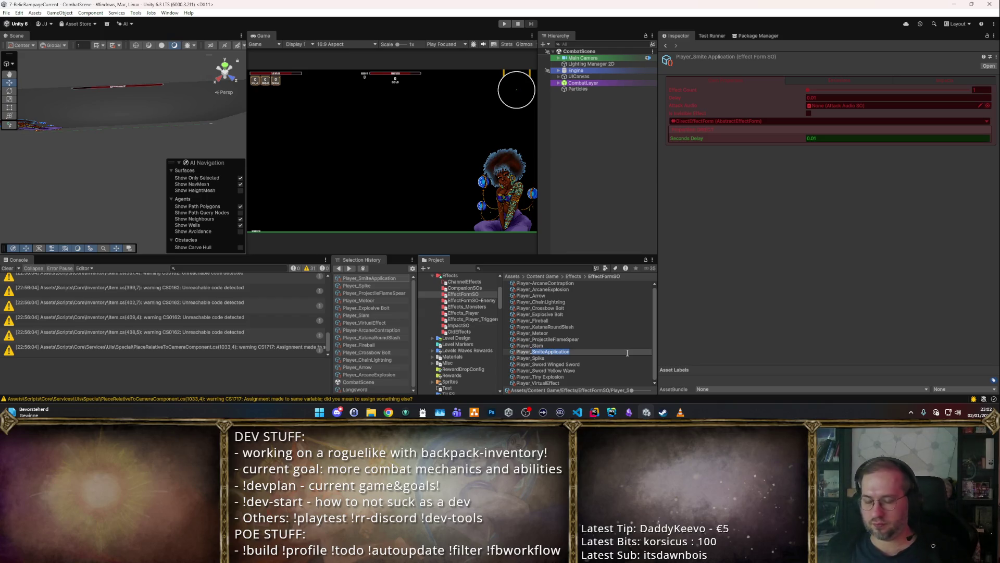
pyautogui.write('DirectDama')
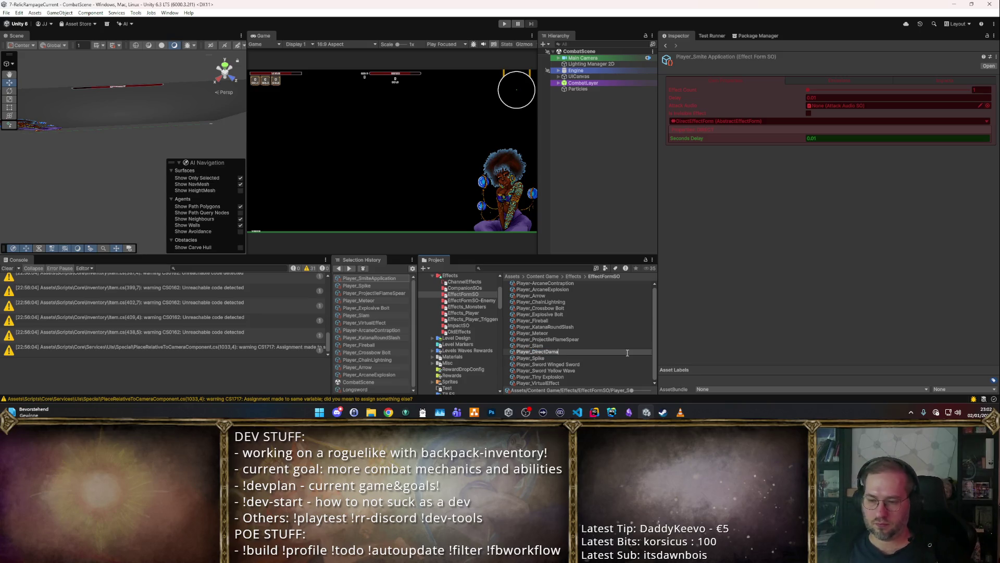
pyautogui.press('BackSpace')
pyautogui.press('BackSpace')
pyautogui.press('BackSpace')
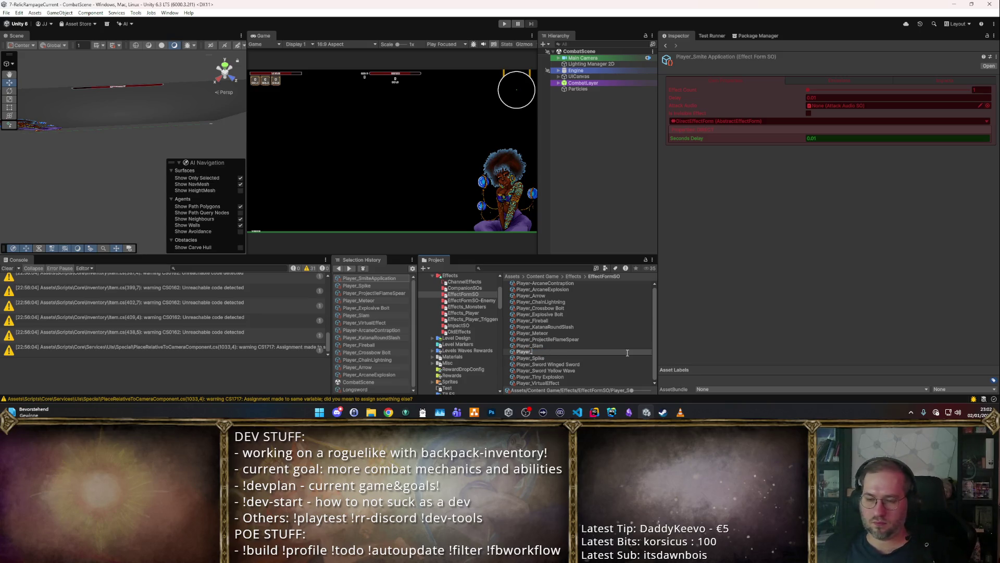
pyautogui.write('DirectStike')
pyautogui.press('Return')
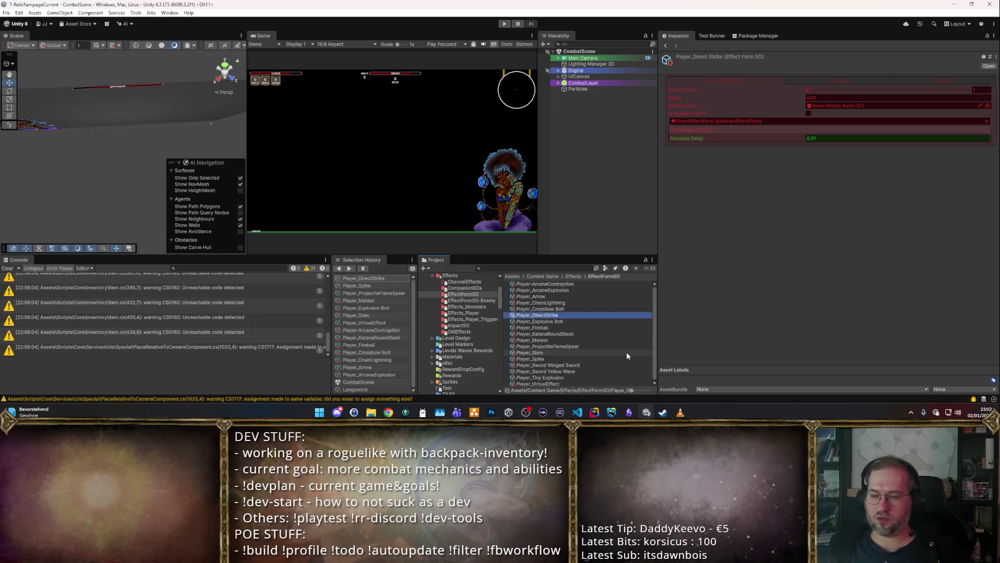
# Step: Set Player_DirectStrike's attack audio to WoodenStaff after briefly choosing Sword
pyautogui.click(987, 105)
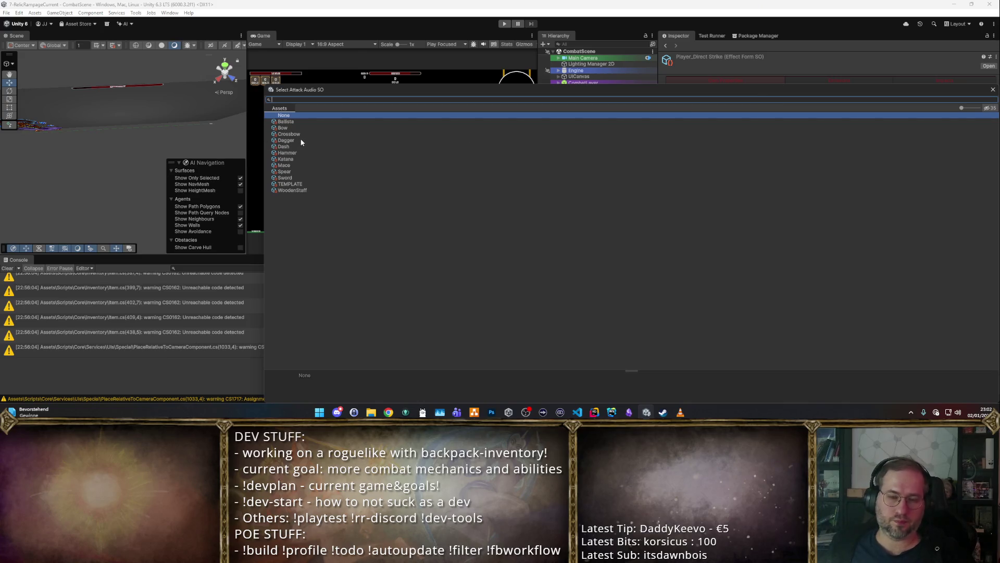
pyautogui.doubleClick(285, 178)
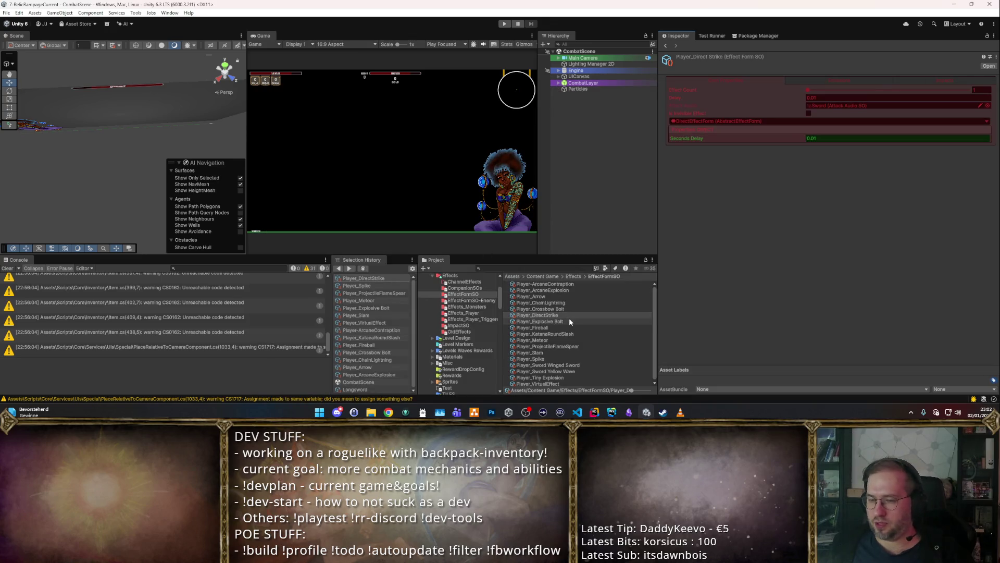
pyautogui.click(987, 106)
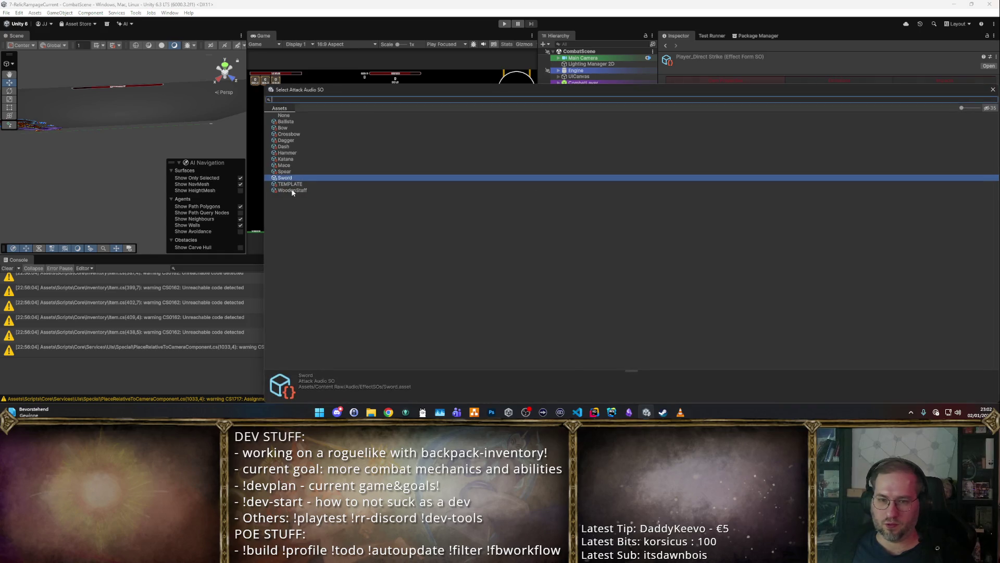
pyautogui.doubleClick(422, 190)
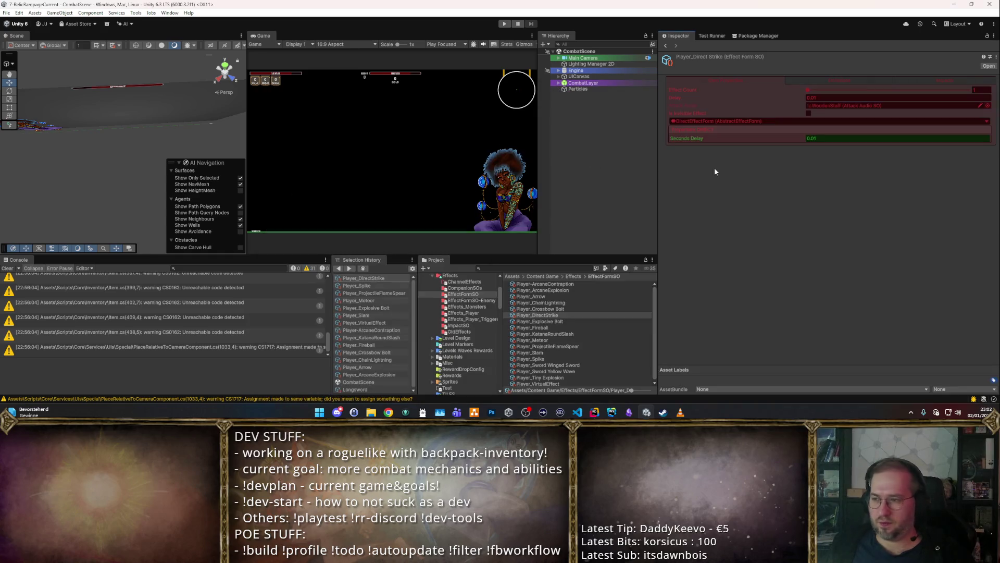
pyautogui.click(561, 345)
# Step: Set Player_Spike's projectile speed to 22 and move on to its max lifetime
pyautogui.click(561, 352)
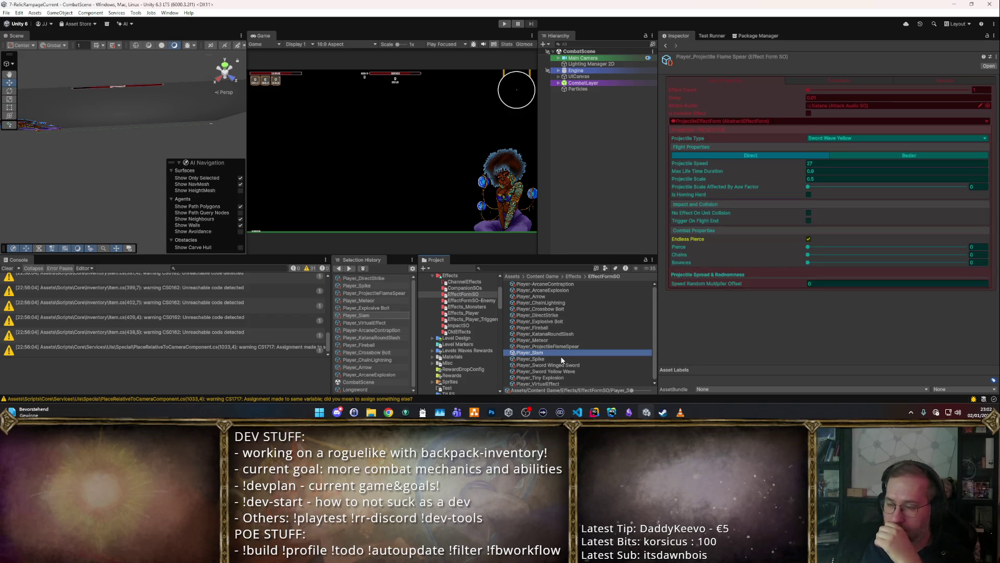
pyautogui.click(561, 358)
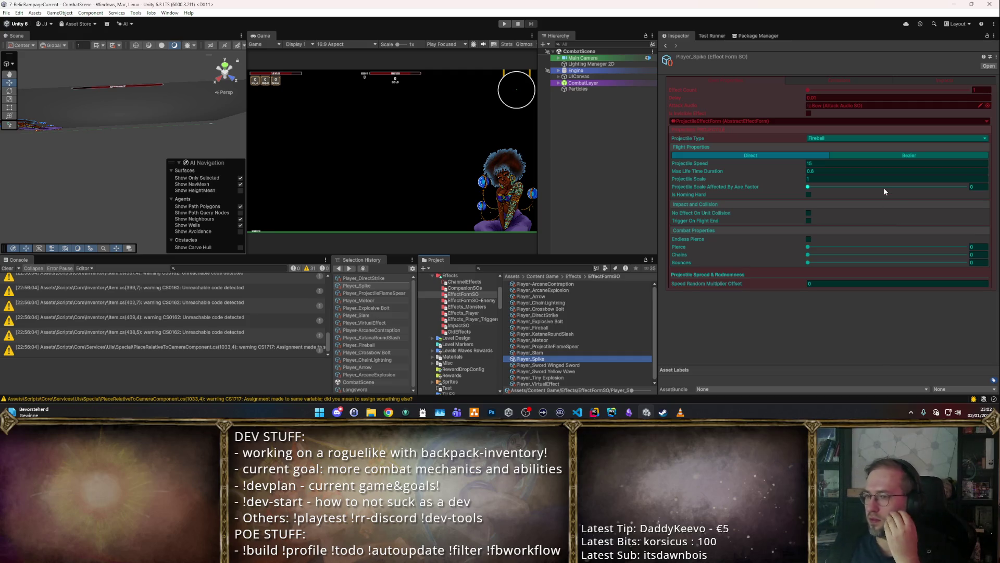
pyautogui.click(840, 163)
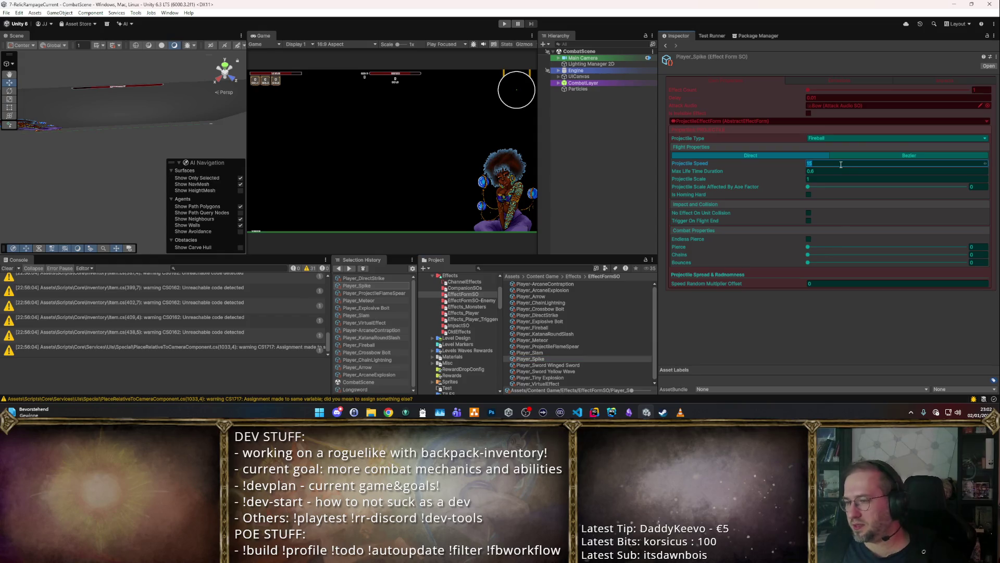
pyautogui.write('22')
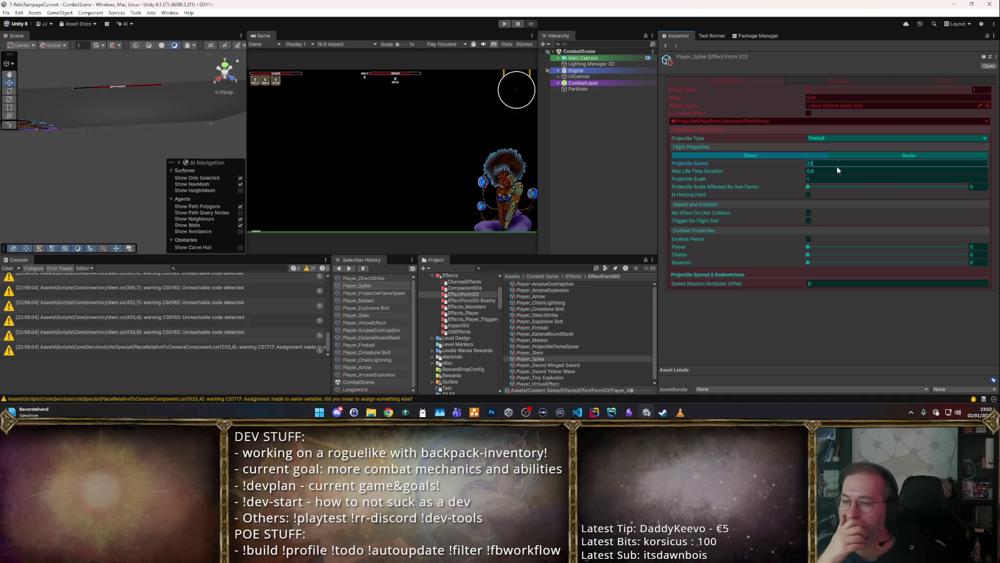
pyautogui.press('Tab')
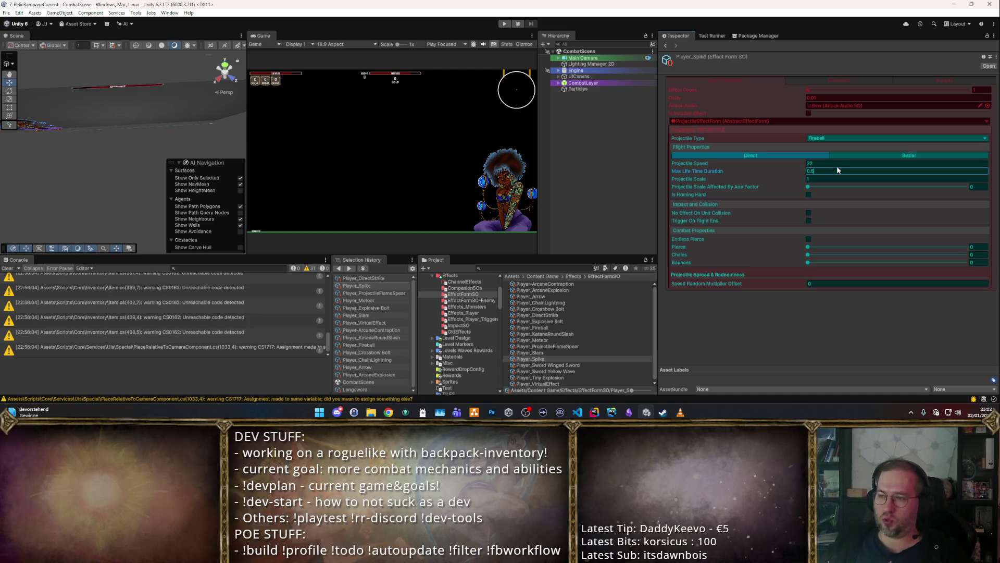
pyautogui.click(536, 365)
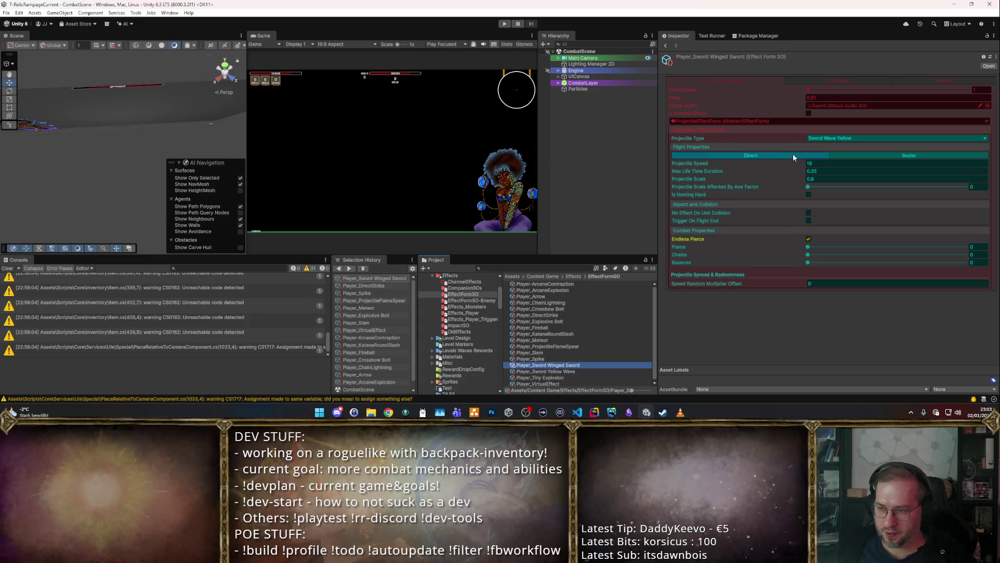
# Step: Compare the sword wave assets and clear the Winged Sword's 0.35 max lifetime for a new value
pyautogui.click(827, 170)
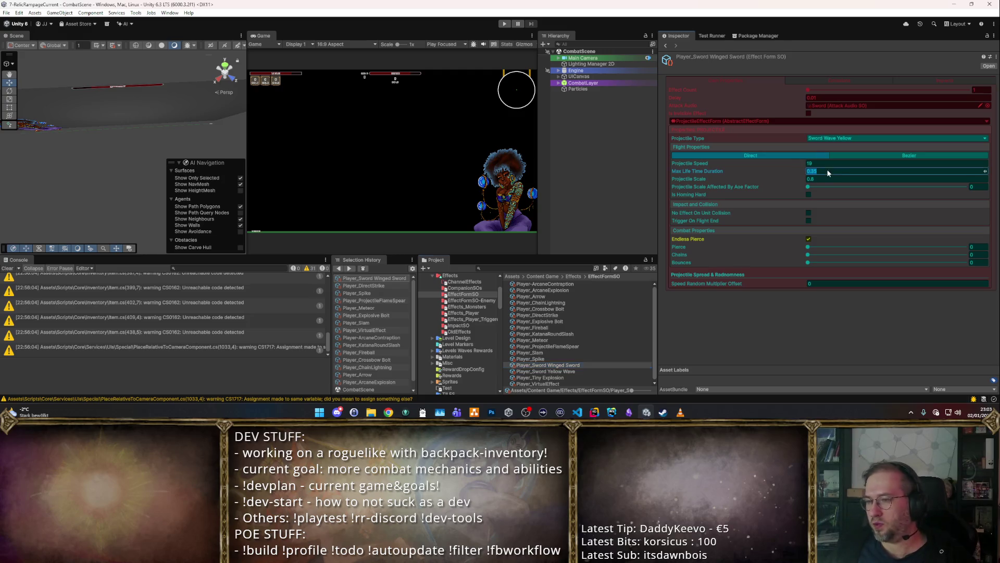
pyautogui.click(813, 171)
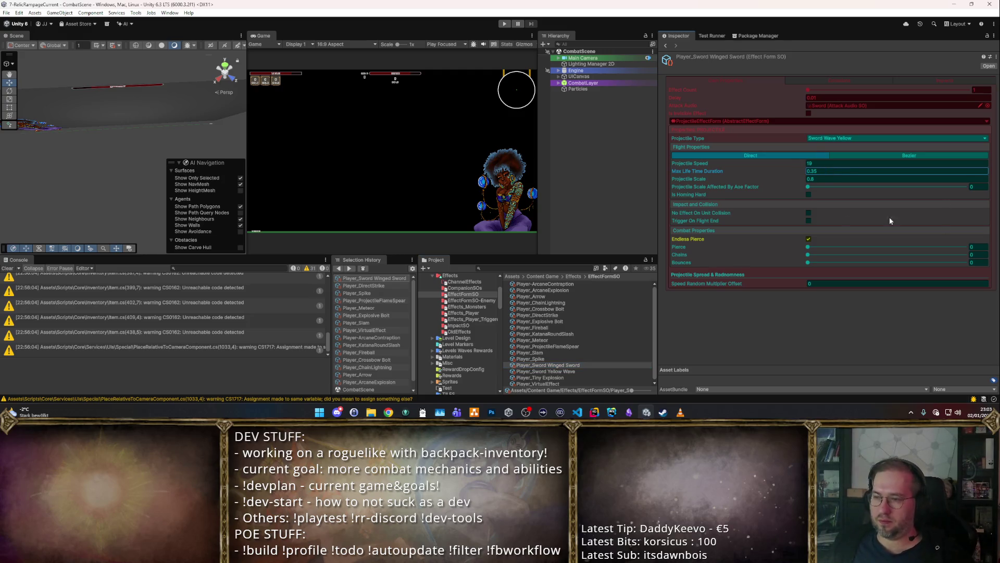
pyautogui.click(533, 370)
pyautogui.click(549, 359)
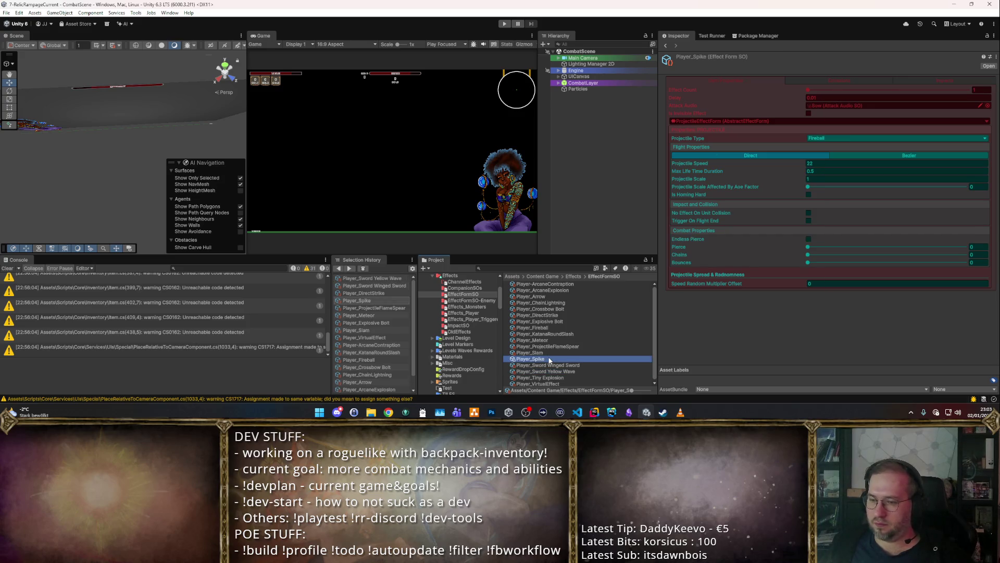
pyautogui.click(555, 365)
pyautogui.press('Down')
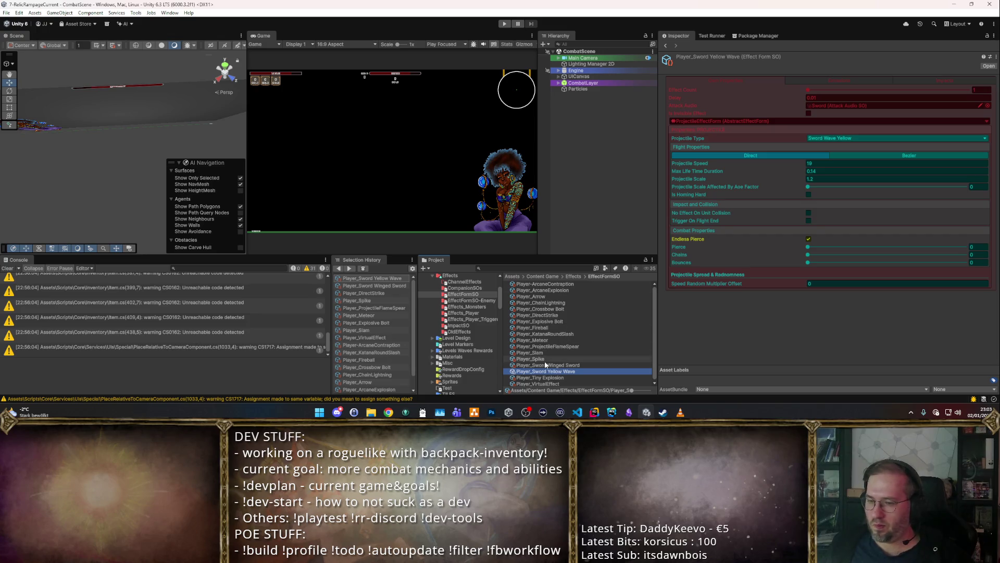
pyautogui.click(552, 364)
pyautogui.press('Down')
pyautogui.press('Up')
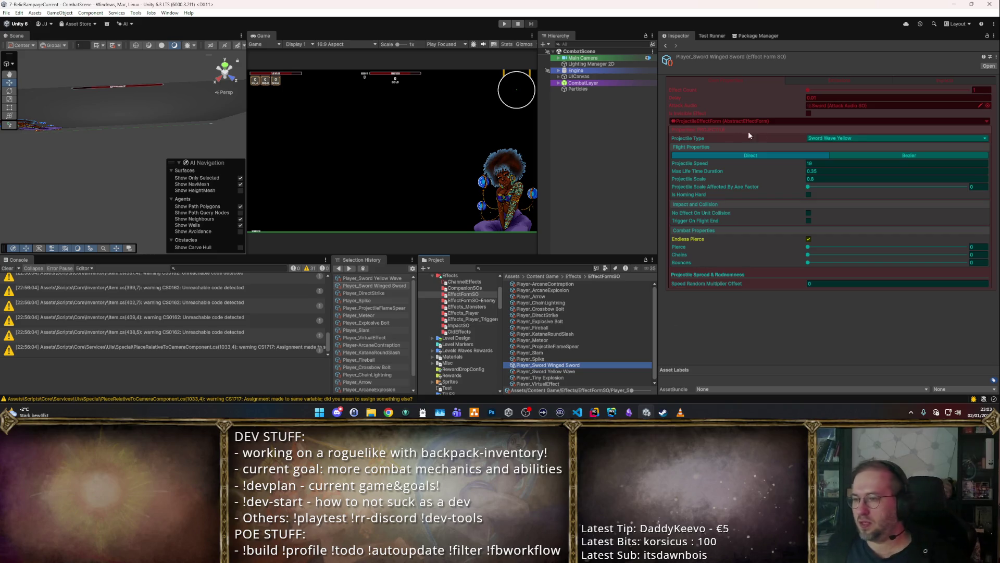
pyautogui.click(810, 171)
pyautogui.press('BackSpace')
pyautogui.press('BackSpace')
pyautogui.press('BackSpace')
# Step: Raise Player_Spike's speed from 22 to 24 and retune Sword Yellow Wave's max lifetime to 0.38
pyautogui.click(551, 352)
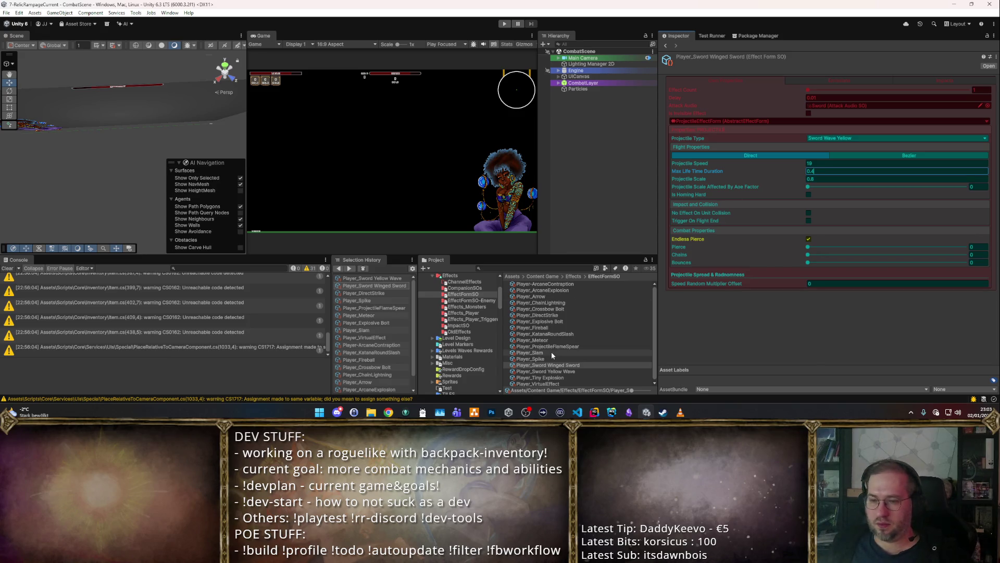
pyautogui.press('Down')
pyautogui.click(828, 163)
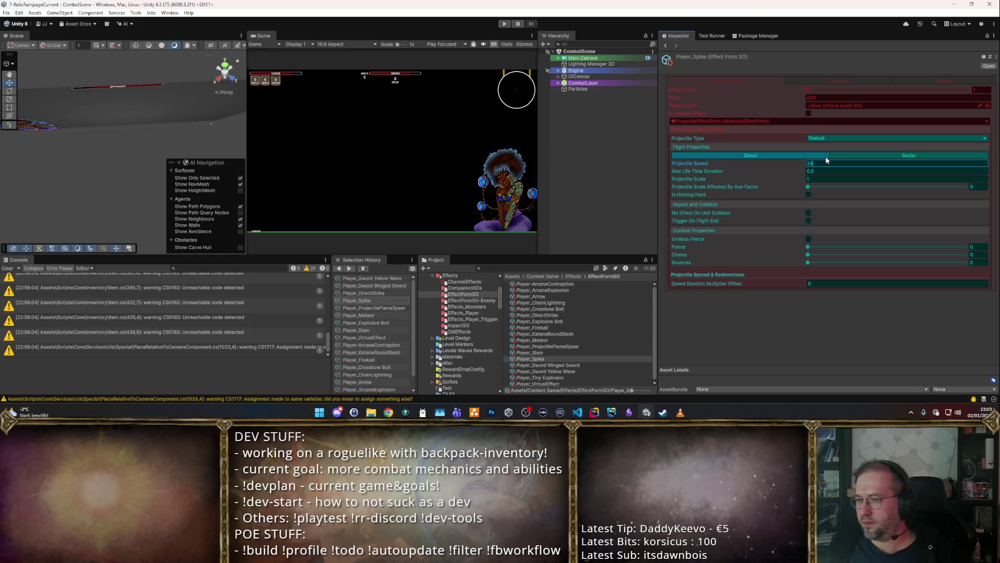
pyautogui.click(551, 371)
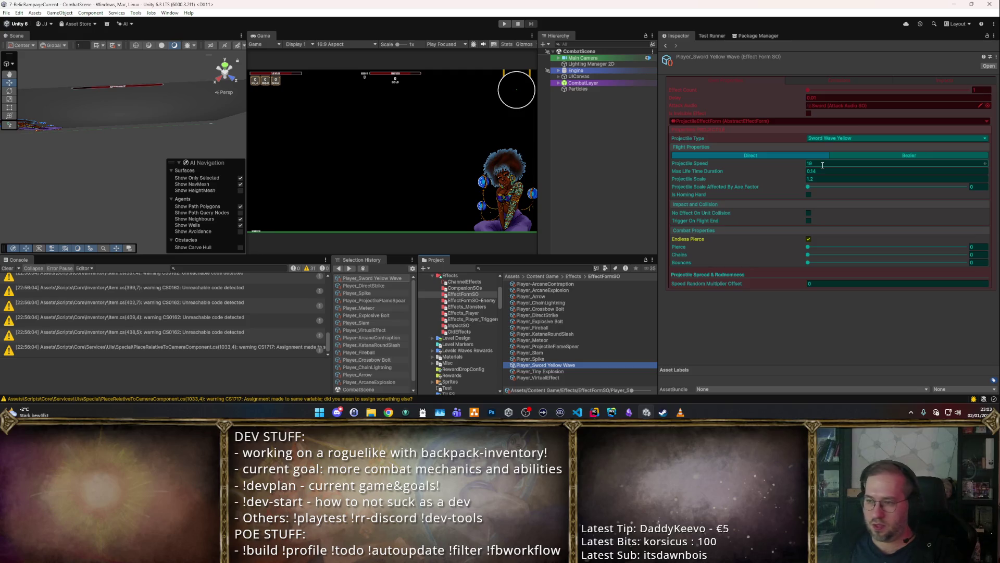
pyautogui.click(823, 172)
pyautogui.click(851, 176)
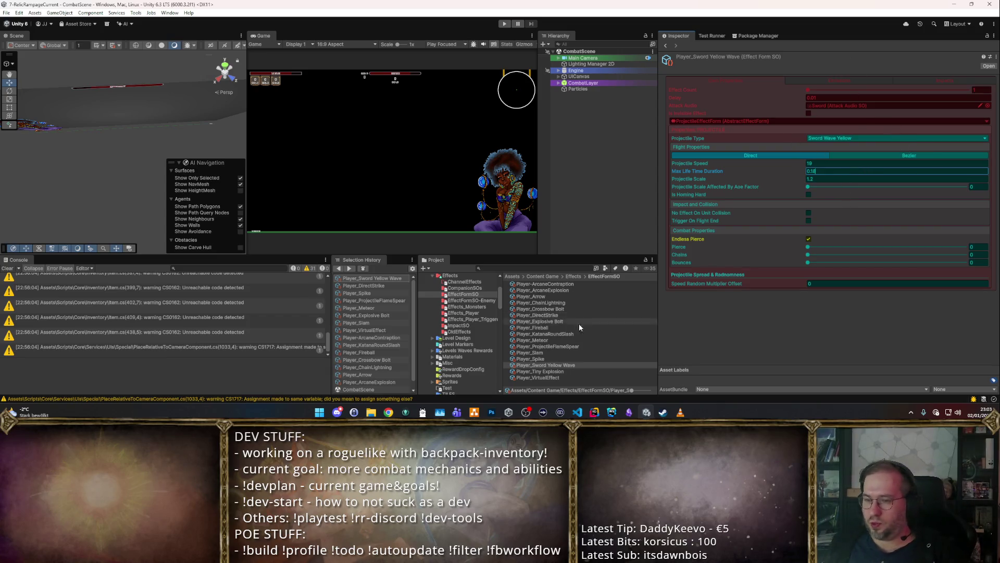
pyautogui.click(558, 372)
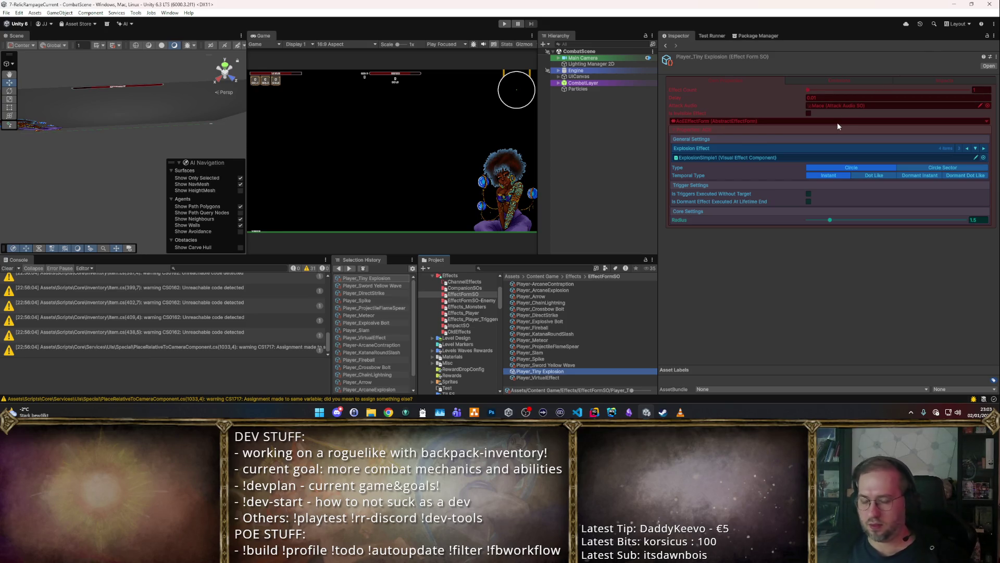
# Step: Browse back up the effect forms and reselect Player_Tiny Explosion
pyautogui.press('Up')
pyautogui.press('Up')
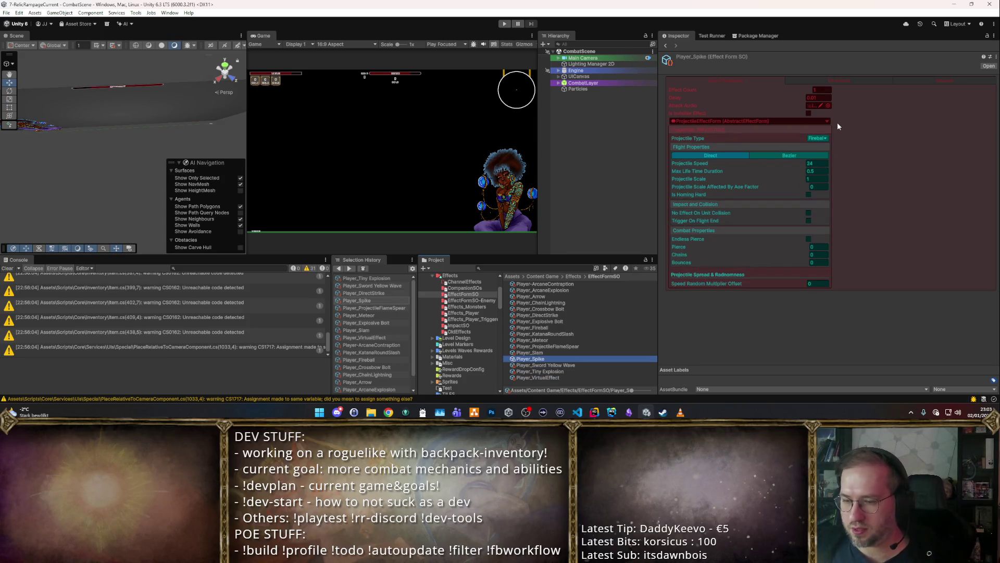
pyautogui.press('Up')
pyautogui.press('Up')
pyautogui.click(565, 370)
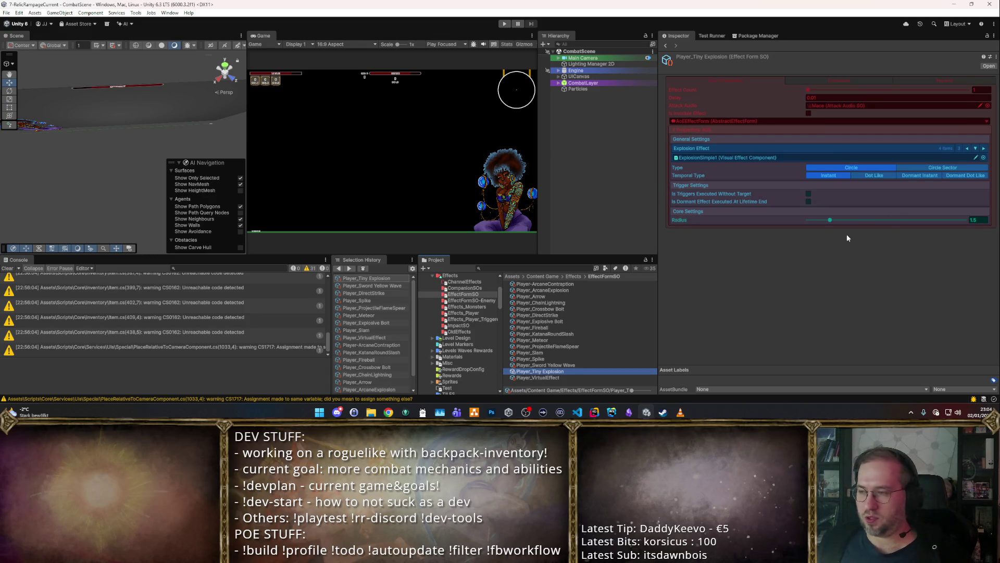
# Step: Assign WoodenStaff as Player_Tiny Explosion's attack audio, then select Player_Virtual Effect
pyautogui.click(974, 107)
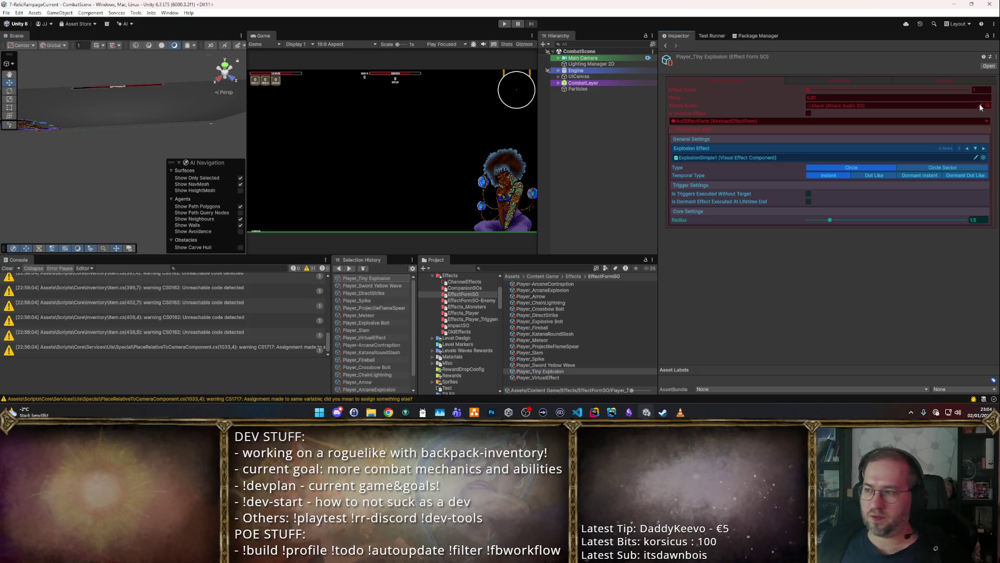
pyautogui.click(987, 106)
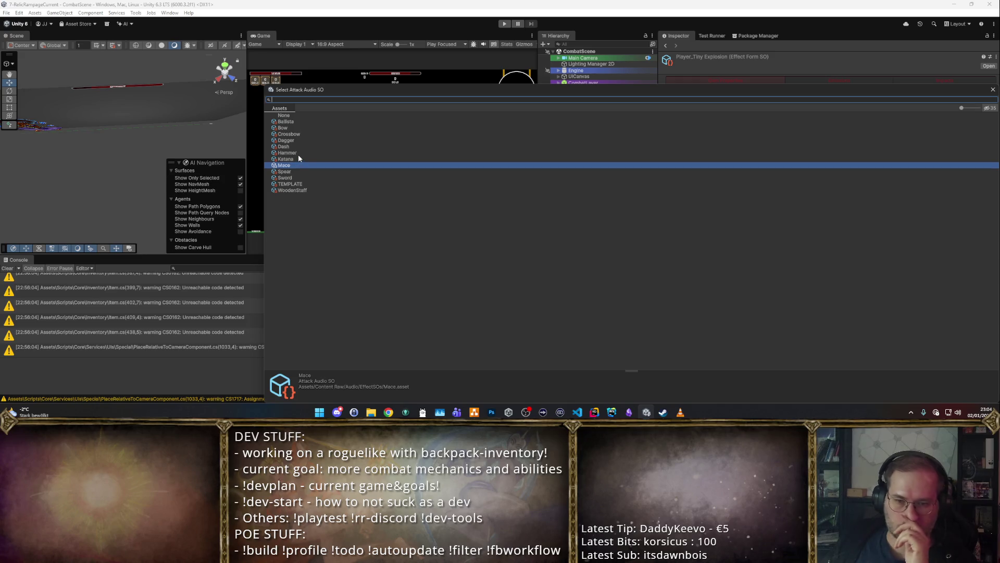
pyautogui.doubleClick(293, 190)
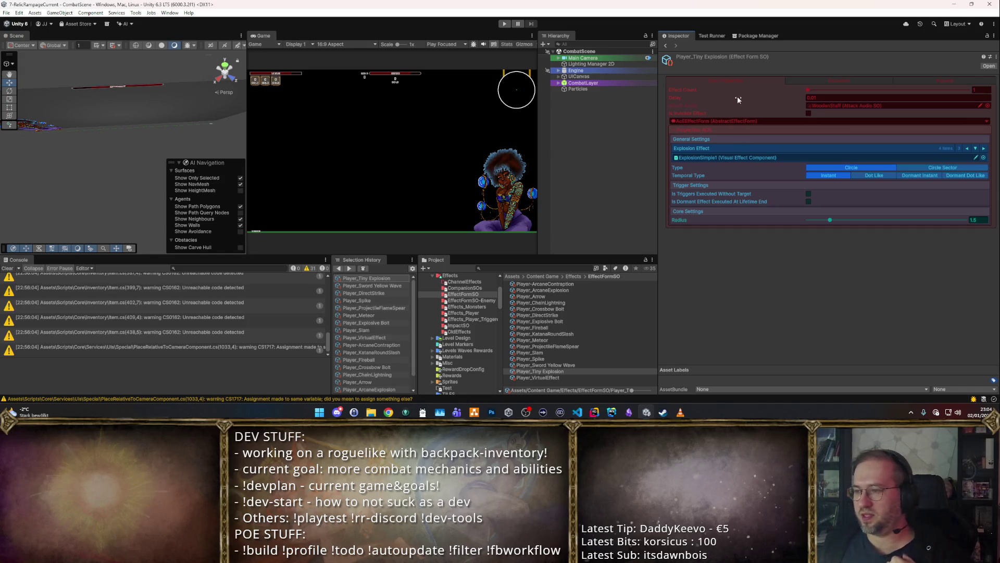
pyautogui.click(542, 377)
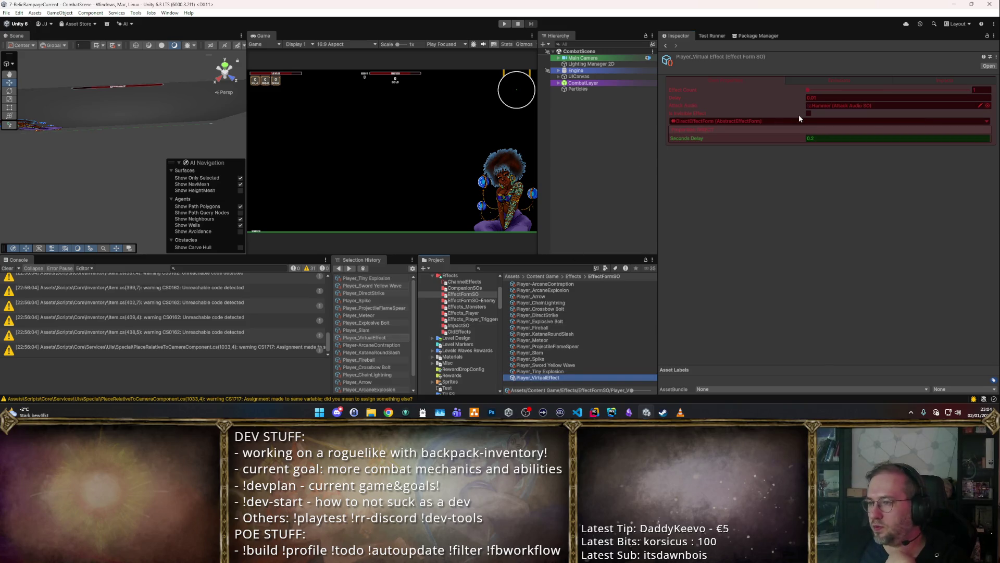
# Step: Edit Player_Virtual Effect's 0.2 Seconds Delay, then select Player_Fireball
pyautogui.click(825, 138)
pyautogui.write('0.01')
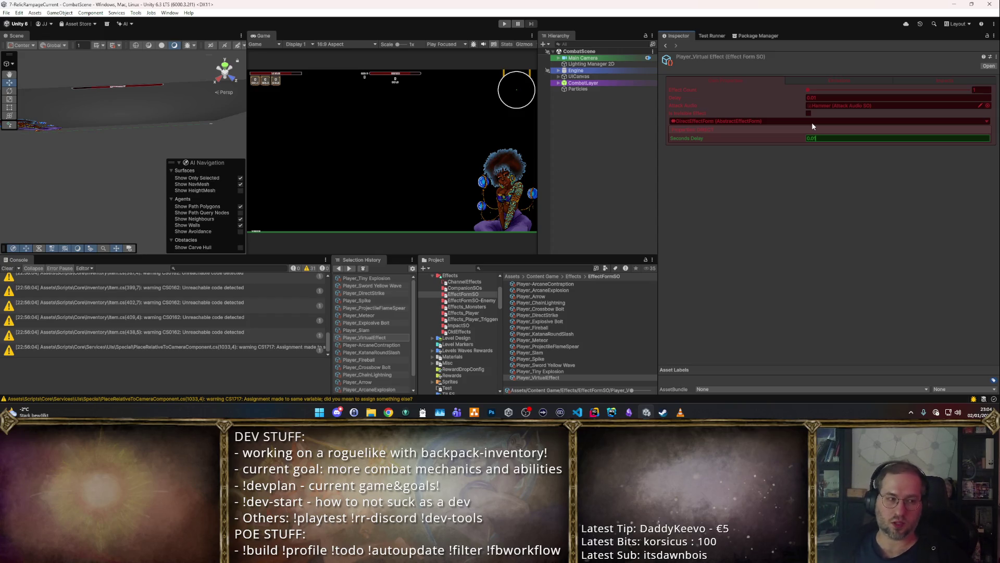
pyautogui.click(602, 310)
# Step: Step through the Player_Fireball, Player_Meteor and Player_Direct Strike settings with the arrow keys
pyautogui.press('Down')
pyautogui.press('Down')
pyautogui.press('Down')
pyautogui.press('Down')
pyautogui.press('Up')
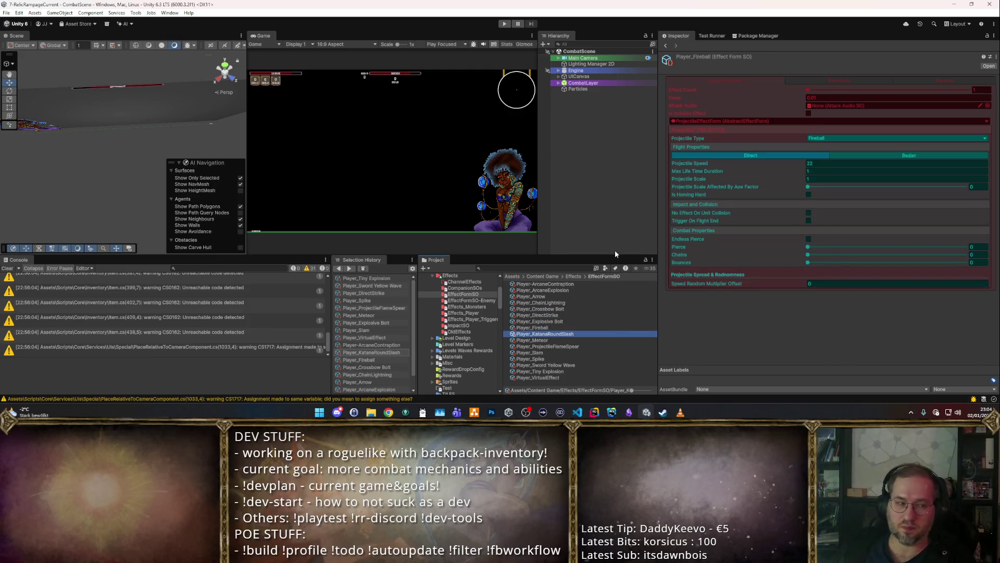
pyautogui.press('Up')
pyautogui.press('Up')
pyautogui.press('Up')
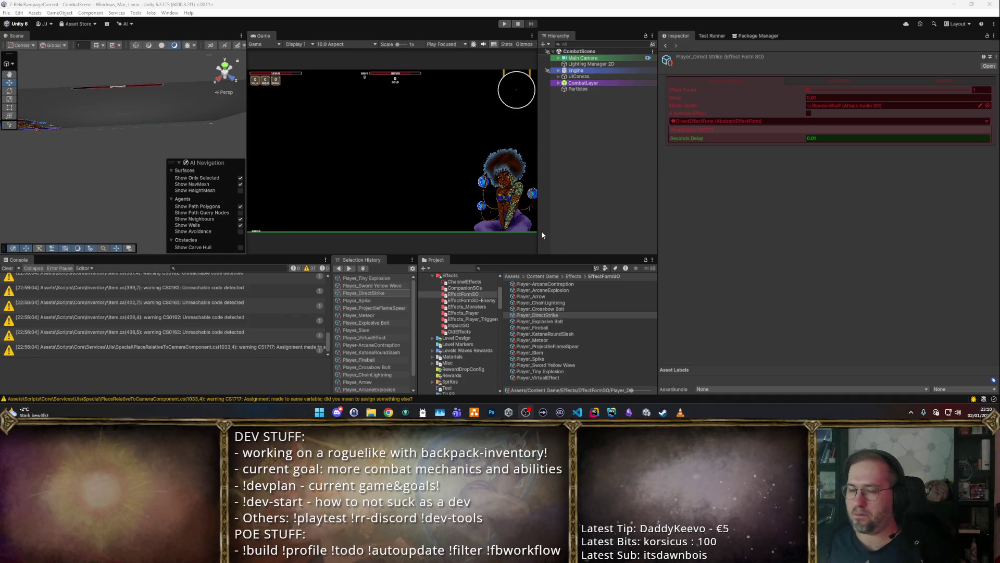
# Step: Focus the EffectFormSO asset list with Player_Direct Strike shown in the Inspector
pyautogui.click(524, 302)
# Step: Browse the effect form assets up to Player-ArcaneContraption
pyautogui.press('Up')
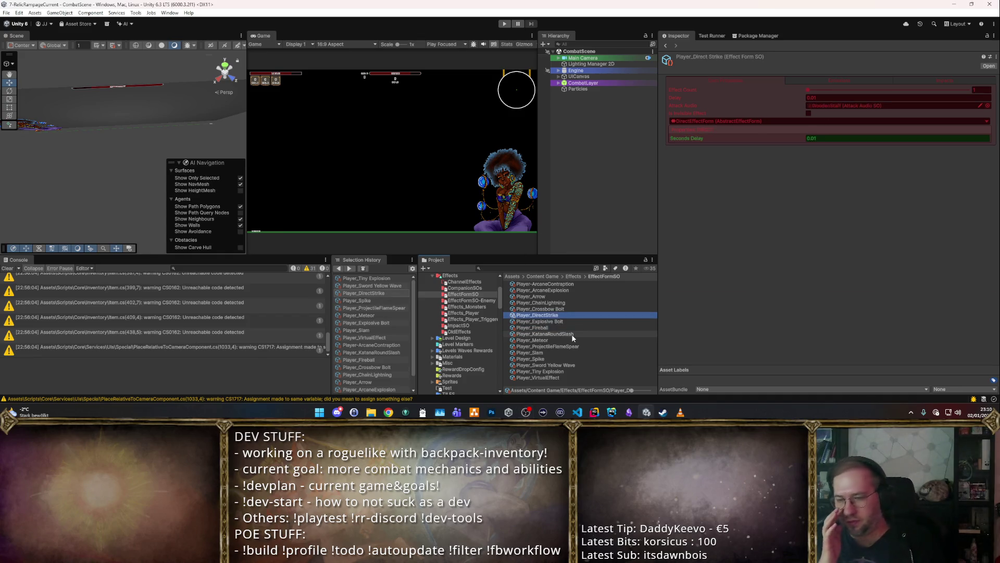
pyautogui.press('Up')
pyautogui.press('Down')
pyautogui.press('Down')
pyautogui.press('Down')
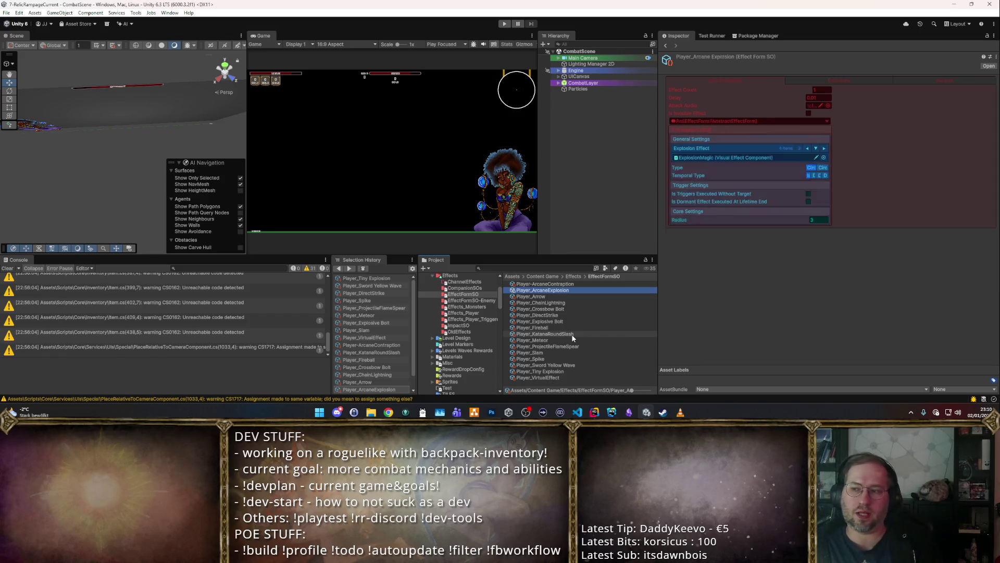
pyautogui.press('Up')
pyautogui.press('Up')
pyautogui.press('Up')
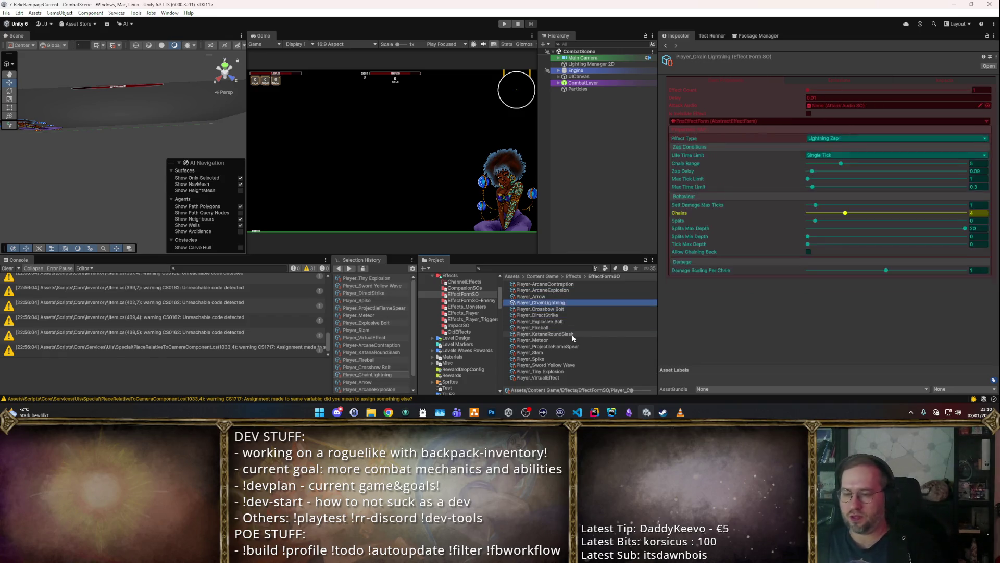
pyautogui.press('Up')
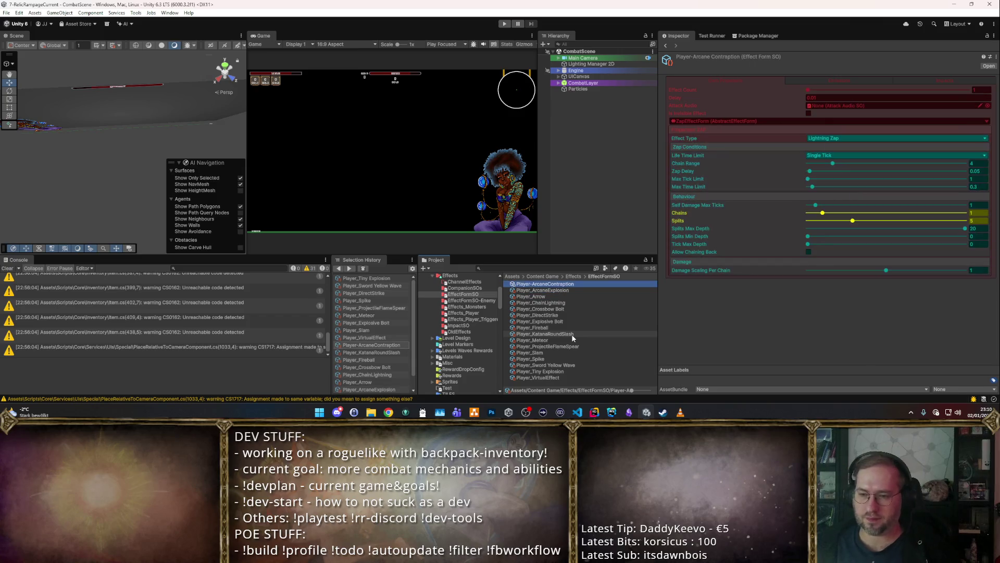
# Step: Rename it to Player_ArcaneContraption and open the Items favourite folder
pyautogui.press('F2')
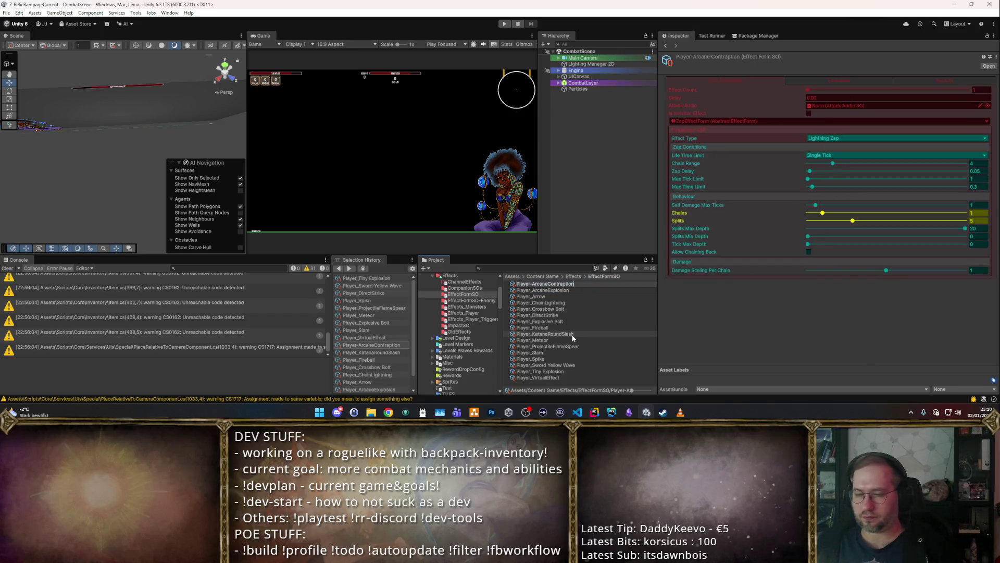
pyautogui.press('BackSpace')
pyautogui.write('_')
pyautogui.press('Return')
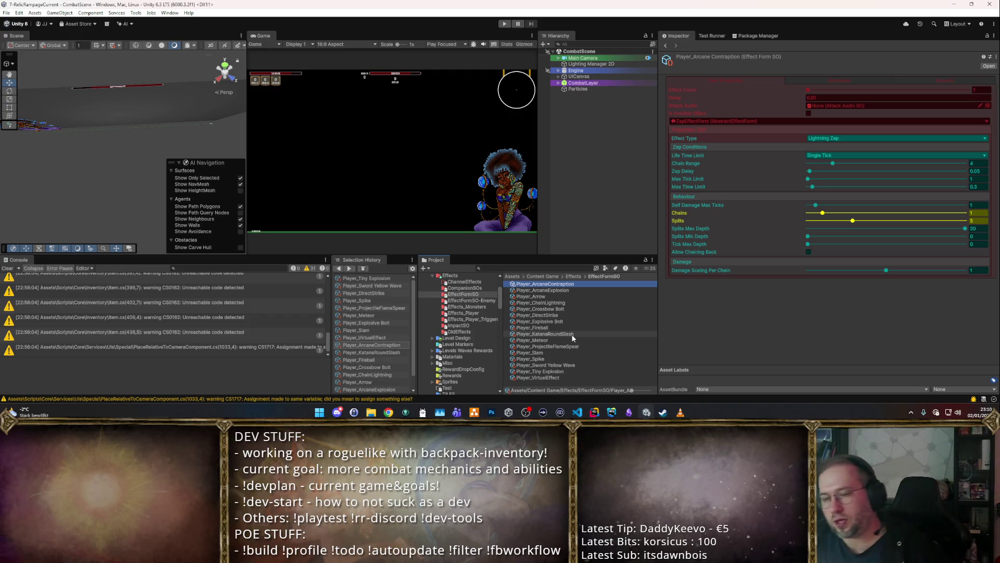
pyautogui.press('alt')
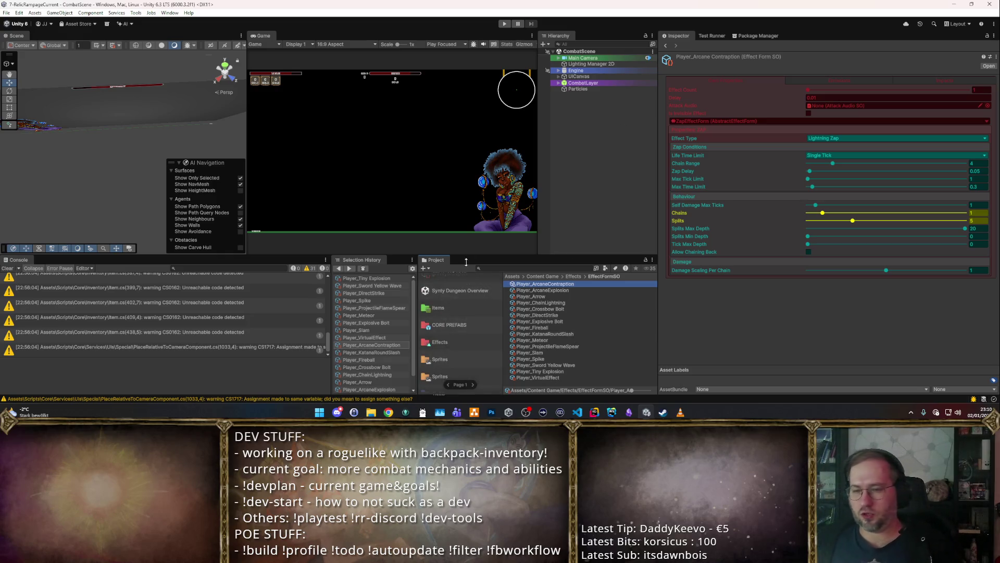
pyautogui.click(452, 304)
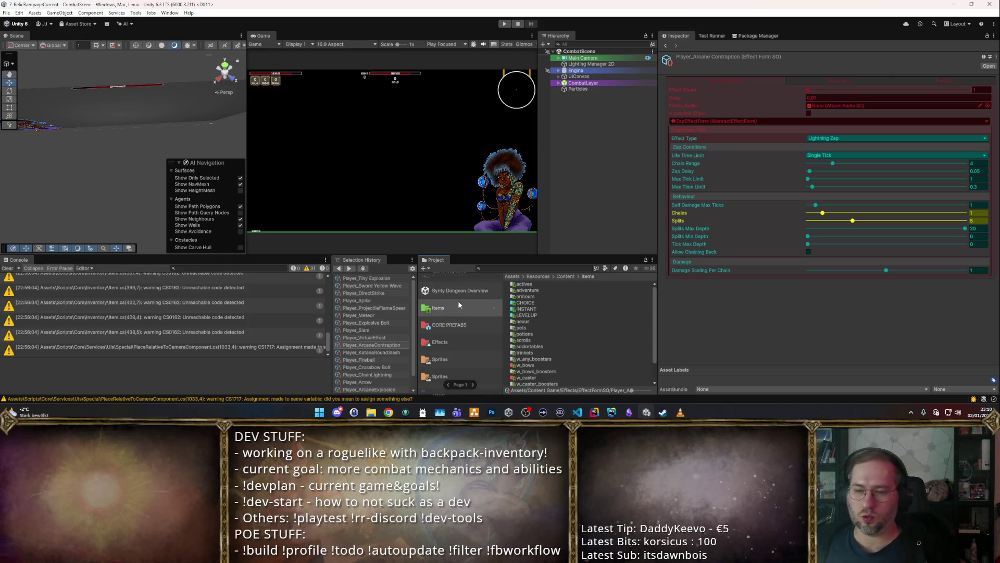
# Step: Open Items/w_melee/L1 and select the Longsword item
pyautogui.scroll(-2, 549, 339)
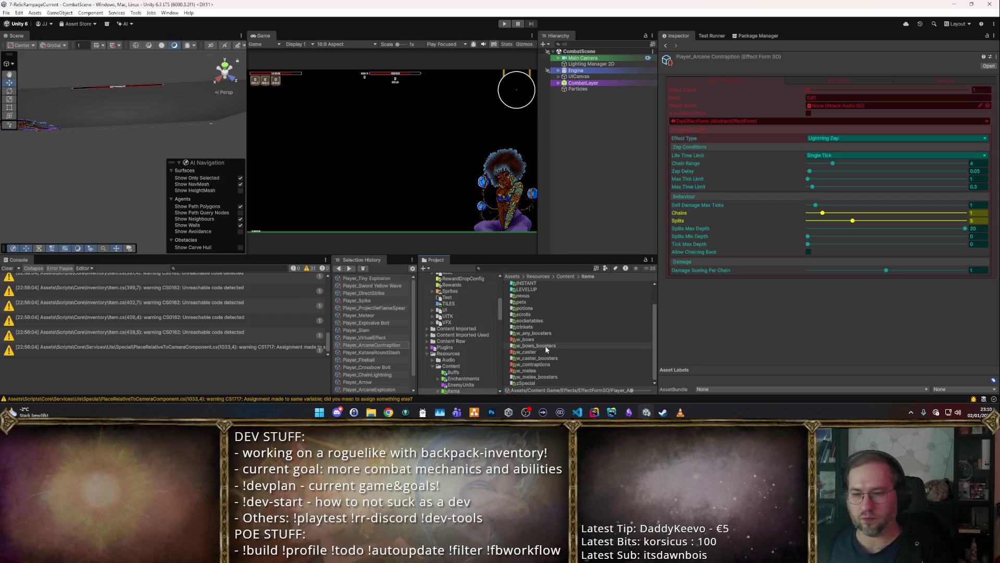
pyautogui.doubleClick(539, 370)
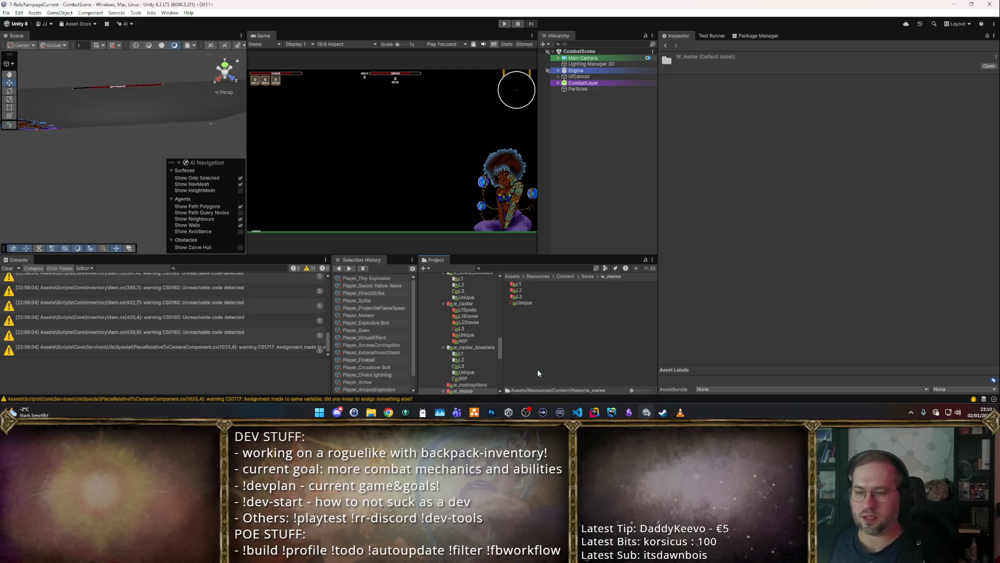
pyautogui.doubleClick(536, 284)
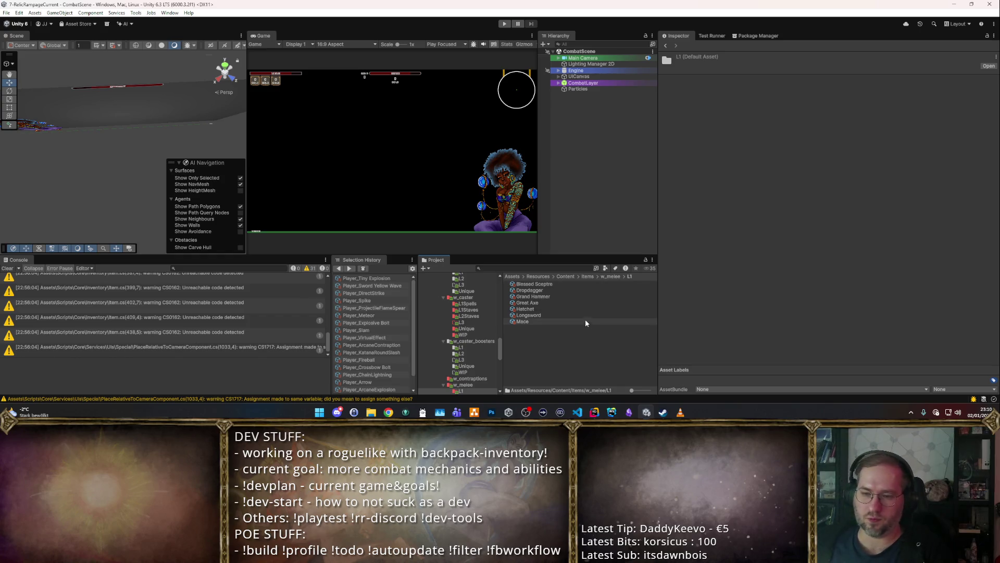
pyautogui.click(560, 323)
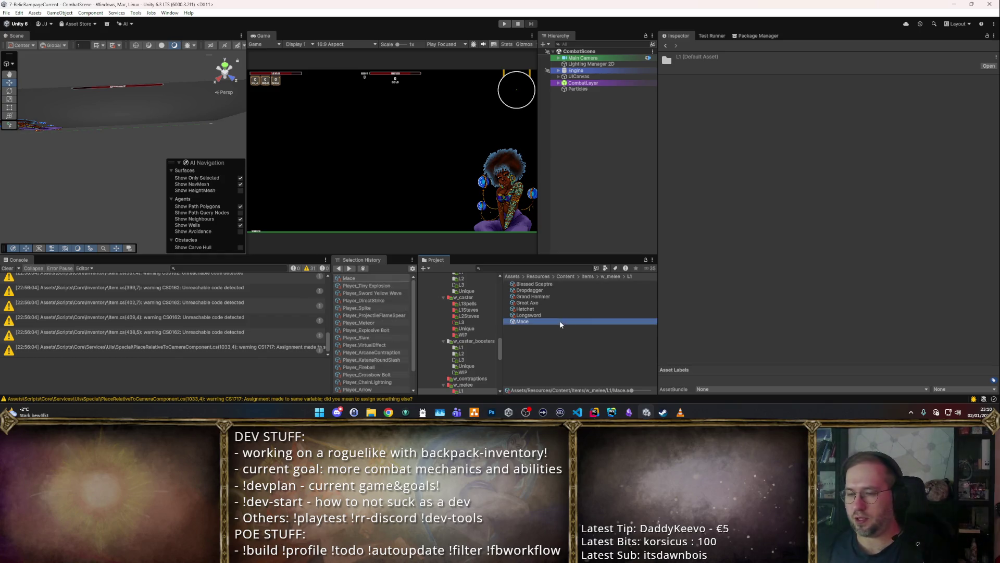
pyautogui.click(560, 315)
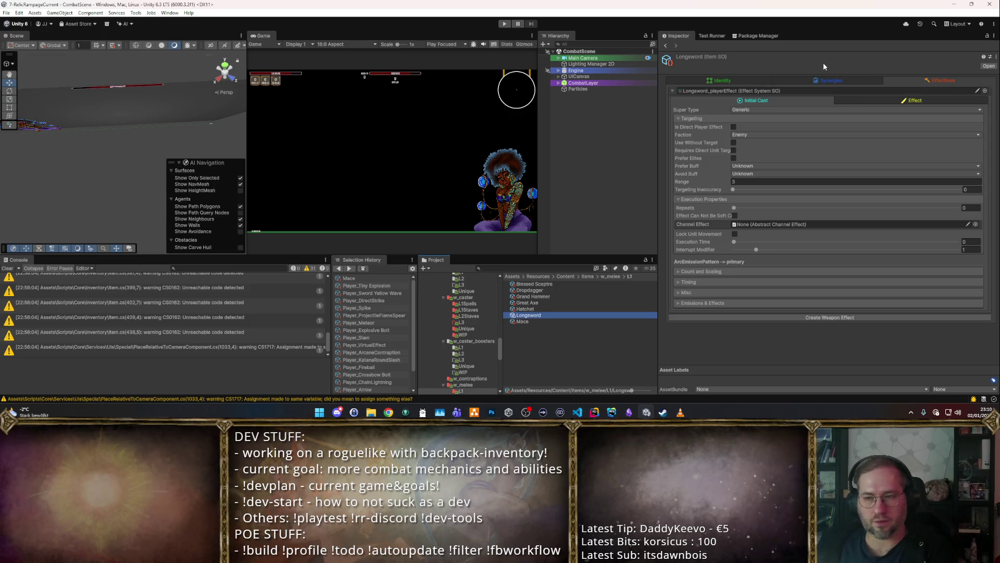
# Step: Show the Longsword effect's forms, ping Player_Sword Yellow Wave and review its projectile settings
pyautogui.click(692, 118)
pyautogui.click(692, 117)
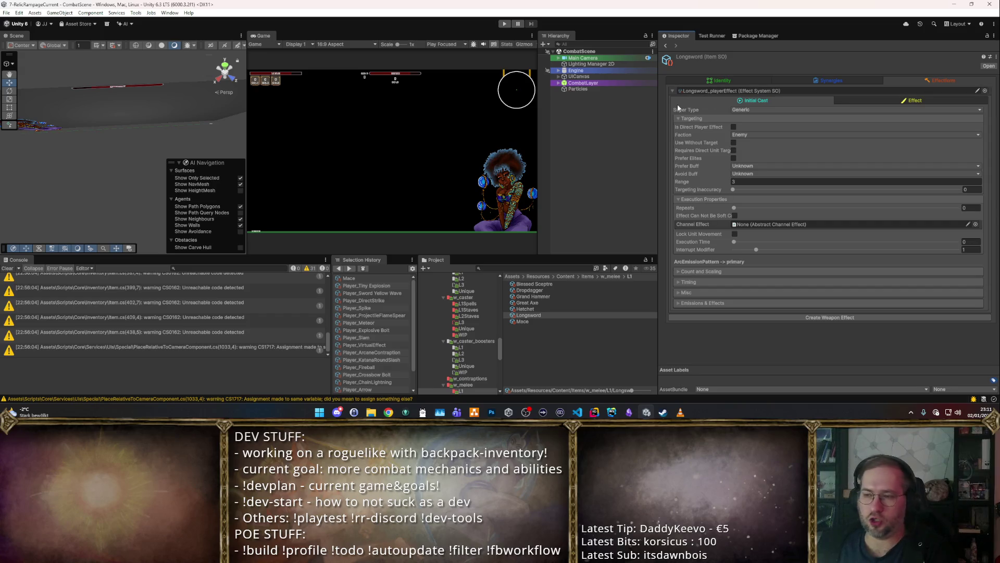
pyautogui.click(825, 103)
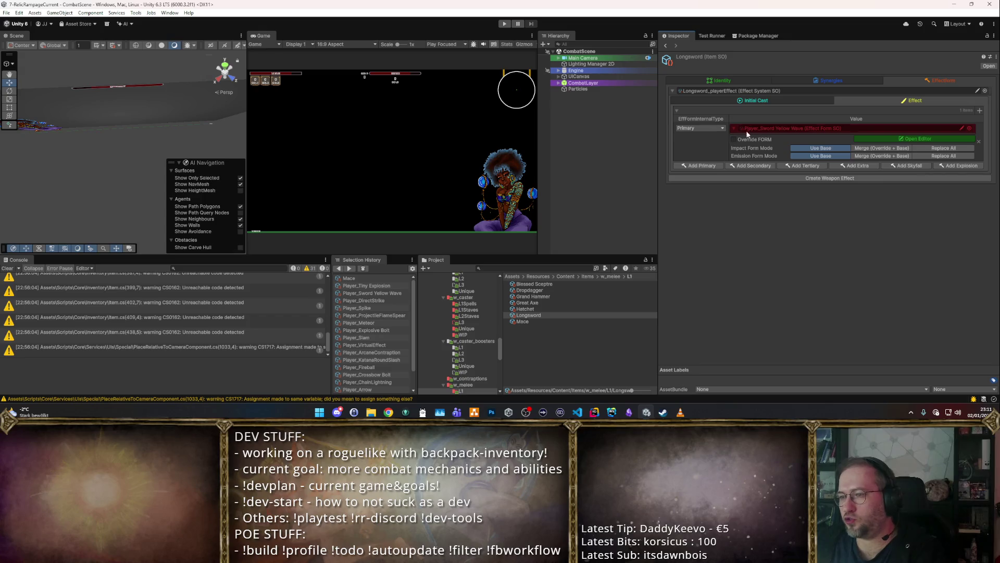
pyautogui.click(766, 128)
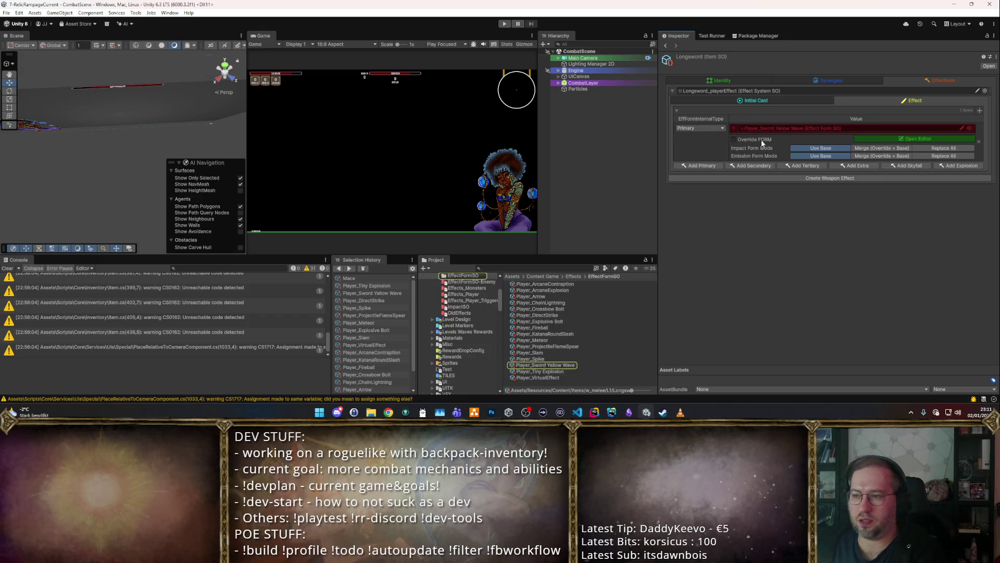
pyautogui.click(896, 136)
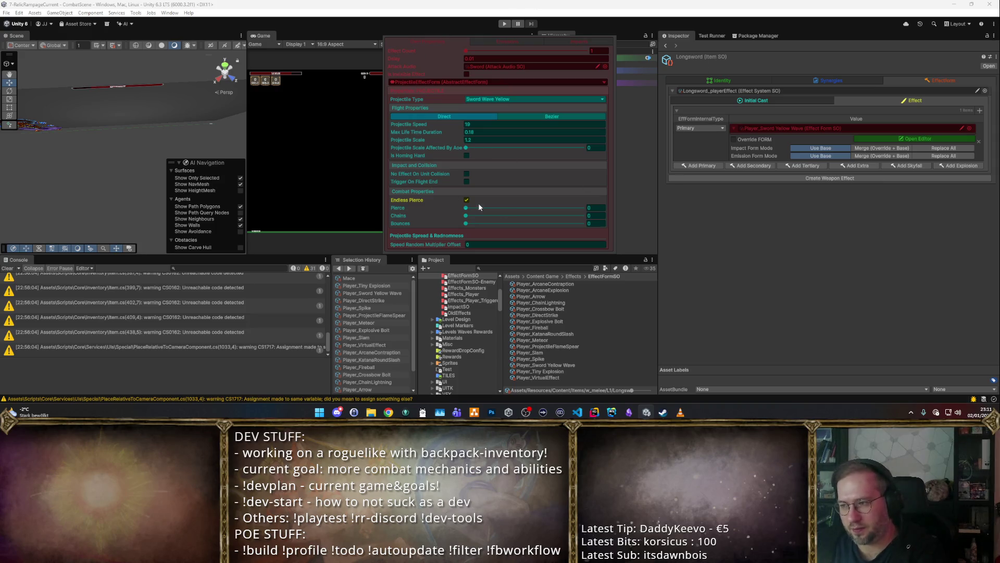
pyautogui.click(678, 258)
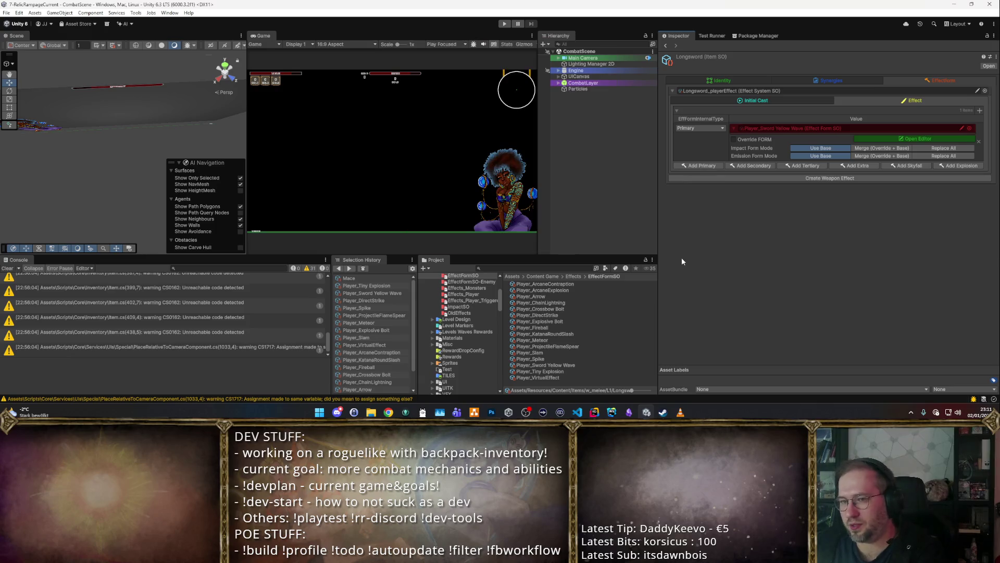
# Step: Enable Override FORM and the Flight Properties override, with its section expanded
pyautogui.click(734, 140)
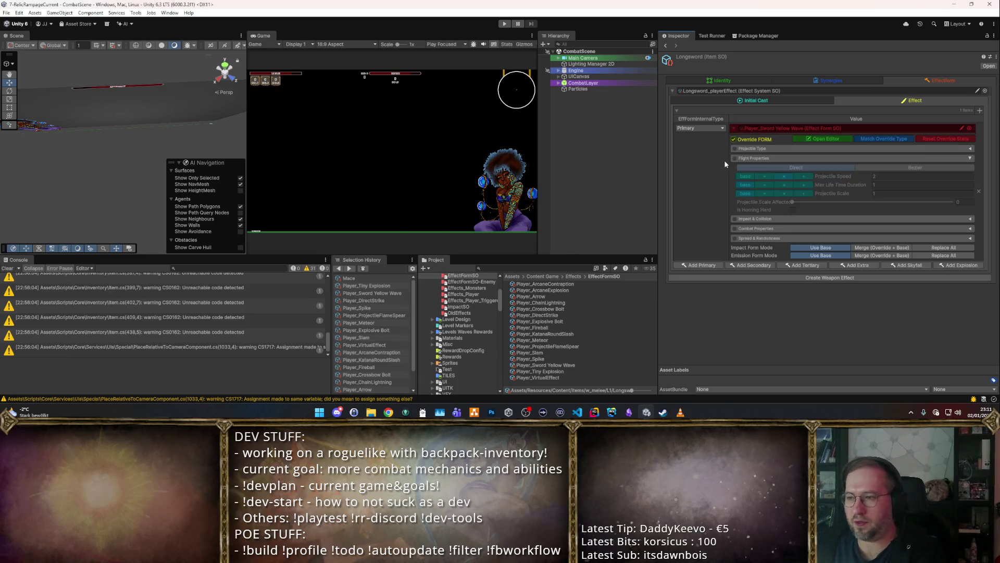
pyautogui.click(734, 159)
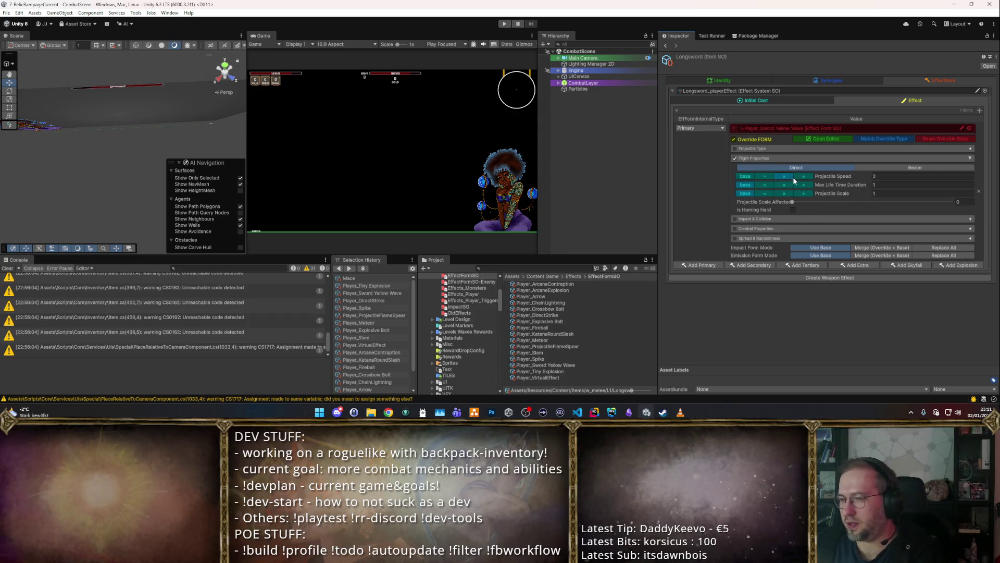
pyautogui.click(735, 158)
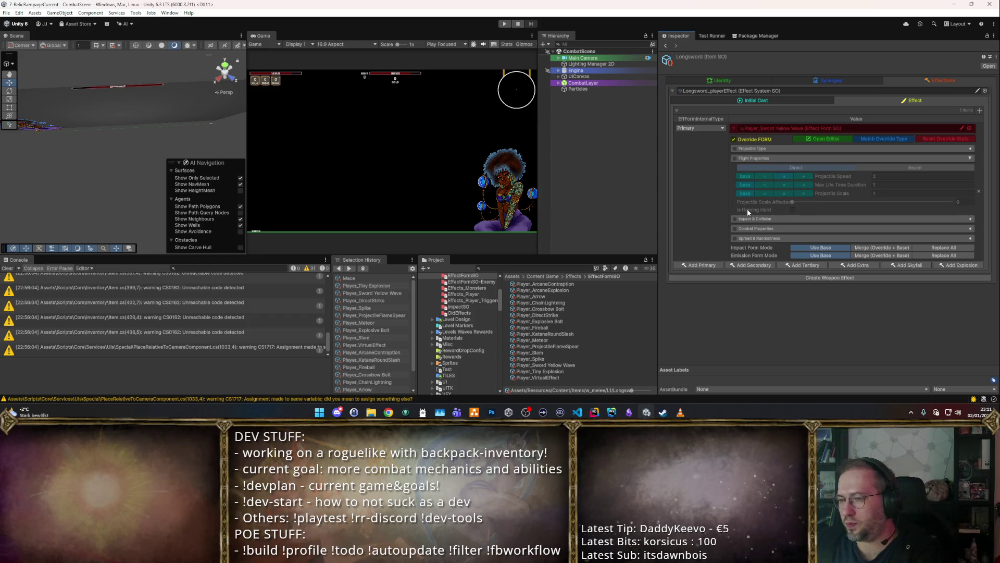
pyautogui.click(753, 158)
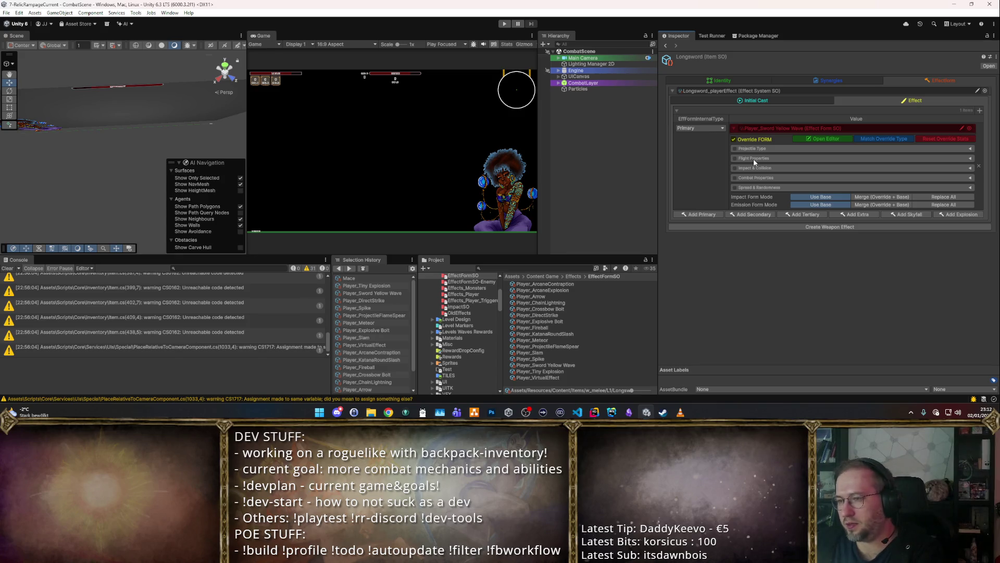
pyautogui.click(753, 160)
pyautogui.click(735, 158)
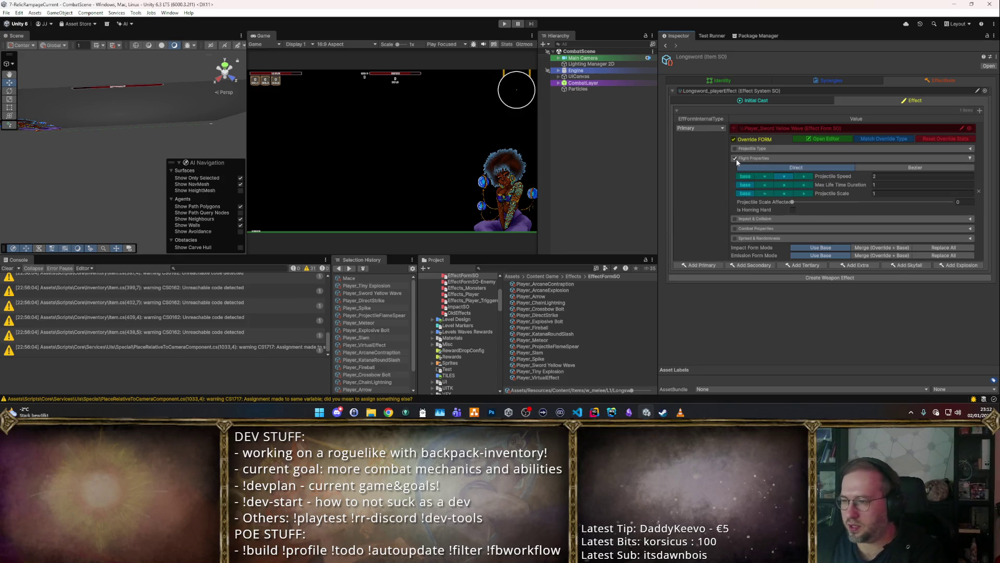
# Step: Set Projectile Speed to 1 and Max Life Time Duration to 1.2, then enter Play mode
pyautogui.click(886, 177)
pyautogui.write('1.2')
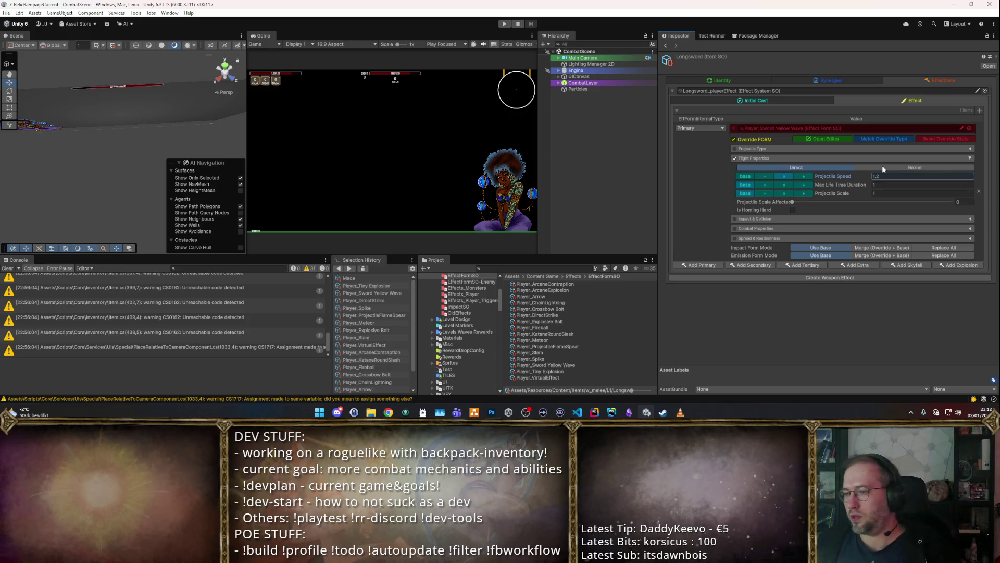
pyautogui.press('Return')
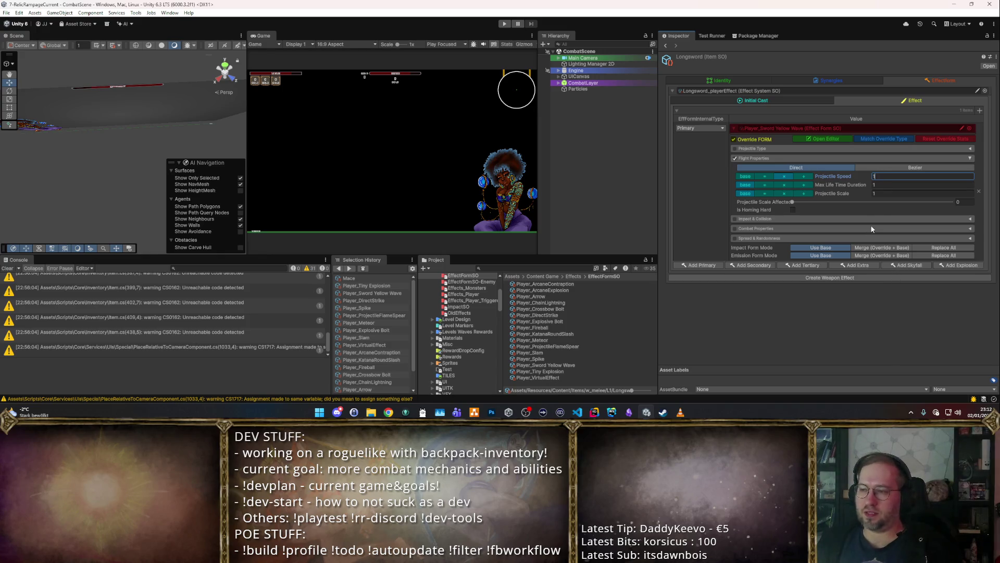
pyautogui.press('Tab')
pyautogui.write('.2')
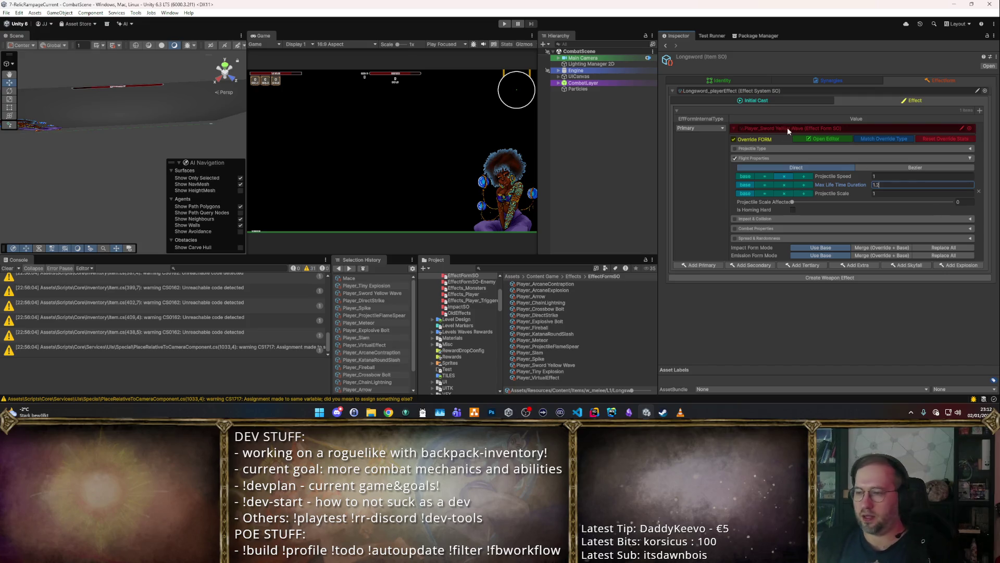
pyautogui.press('Return')
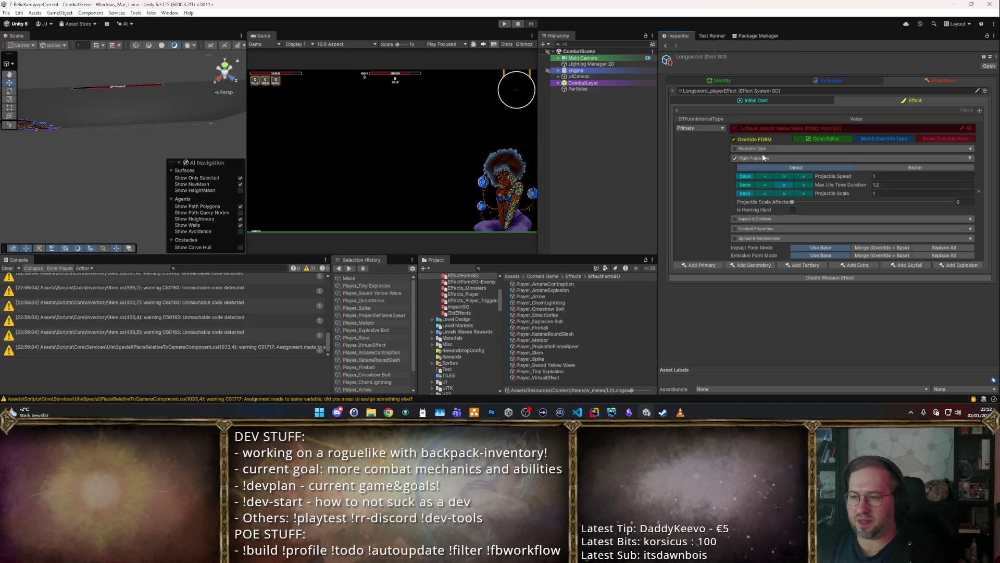
pyautogui.click(764, 157)
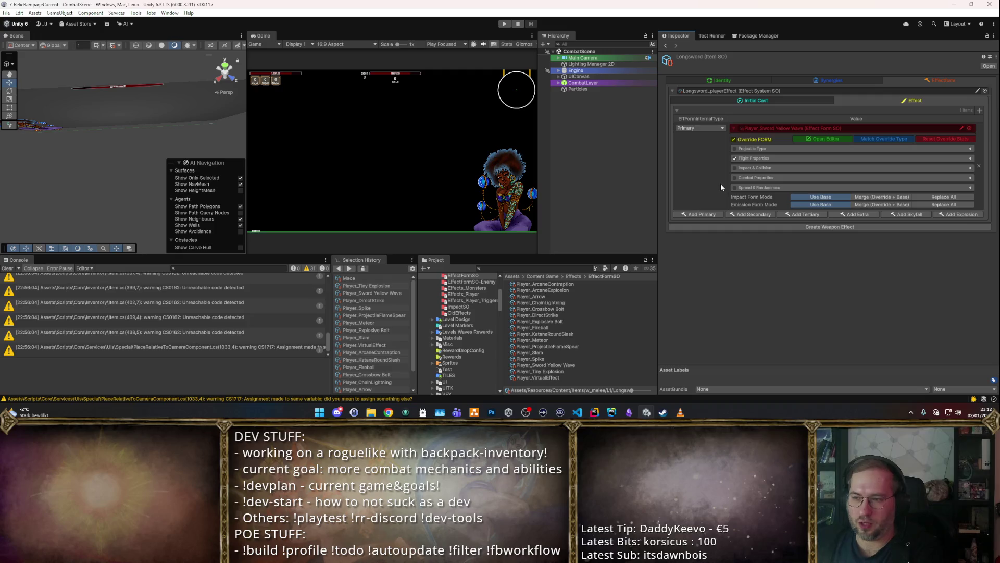
pyautogui.click(502, 24)
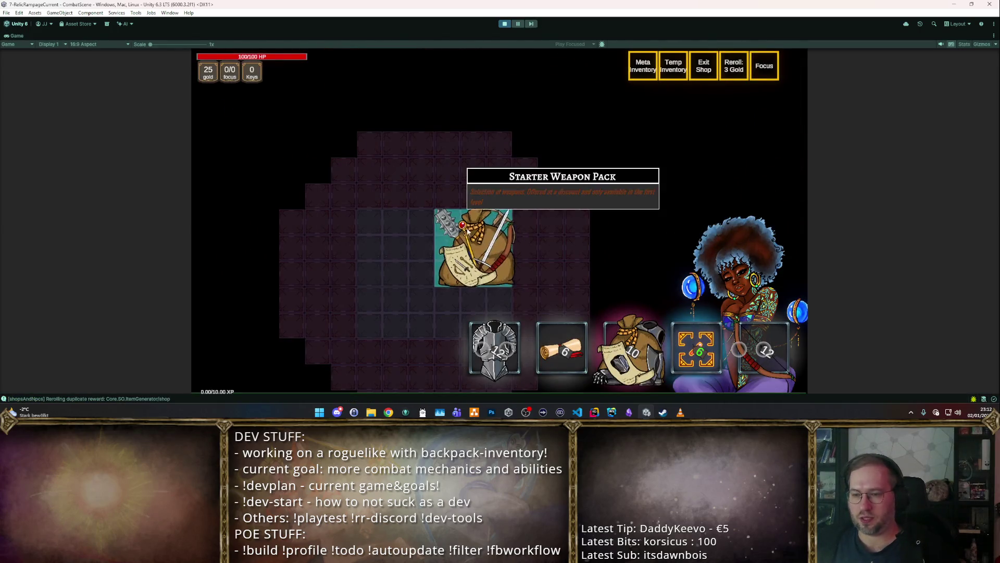
# Step: In the shop, open the Starter Weapon Pack, place the Longsword, reroll and buy the crossbow
pyautogui.click(473, 247)
pyautogui.moveTo(321, 248)
pyautogui.mouseDown()
pyautogui.moveTo(323, 302)
pyautogui.moveTo(364, 305)
pyautogui.mouseUp()
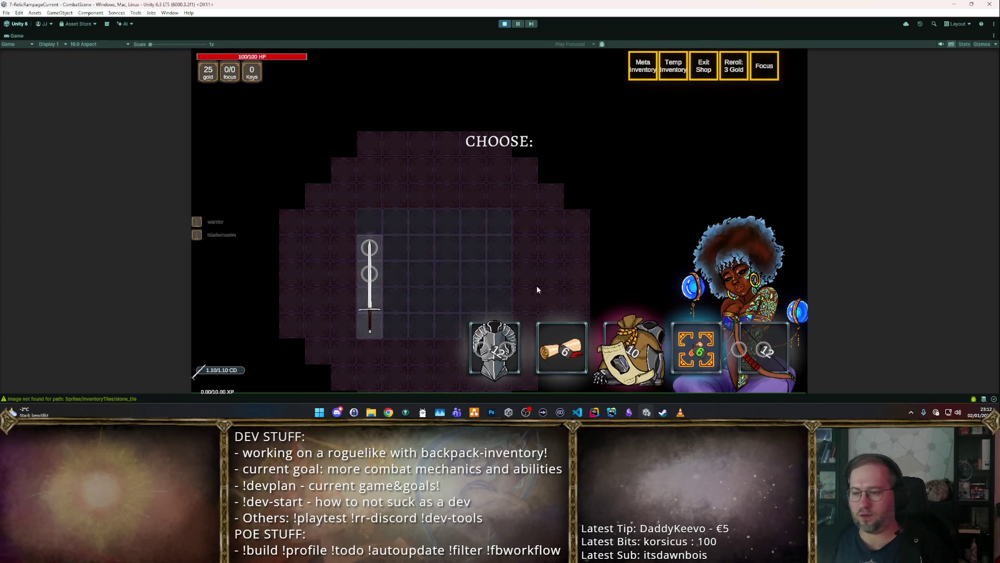
pyautogui.moveTo(367, 304)
pyautogui.mouseDown()
pyautogui.moveTo(353, 334)
pyautogui.moveTo(379, 269)
pyautogui.mouseUp()
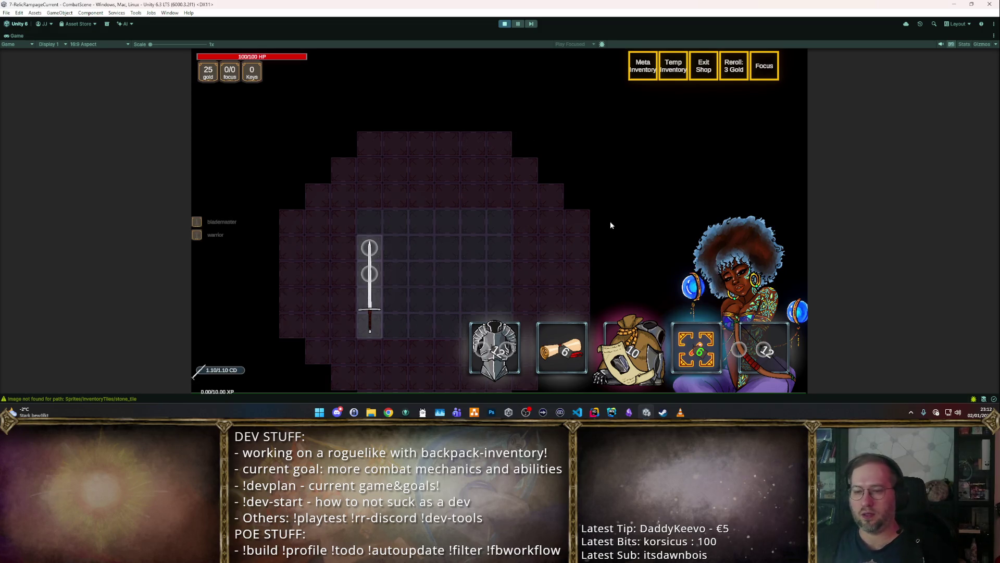
pyautogui.press('r')
pyautogui.press('r')
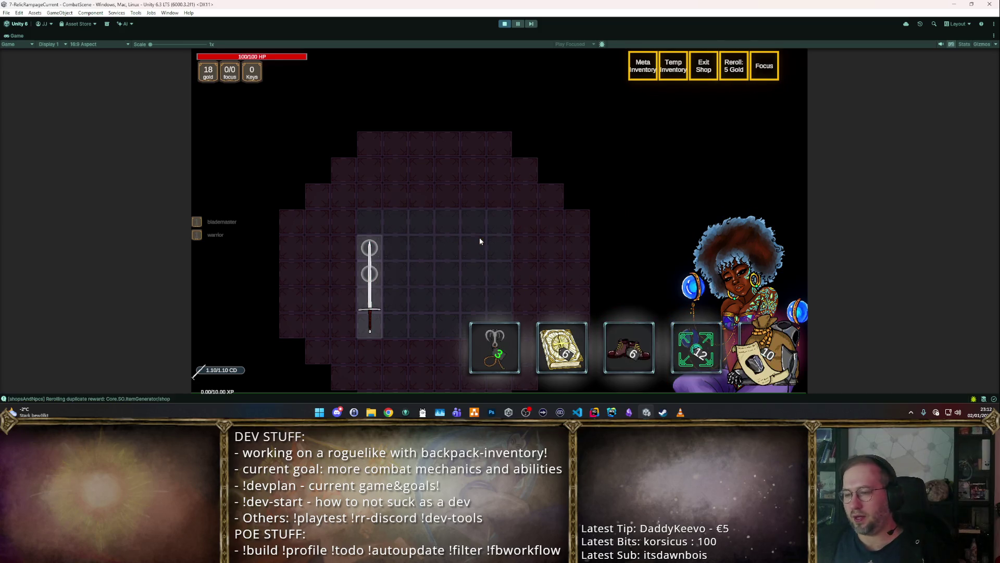
pyautogui.press('r')
pyautogui.moveTo(629, 346)
pyautogui.mouseDown()
pyautogui.moveTo(390, 290)
pyautogui.moveTo(396, 312)
pyautogui.moveTo(373, 294)
pyautogui.moveTo(373, 318)
pyautogui.moveTo(436, 281)
pyautogui.moveTo(415, 276)
pyautogui.moveTo(745, 282)
pyautogui.mouseUp()
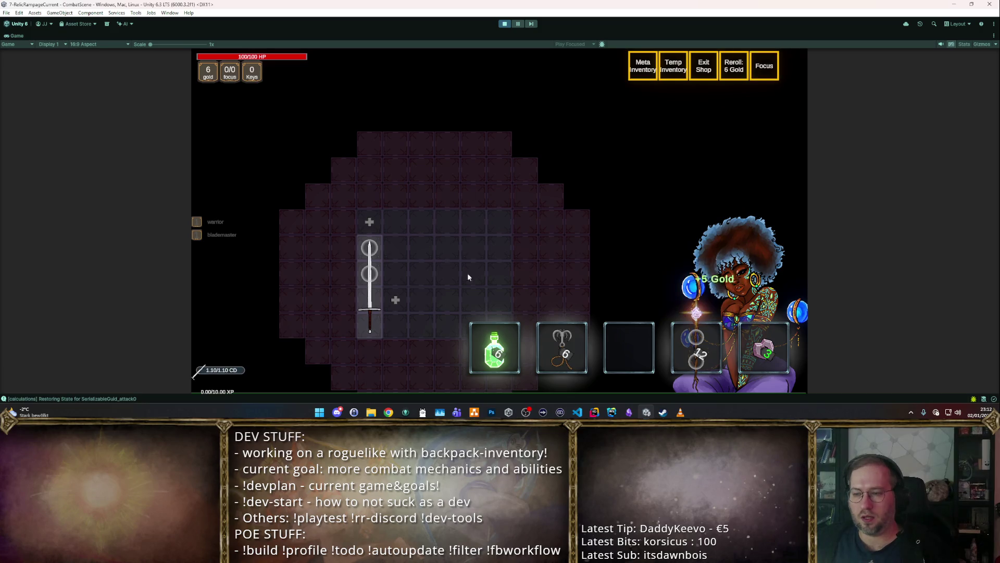
pyautogui.press('r')
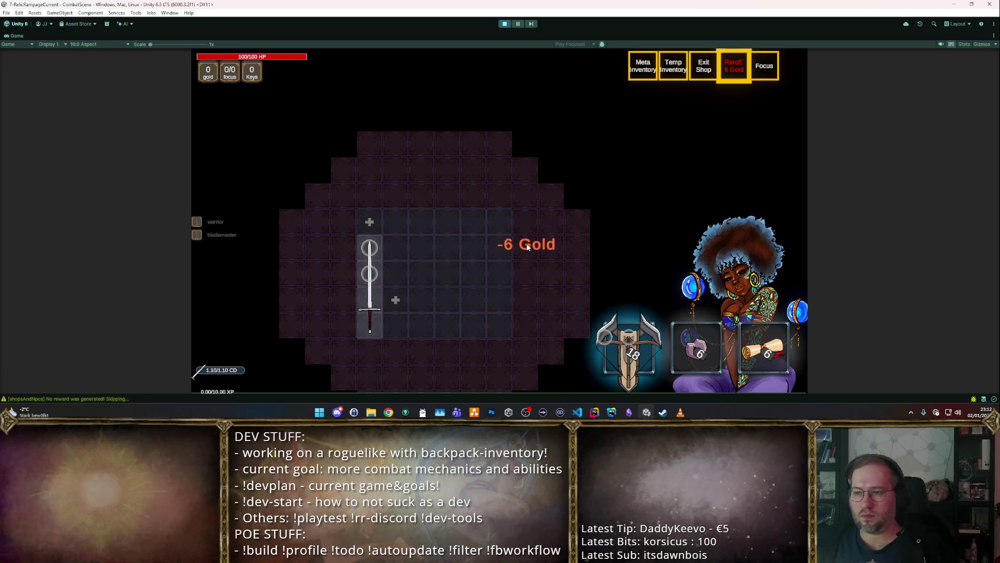
# Step: Walk through the portal to attack the training dummies, then stop Play mode
pyautogui.press('Escape')
pyautogui.press('s')
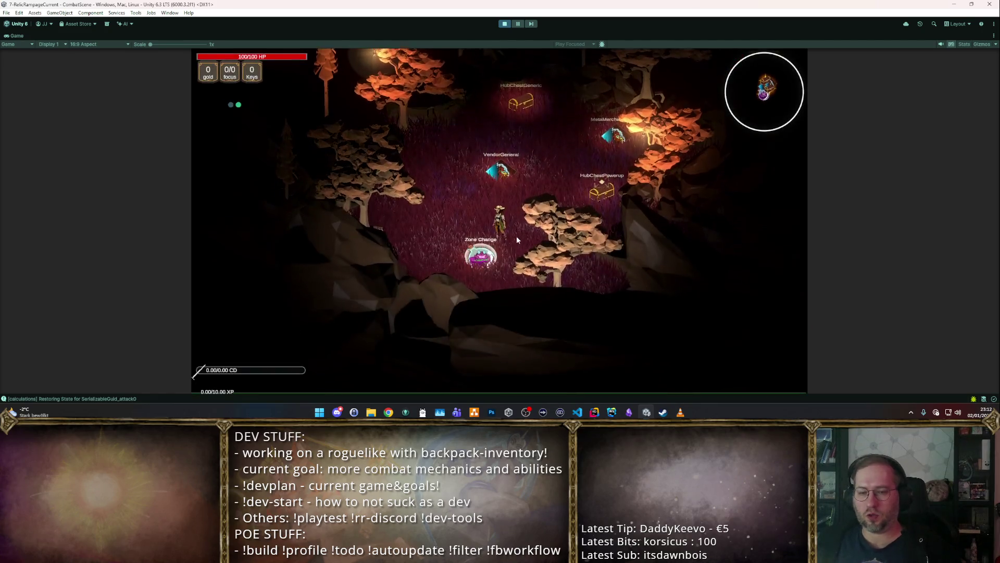
pyautogui.press('w')
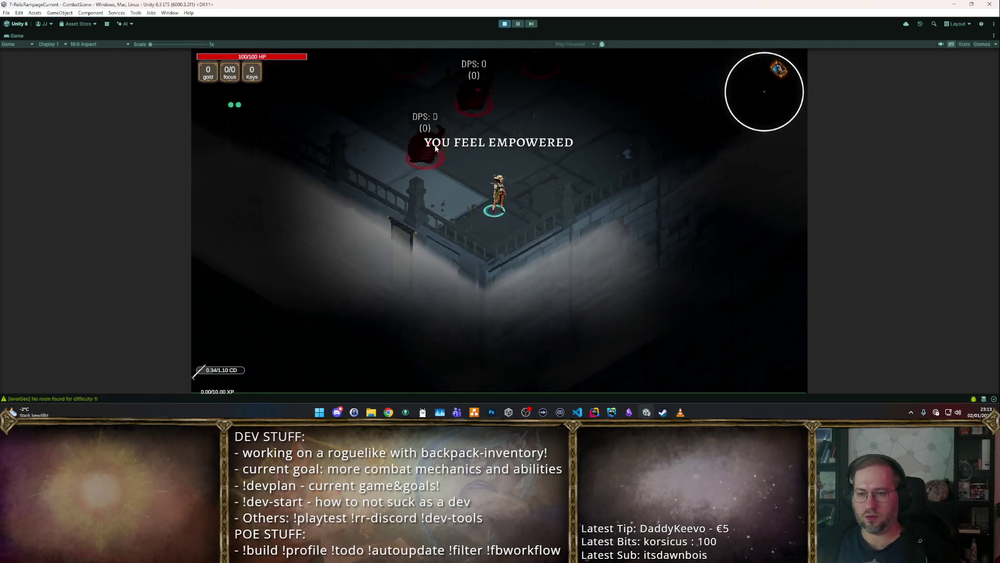
pyautogui.press('w')
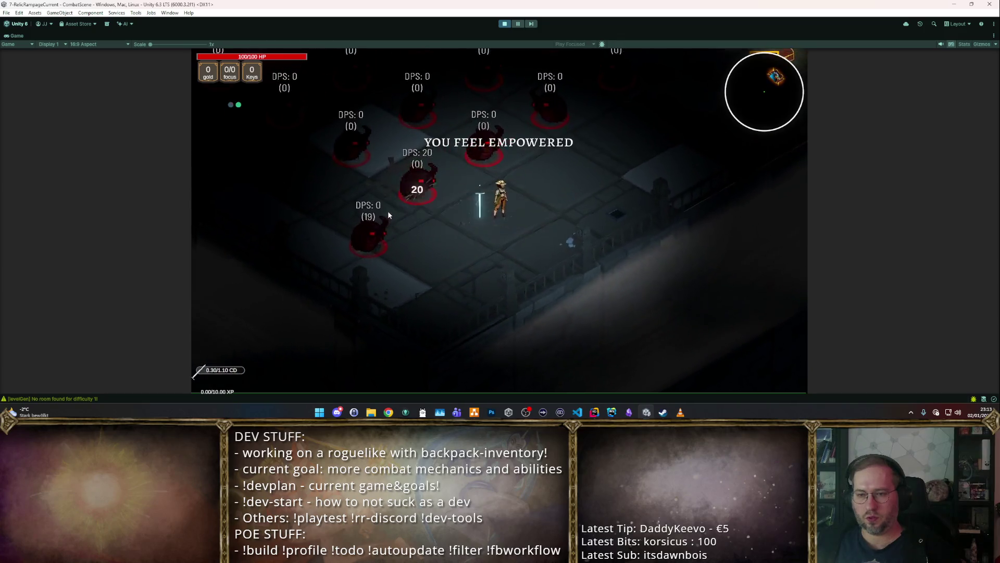
pyautogui.press('d')
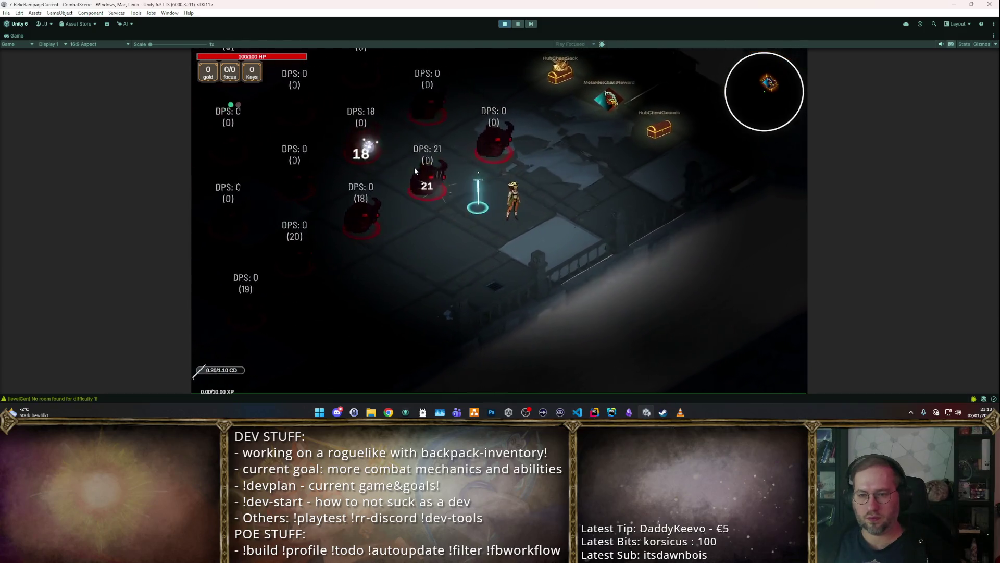
pyautogui.press('w')
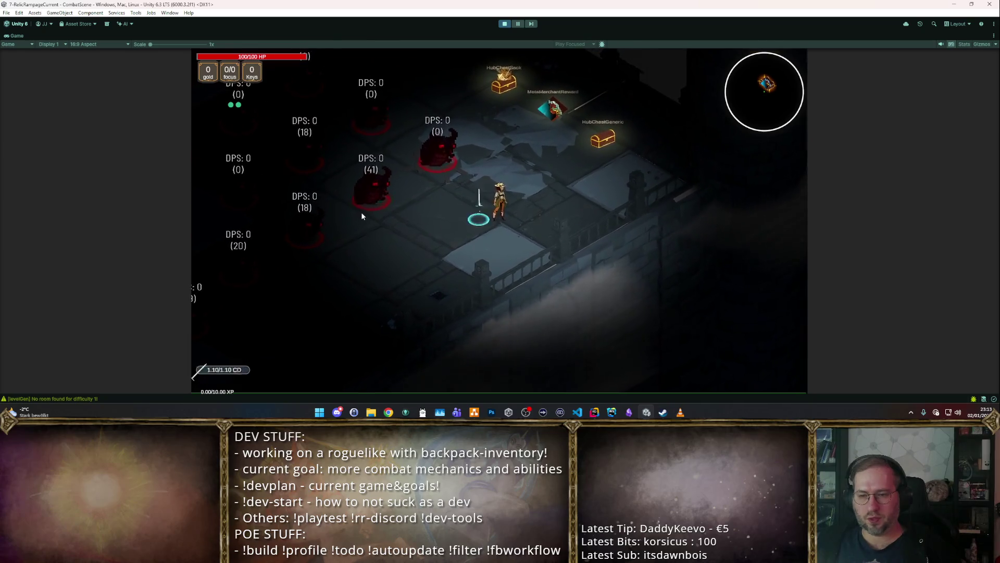
pyautogui.press('a')
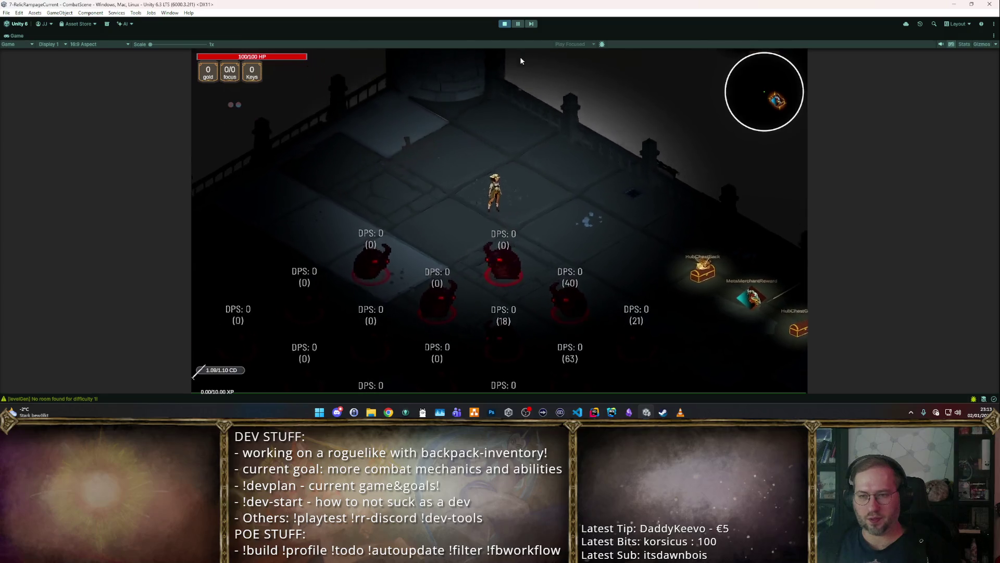
pyautogui.click(505, 23)
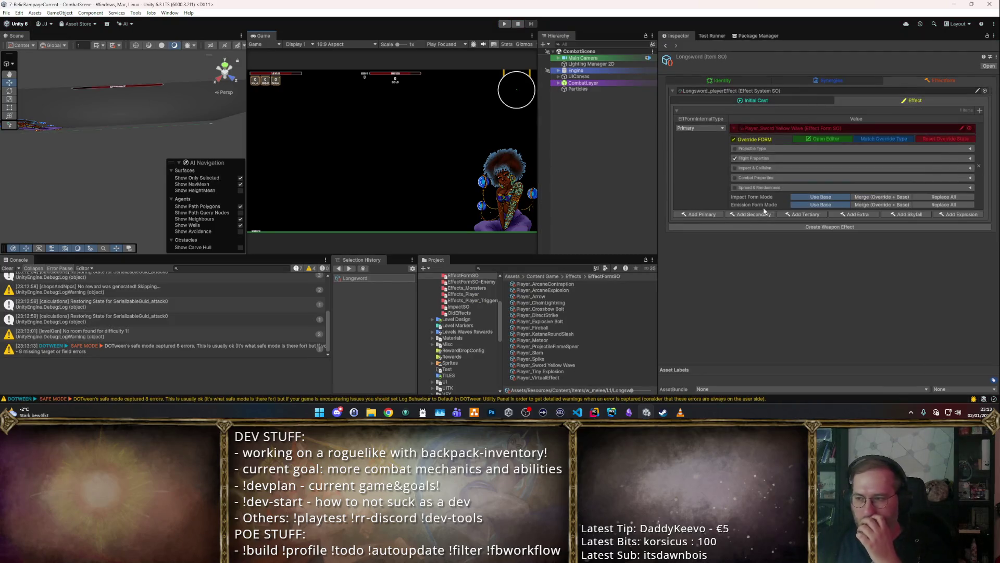
# Step: Set the Sword Yellow Wave form's Projectile Scale to 0 and start Play mode with Ctrl+P
pyautogui.click(842, 139)
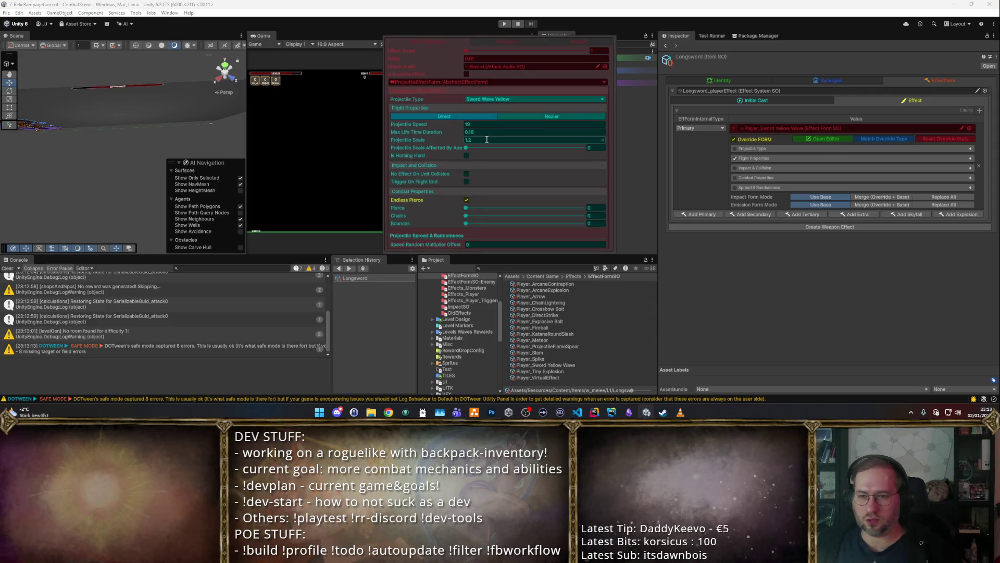
pyautogui.write('0.8')
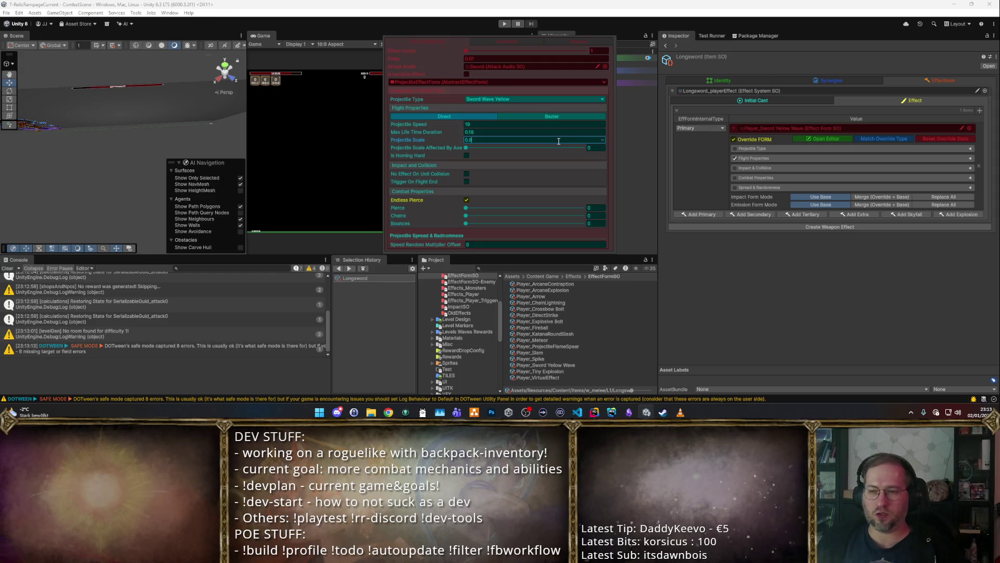
pyautogui.hotkey('ctrl', 'p')
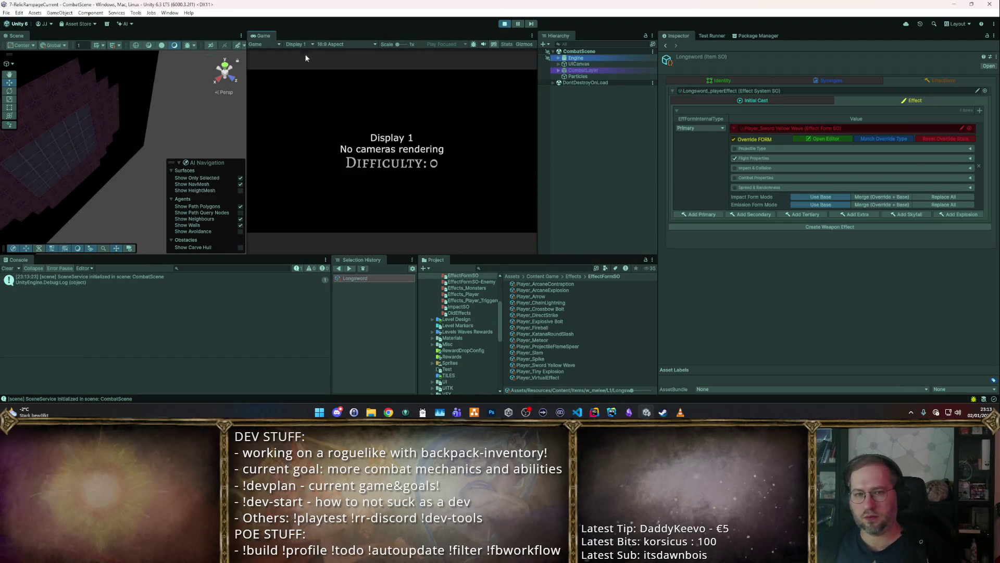
# Step: Maximize the game, then buy the Longsword from the general vendor and place it in the inventory grid
pyautogui.hotkey('shift', 'space')
pyautogui.press('d')
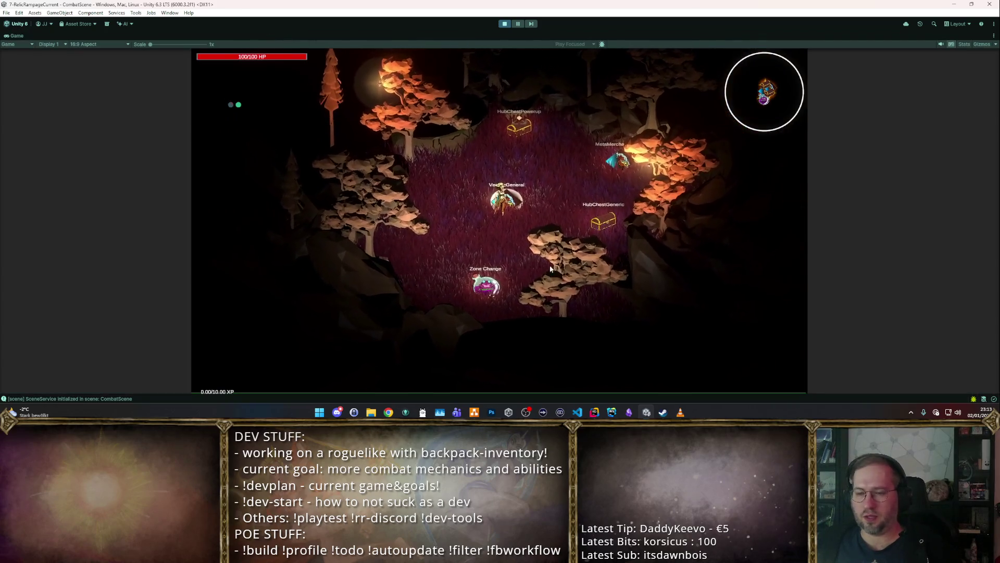
pyautogui.click(526, 224)
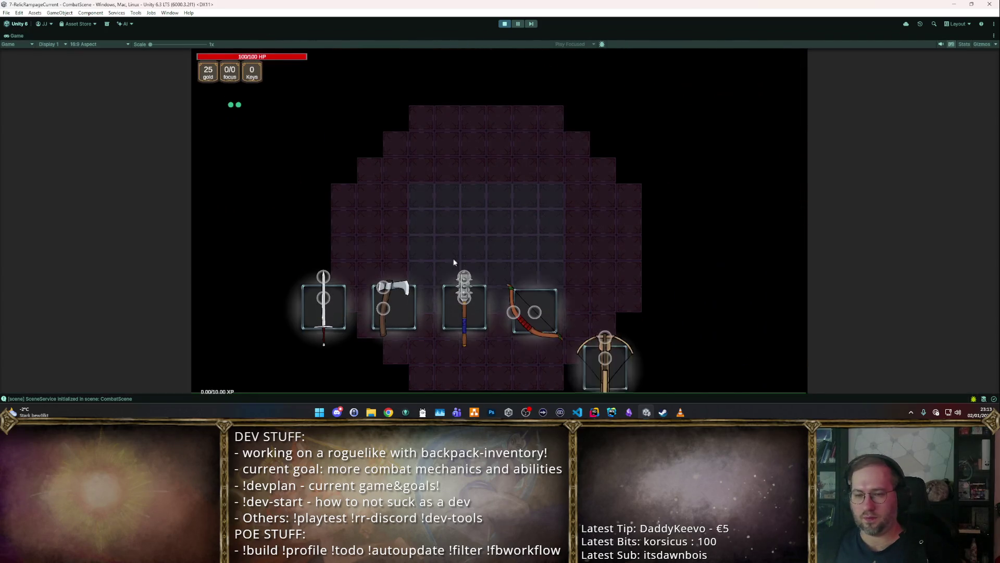
pyautogui.moveTo(318, 302)
pyautogui.mouseDown()
pyautogui.moveTo(472, 235)
pyautogui.moveTo(434, 235)
pyautogui.mouseUp()
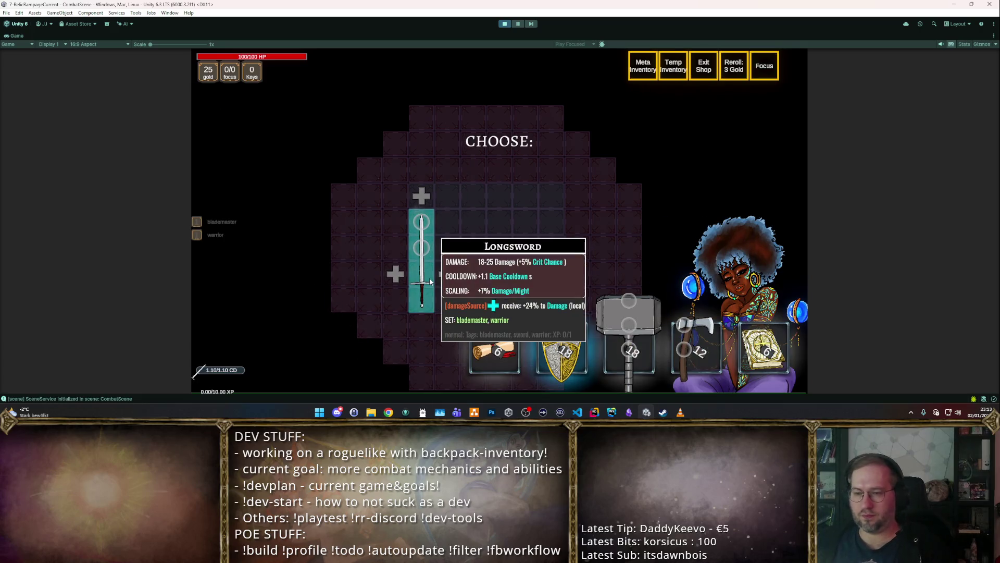
pyautogui.press('Escape')
# Step: Take the Zone Change portal, attack the training dummies with the sword wave, and enable the cheats
pyautogui.press('s')
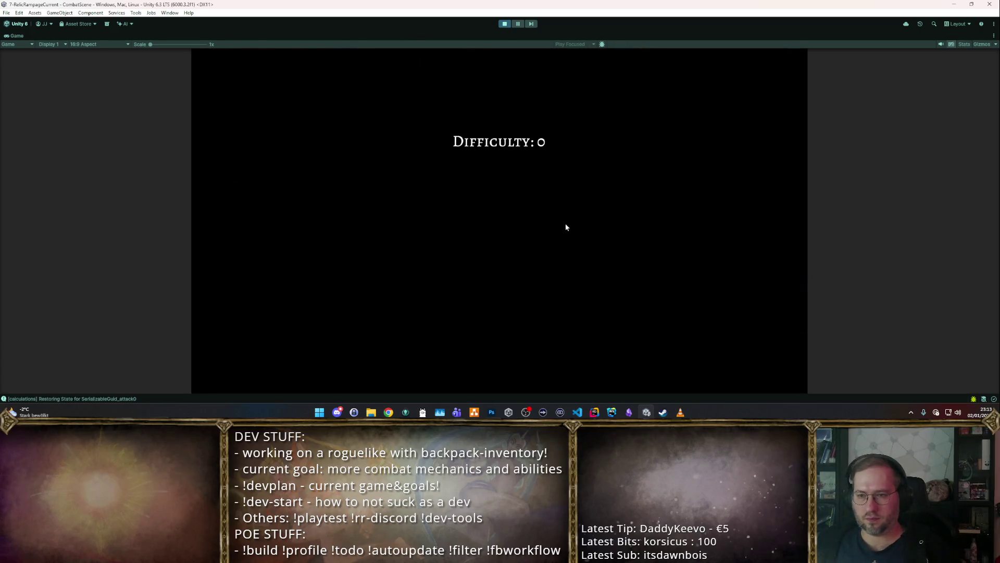
pyautogui.click(377, 151)
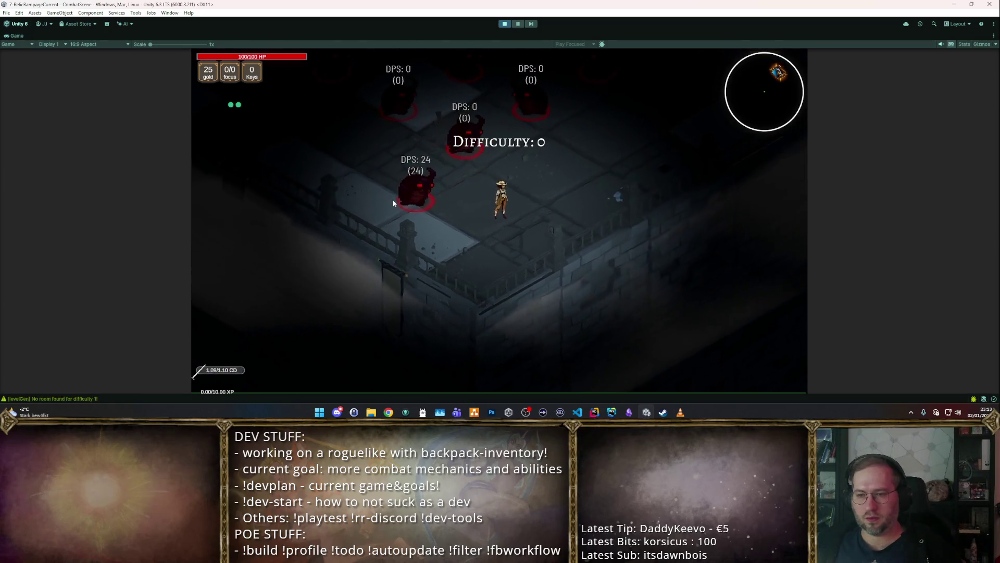
pyautogui.click(392, 199)
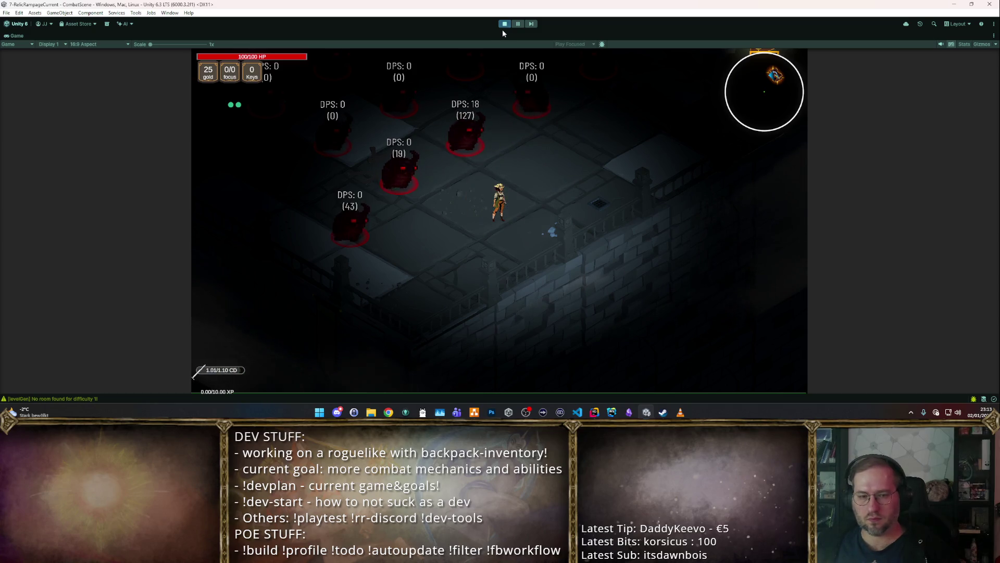
pyautogui.press('F1')
# Step: Stop the game, check Projectile Scale in the form editor, and untick the Flight Properties override before replaying
pyautogui.click(504, 24)
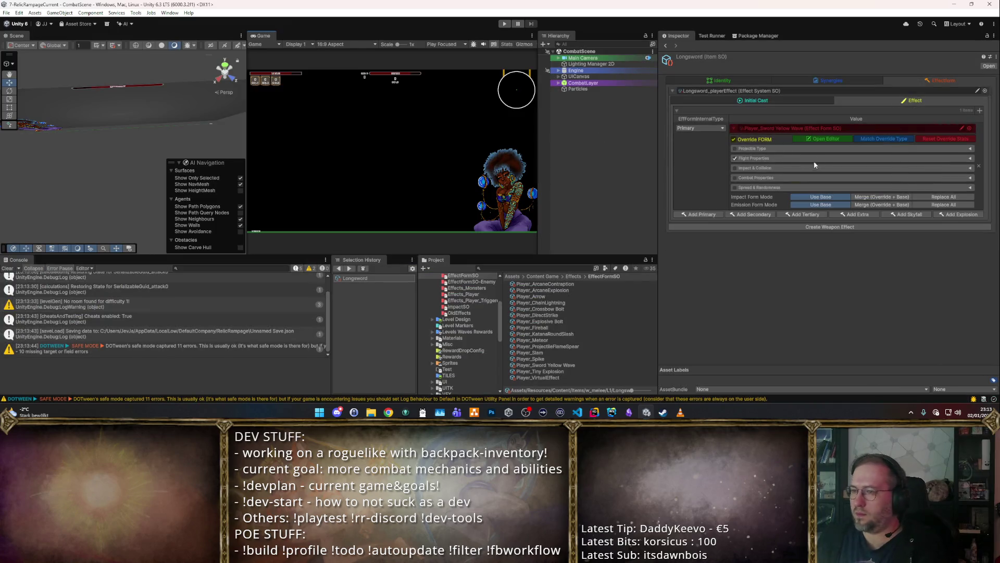
pyautogui.click(824, 137)
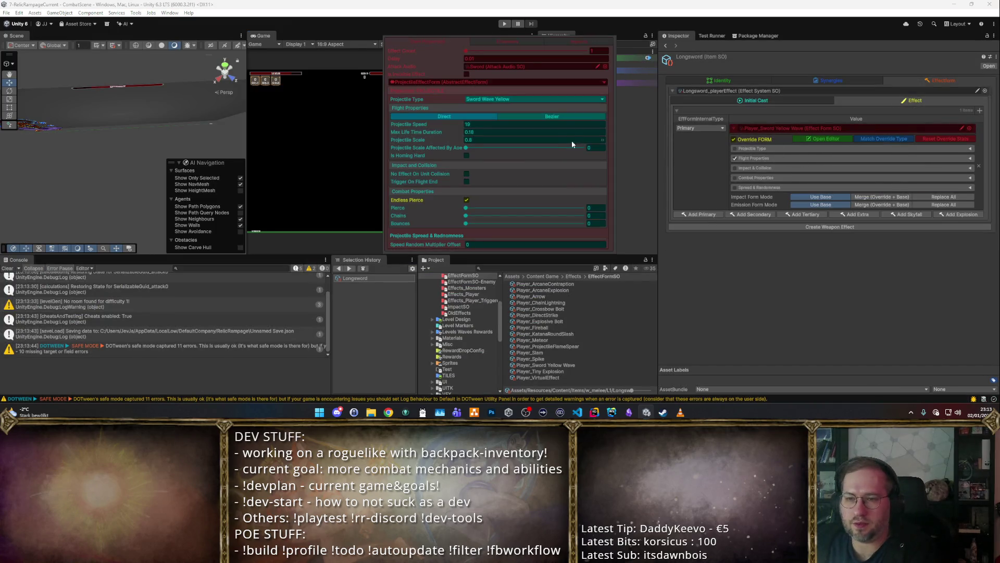
pyautogui.click(491, 140)
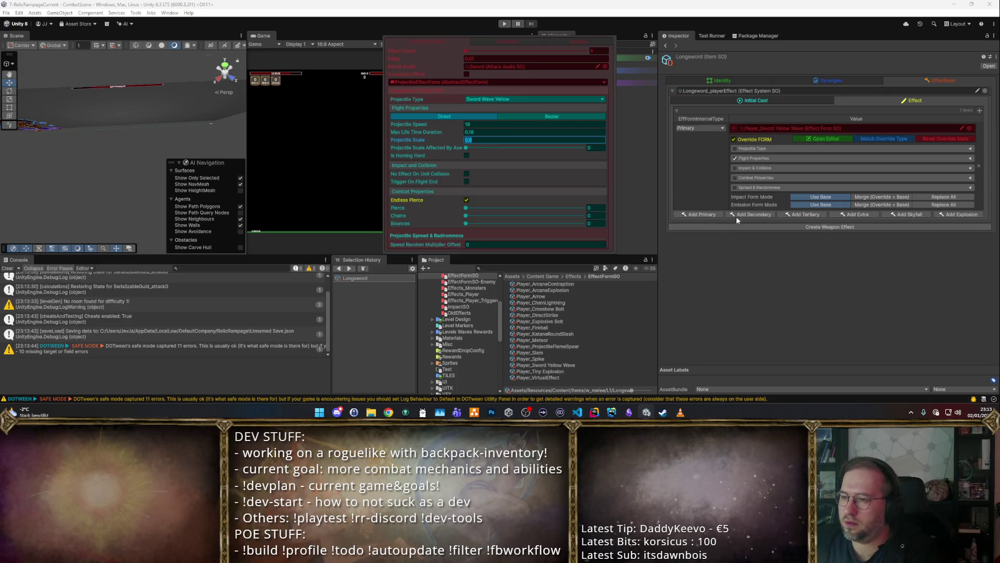
pyautogui.click(754, 159)
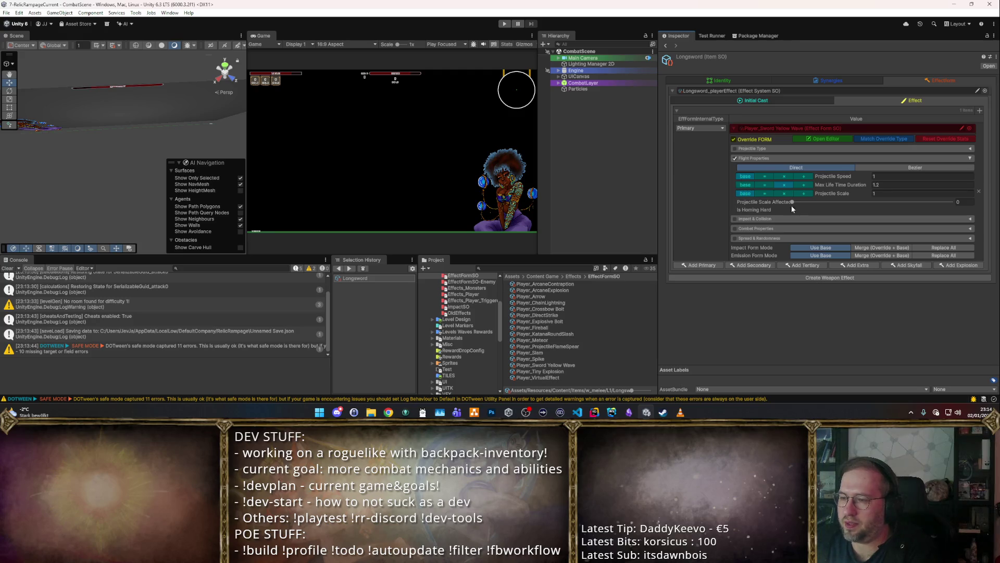
pyautogui.click(735, 158)
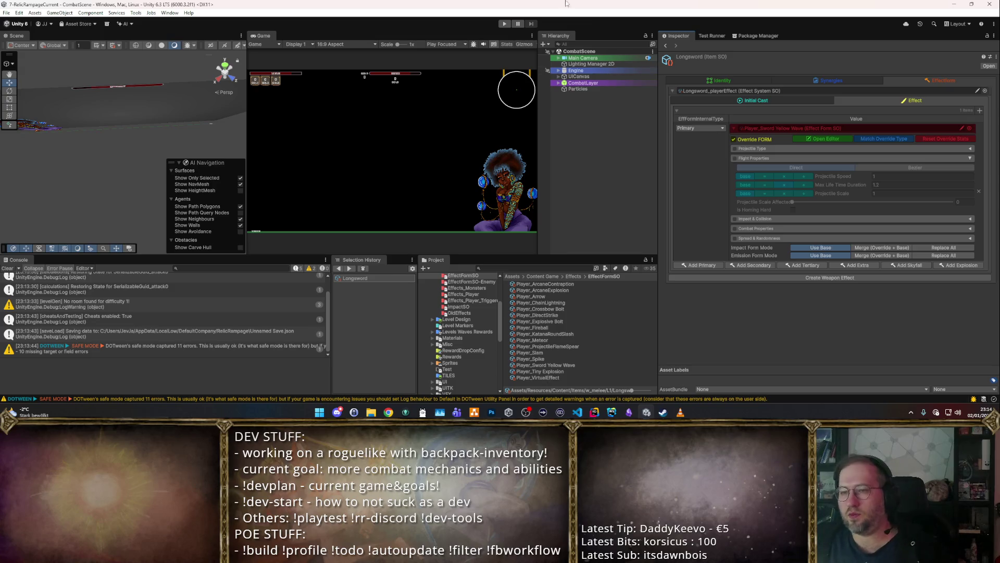
pyautogui.hotkey('ctrl', 'p')
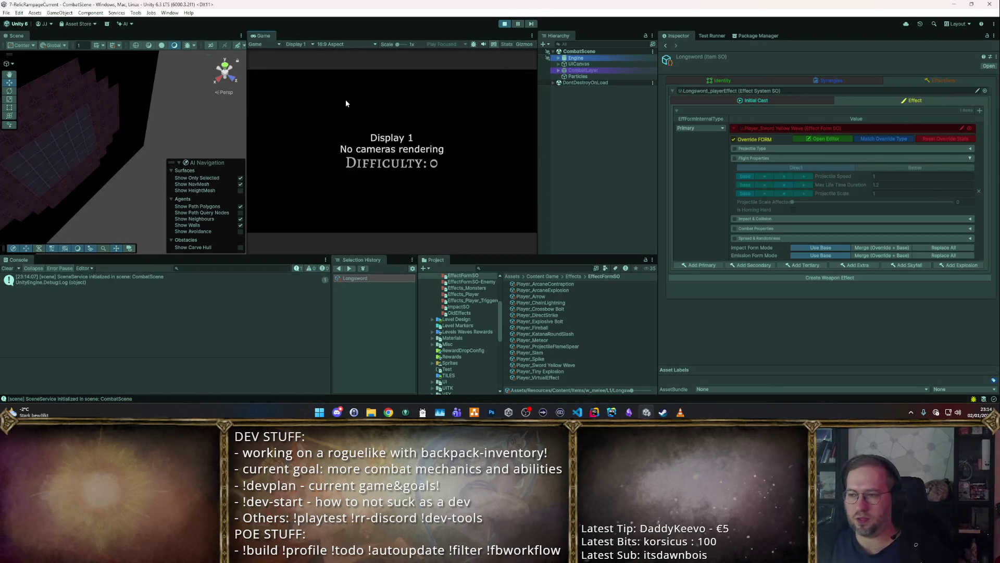
pyautogui.hotkey('shift', 'space')
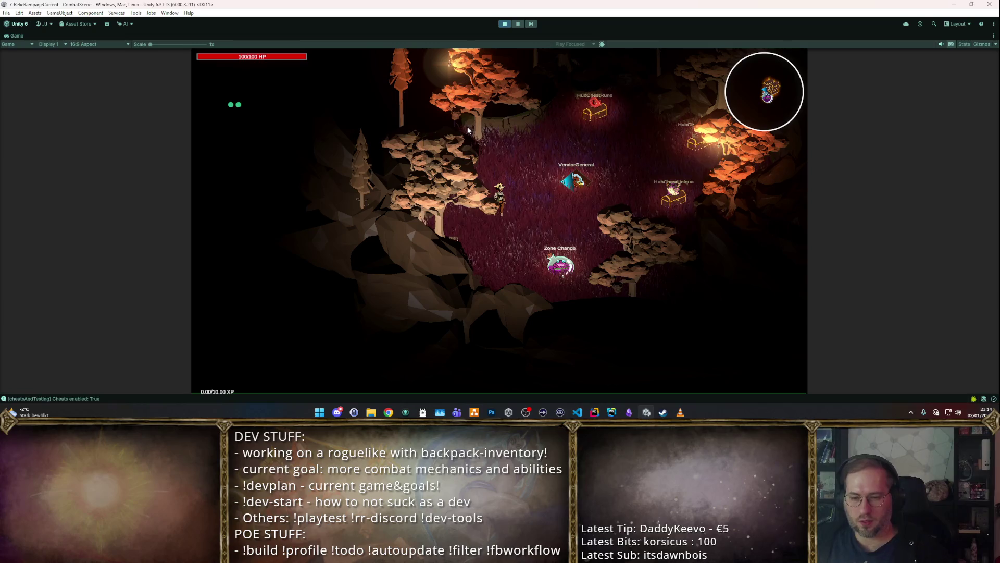
pyautogui.press('s')
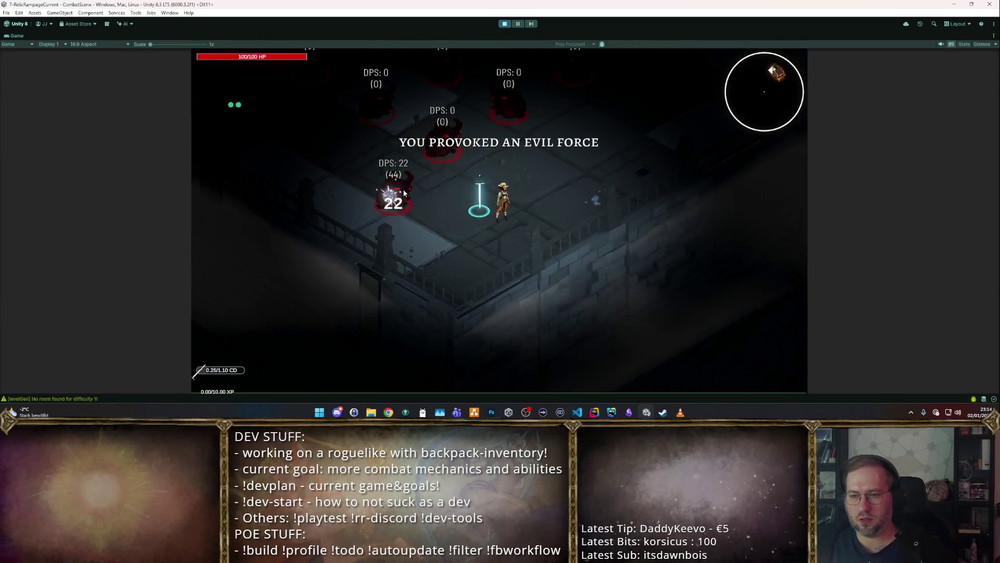
pyautogui.press('w')
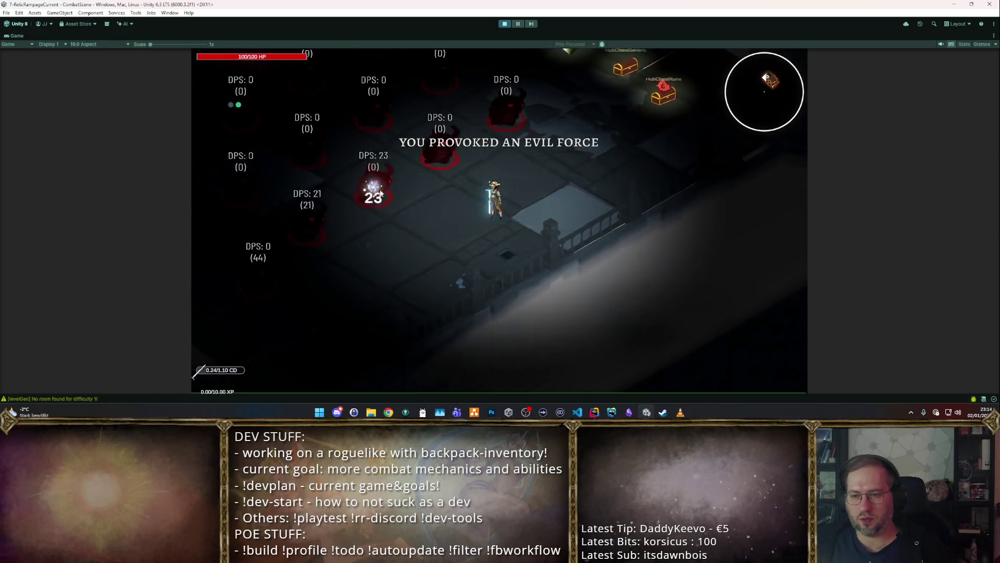
pyautogui.press('w')
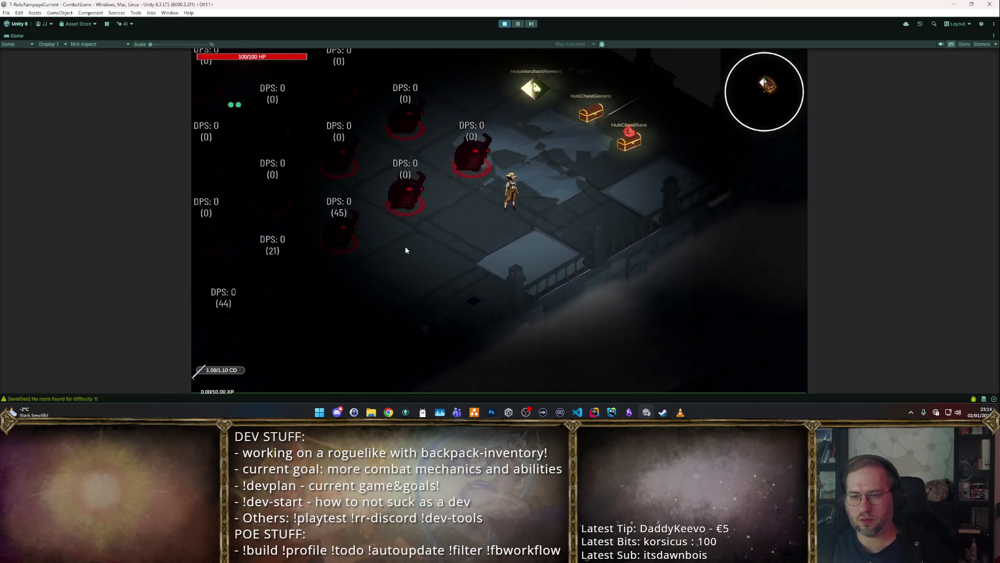
pyautogui.click(504, 23)
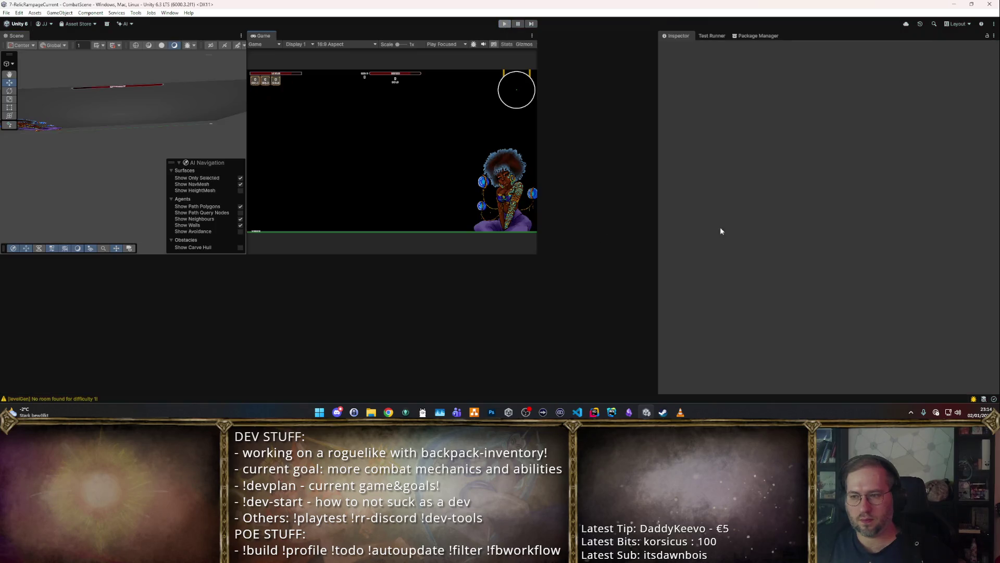
pyautogui.click(735, 158)
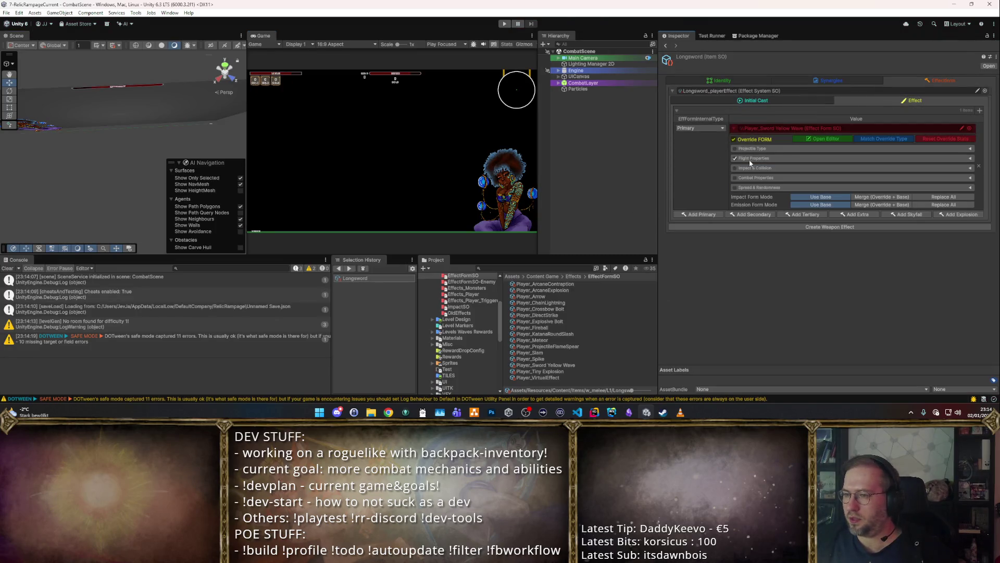
# Step: Set Max Life Time Duration to 5, then playtest the longer-lived sword wave among the dummies
pyautogui.click(875, 184)
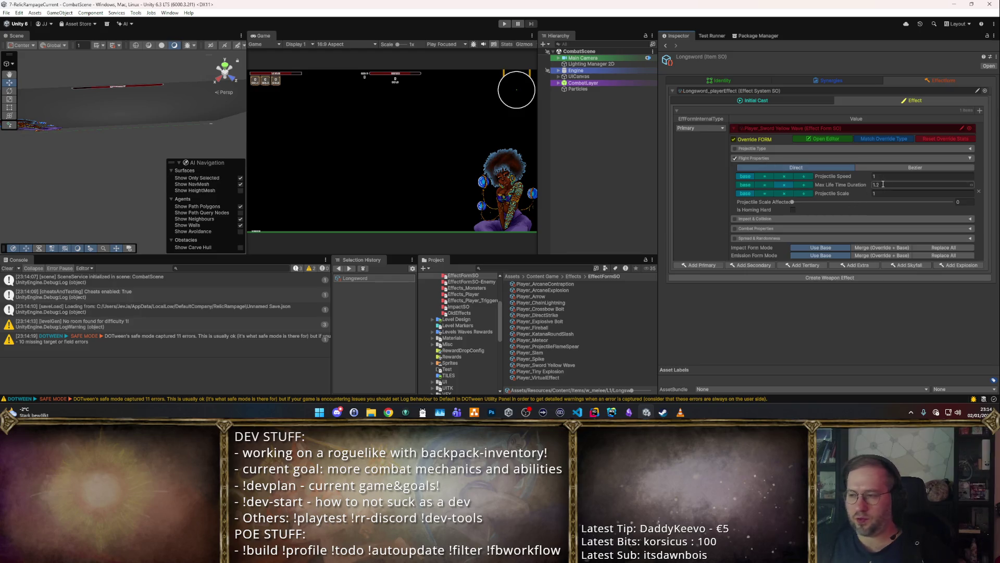
pyautogui.write('5')
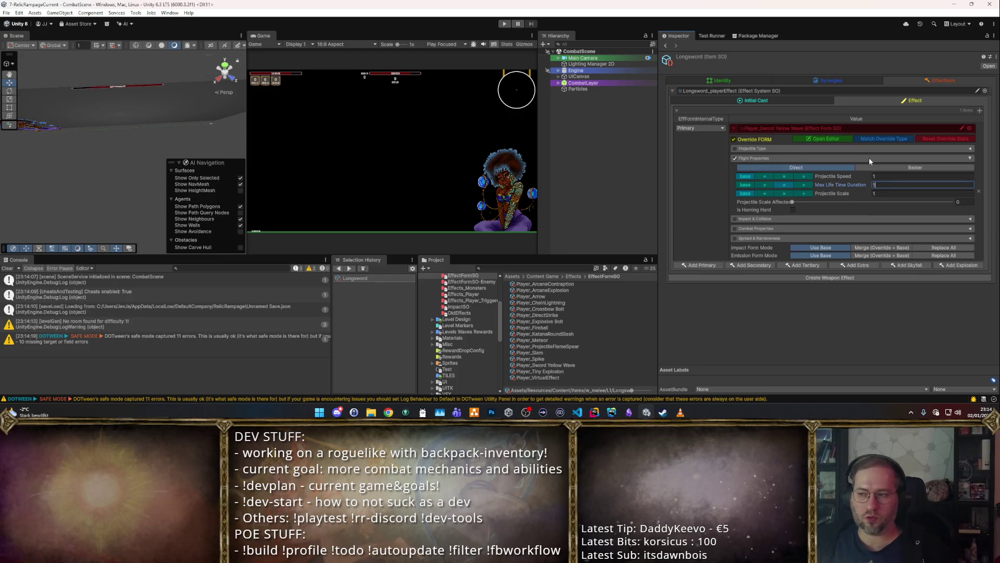
pyautogui.click(505, 24)
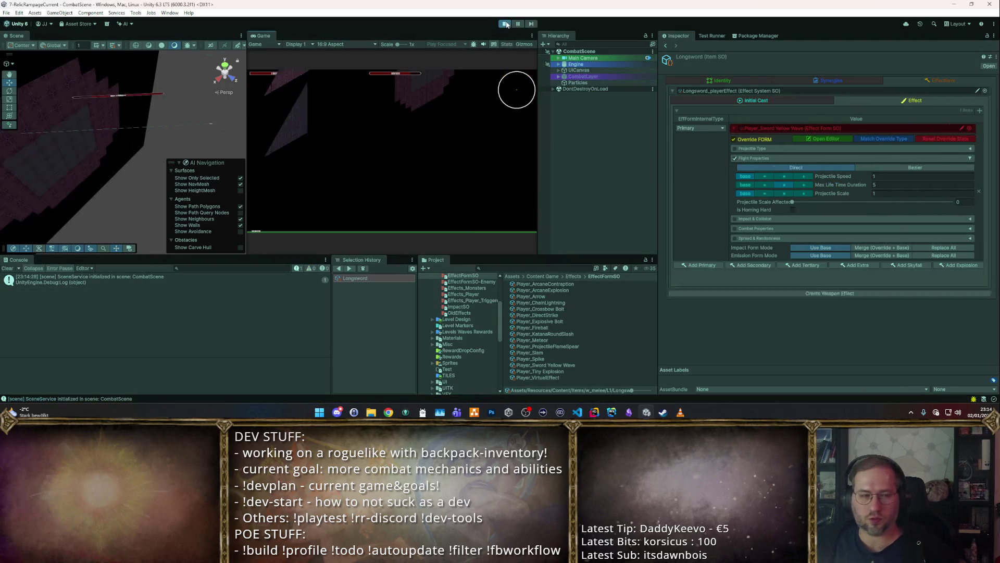
pyautogui.doubleClick(258, 36)
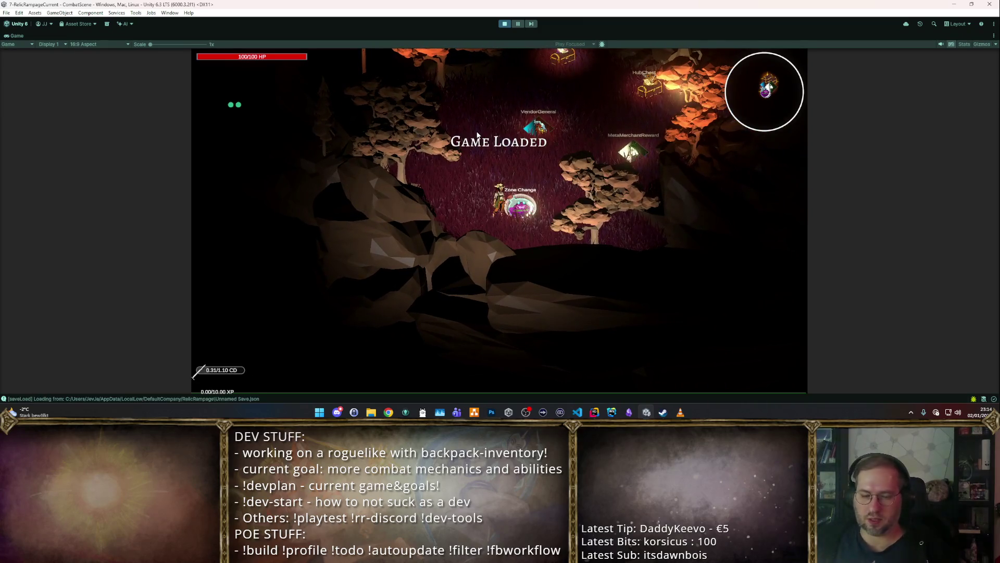
pyautogui.press('w')
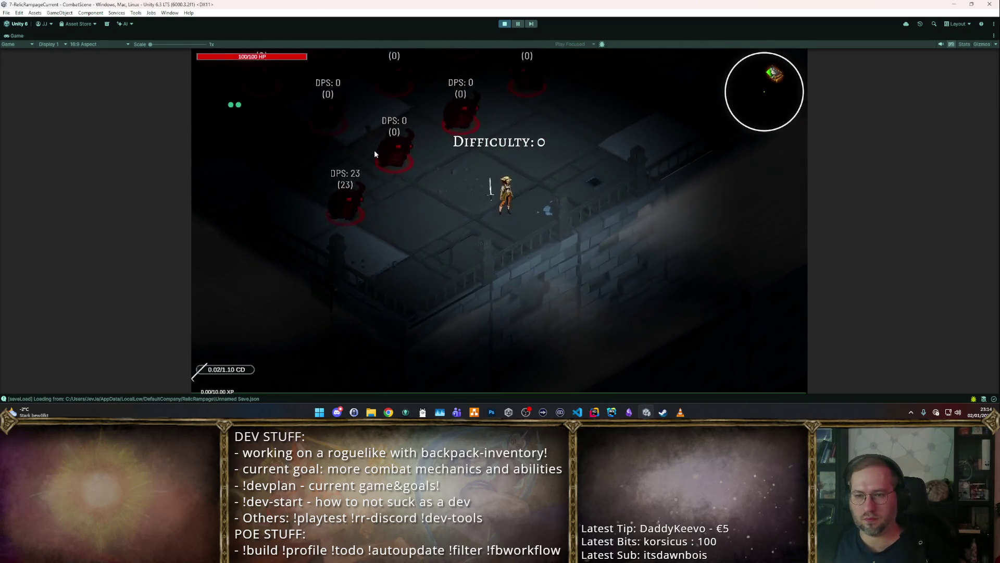
pyautogui.press('w')
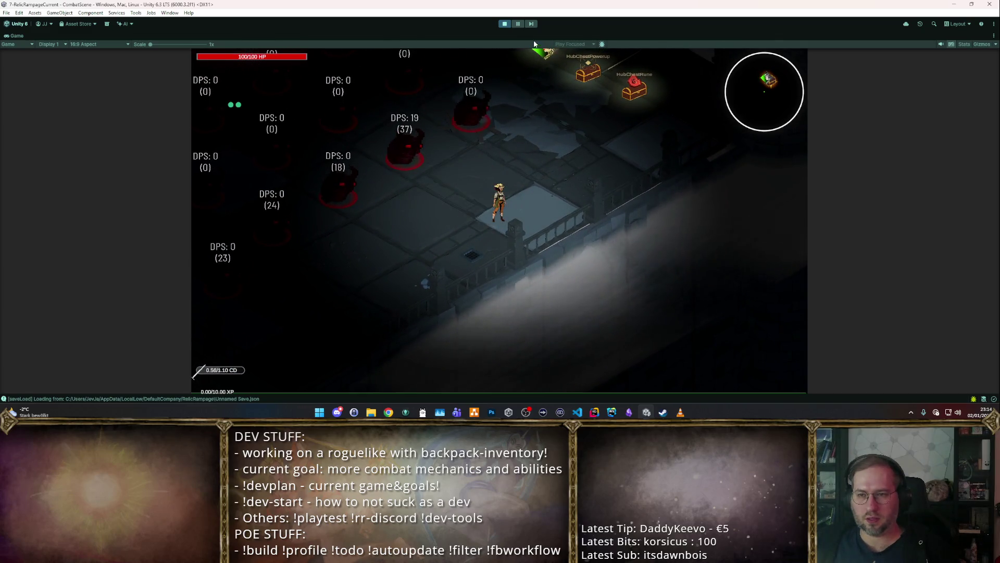
pyautogui.click(504, 24)
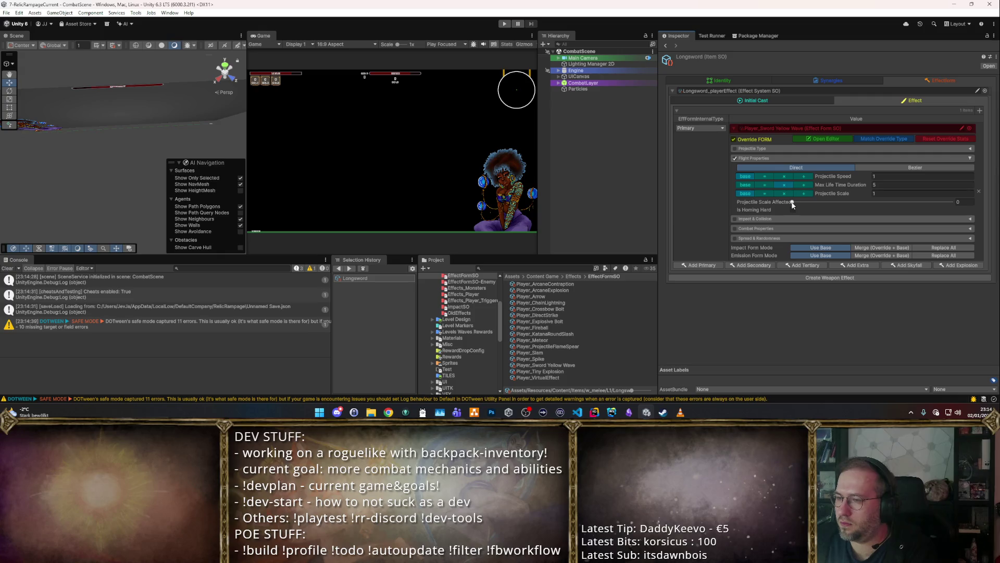
# Step: Set the override's Projectile Speed and Projectile Scale both to 5
pyautogui.click(792, 202)
pyautogui.click(878, 177)
pyautogui.write('5')
pyautogui.press('Tab')
pyautogui.press('Tab')
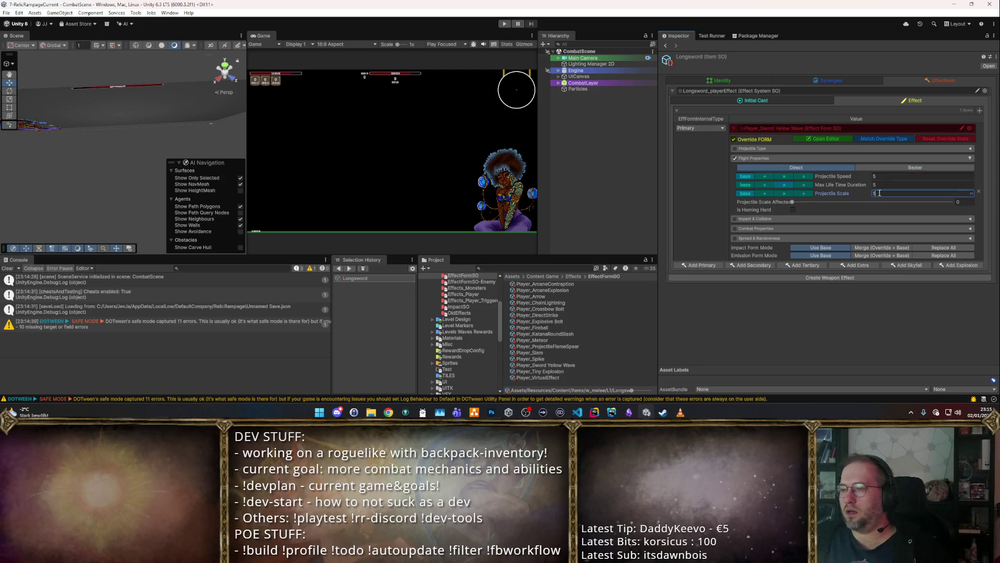
pyautogui.press('Return')
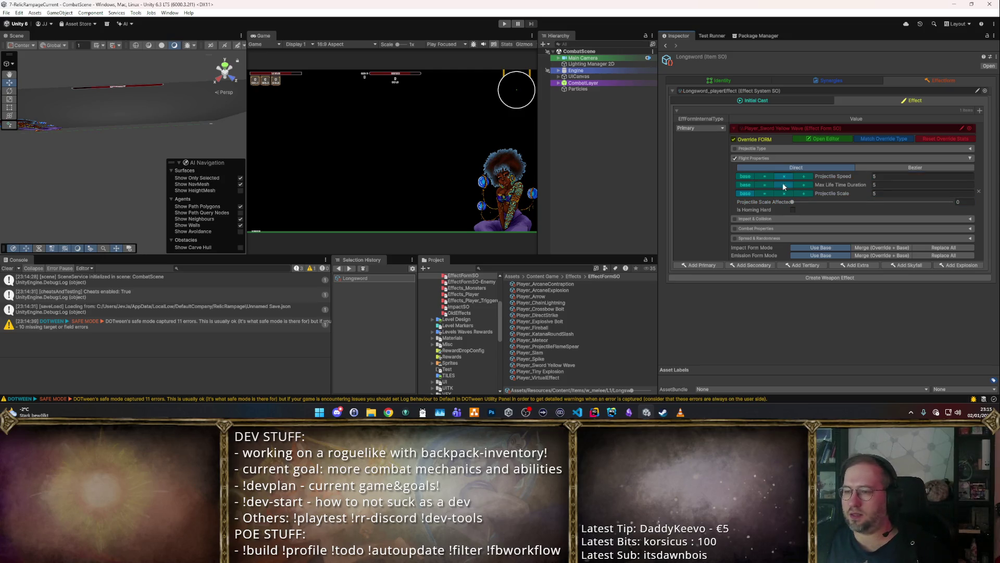
# Step: Play maximized, go through the zone portal, swing the sword wave at a dummy, then stop
pyautogui.click(504, 24)
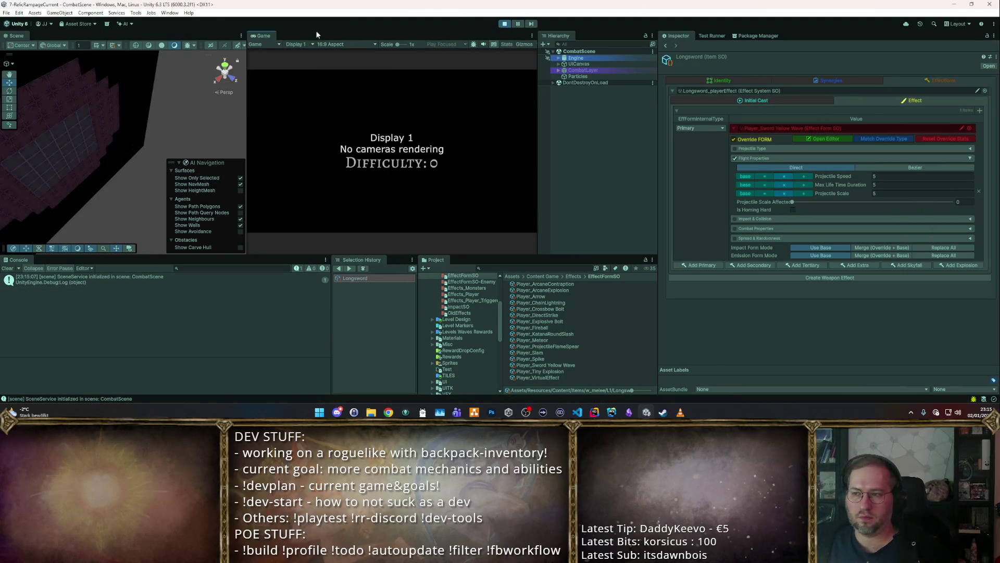
pyautogui.doubleClick(256, 36)
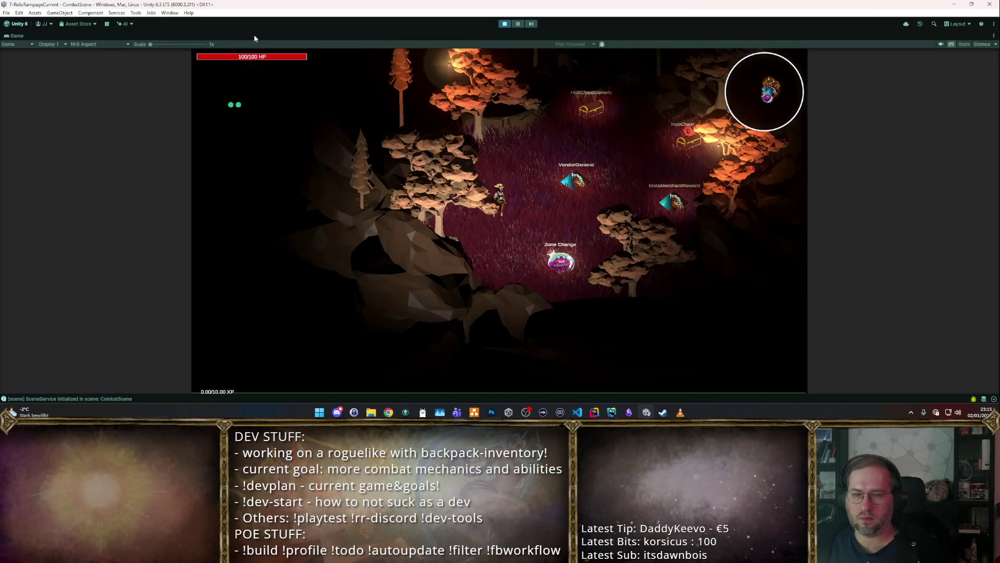
pyautogui.hotkey('s', 'd')
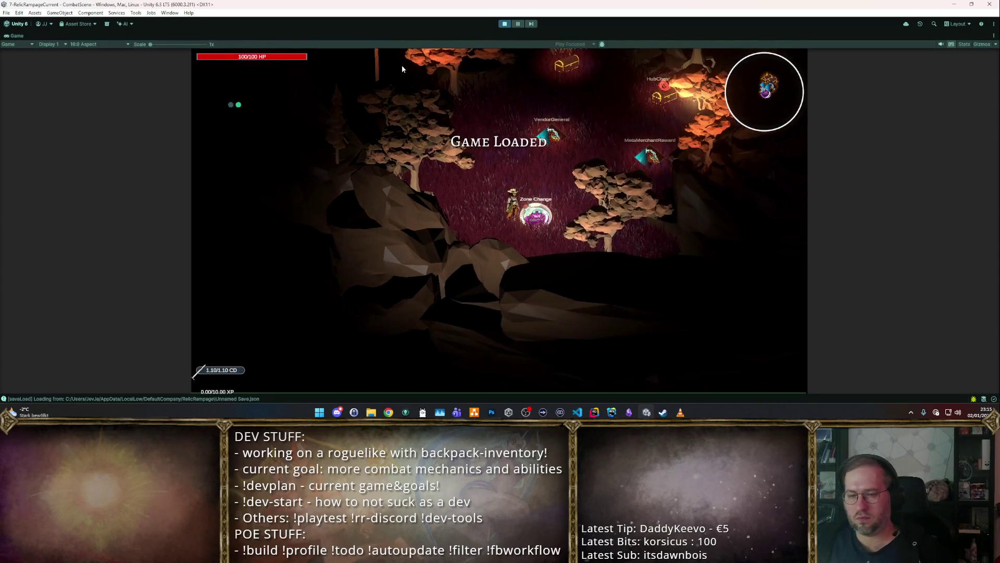
pyautogui.press('w')
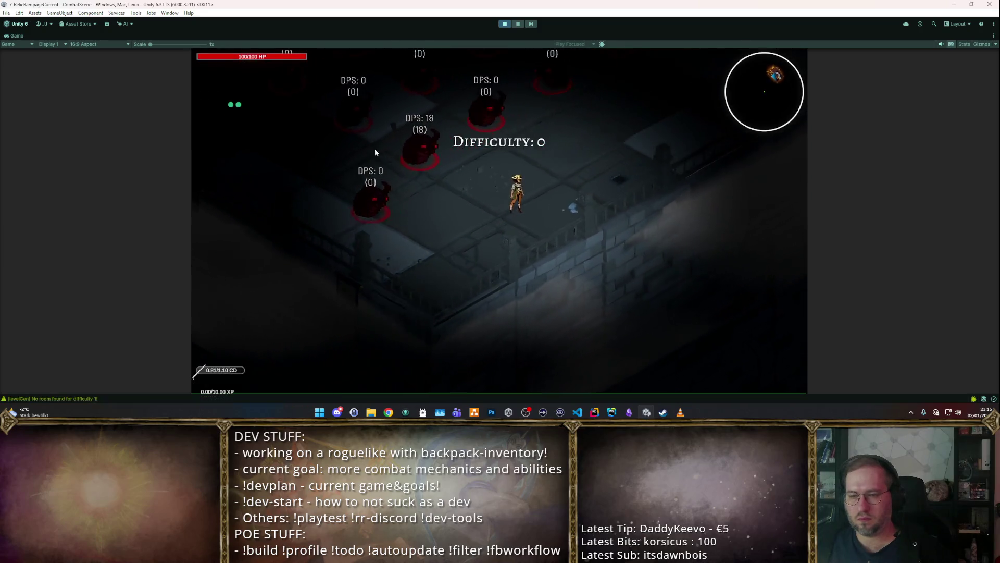
pyautogui.click(375, 163)
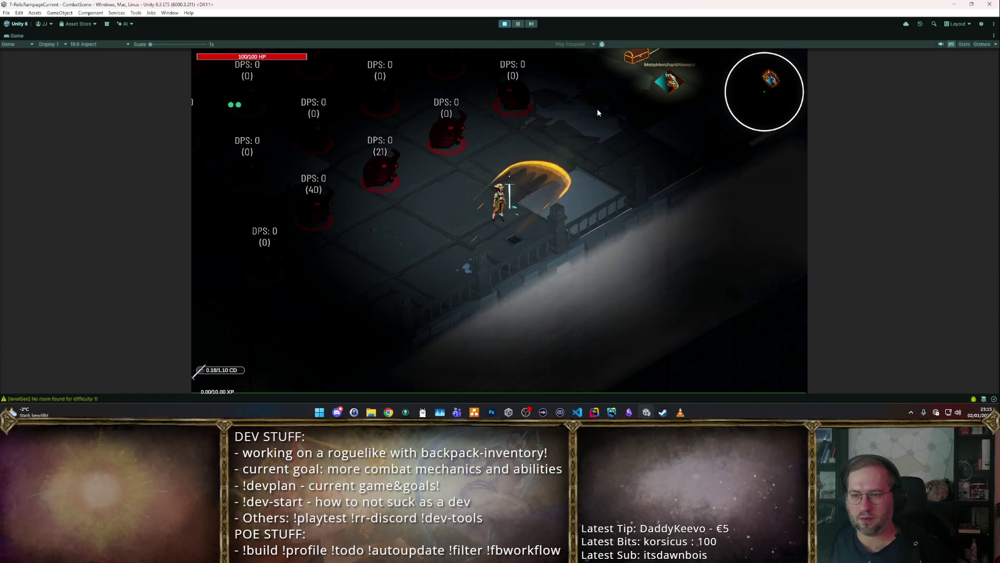
pyautogui.click(505, 23)
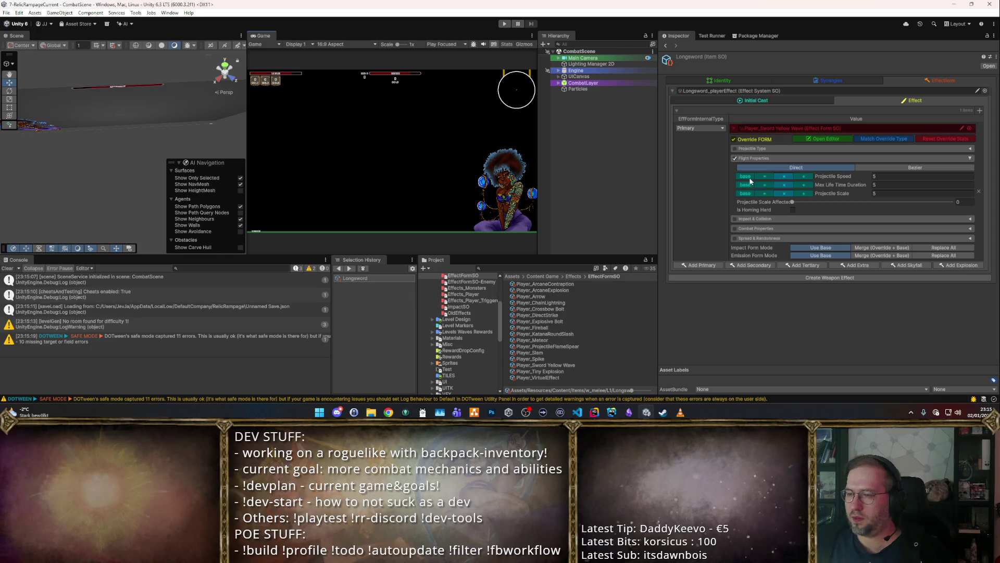
# Step: Reset the override's Projectile Speed and Scale to 1 and enter 5 for Max Life Time Duration
pyautogui.click(880, 176)
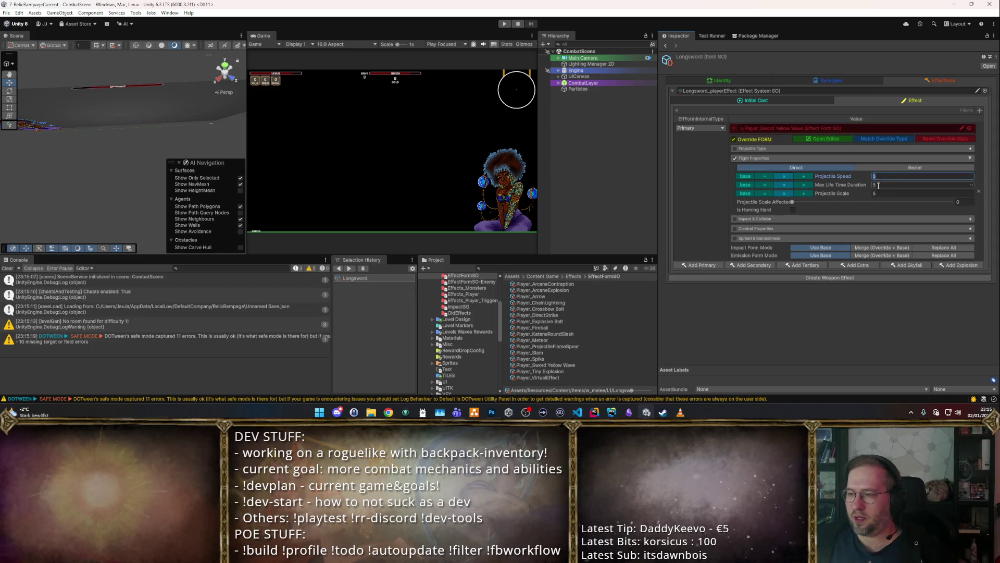
pyautogui.write('1')
pyautogui.press('Return')
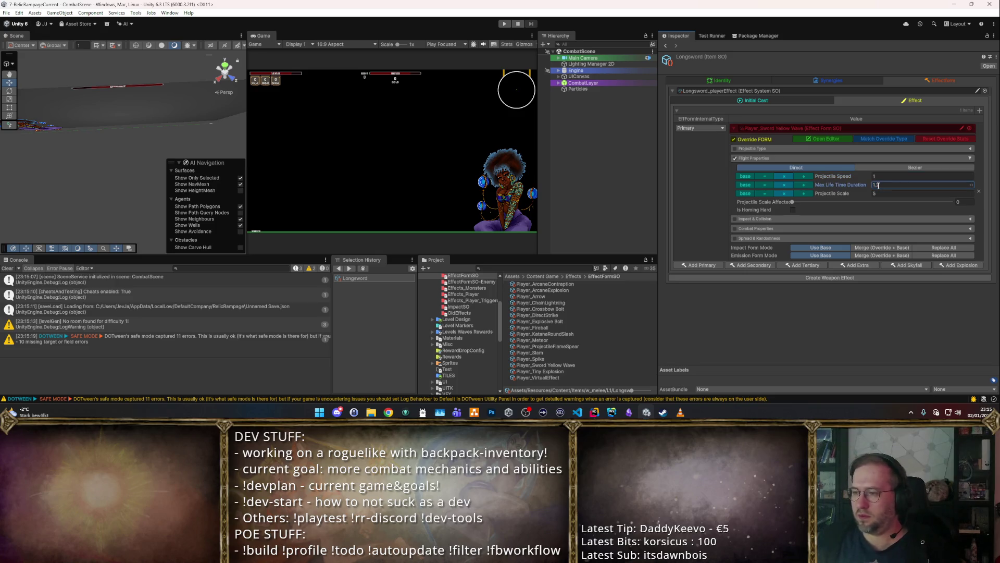
pyautogui.press('Tab')
pyautogui.write('1')
pyautogui.press('Return')
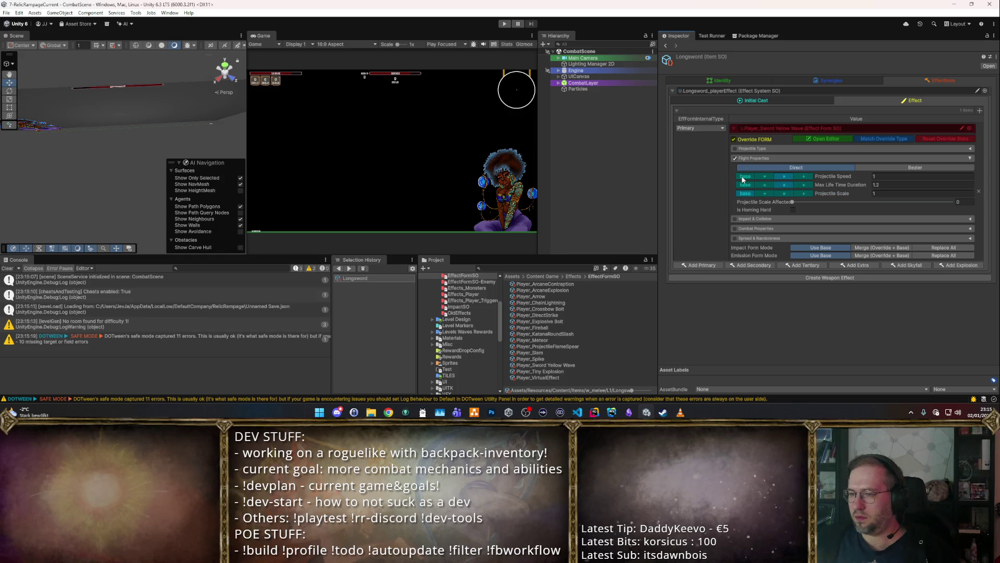
pyautogui.click(883, 182)
pyautogui.write('5')
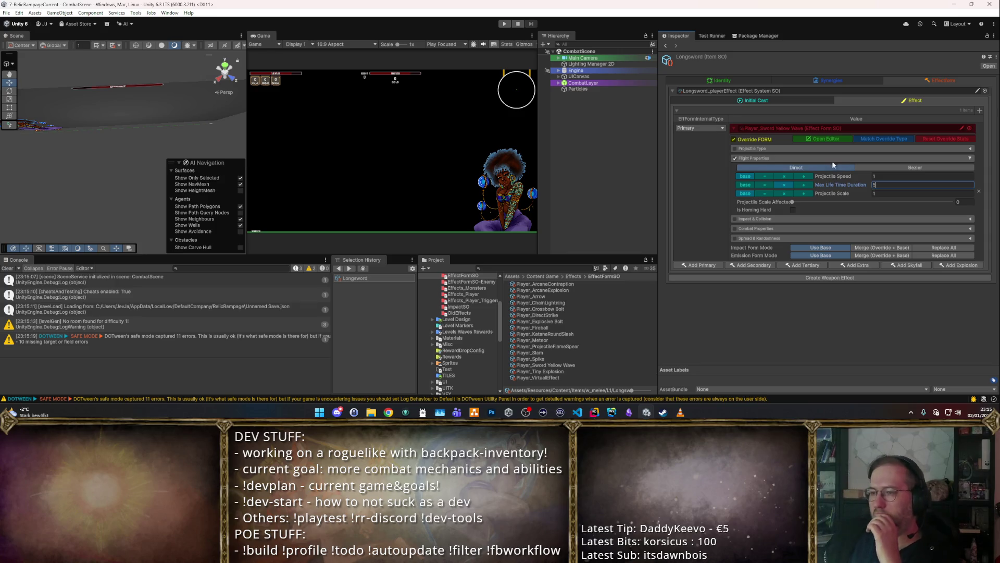
# Step: Inspect the Initial Cast tab and the projectile type, impact and spread override sections
pyautogui.click(784, 100)
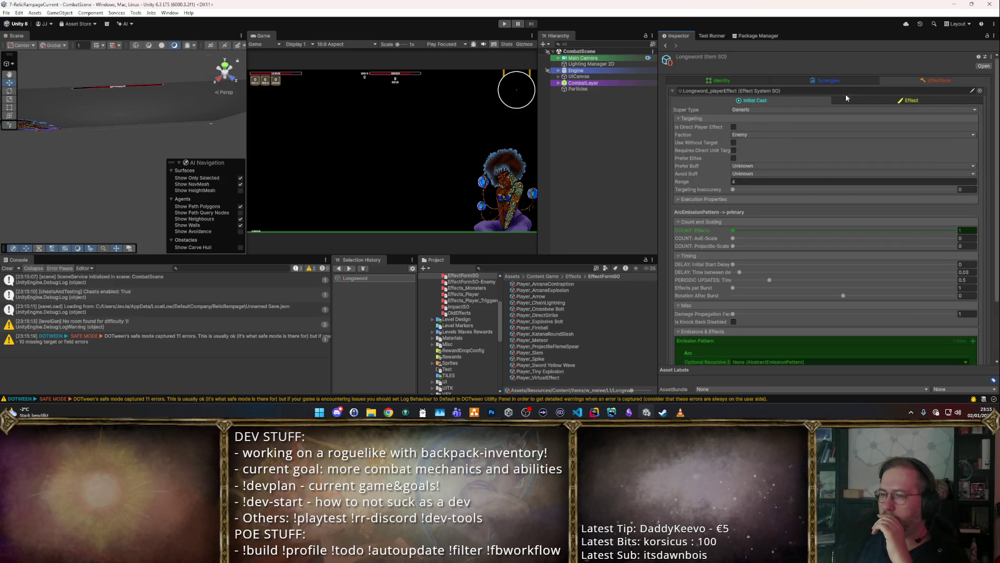
pyautogui.click(867, 99)
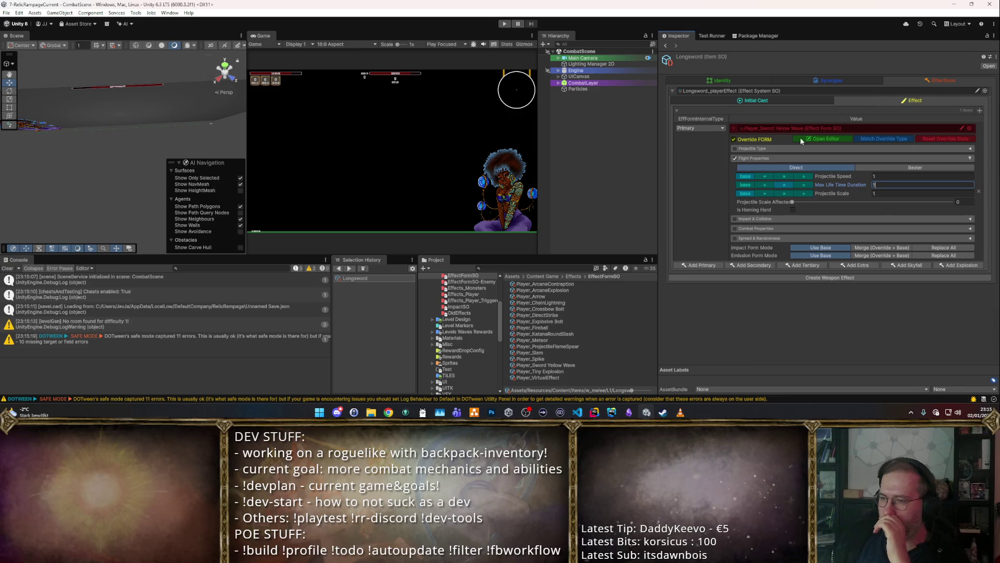
pyautogui.click(735, 150)
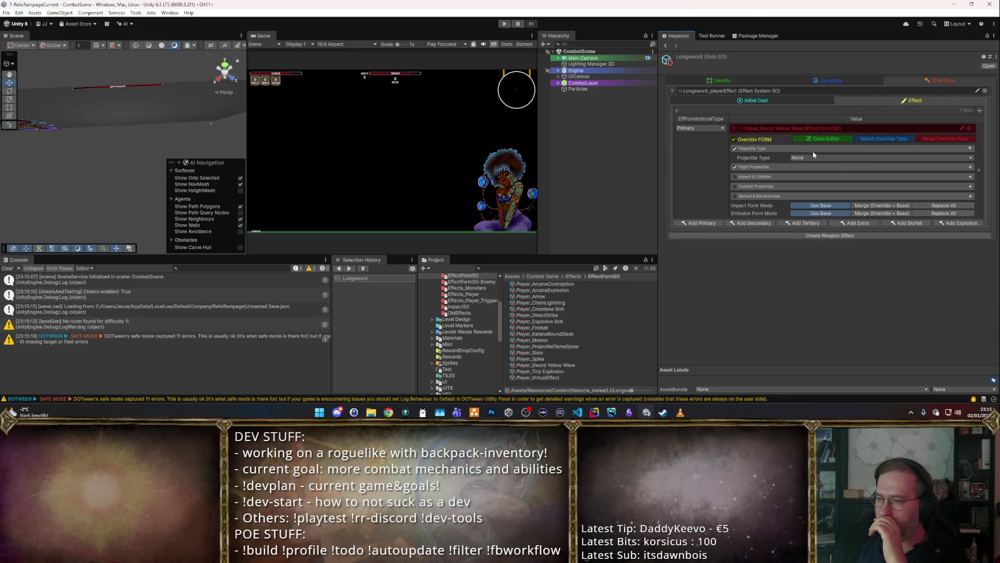
pyautogui.click(734, 149)
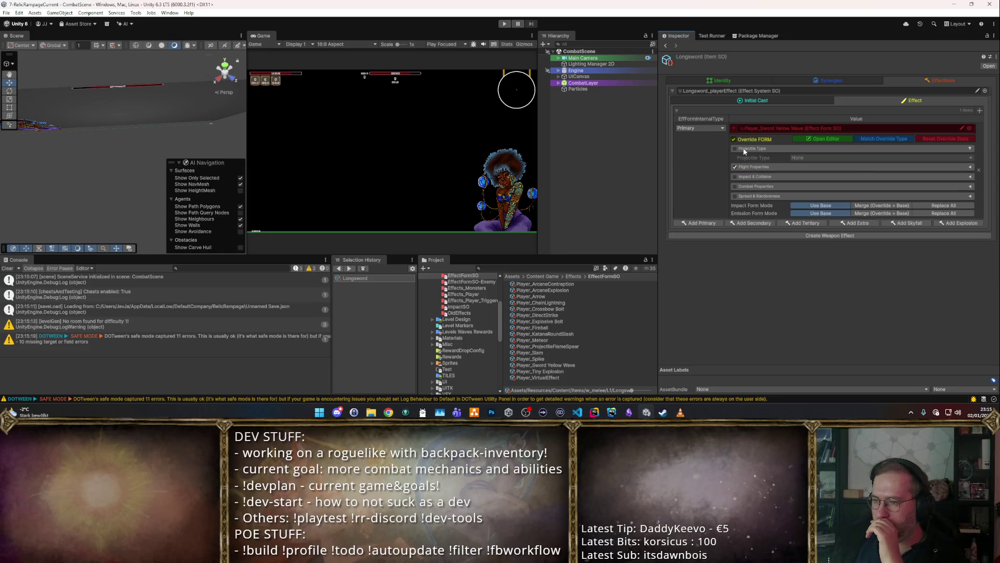
pyautogui.click(742, 169)
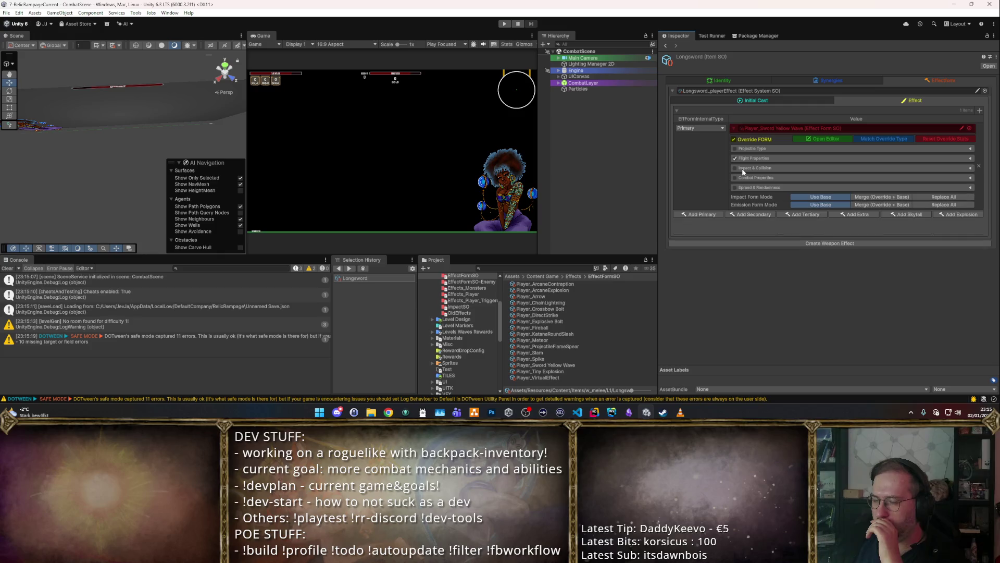
pyautogui.click(745, 188)
pyautogui.click(745, 188)
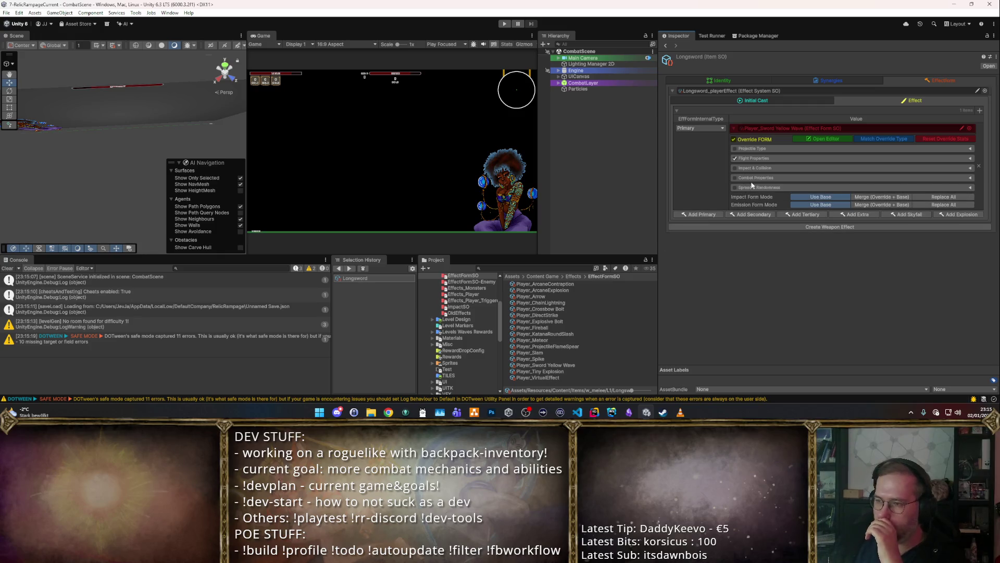
pyautogui.click(806, 101)
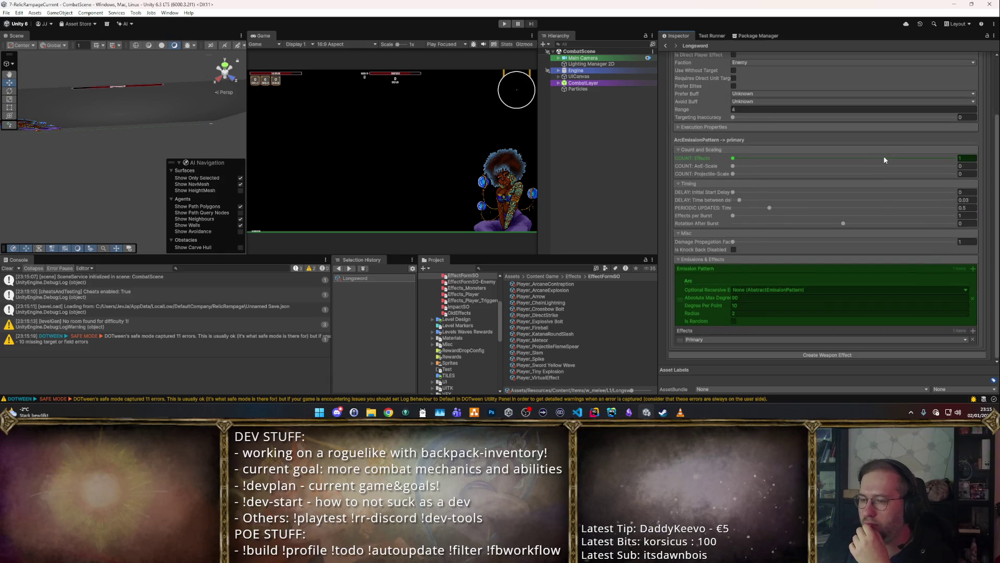
pyautogui.click(890, 99)
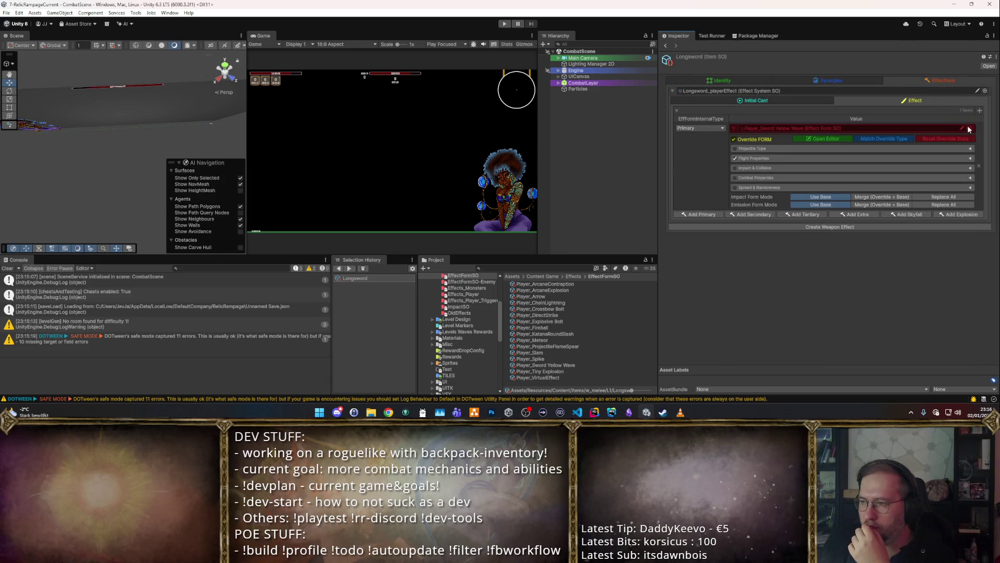
# Step: Reselect Player_Sword Yellow Wave as the effect form and open its asset
pyautogui.click(969, 128)
pyautogui.click(322, 203)
pyautogui.doubleClick(320, 215)
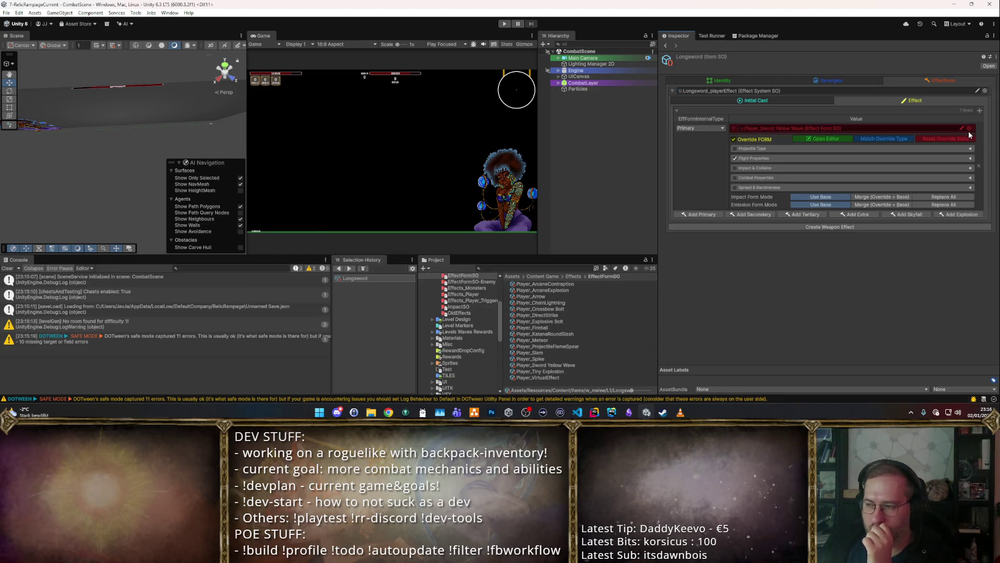
pyautogui.doubleClick(822, 126)
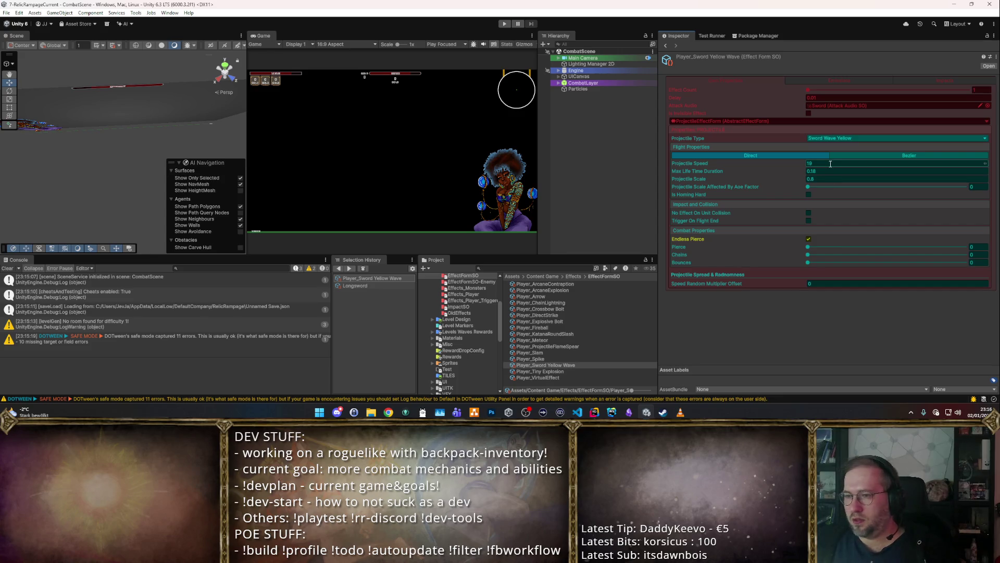
# Step: Set Player_Sword Yellow Wave's Projectile Scale to 1 and launch the game maximized
pyautogui.click(829, 179)
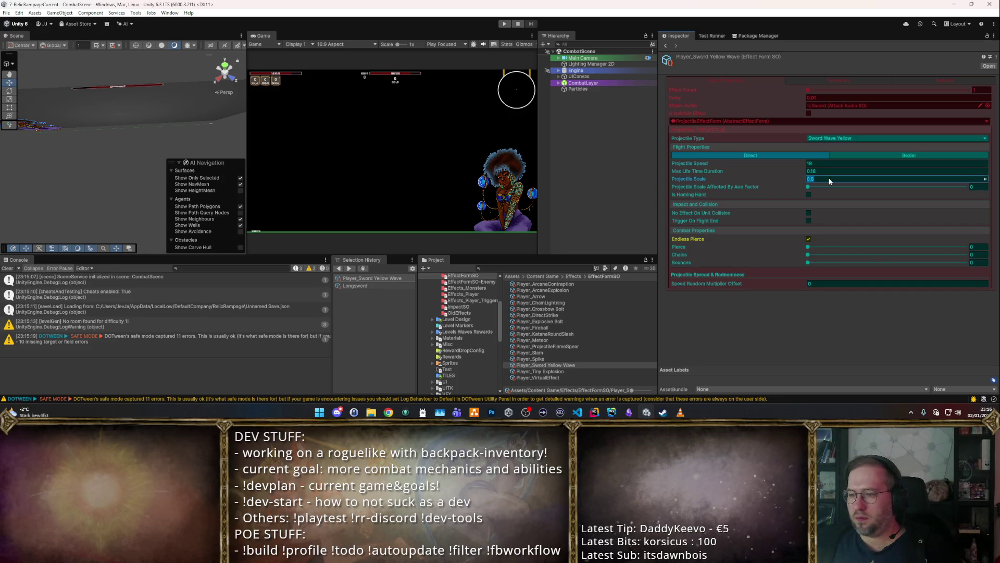
pyautogui.write('1')
pyautogui.click(504, 24)
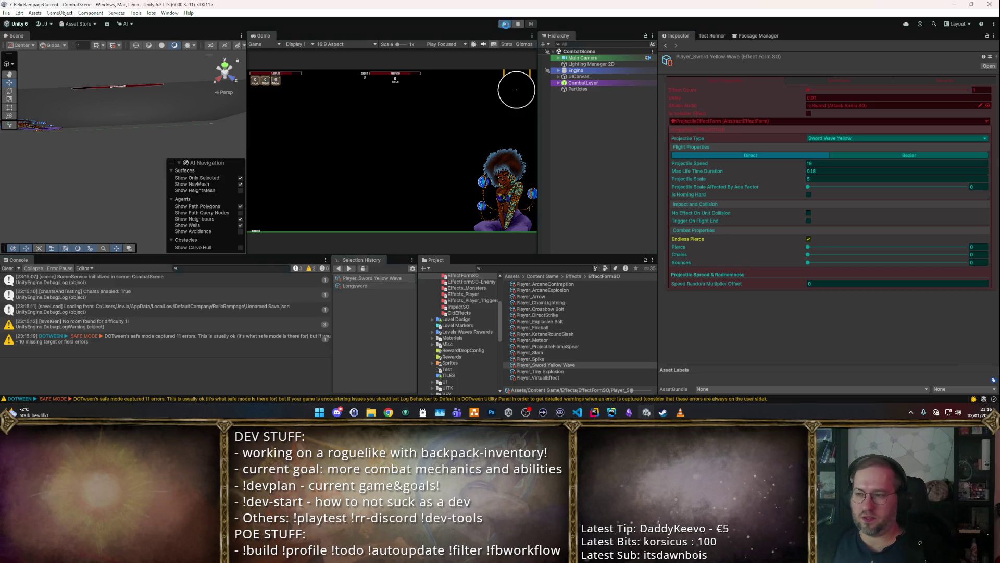
pyautogui.doubleClick(271, 38)
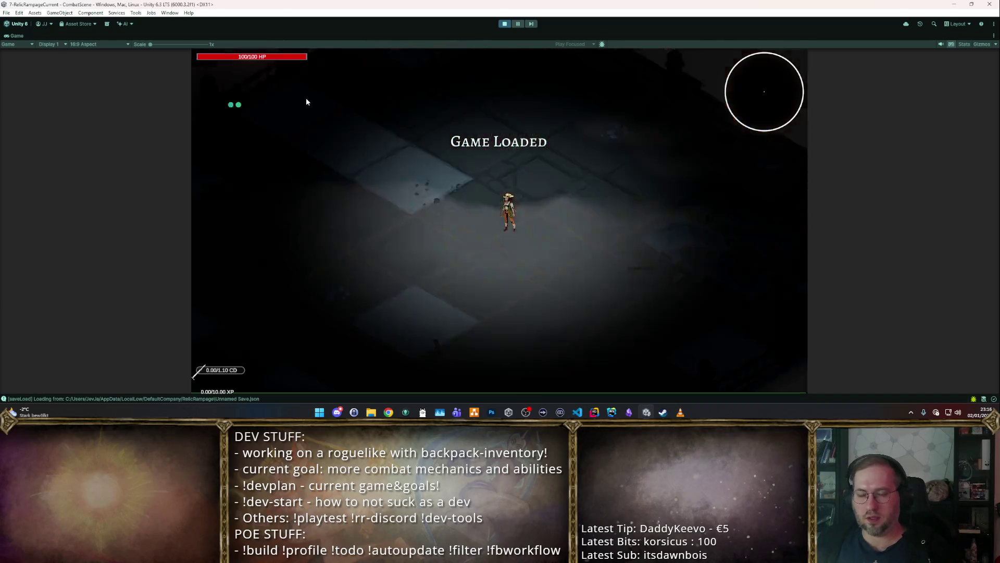
# Step: Walk into the dummy room, hit the dummies with the rescaled wave, then stop Play mode
pyautogui.press('w')
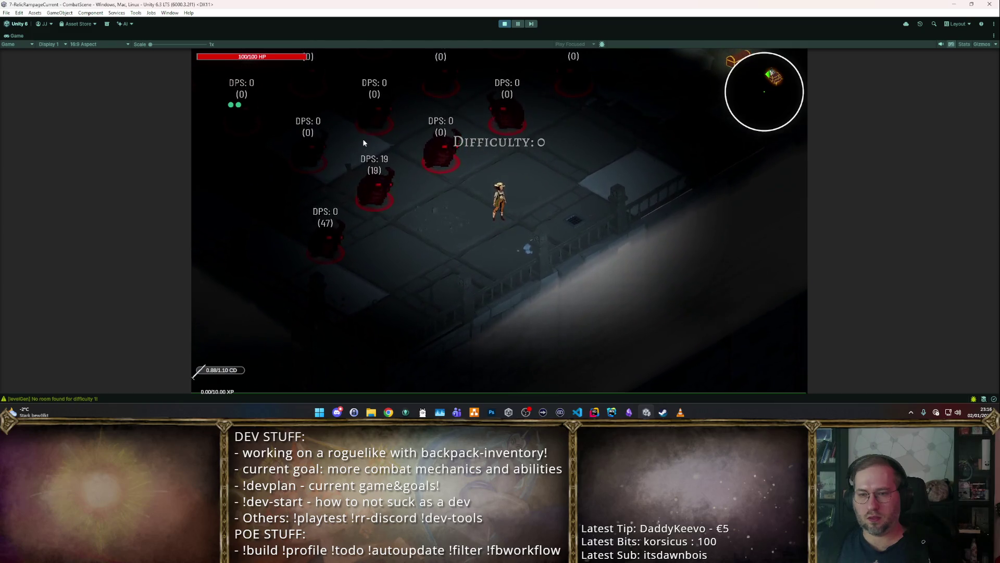
pyautogui.press('w')
pyautogui.press('w')
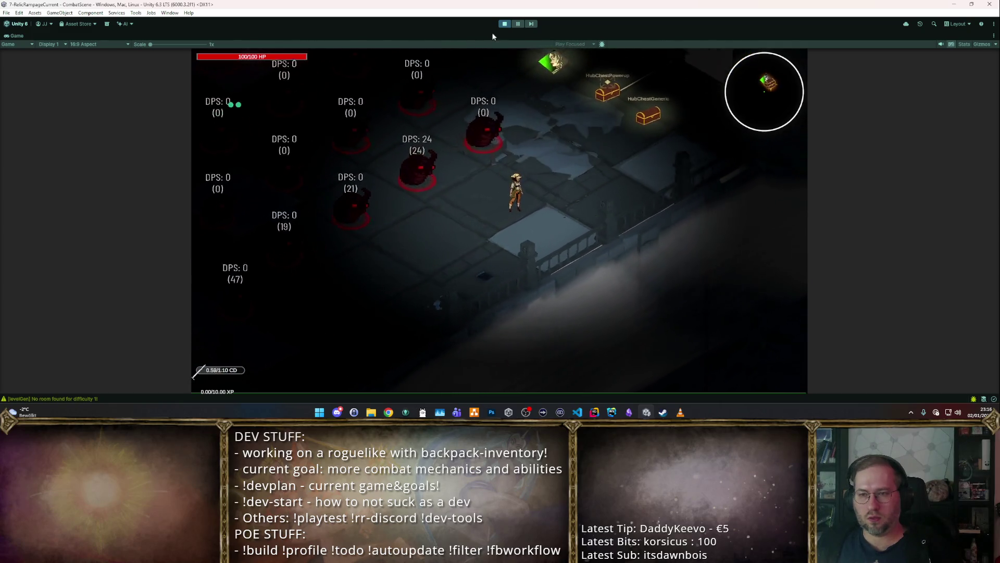
pyautogui.click(505, 24)
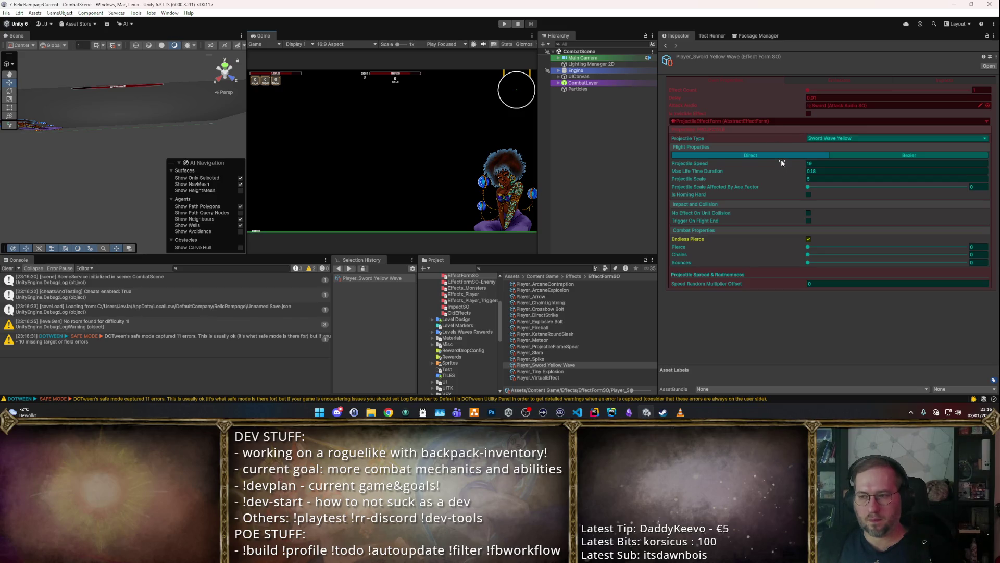
# Step: Switch the projectile type to Dark Matter and playtest it briefly
pyautogui.click(829, 139)
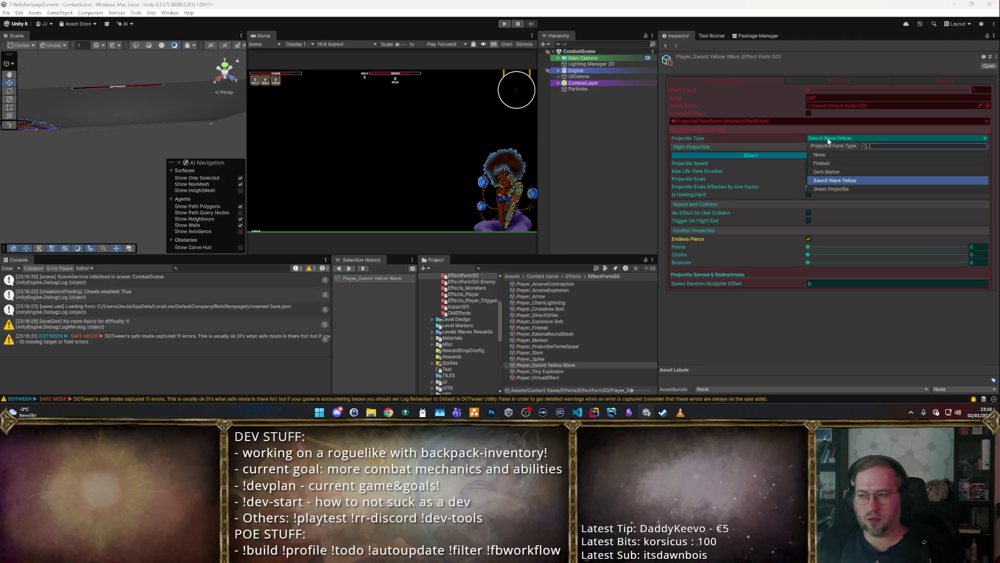
pyautogui.click(830, 170)
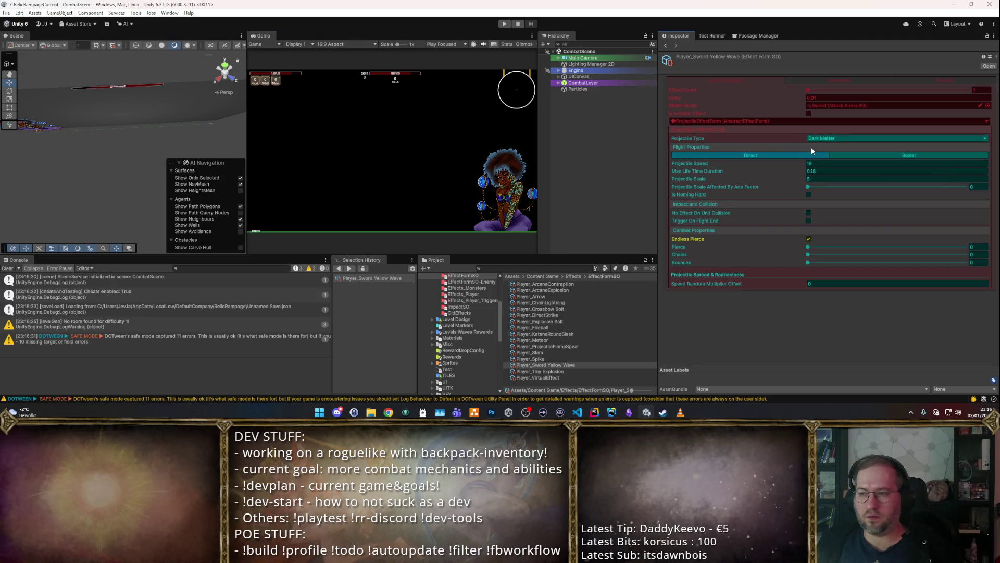
pyautogui.click(504, 23)
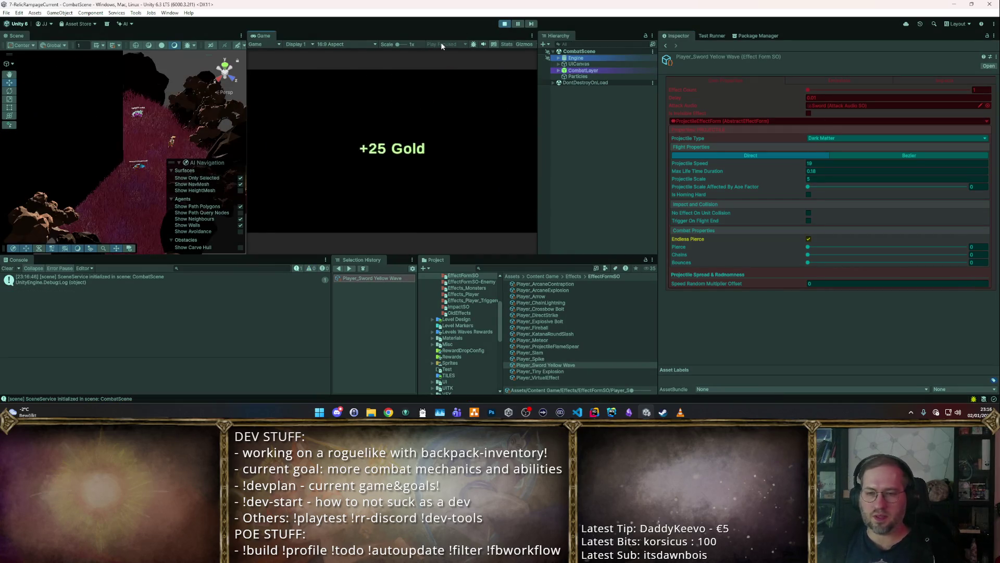
pyautogui.doubleClick(271, 36)
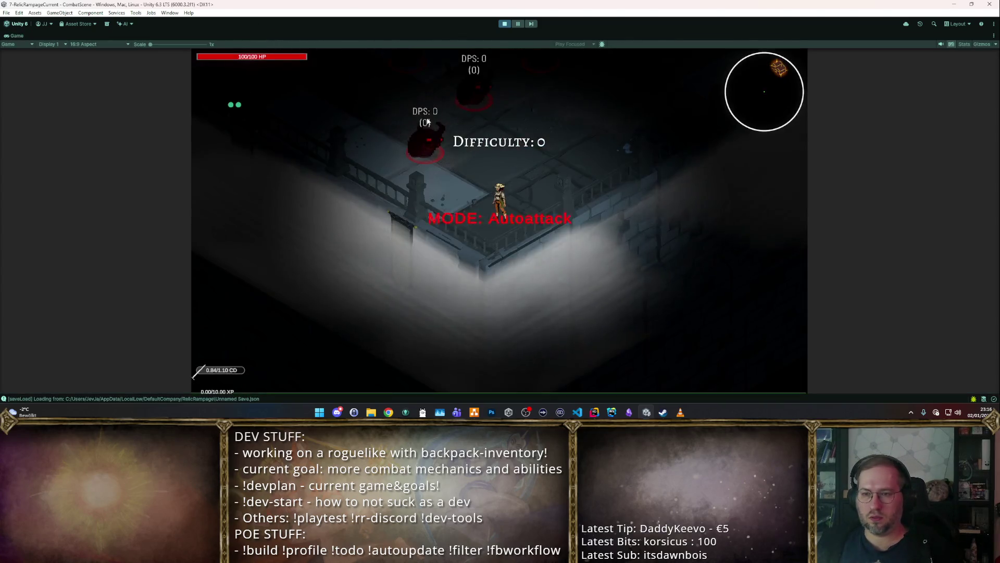
pyautogui.press('w')
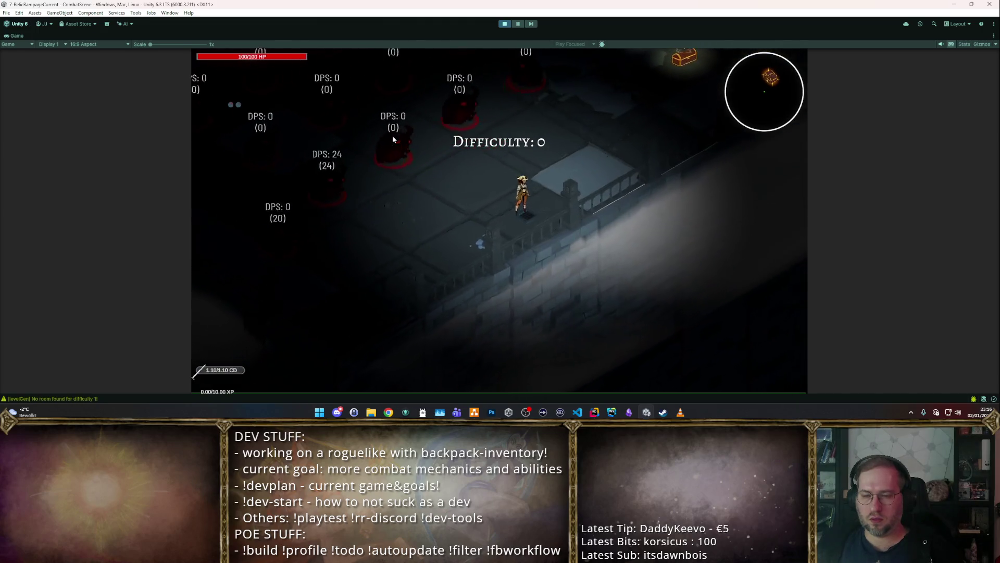
pyautogui.click(504, 24)
# Step: Change the projectile type to Sword Wave Yellow and set Projectile Scale to 0.8
pyautogui.click(817, 139)
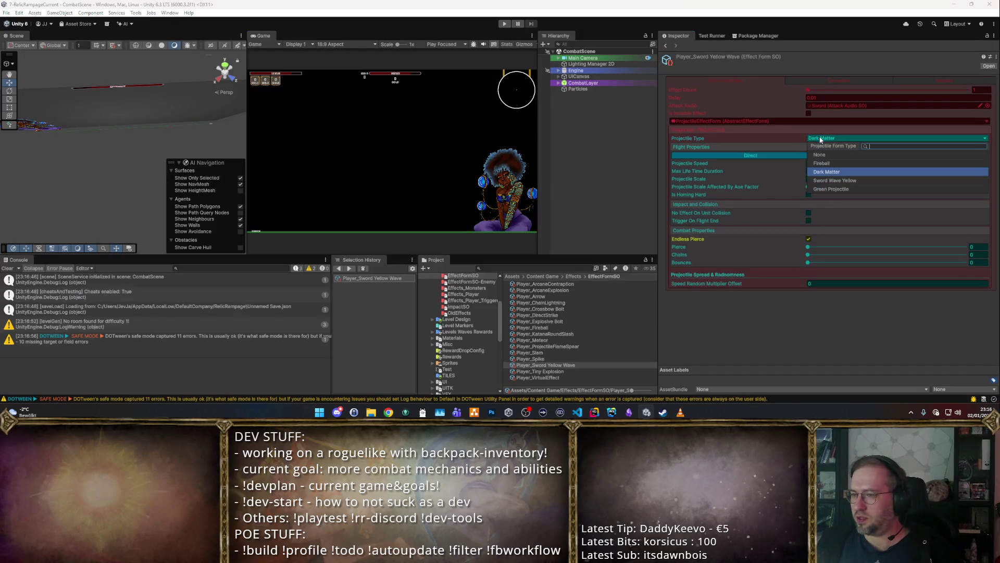
pyautogui.click(835, 181)
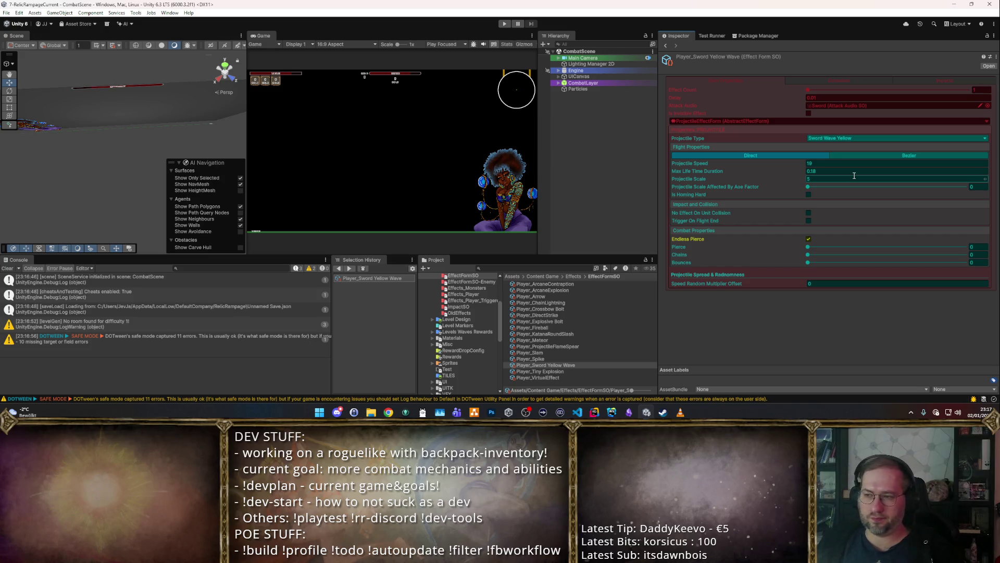
pyautogui.click(854, 177)
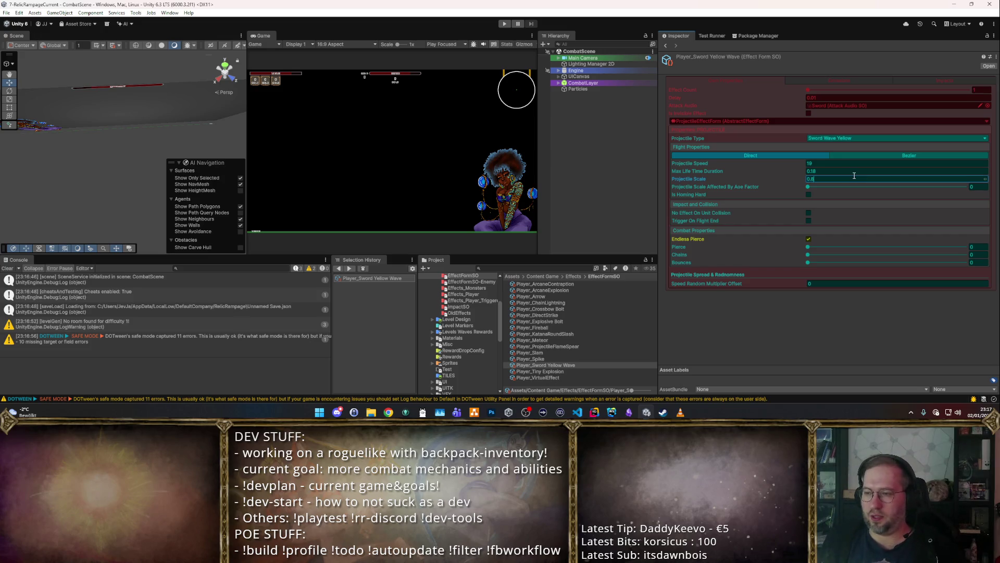
pyautogui.hotkey('alt', 'Tab')
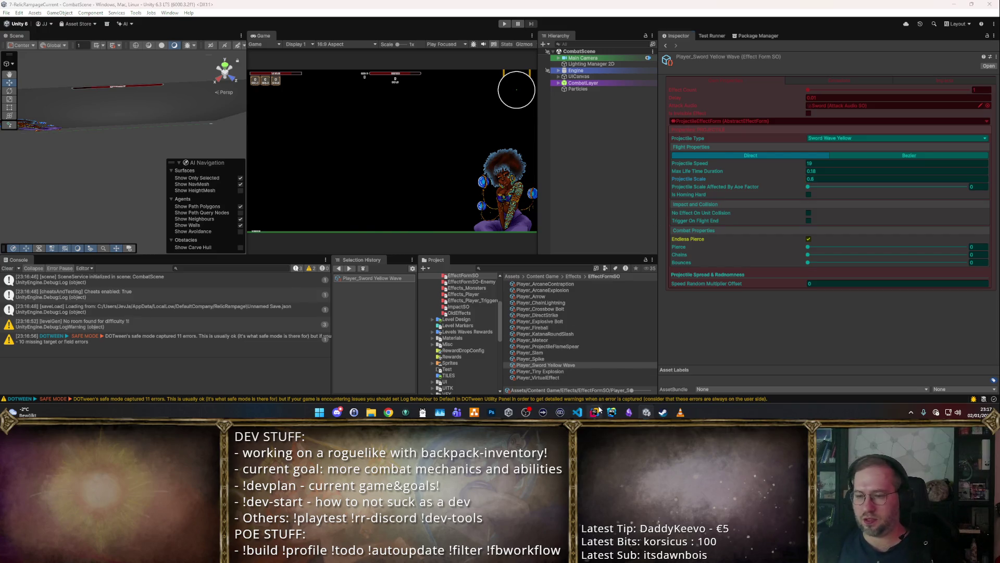
# Step: Open EffectFormOverridableContainer.cs and search it for 'Cache' to reach the Value getter
pyautogui.scroll(5, 559, 221)
pyautogui.hotkey('ctrl', 'f')
pyautogui.write('Cahce')
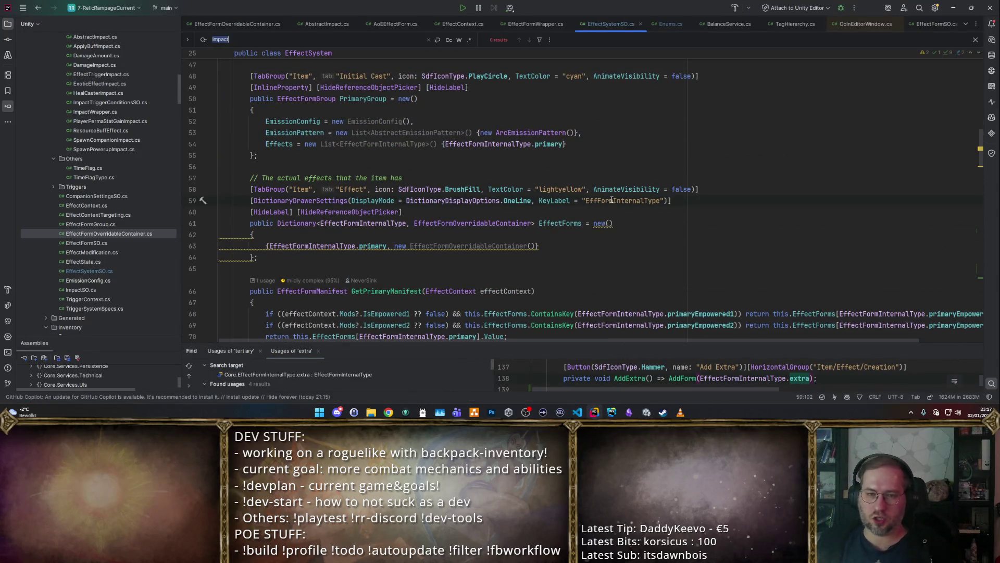
pyautogui.press('Escape')
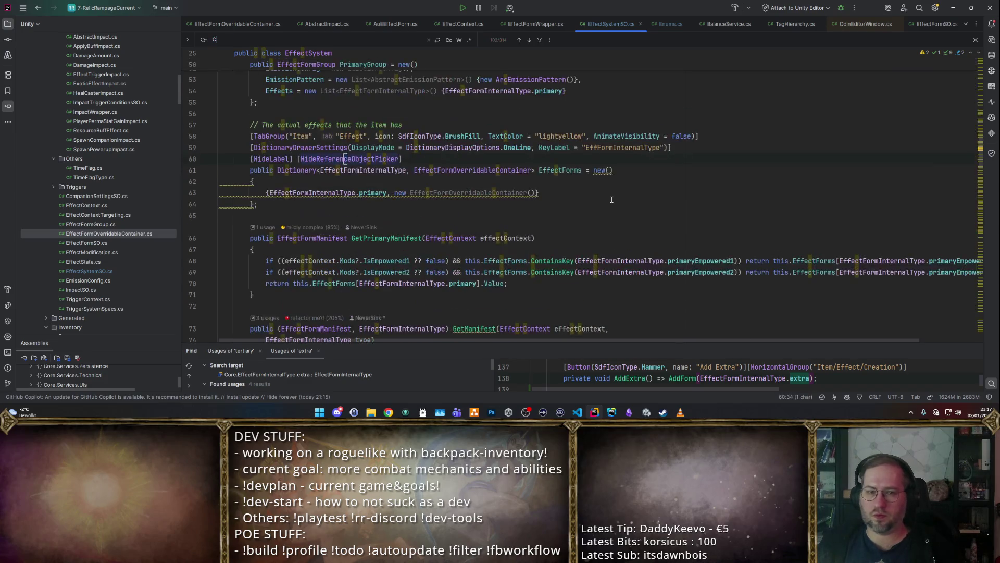
pyautogui.doubleClick(84, 232)
pyautogui.click(411, 173)
pyautogui.hotkey('ctrl', 'f')
pyautogui.write('Cache')
pyautogui.press('Return')
pyautogui.press('Return')
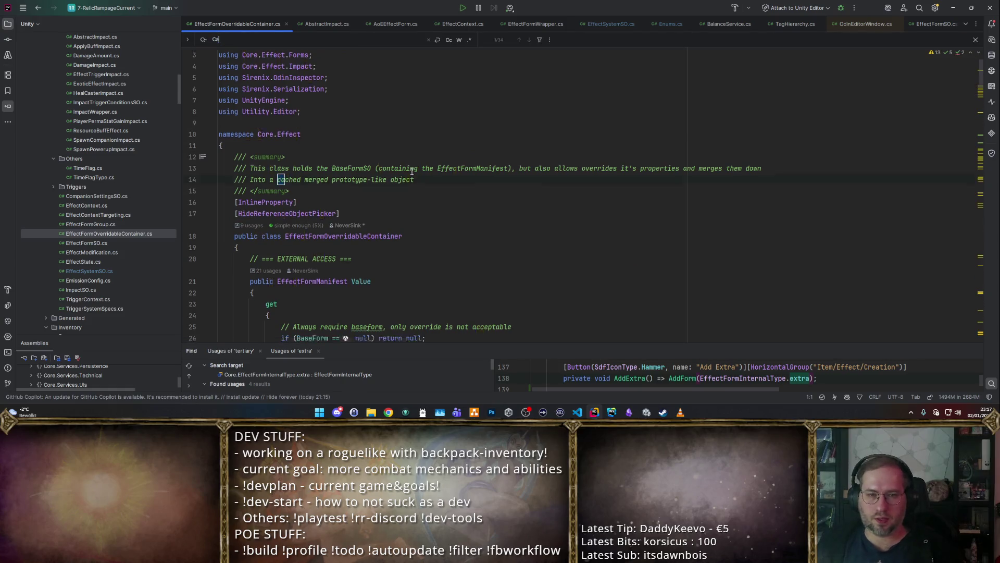
pyautogui.press('Escape')
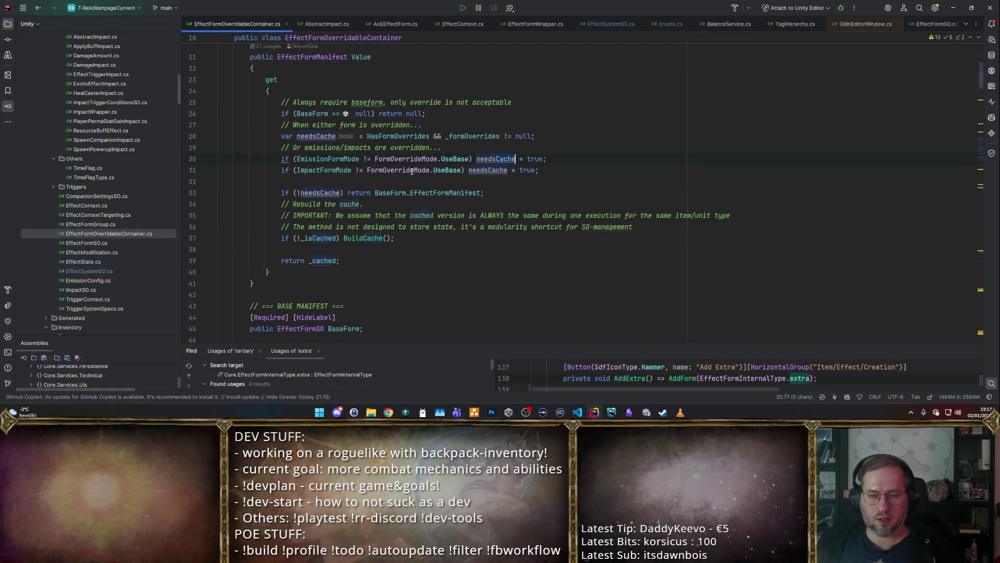
# Step: Read through the Value getter's caching logic, jump to the BuildCache definition, and return
pyautogui.scroll(5, 552, 141)
pyautogui.scroll(-3, 552, 141)
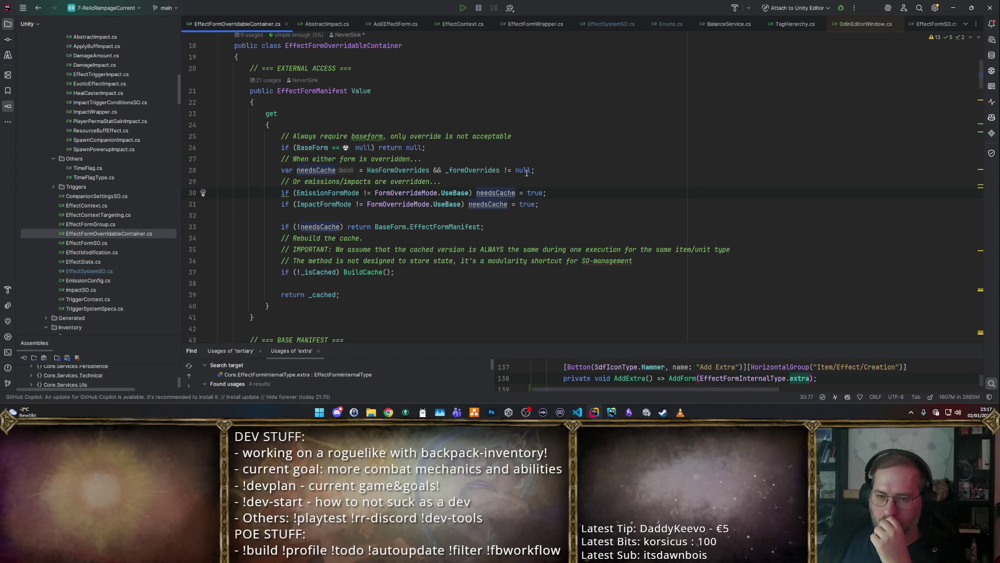
pyautogui.scroll(6, 527, 172)
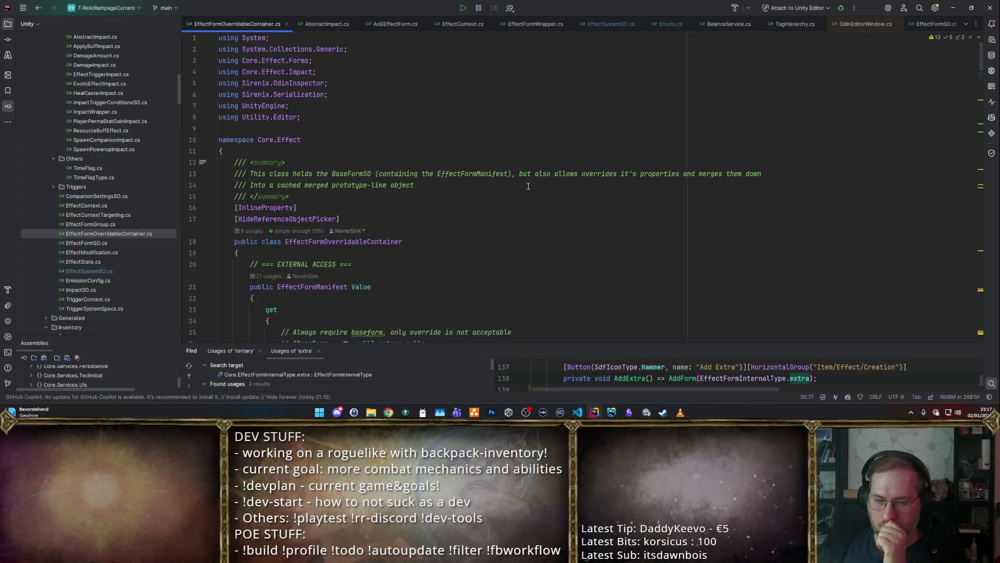
pyautogui.scroll(-4, 528, 185)
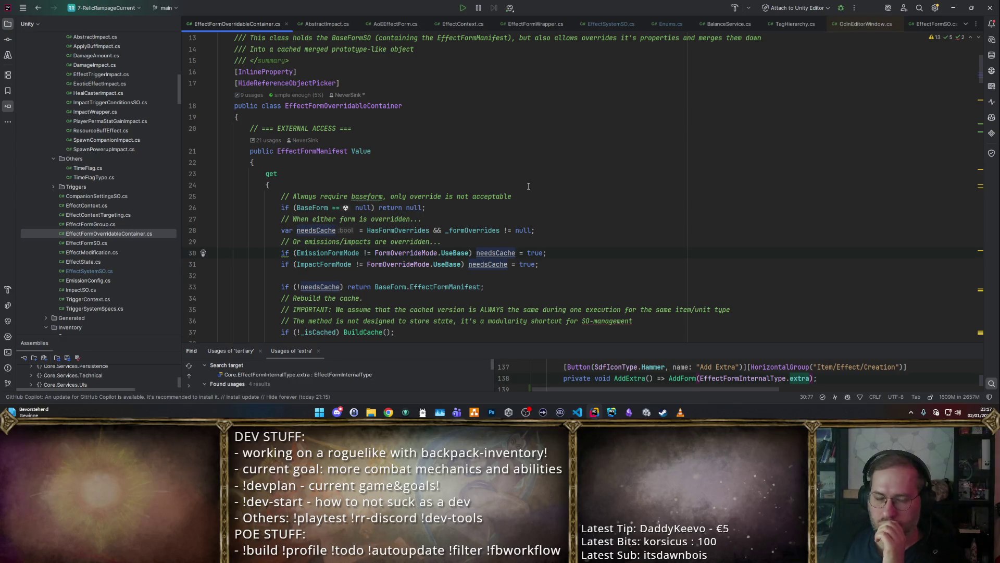
pyautogui.scroll(-5, 529, 186)
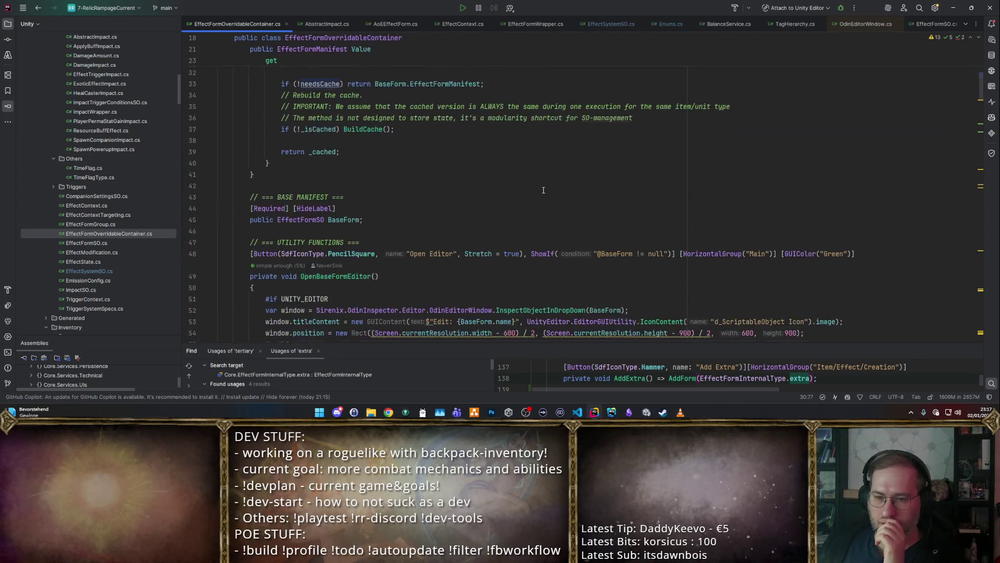
pyautogui.scroll(6, 548, 196)
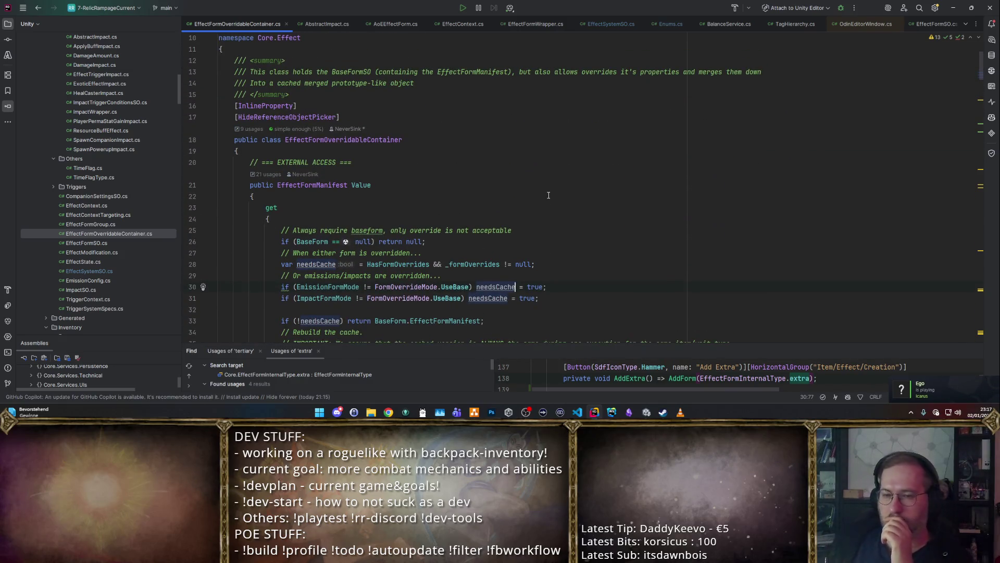
pyautogui.scroll(-3, 459, 254)
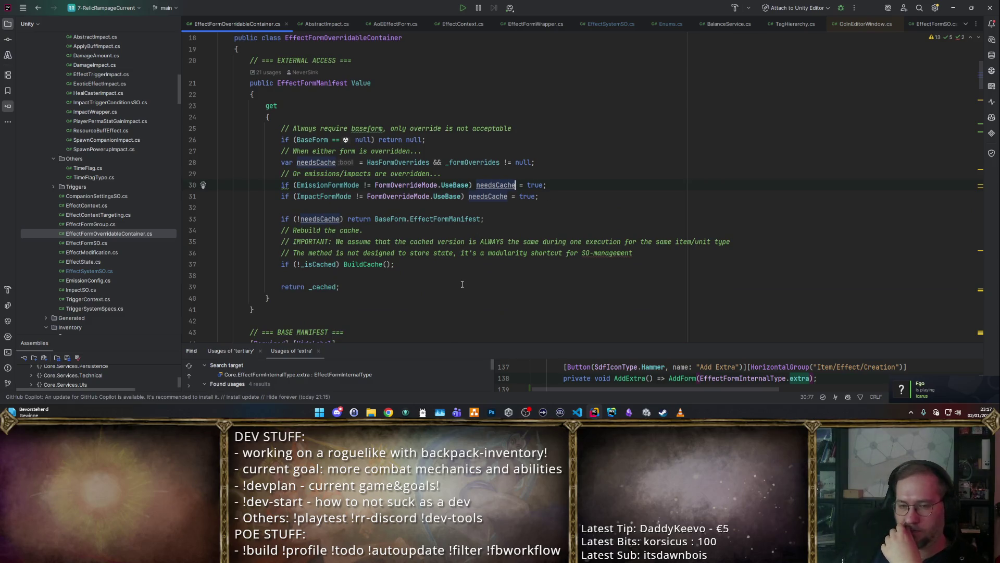
pyautogui.scroll(5, 472, 263)
pyautogui.scroll(-5, 486, 238)
pyautogui.scroll(-1, 485, 237)
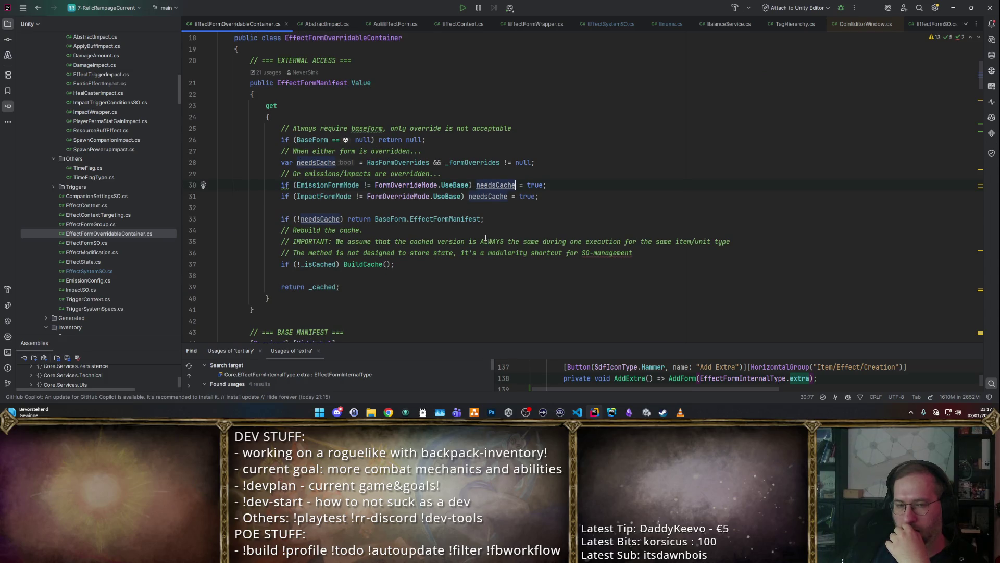
pyautogui.scroll(3, 486, 238)
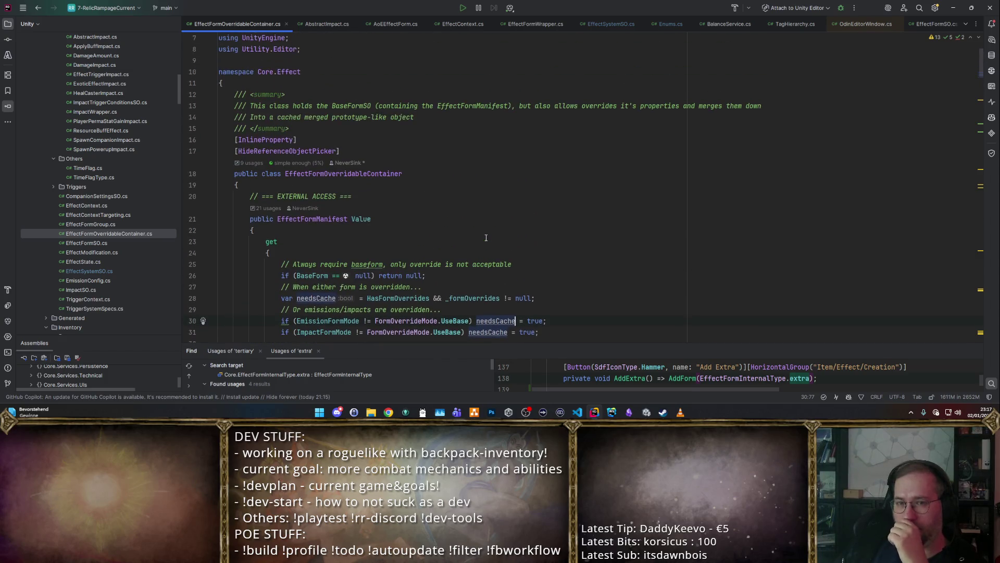
pyautogui.scroll(-3, 487, 239)
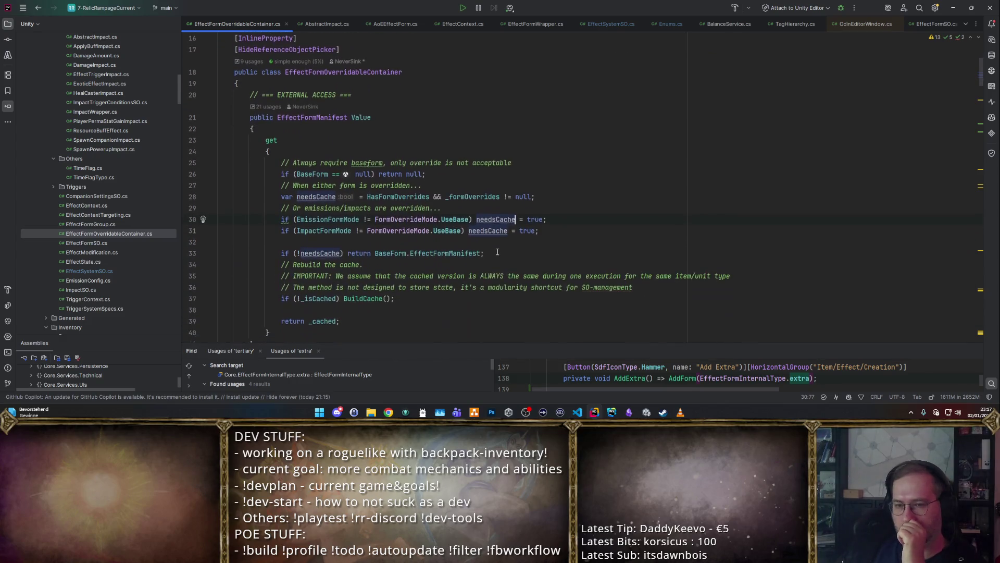
pyautogui.scroll(5, 498, 251)
pyautogui.scroll(-5, 499, 252)
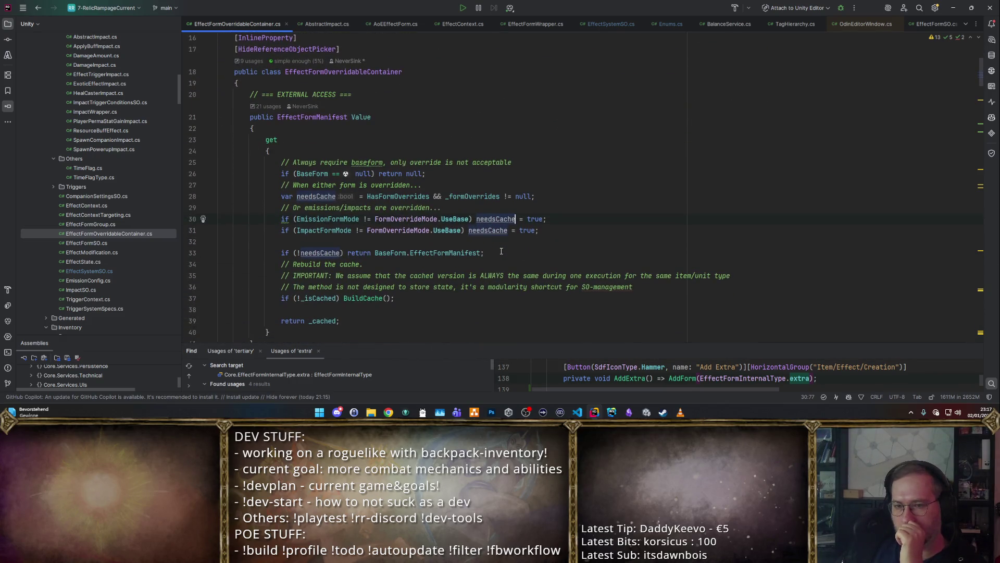
pyautogui.scroll(2, 501, 252)
pyautogui.click(615, 212)
pyautogui.scroll(-4, 615, 215)
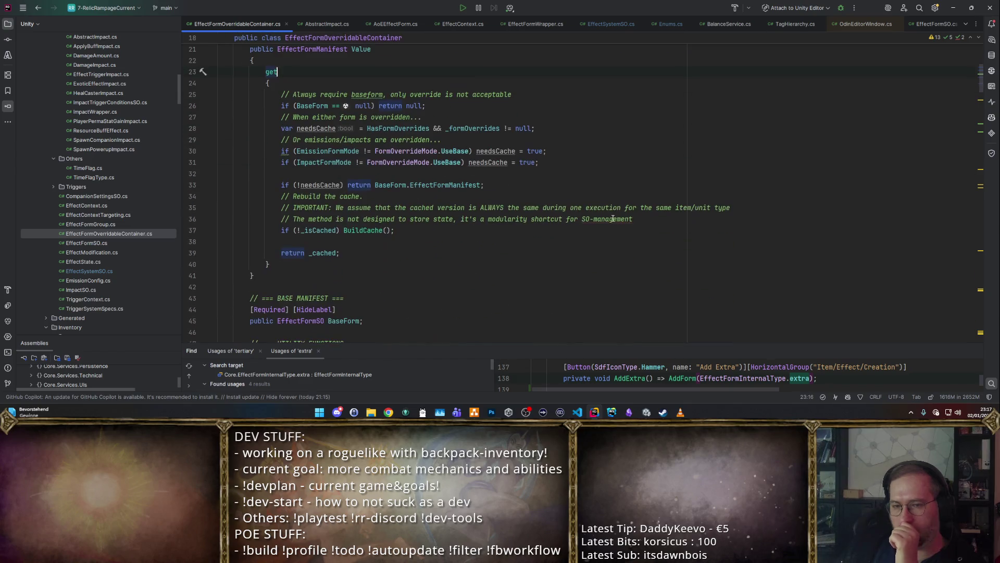
pyautogui.moveTo(613, 219)
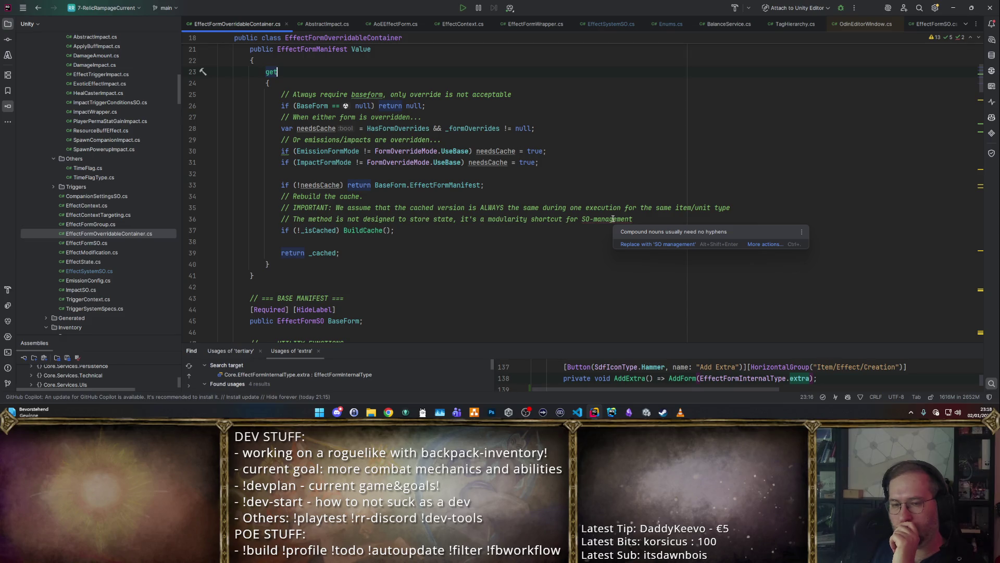
pyautogui.scroll(2, 615, 222)
pyautogui.scroll(-2, 619, 226)
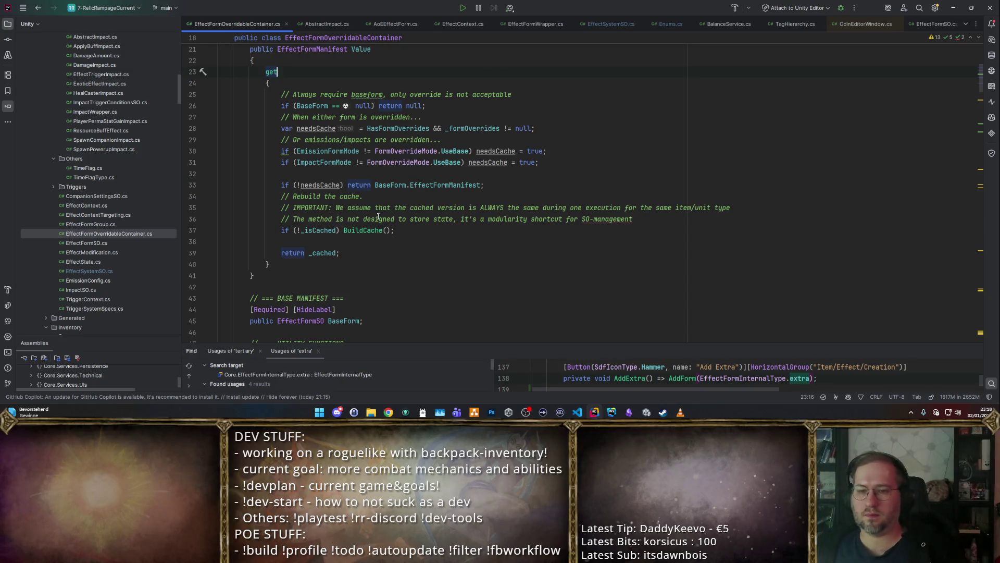
pyautogui.keyDown('ctrl'); pyautogui.click(368, 230); pyautogui.keyUp('ctrl')
pyautogui.hotkey('ctrl', 'b')
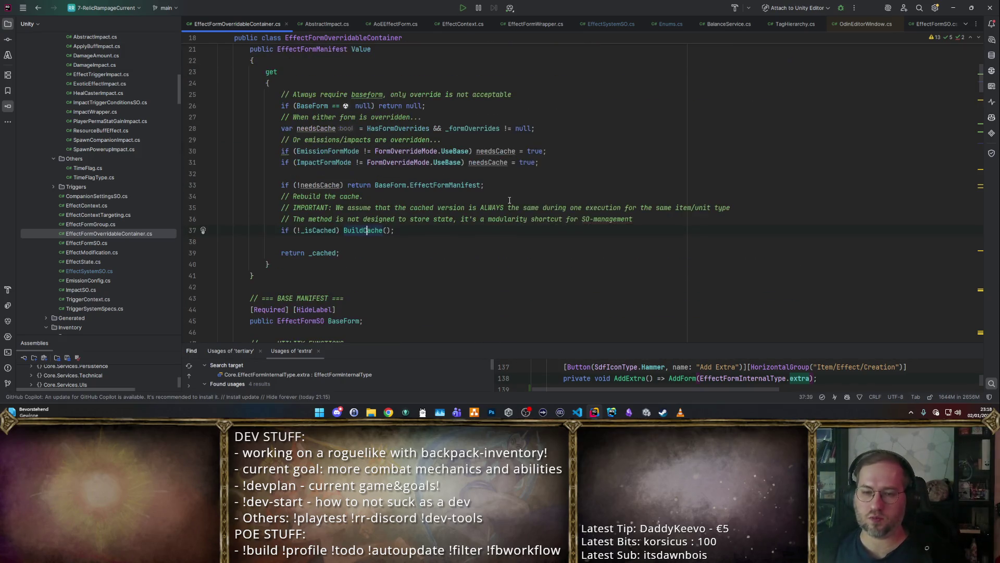
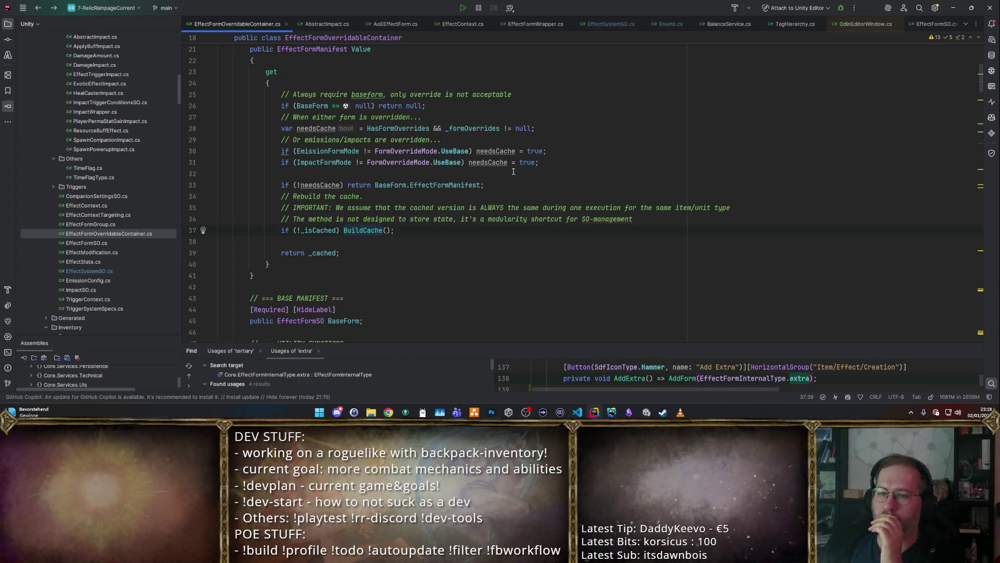
# Step: Break on line 26's BaseForm null check, attach Rider to the Unity Editor, and enlarge the debug panel
pyautogui.click(193, 106)
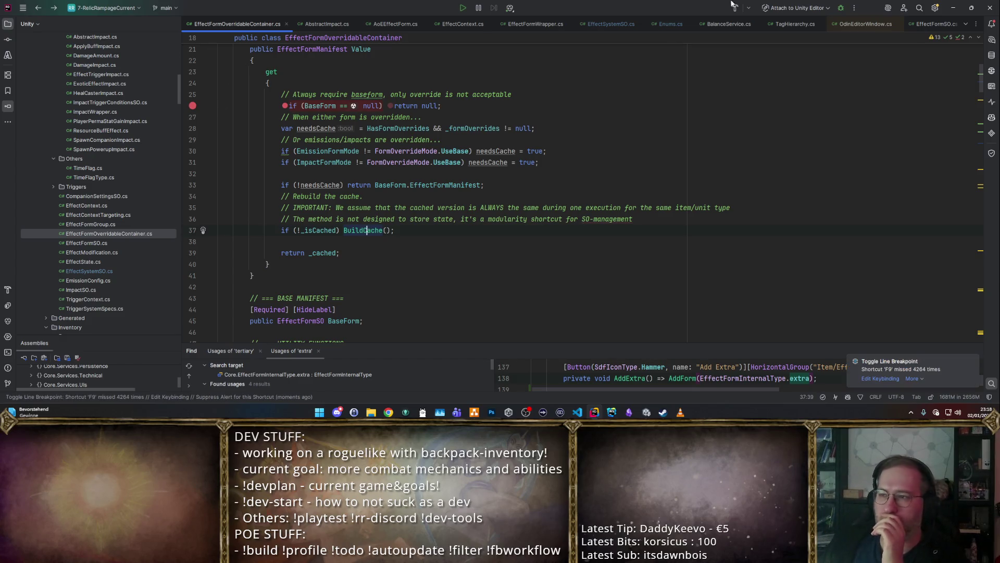
pyautogui.click(840, 8)
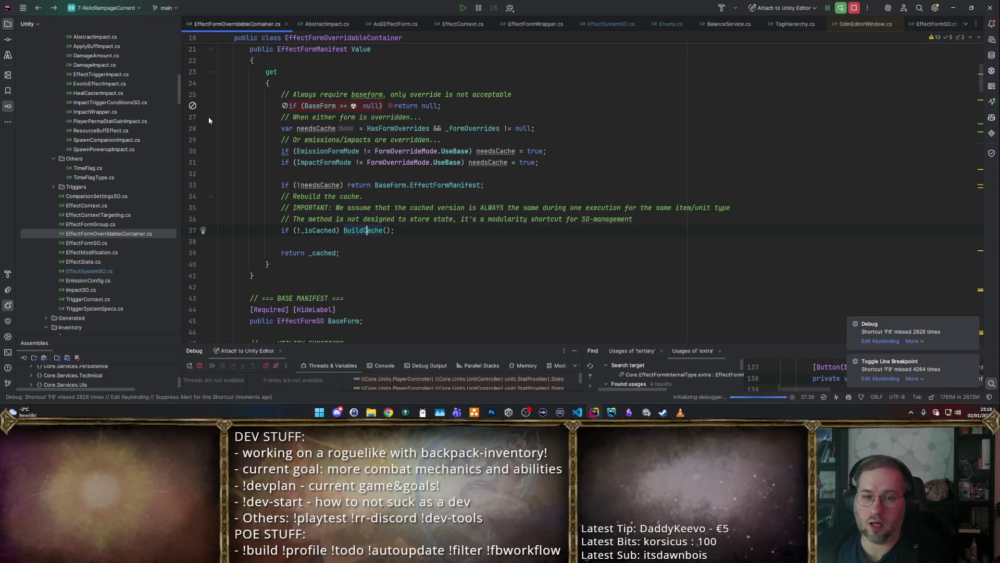
pyautogui.click(193, 108)
pyautogui.click(192, 107)
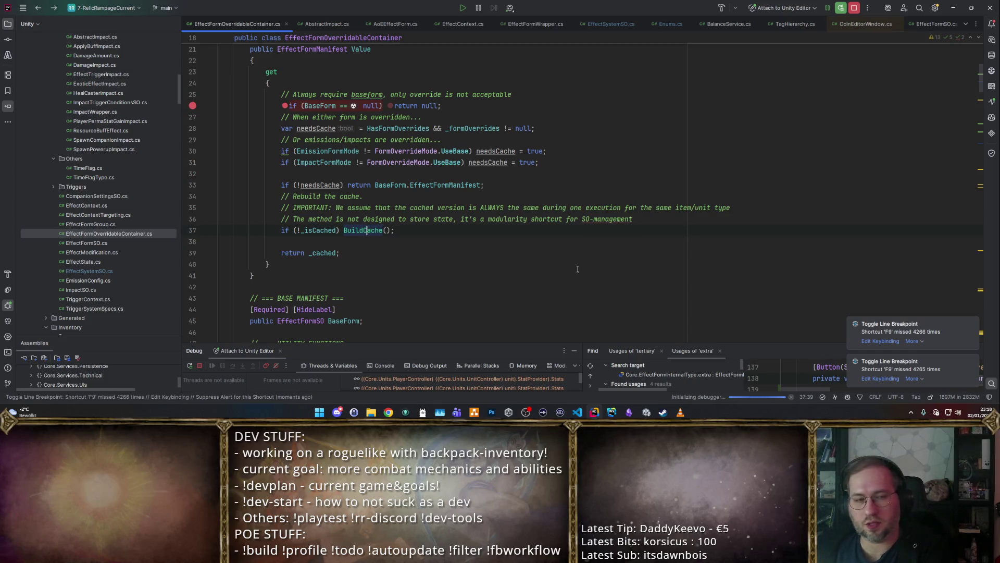
pyautogui.moveTo(550, 344); pyautogui.dragTo(545, 259)
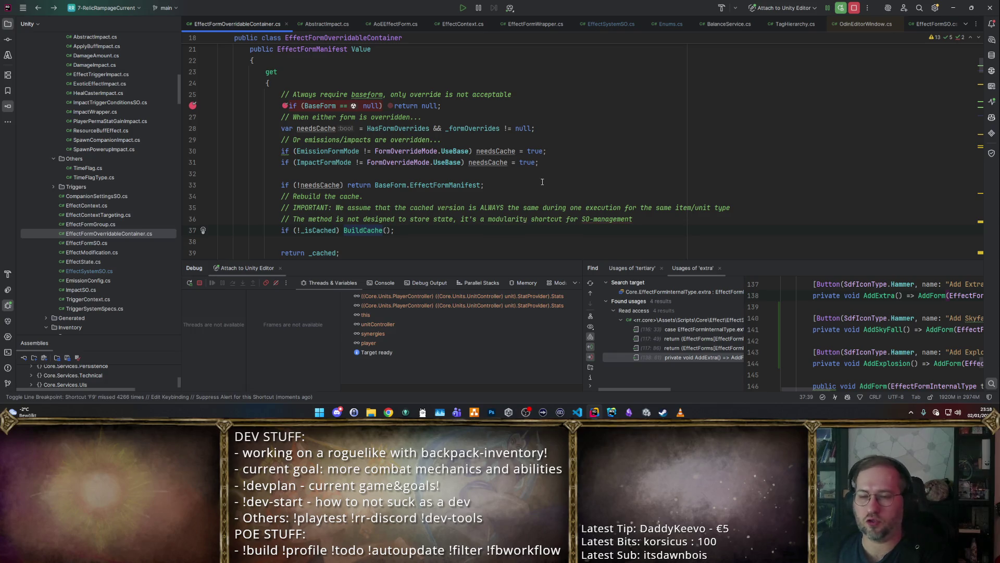
pyautogui.click(544, 163)
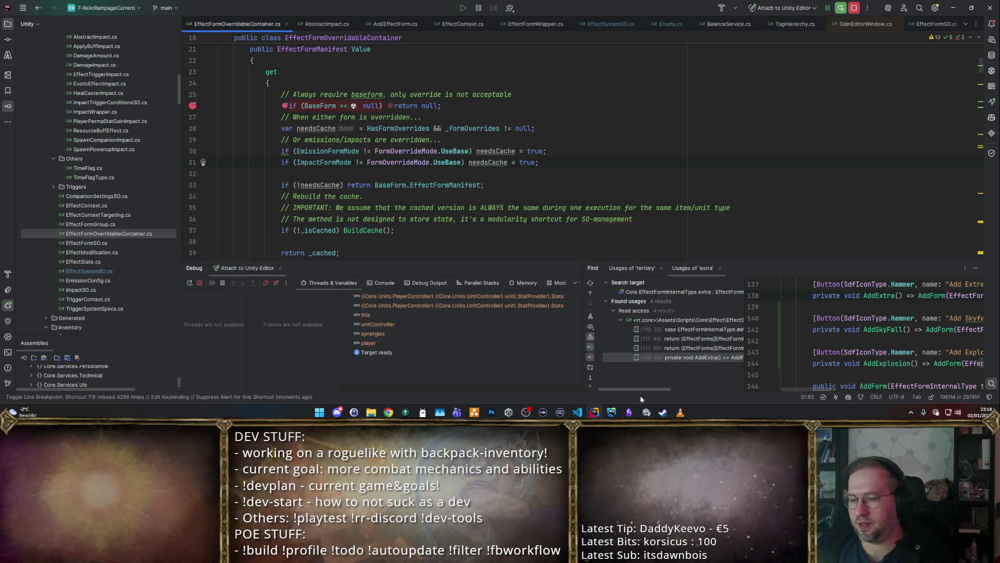
# Step: Start Play mode in Unity, wait for 'Game Loaded', then return to the code in Rider
pyautogui.click(646, 412)
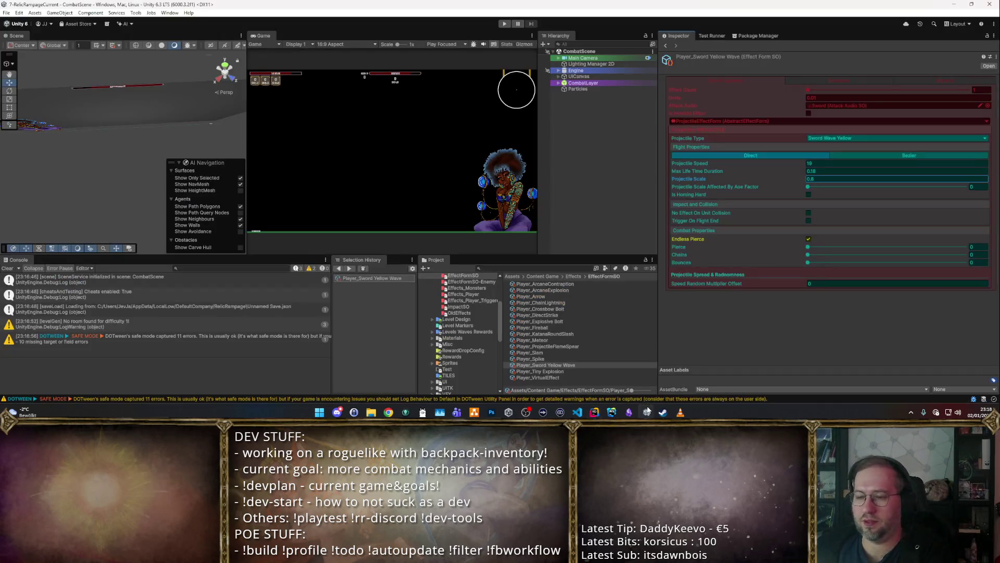
pyautogui.click(506, 24)
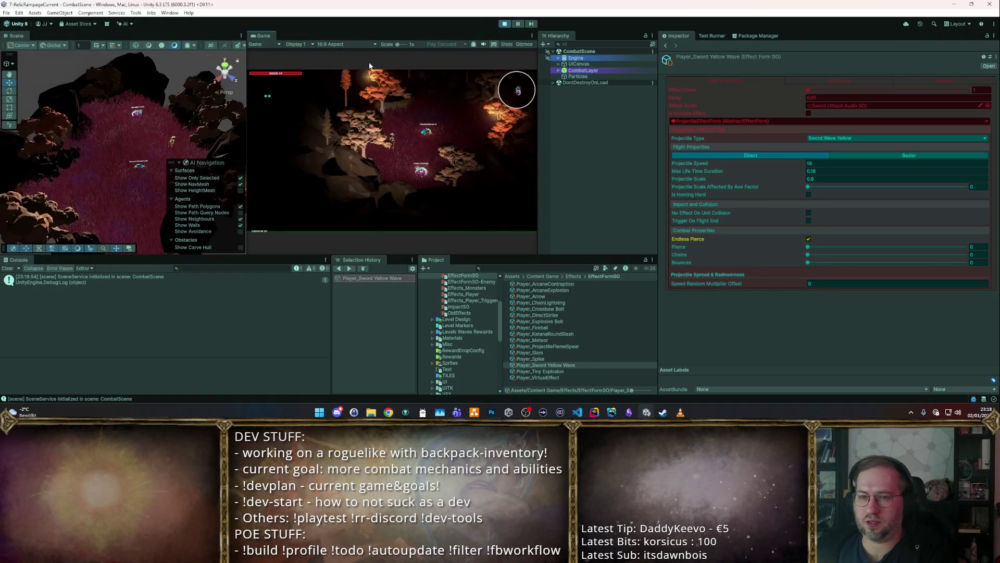
pyautogui.click(596, 412)
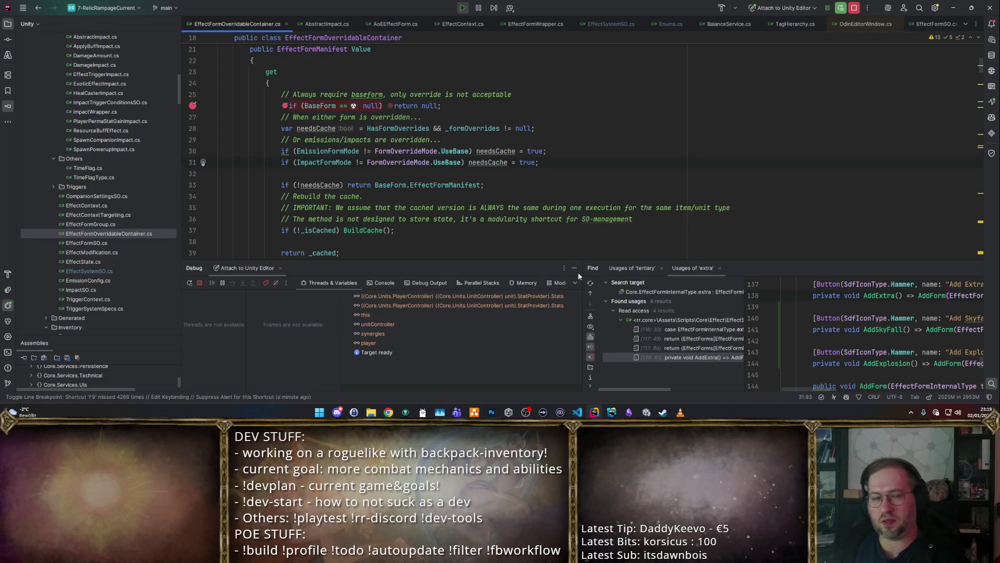
pyautogui.hotkey('alt', 'Tab')
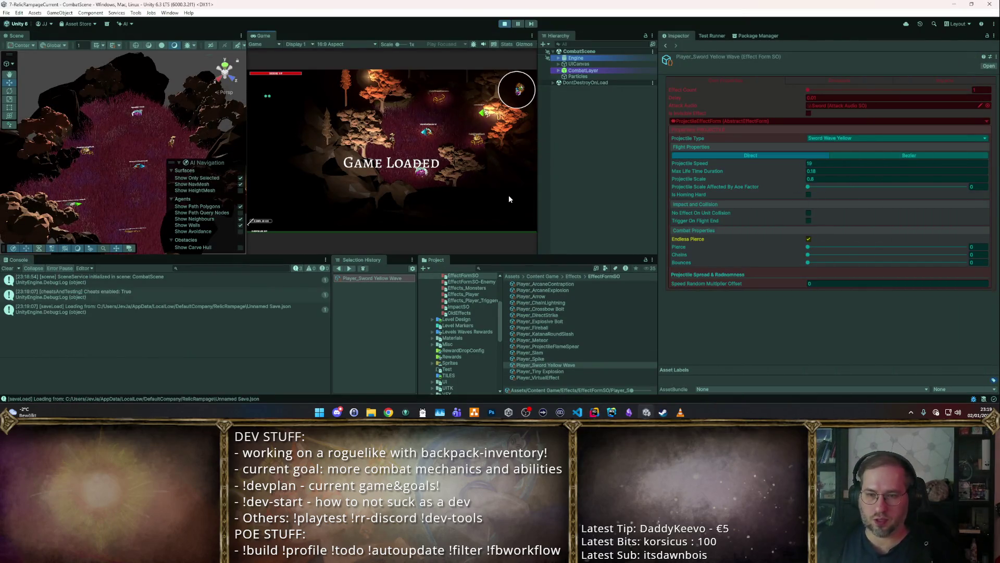
pyautogui.hotkey('alt', 'Tab')
pyautogui.scroll(3, 576, 138)
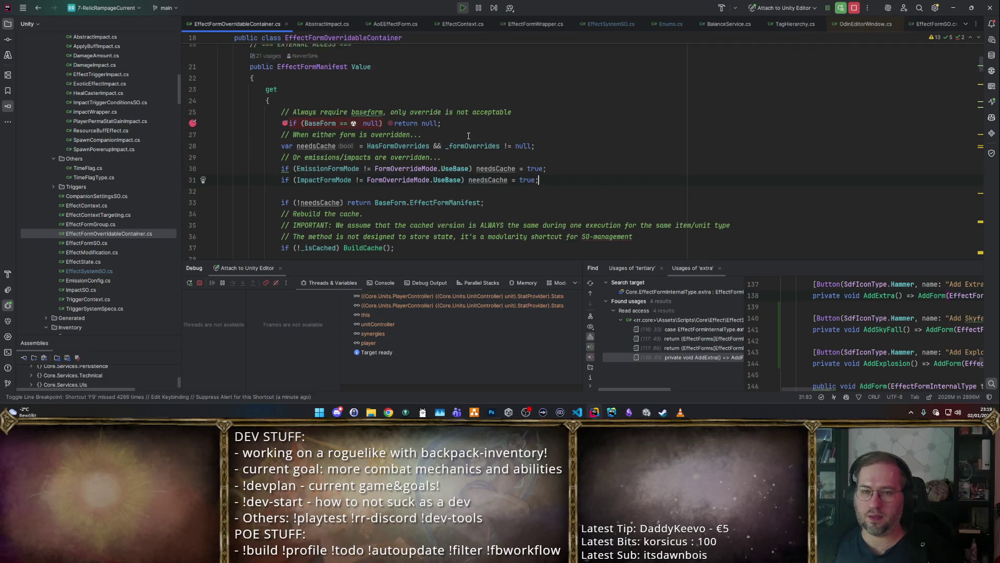
# Step: Step from the breakpoint past the null check to the needsCache check on line 33
pyautogui.hotkey('alt', 'Tab')
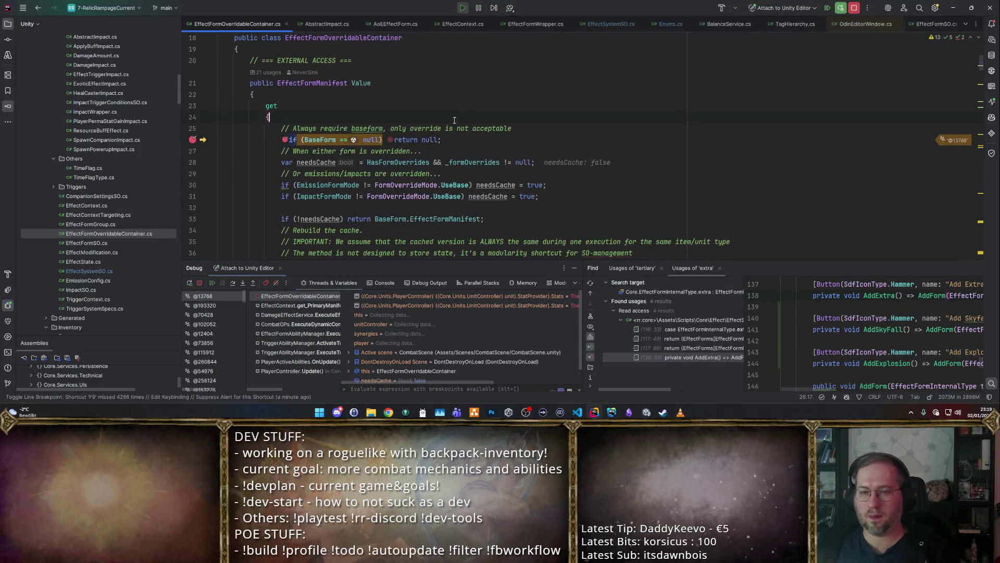
pyautogui.press('F10')
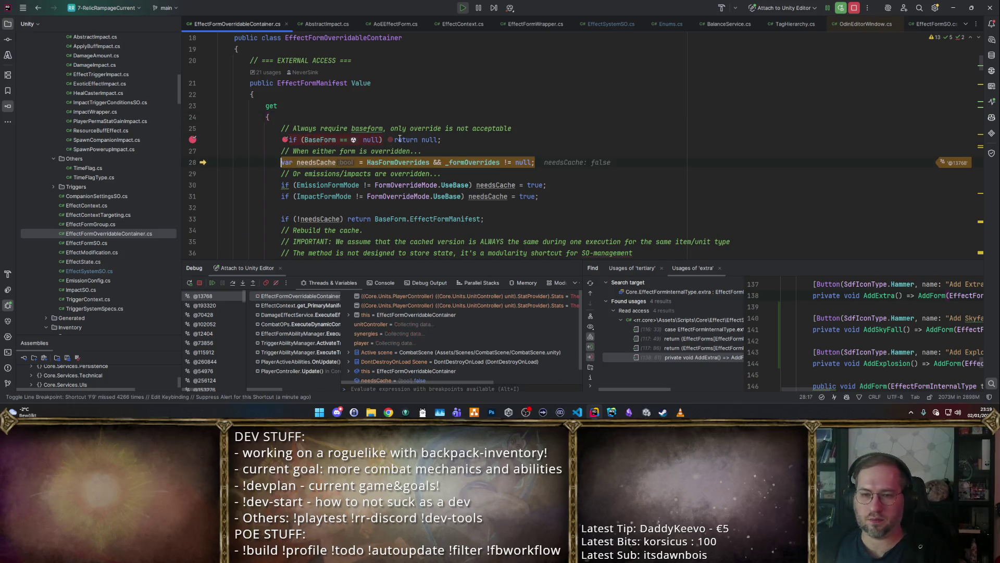
pyautogui.moveTo(329, 164)
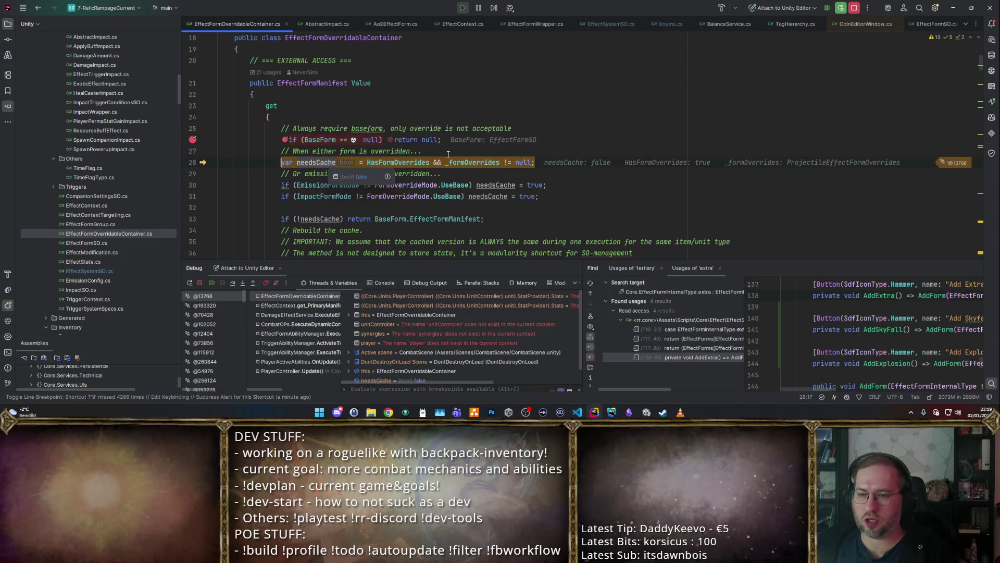
pyautogui.press('F10')
pyautogui.press('F10')
pyautogui.press('F10')
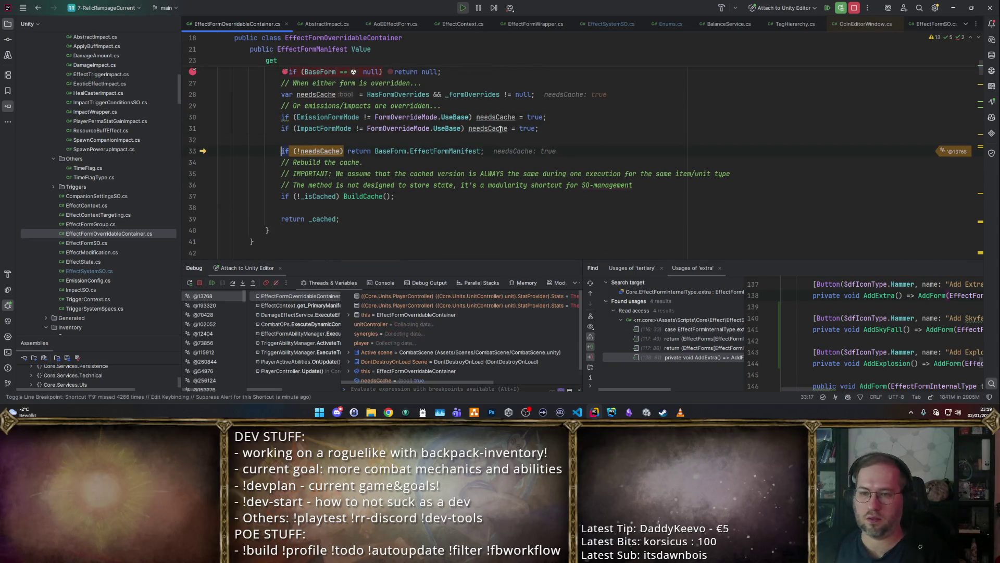
pyautogui.scroll(2, 490, 146)
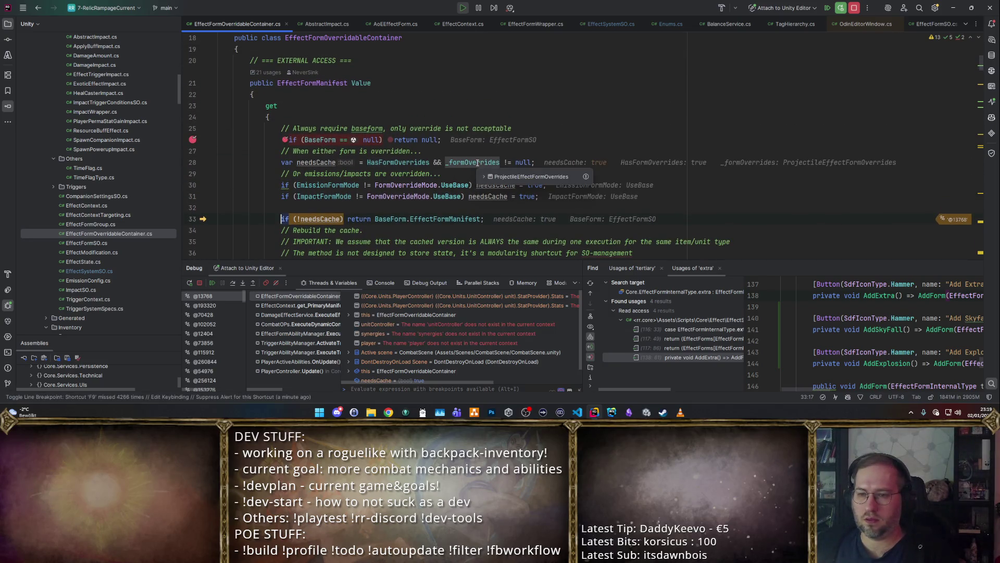
# Step: Inspect the _formOverrides values and jump to its declaration, then return to the needsCache line
pyautogui.click(484, 178)
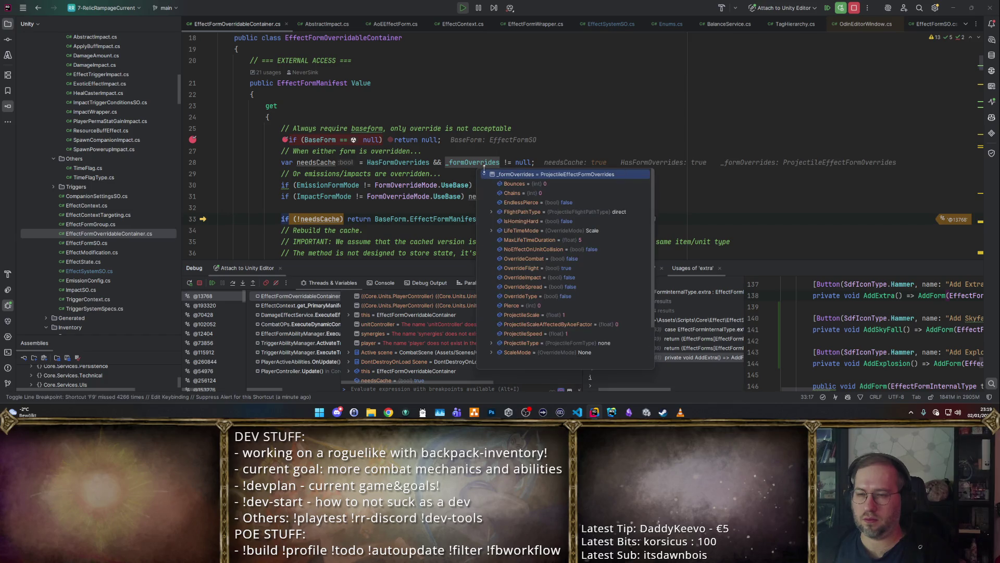
pyautogui.click(484, 151)
pyautogui.moveTo(416, 163)
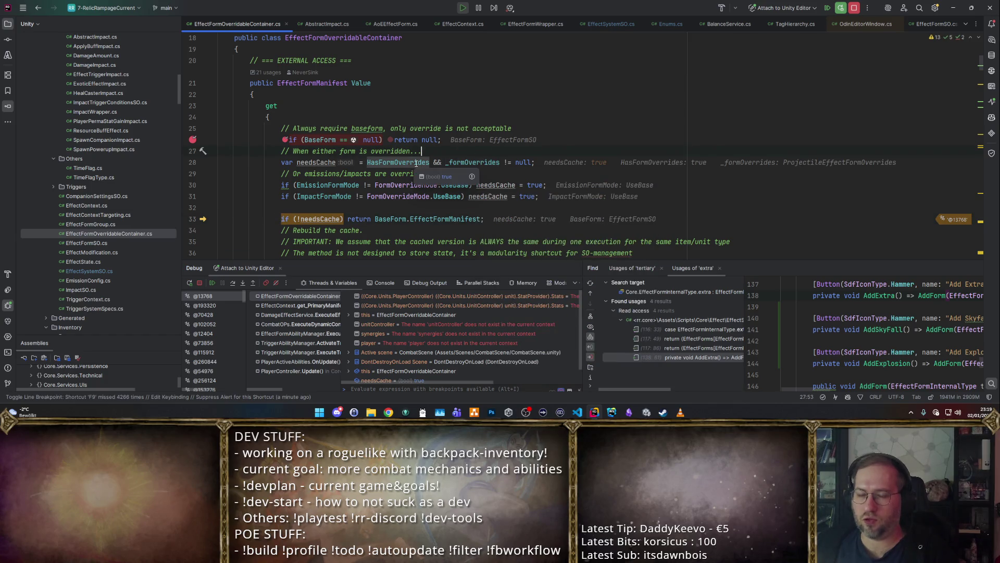
pyautogui.click(470, 176)
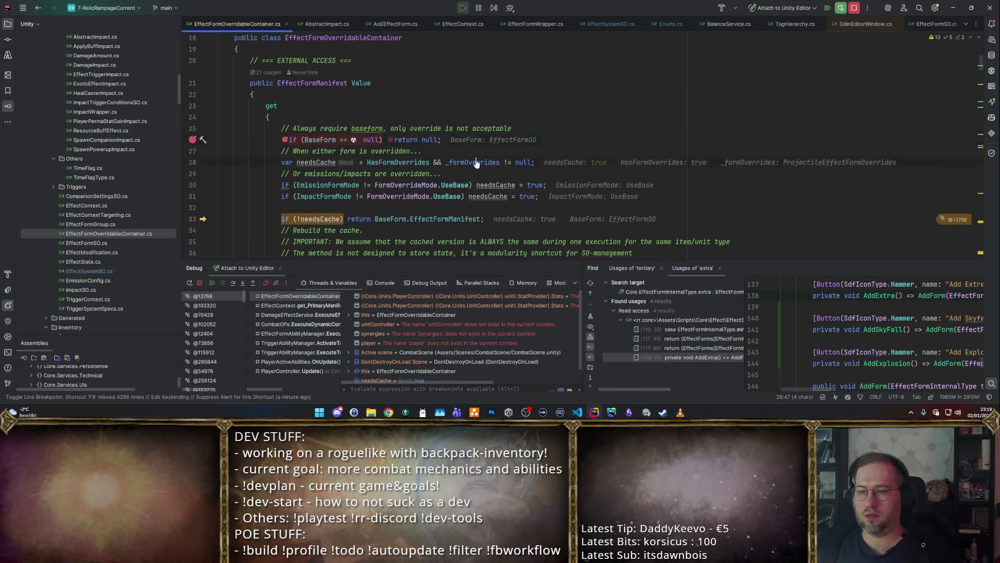
pyautogui.keyDown('ctrl'); pyautogui.click(476, 162); pyautogui.keyUp('ctrl')
pyautogui.moveTo(477, 160)
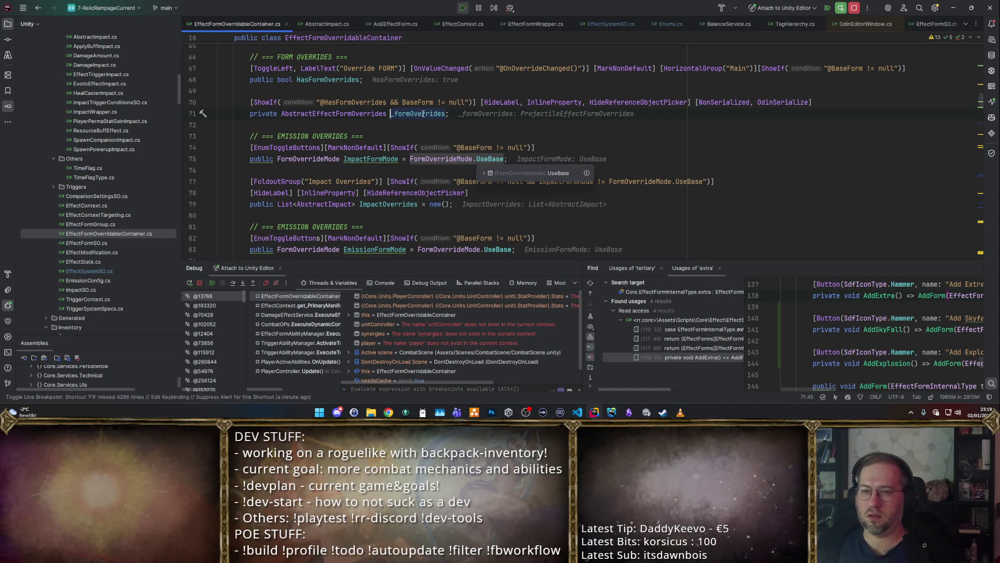
pyautogui.moveTo(422, 114)
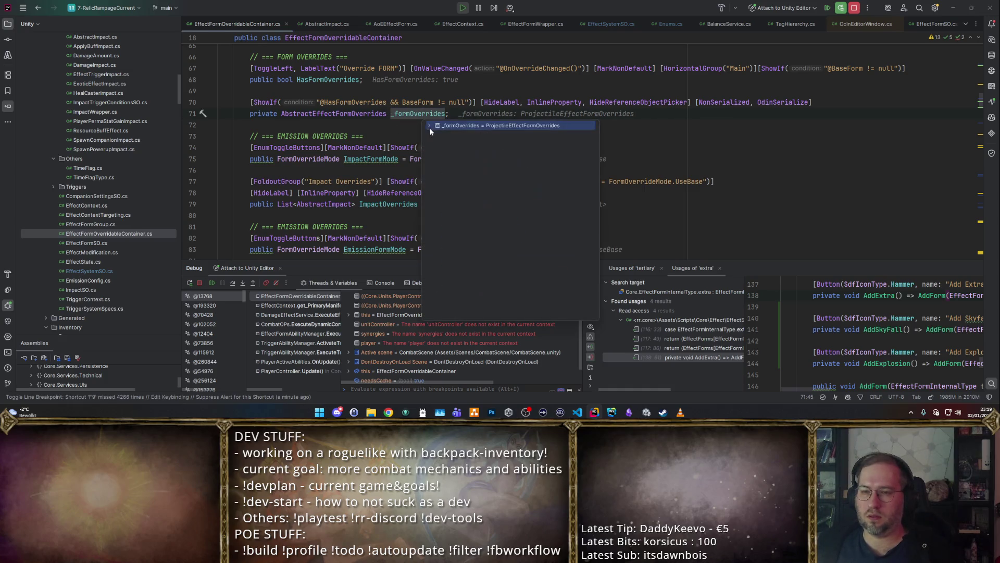
pyautogui.press('Down')
pyautogui.click(429, 128)
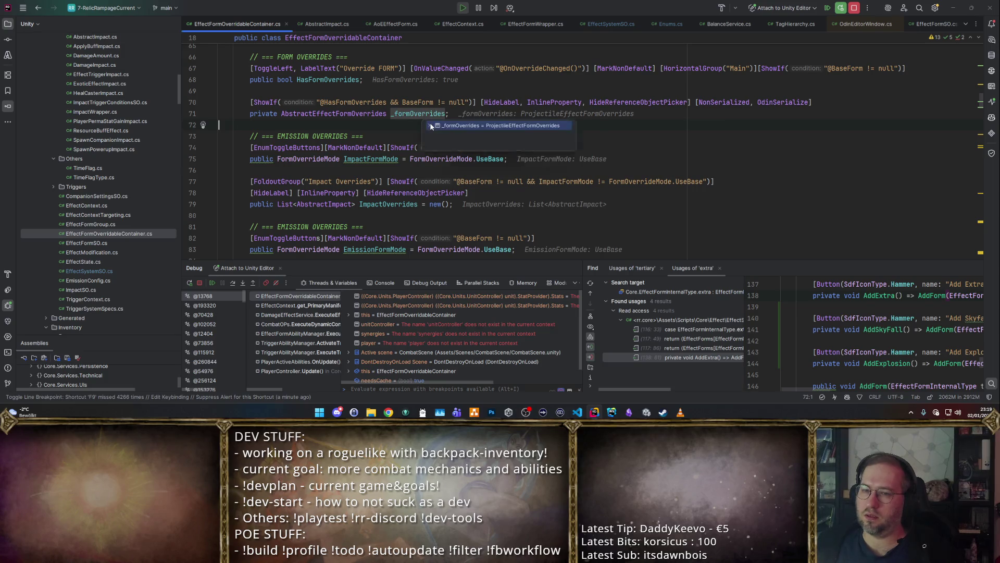
pyautogui.scroll(-2, 443, 166)
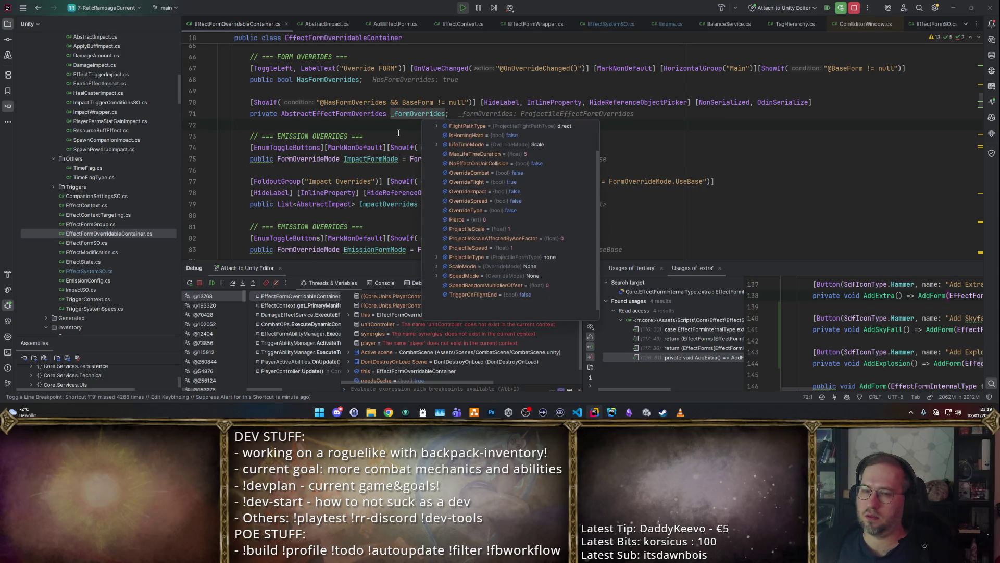
pyautogui.click(451, 140)
pyautogui.hotkey('ctrl', '-')
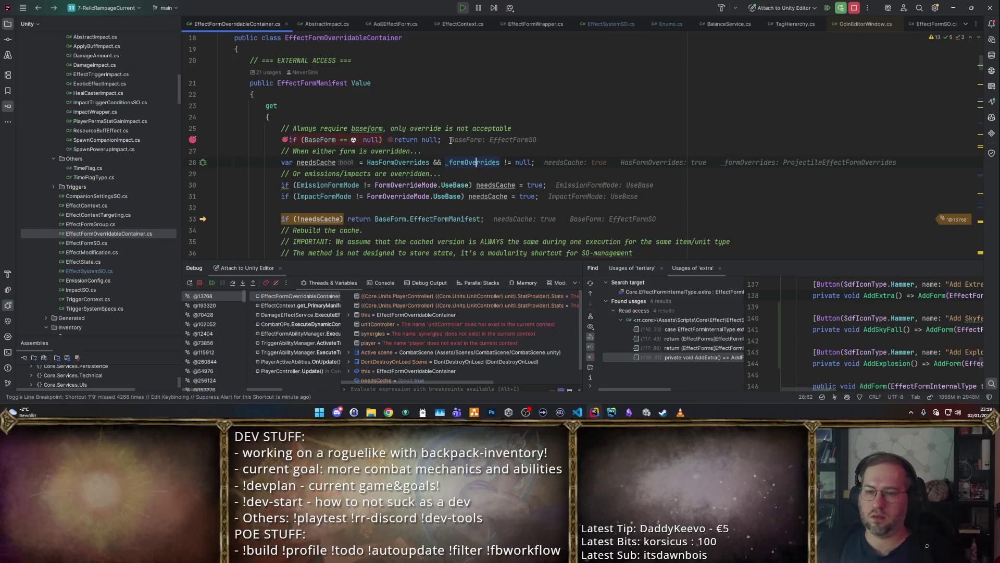
# Step: Step through the _isCached check to the return of _cached, then stop debugging
pyautogui.moveTo(328, 218)
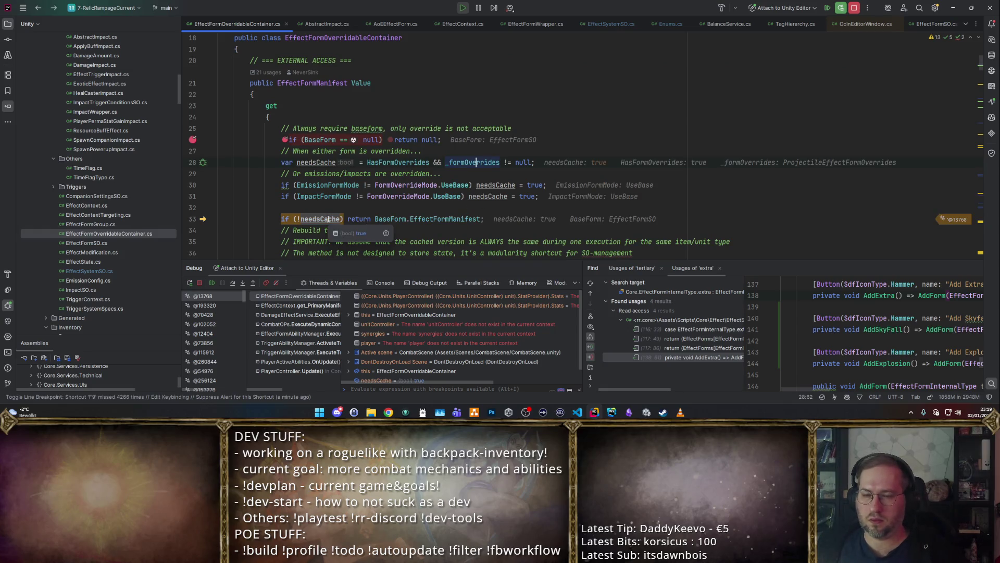
pyautogui.press('F10')
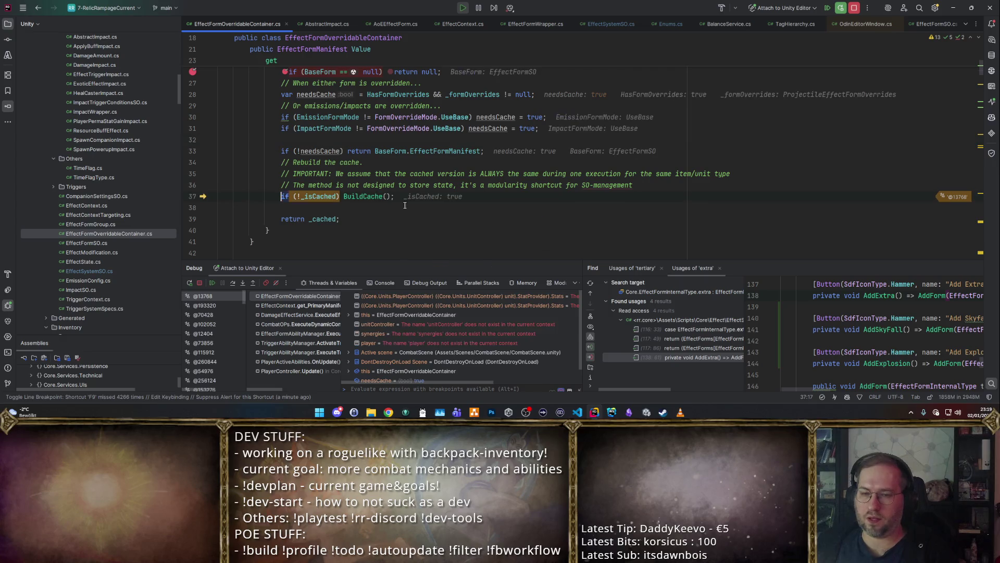
pyautogui.moveTo(328, 196)
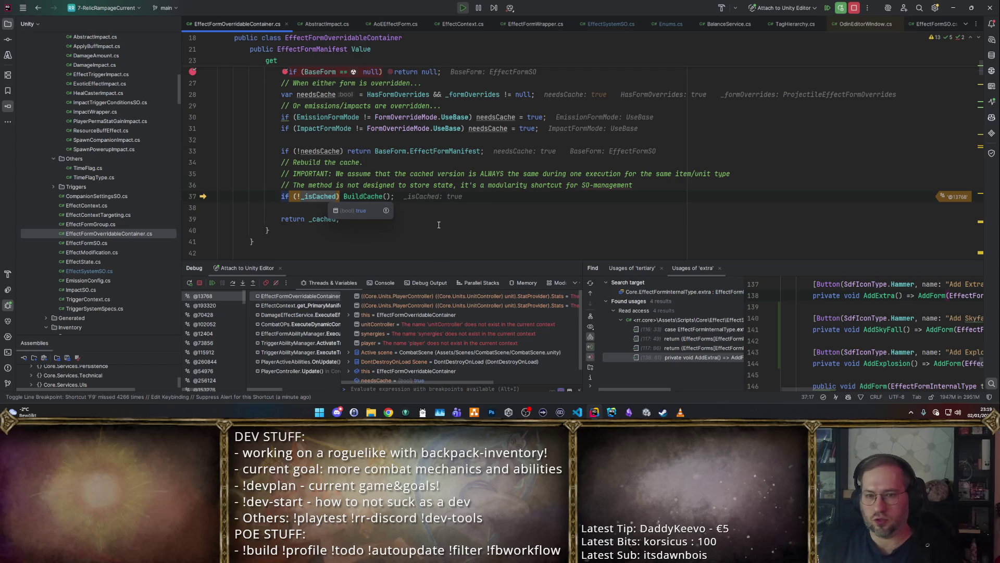
pyautogui.press('F10')
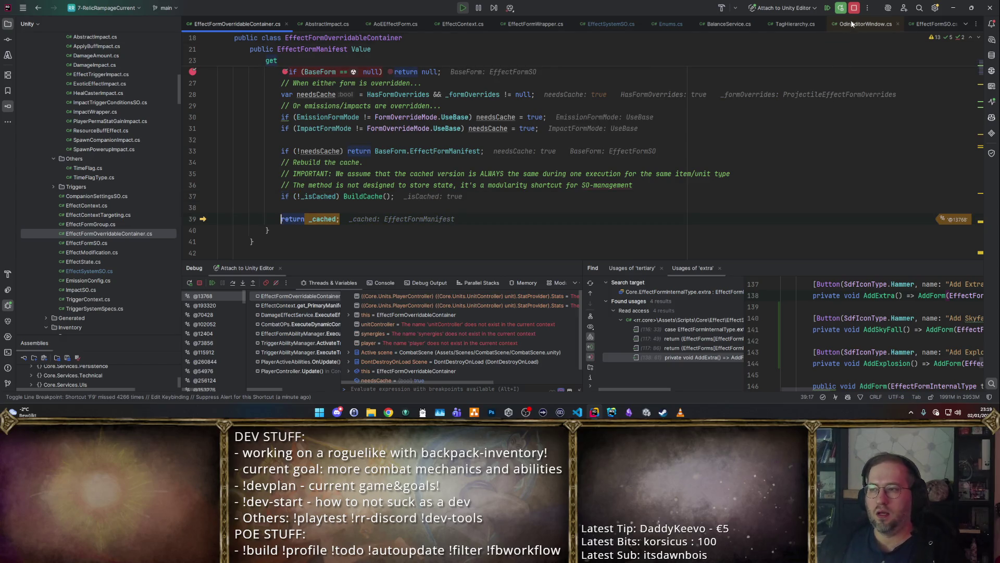
pyautogui.click(855, 8)
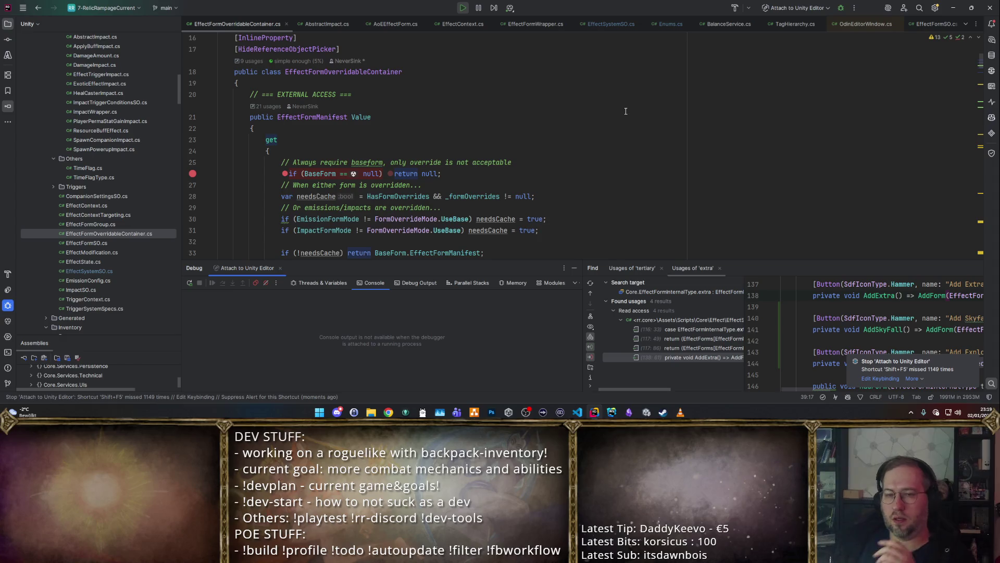
pyautogui.scroll(3, 626, 111)
pyautogui.scroll(-4, 620, 125)
pyautogui.scroll(4, 610, 150)
pyautogui.scroll(-2, 583, 157)
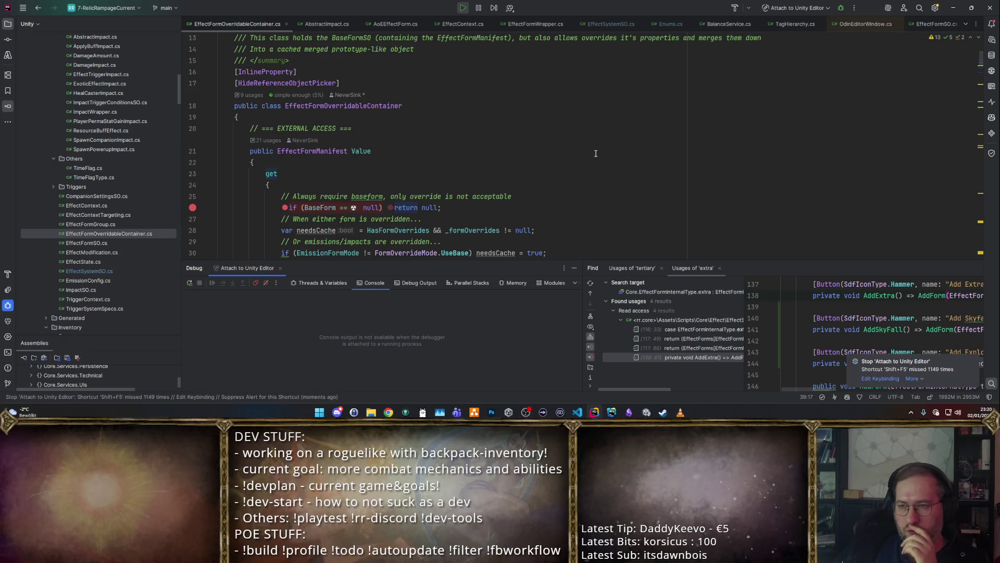
pyautogui.scroll(4, 599, 156)
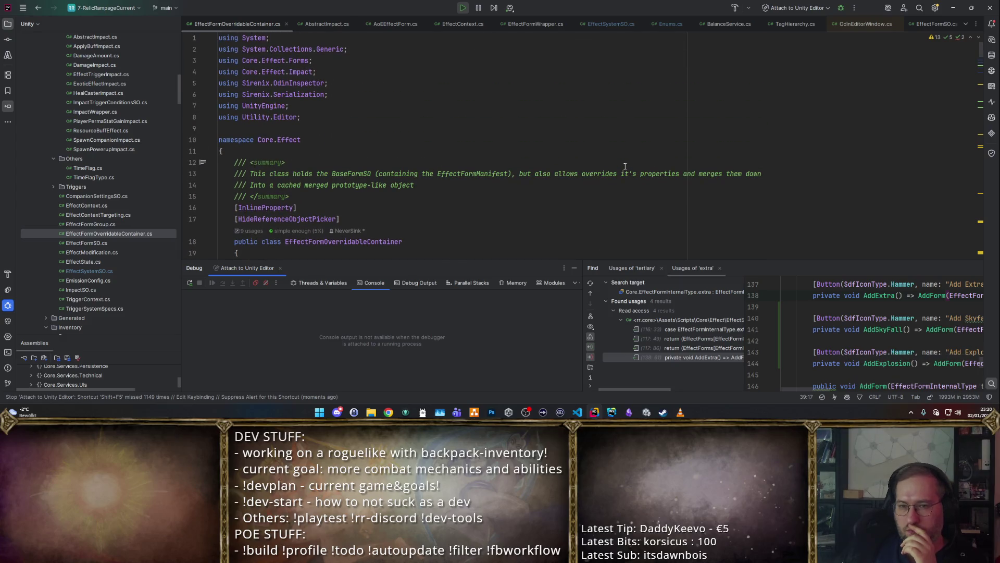
pyautogui.scroll(-4, 620, 167)
pyautogui.scroll(3, 609, 172)
pyautogui.scroll(-3, 599, 175)
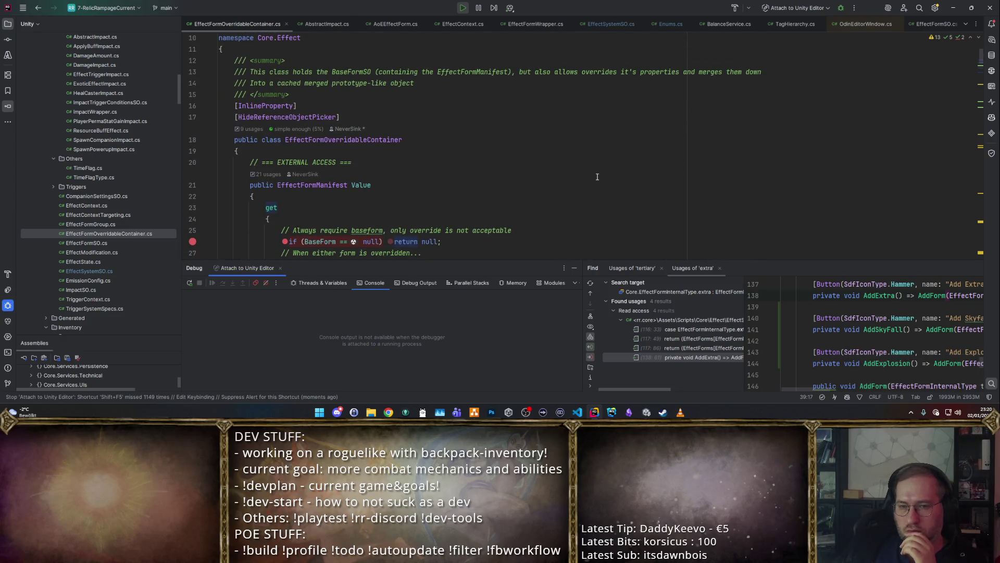
pyautogui.scroll(-5, 597, 177)
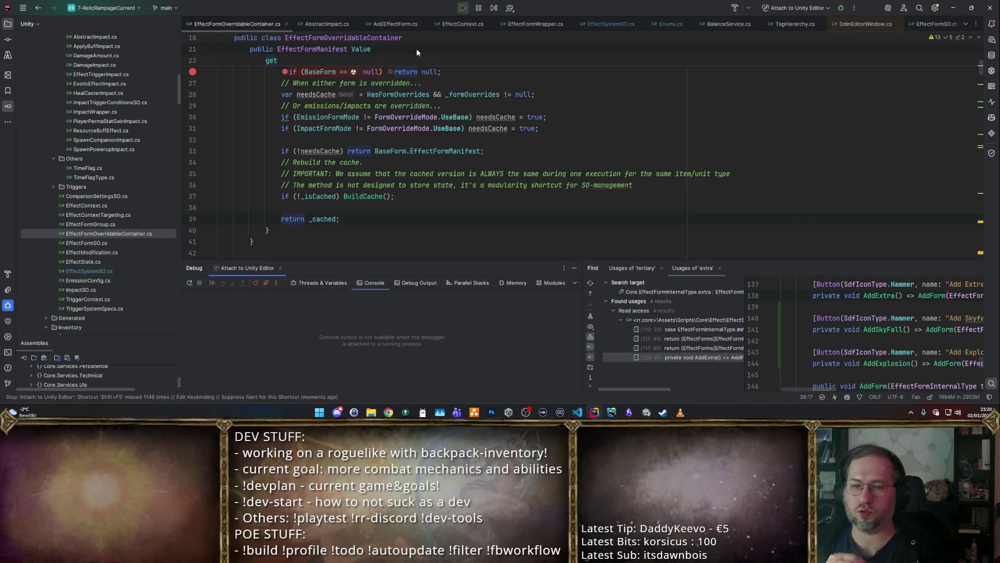
pyautogui.scroll(6, 417, 48)
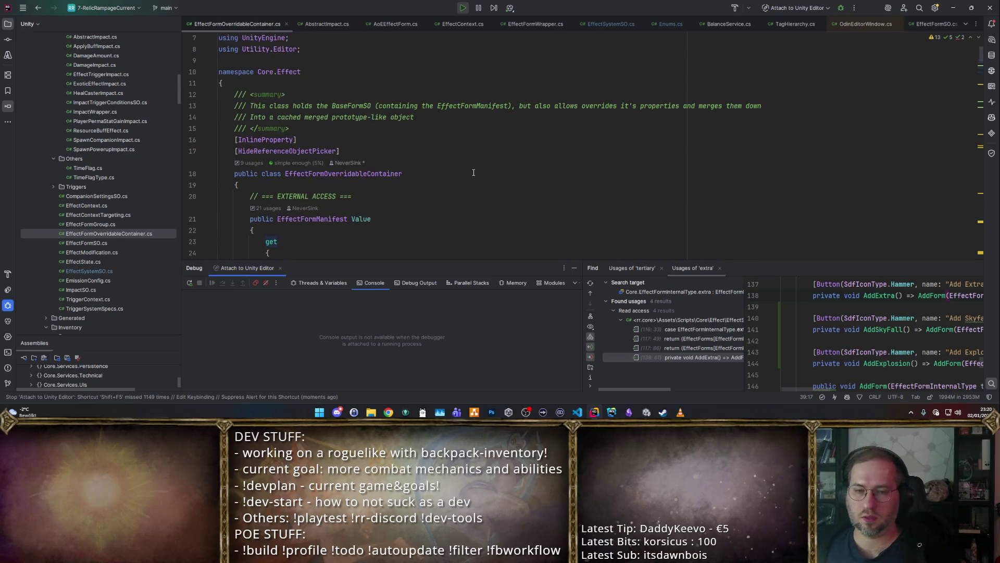
pyautogui.scroll(-4, 474, 172)
pyautogui.click(629, 138)
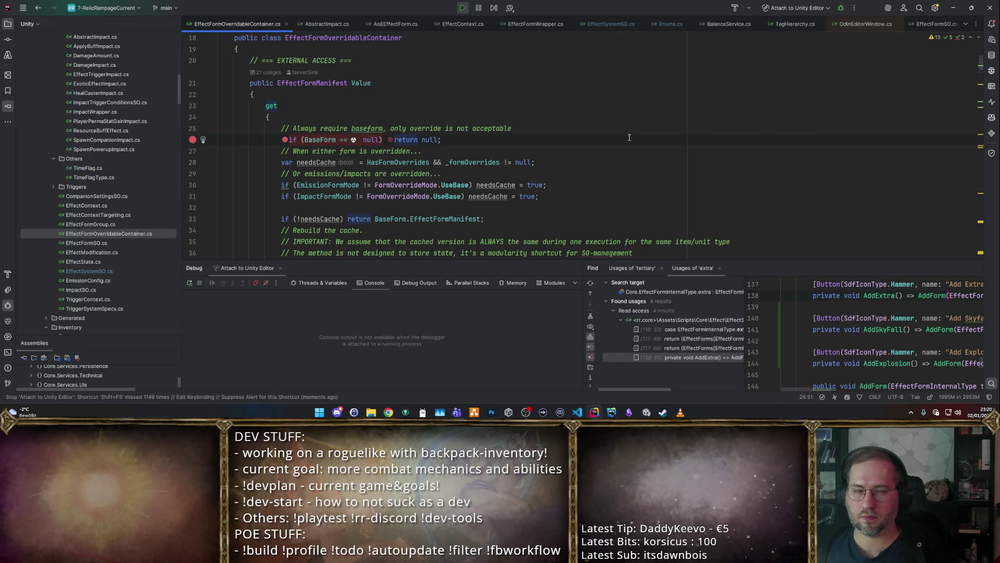
# Step: Open the ResourceProviderService and ItemSO classes through symbol search
pyautogui.hotkey('ctrl', 'alt', 'shift', 'n')
pyautogui.write('Res')
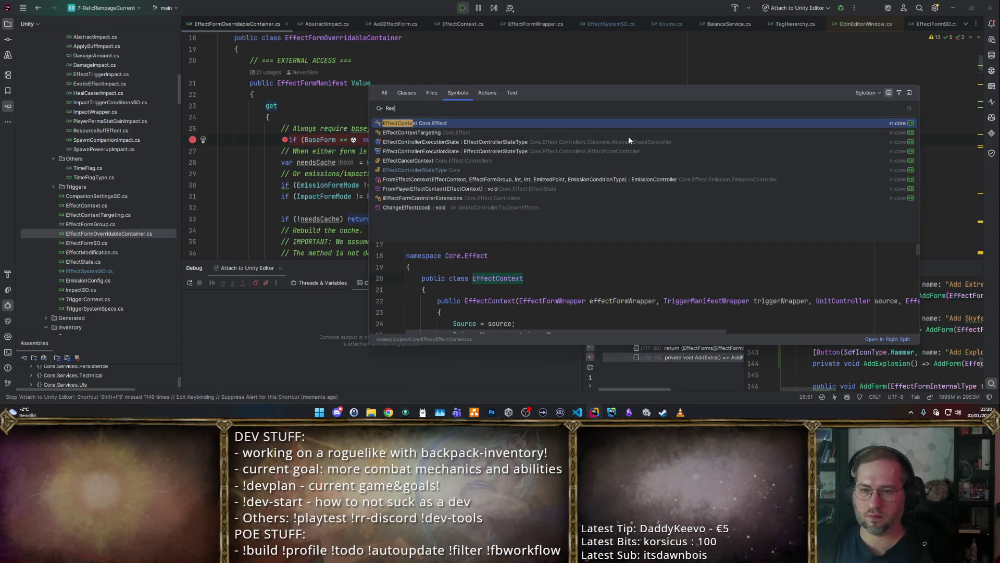
pyautogui.write('ourceProvid')
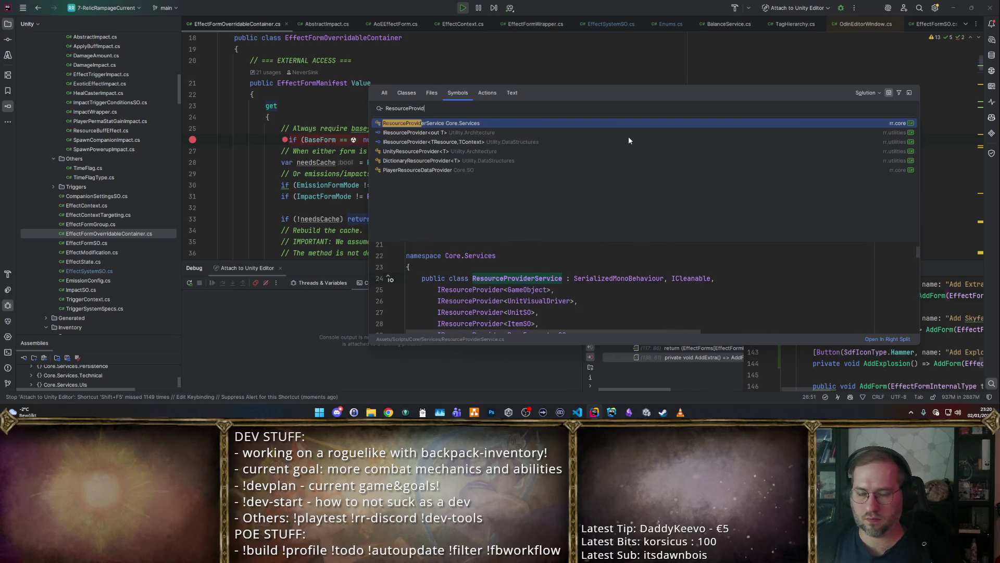
pyautogui.press('Return')
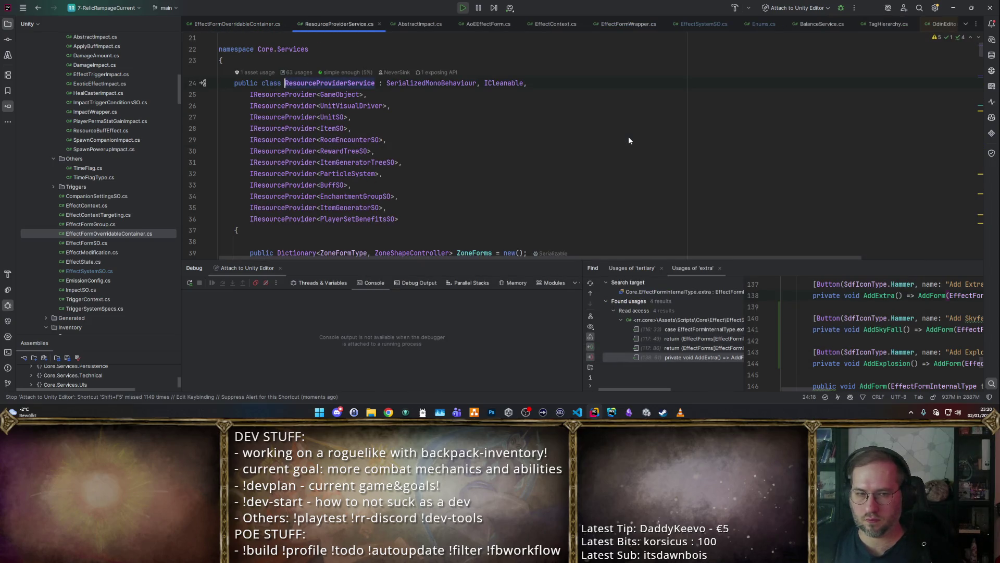
pyautogui.hotkey('ctrl', 'alt', 'shift', 'n')
pyautogui.write('ItemSO')
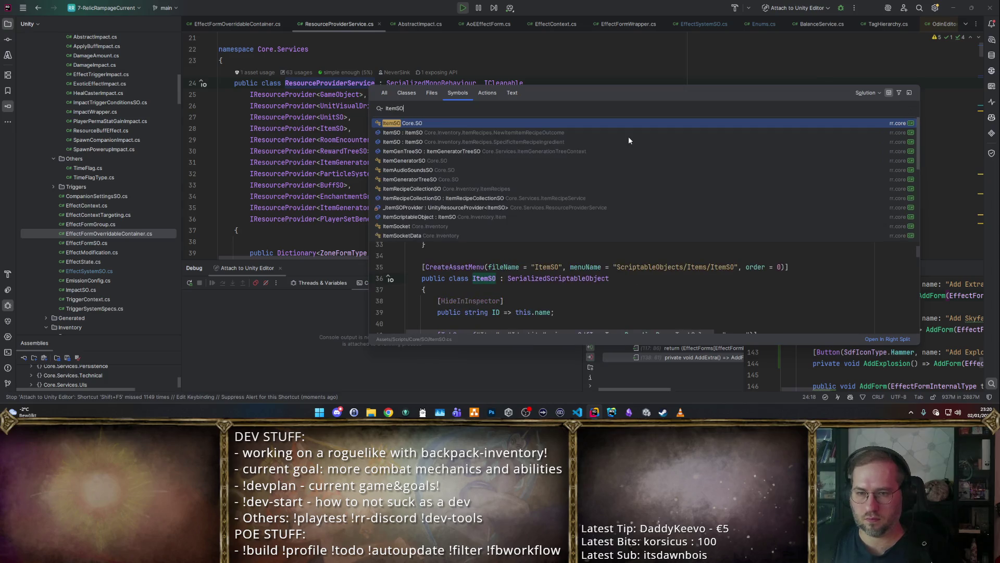
pyautogui.press('Return')
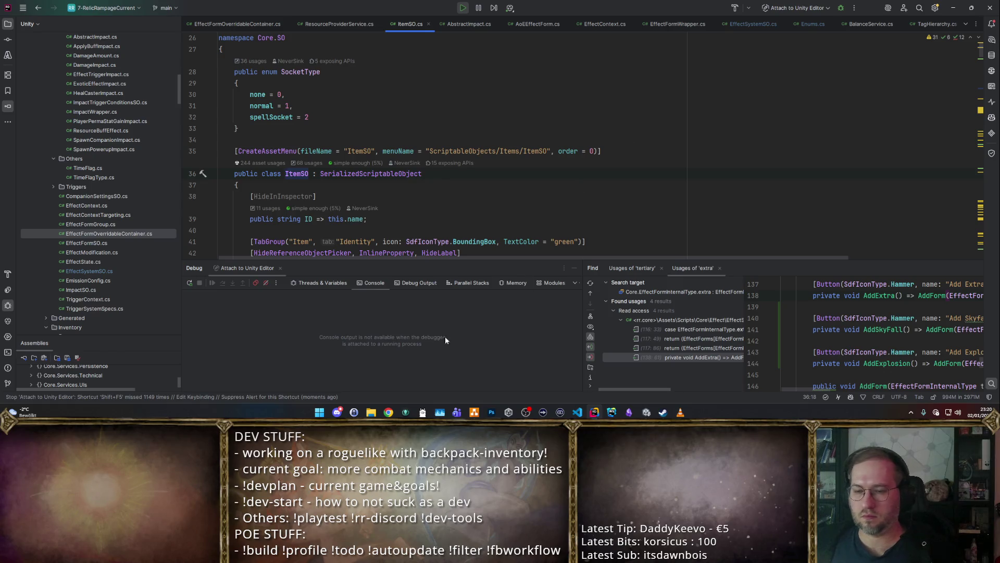
# Step: Check the web browser, then select the entire ItemSO file
pyautogui.click(389, 412)
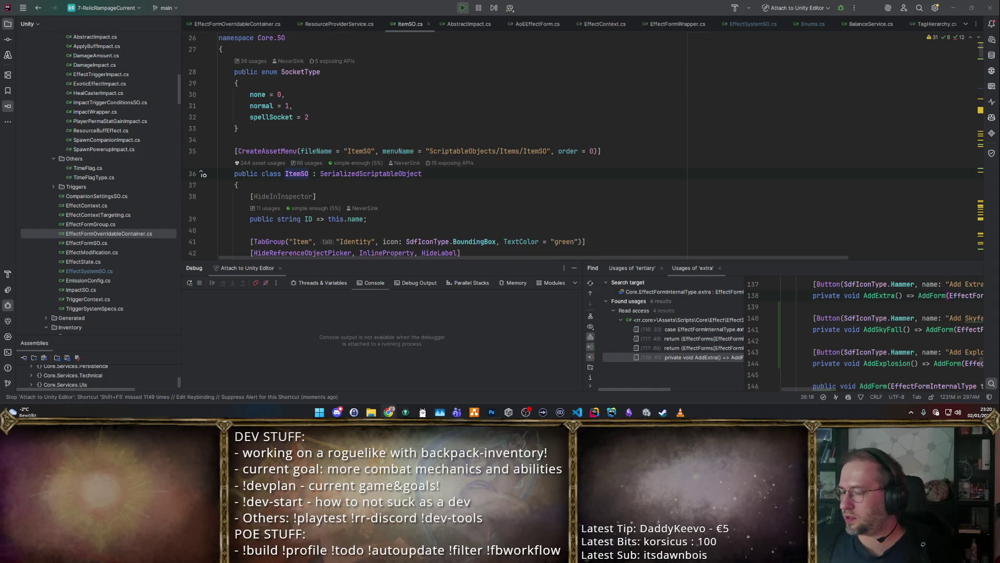
pyautogui.click(464, 117)
pyautogui.scroll(-3, 463, 106)
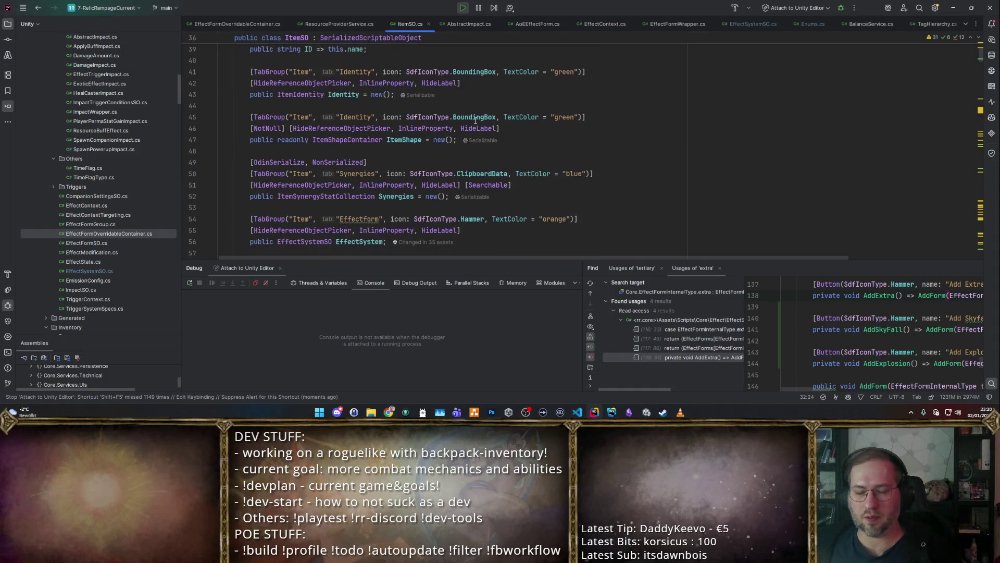
pyautogui.click(458, 115)
pyautogui.hotkey('ctrl', 'a')
pyautogui.click(564, 110)
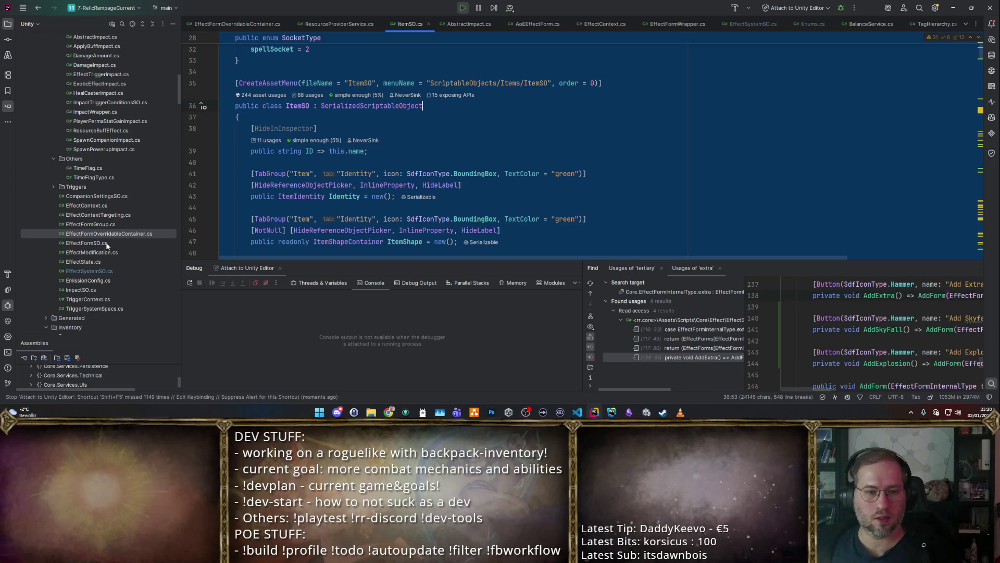
# Step: Select all of EffectFormOverridableContainer.cs, then take it to the web browser
pyautogui.hotkey('ctrl', 'Tab')
pyautogui.click(377, 94)
pyautogui.hotkey('ctrl', 'a')
pyautogui.hotkey('alt', 'Tab')
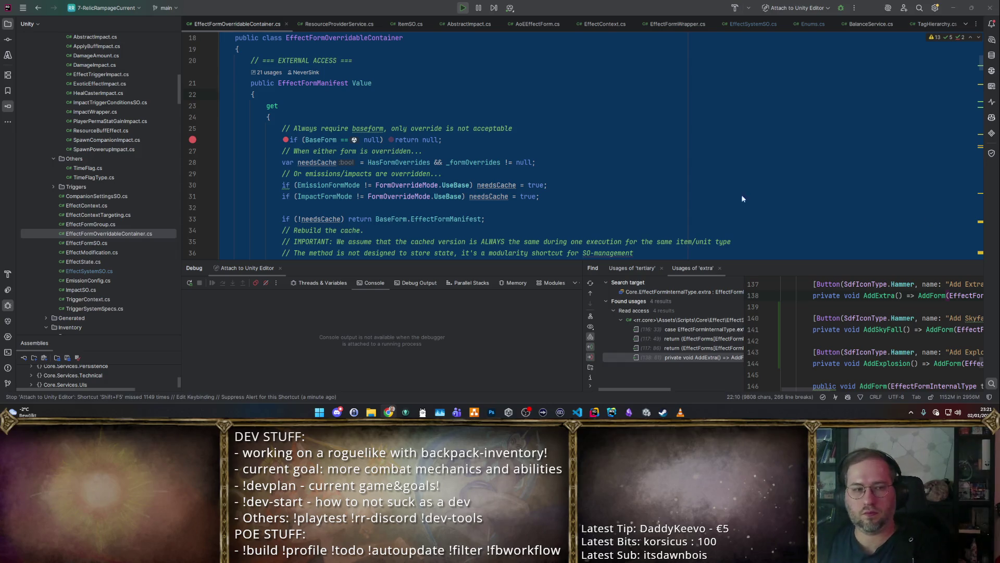
pyautogui.click(364, 173)
pyautogui.scroll(-2, 321, 101)
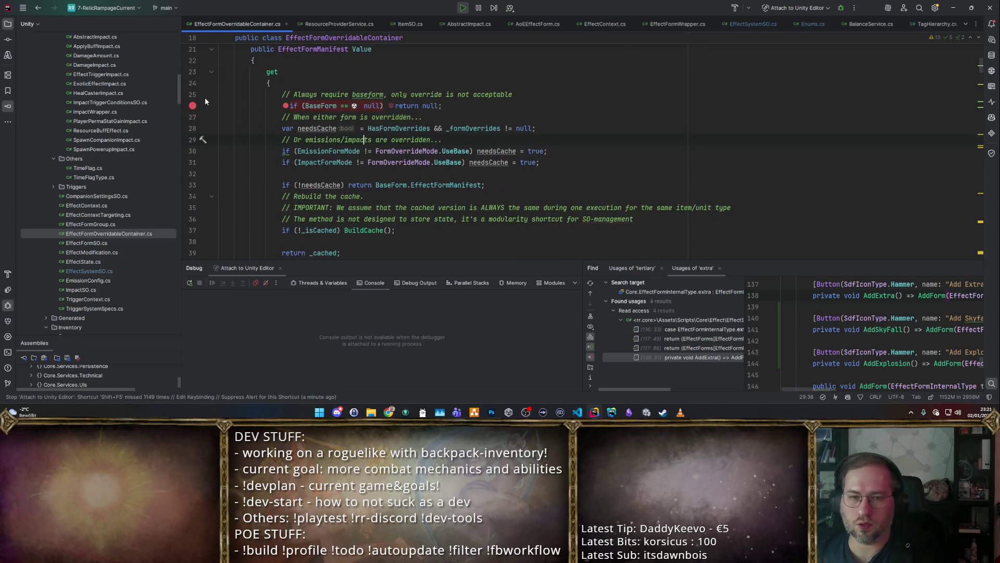
pyautogui.scroll(4, 262, 88)
pyautogui.click(370, 170)
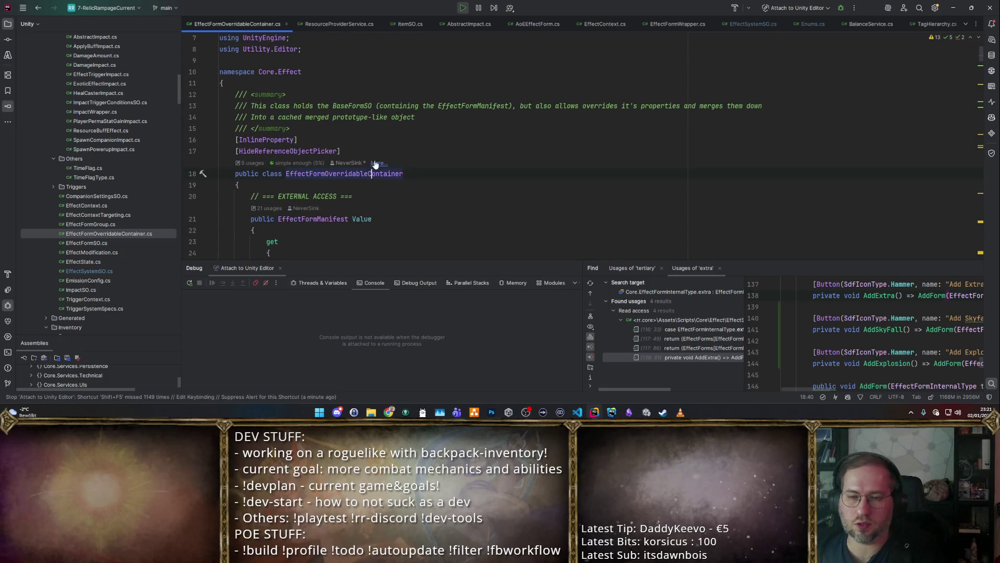
pyautogui.scroll(-5, 416, 146)
pyautogui.scroll(4, 492, 125)
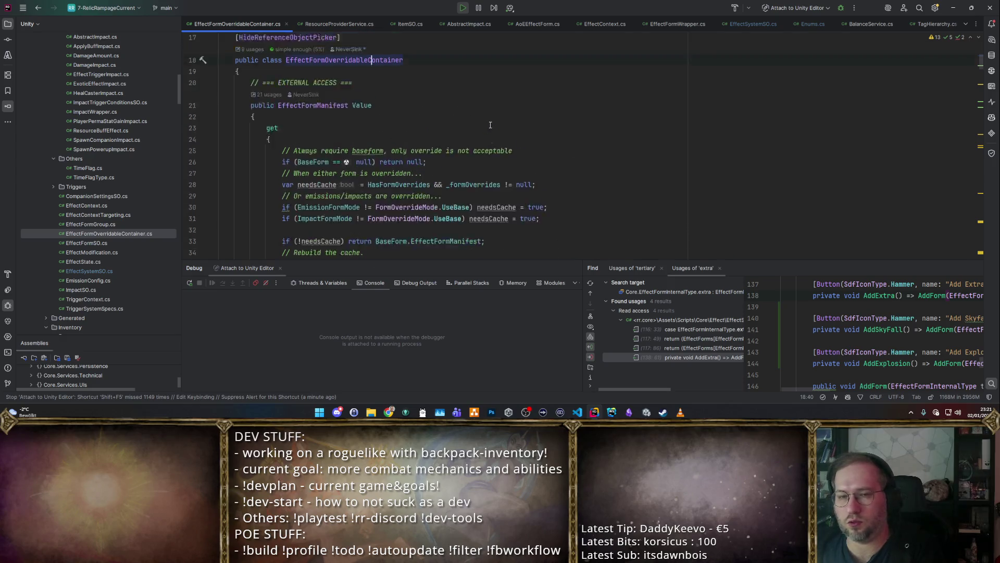
pyautogui.scroll(-4, 494, 123)
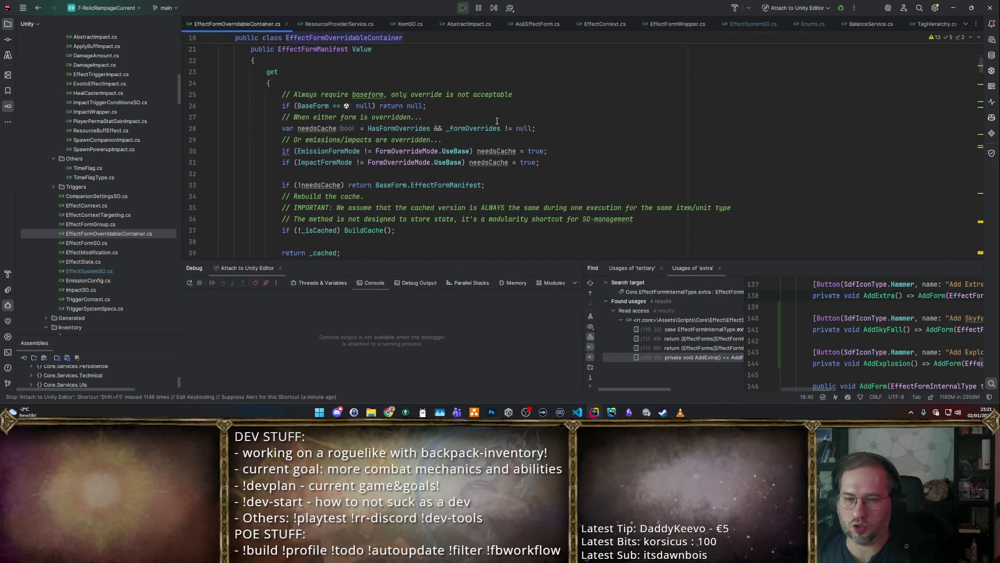
pyautogui.scroll(2, 497, 121)
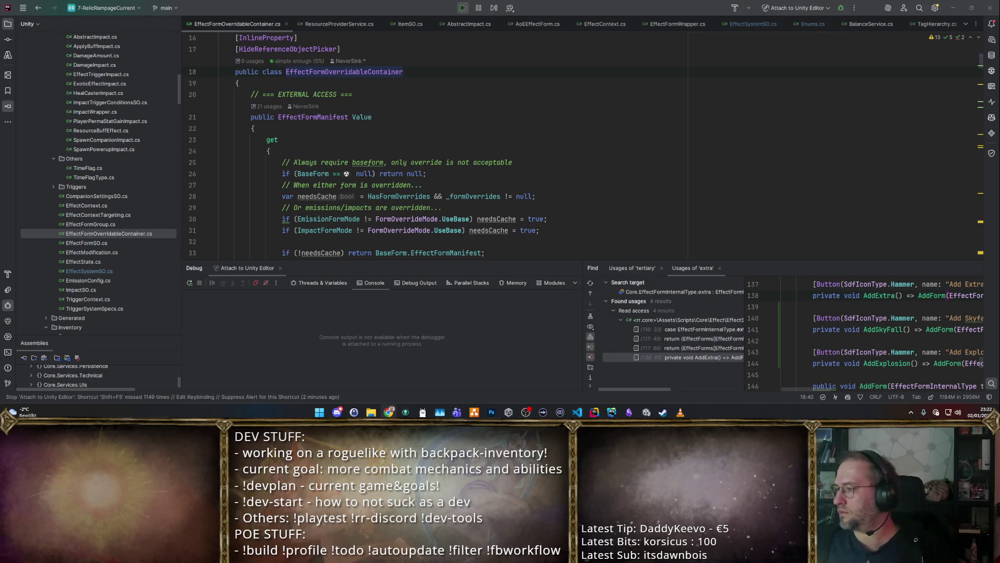
pyautogui.hotkey('ctrl', 'f')
pyautogui.write('pla')
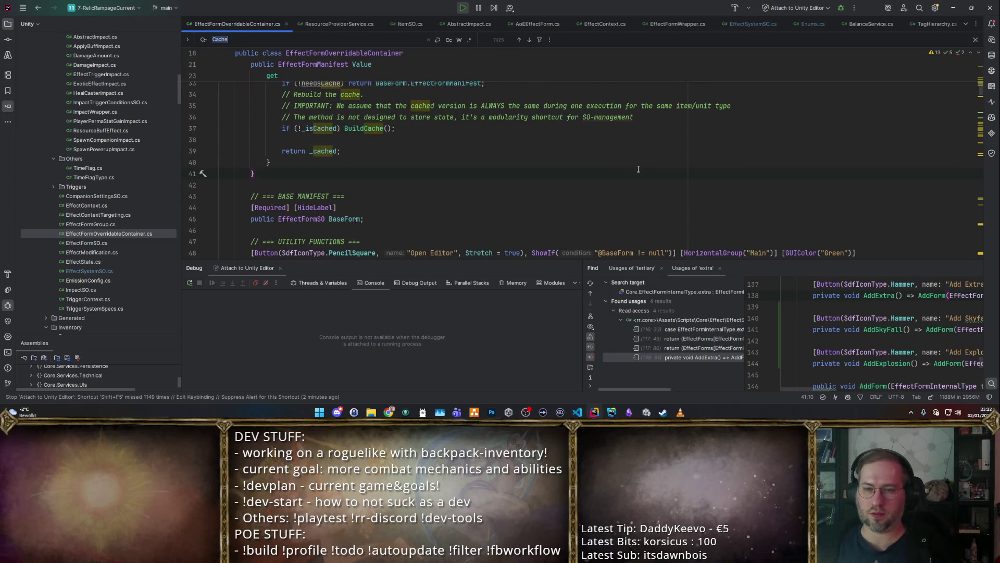
pyautogui.write('ySes')
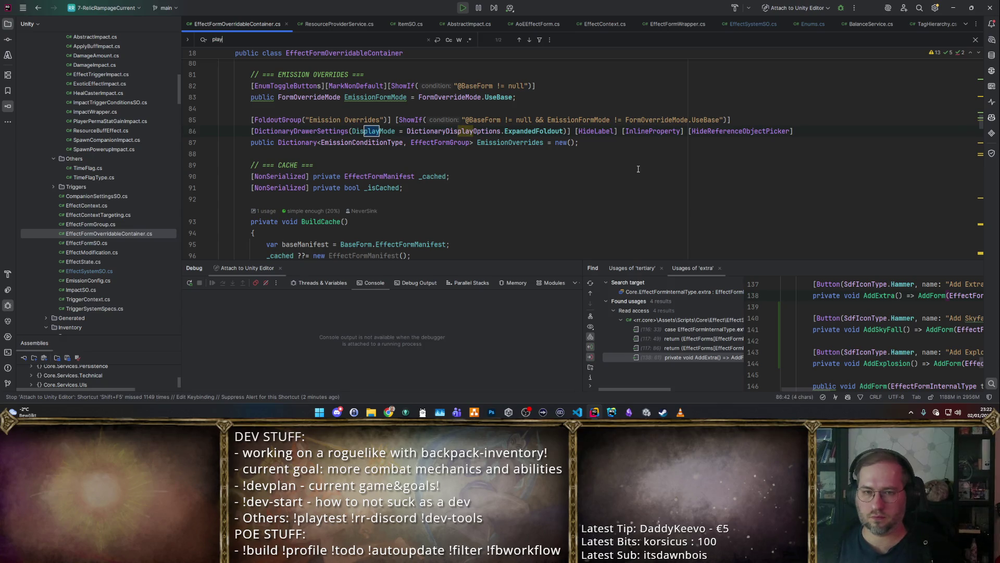
# Step: Paste the static _playSessionId field below the cache fields, then undo the attempt
pyautogui.press('Escape')
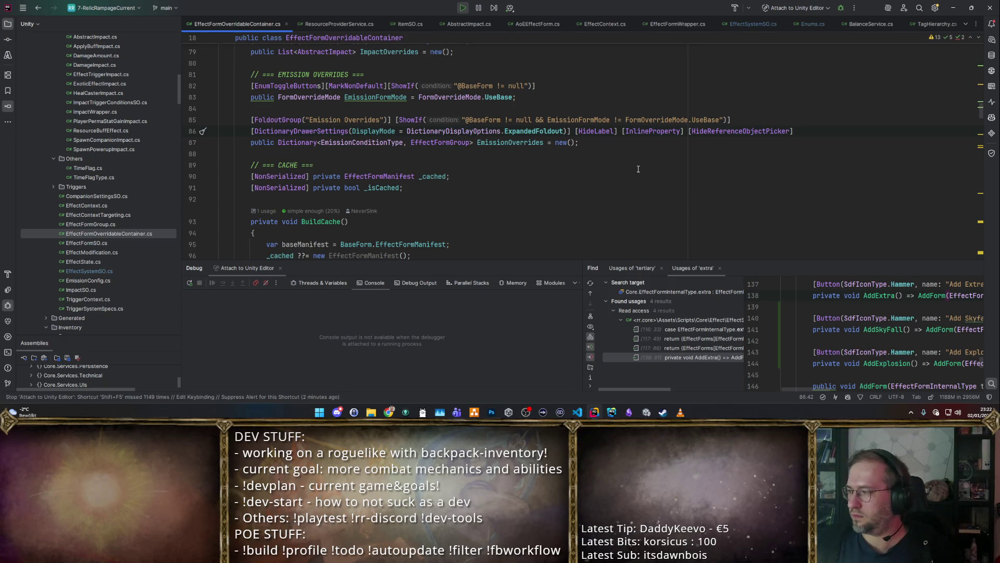
pyautogui.click(509, 195)
pyautogui.write('private static int _playSessionId;')
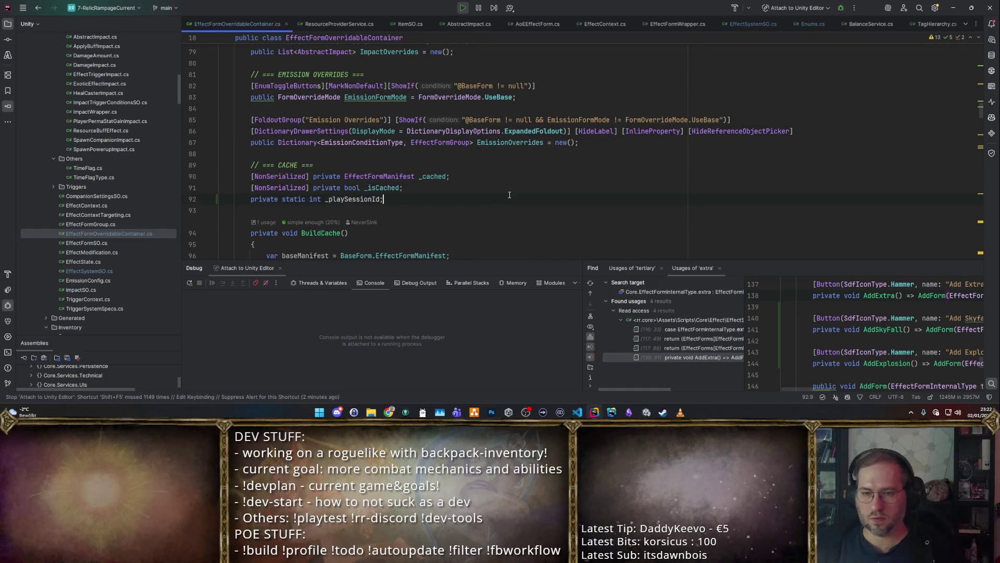
pyautogui.press('Home')
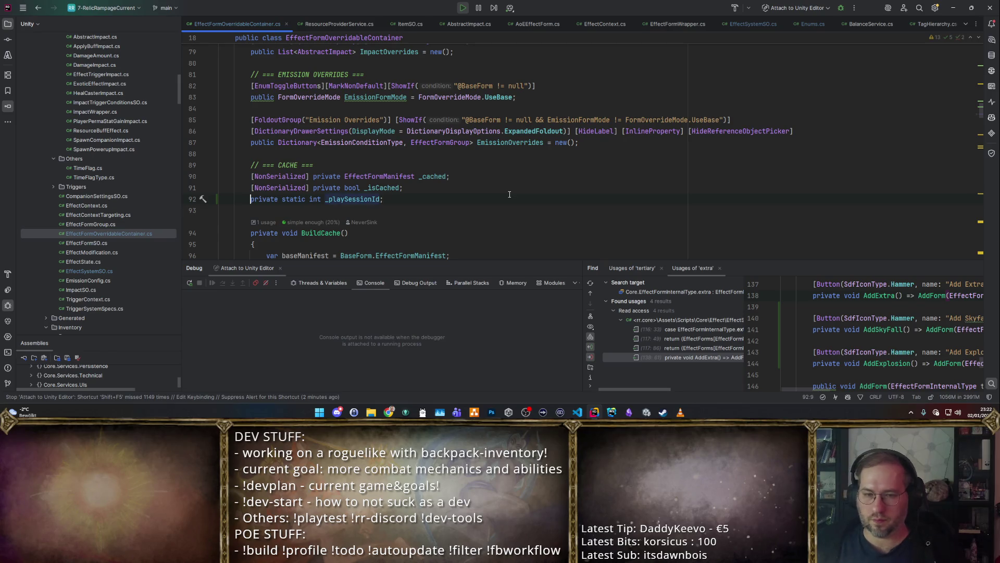
pyautogui.press('Return')
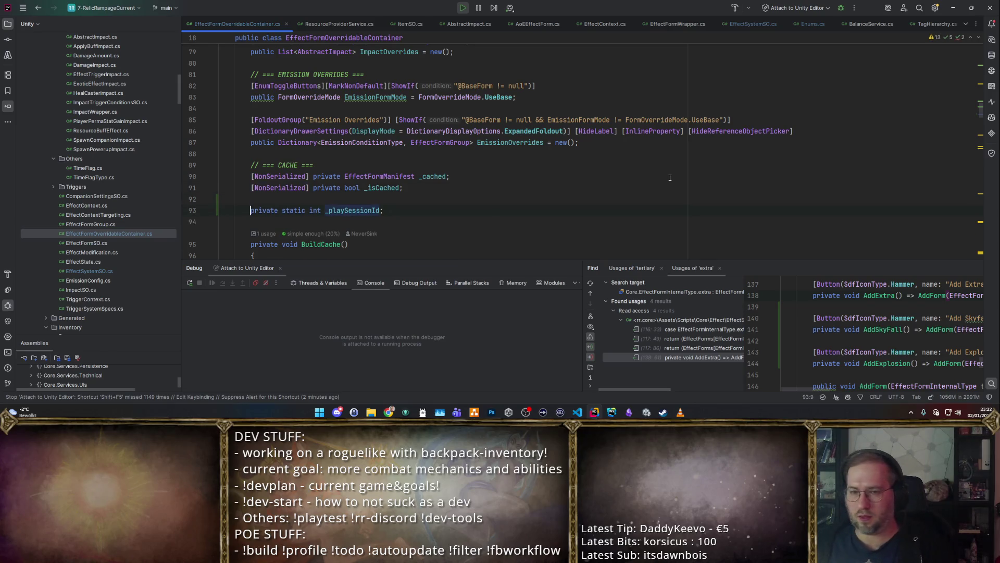
pyautogui.hotkey('shift', 'End')
pyautogui.hotkey('ctrl', 'c')
pyautogui.hotkey('ctrl', 'z')
pyautogui.hotkey('ctrl', 'z')
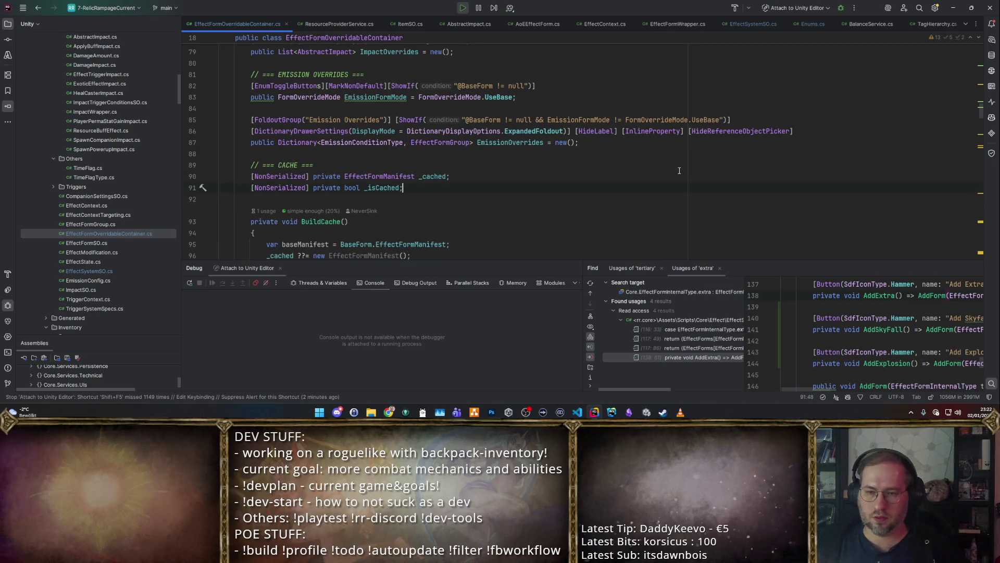
pyautogui.scroll(12, 442, 156)
pyautogui.scroll(-14, 442, 156)
# Step: Add 'private static int _playSessionId;' with the comment '// STATIC ID used for cache invalidation'
pyautogui.click(406, 135)
pyautogui.press('Return')
pyautogui.write('//')
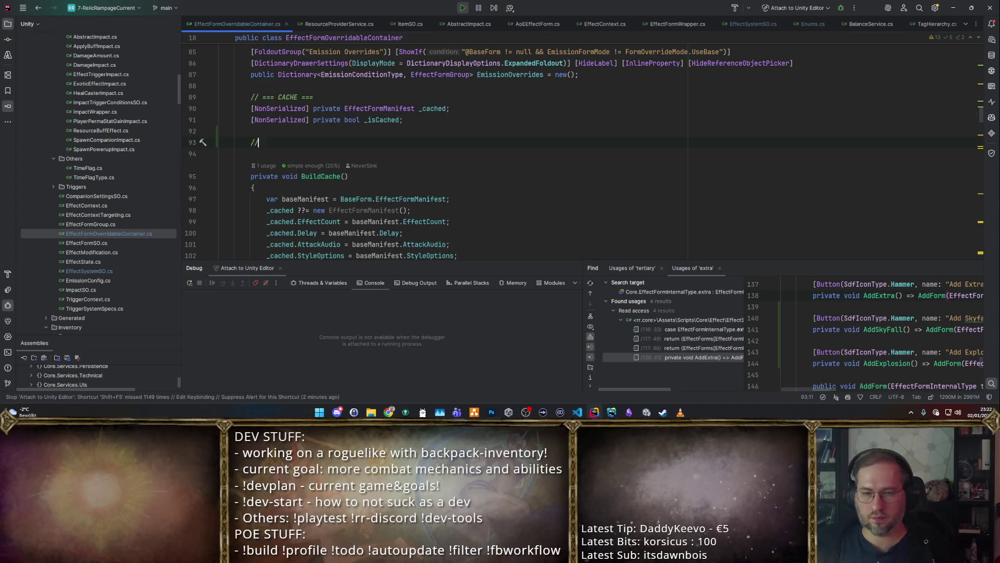
pyautogui.hotkey('ctrl', 'v')
pyautogui.hotkey('ctrl', 'alt', 'Return')
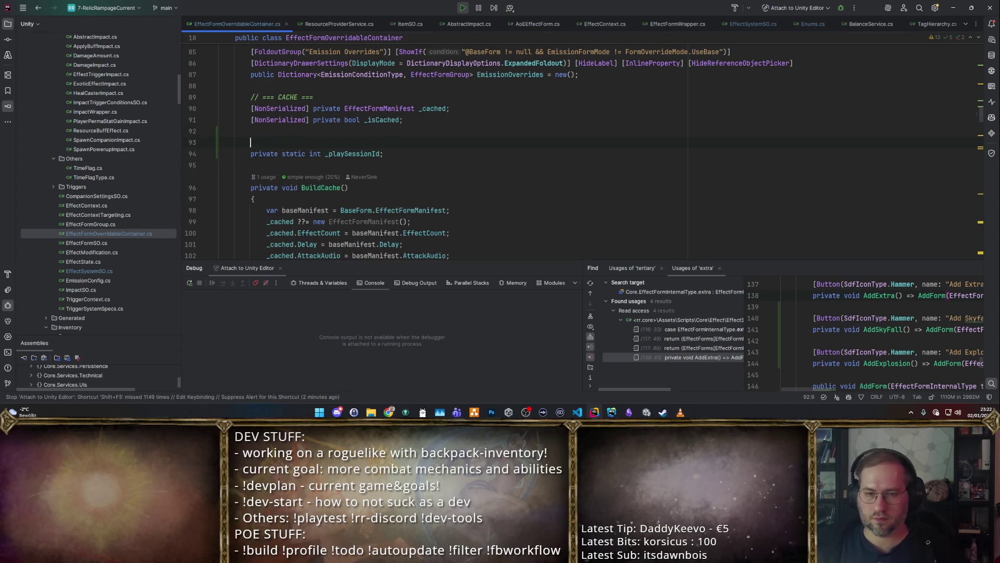
pyautogui.write('// STATIC ID used fo')
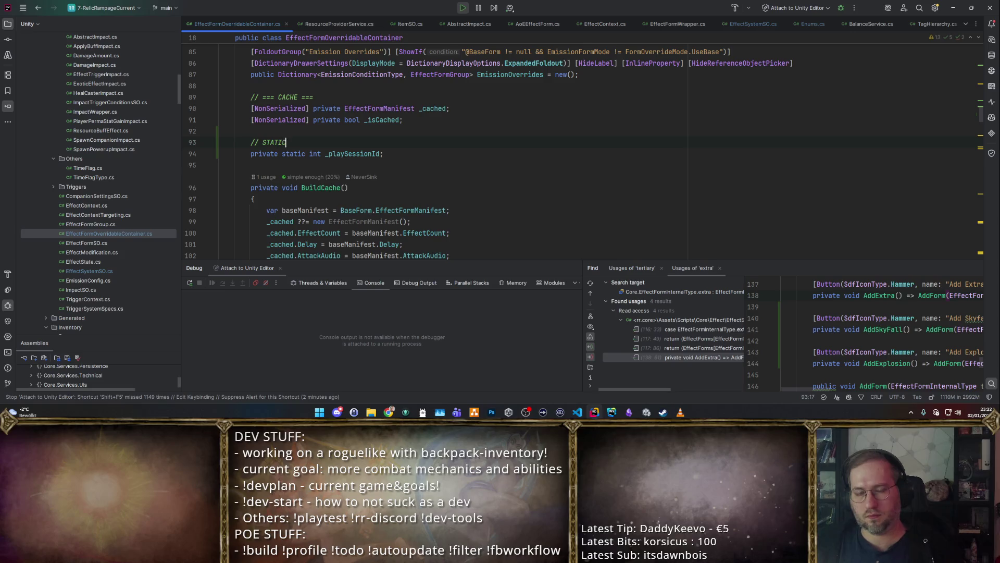
pyautogui.write('r c')
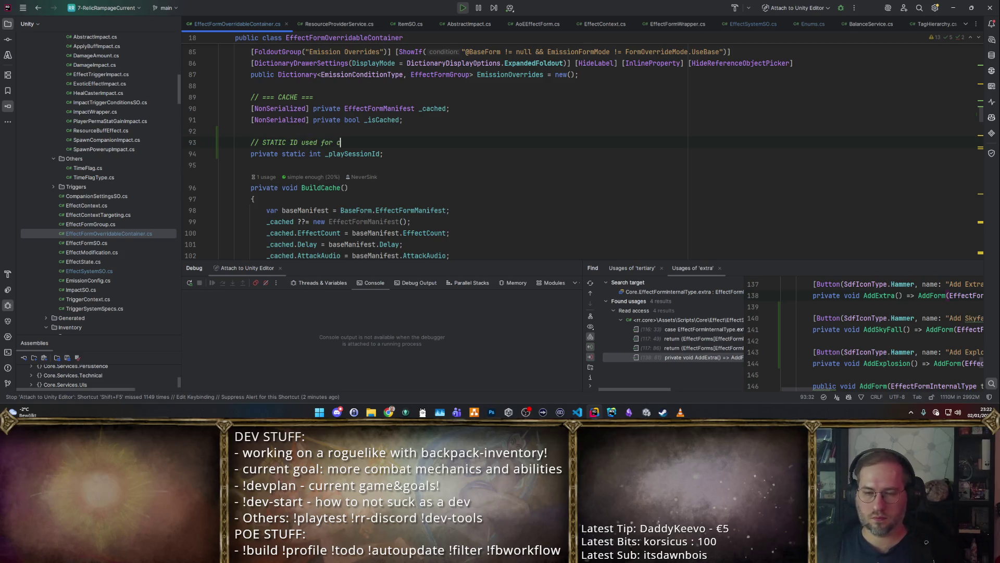
pyautogui.write('ache invalidation')
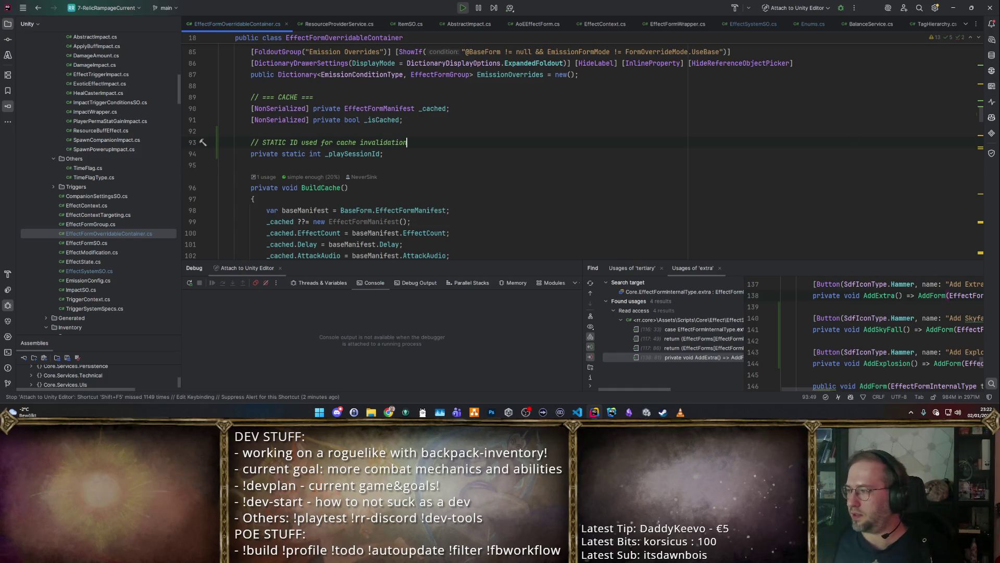
pyautogui.hotkey('alt', 'Tab')
# Step: Paste a [RuntimeInitializeOnLoadMethod] ResetStaticState() method that increments _playSessionId
pyautogui.press('Down')
pyautogui.press('Return')
pyautogui.write('[RuntimeInitializeOnLoadMethod(RuntimeInitializeLoadType.SubsystemRegistration)] private static void ResetStaticState() {     _playSessionId++; }')
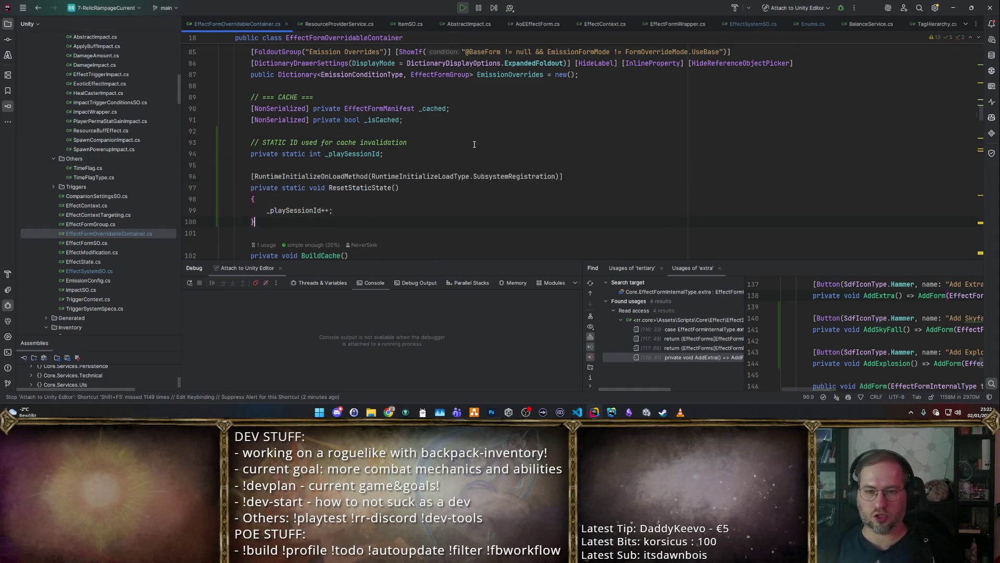
# Step: Inspect the SubsystemRegistration declaration in RuntimeInitializeLoadType, then reselect the RuntimeInitializeOnLoadMethod attribute
pyautogui.click(304, 165)
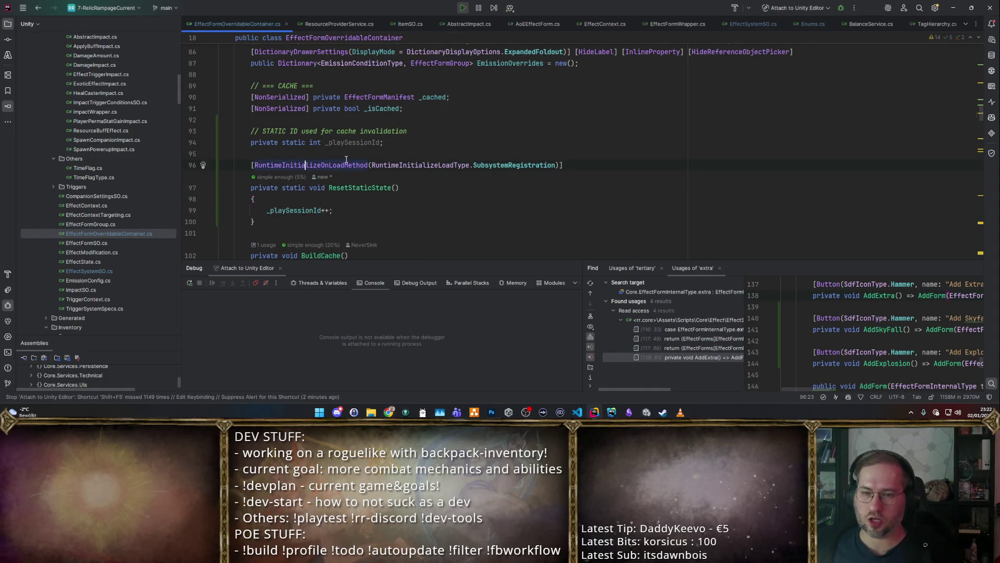
pyautogui.click(344, 165)
pyautogui.click(519, 165)
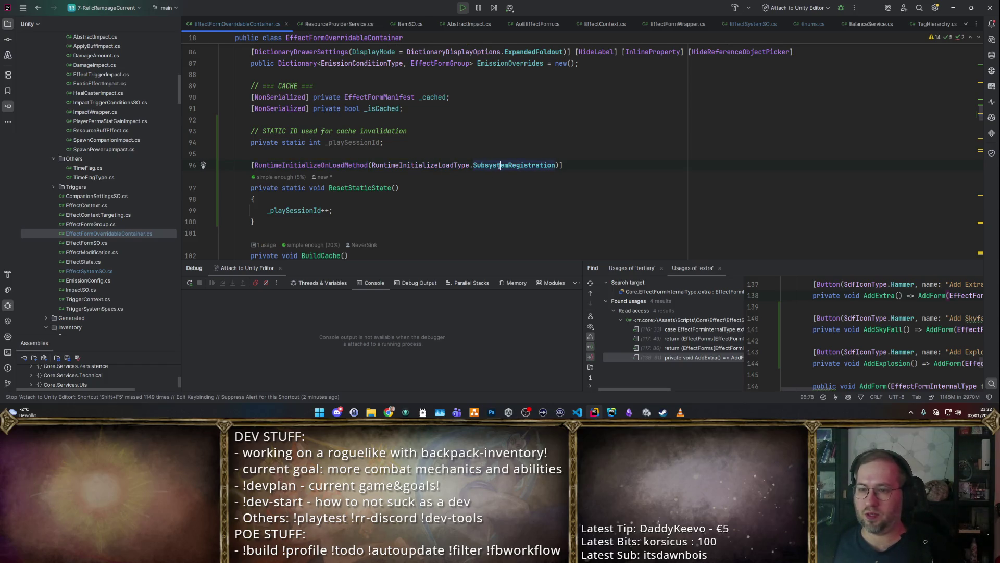
pyautogui.keyDown('ctrl'); pyautogui.click(499, 165); pyautogui.keyUp('ctrl')
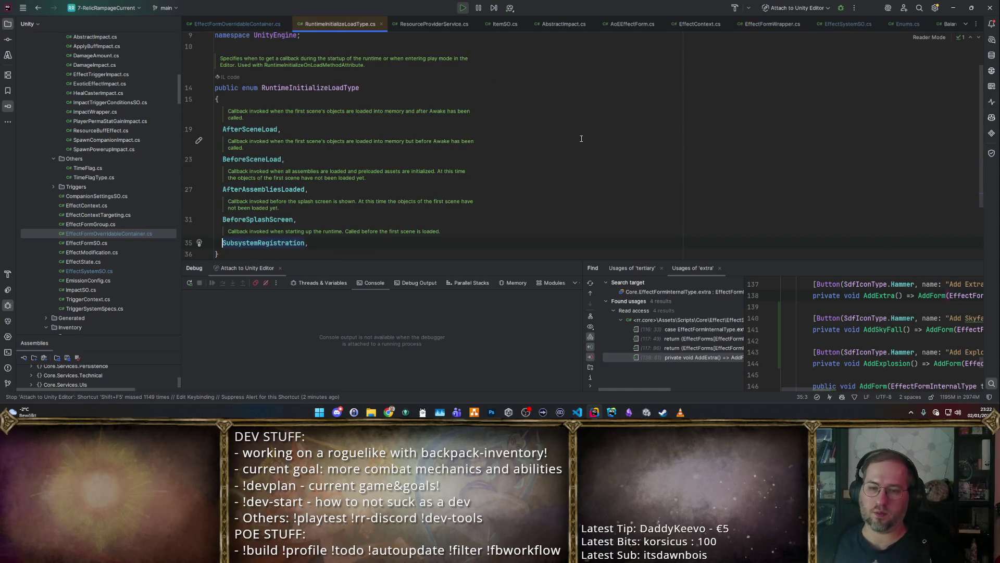
pyautogui.hotkey('ctrl', 'alt', 'Left')
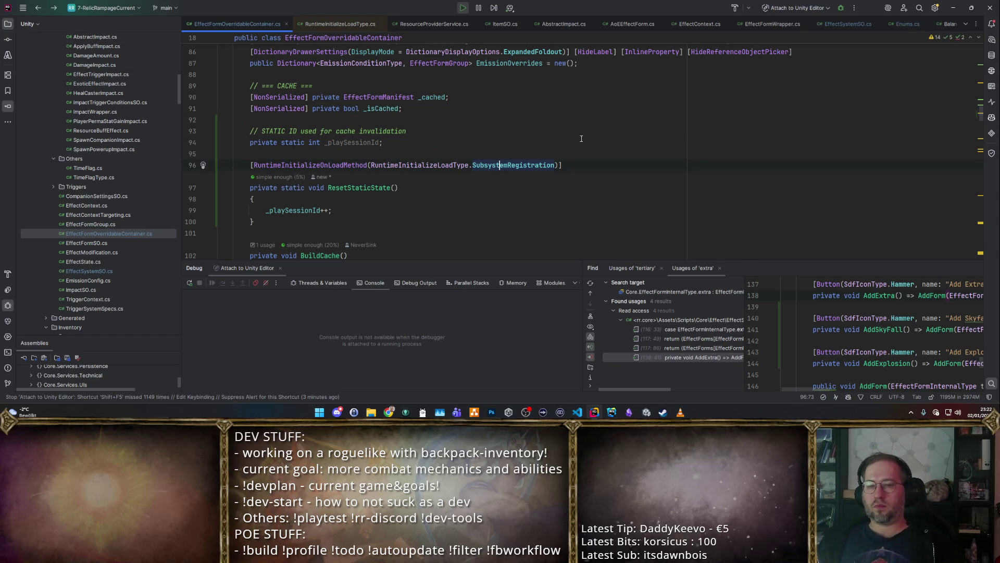
pyautogui.click(338, 165)
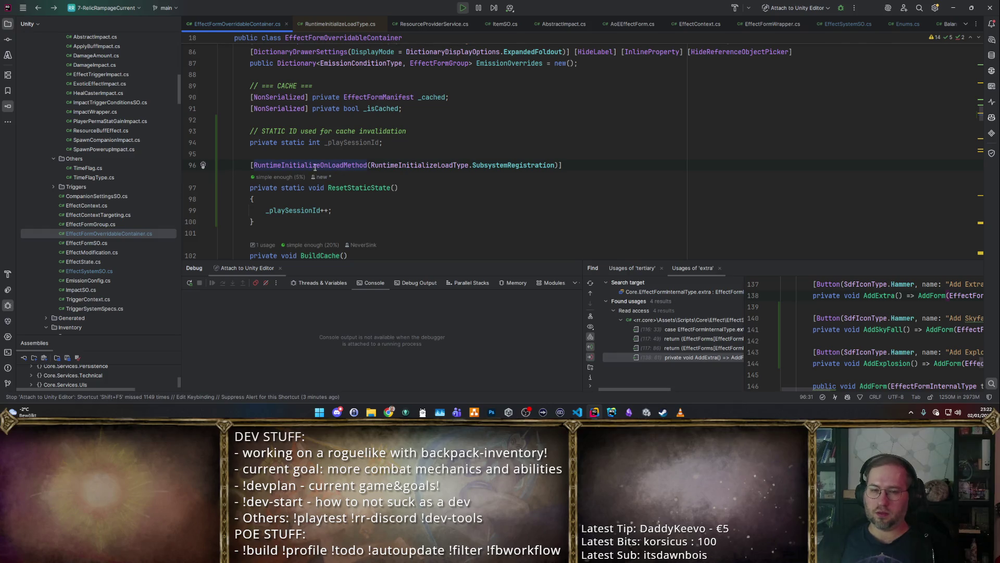
pyautogui.hotkey('ctrl', 'w')
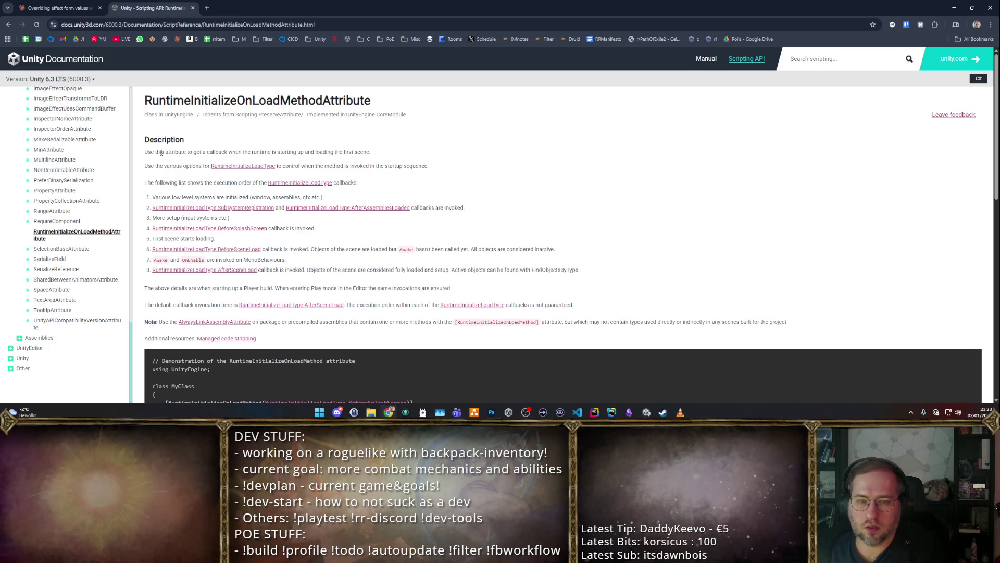
pyautogui.moveTo(165, 151); pyautogui.dragTo(249, 152)
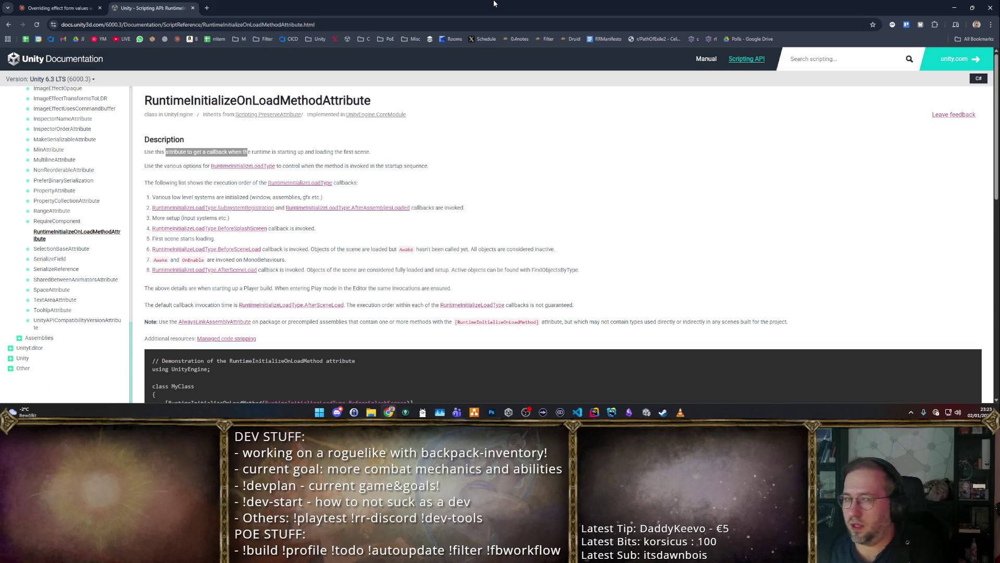
pyautogui.hotkey('alt', 'Tab')
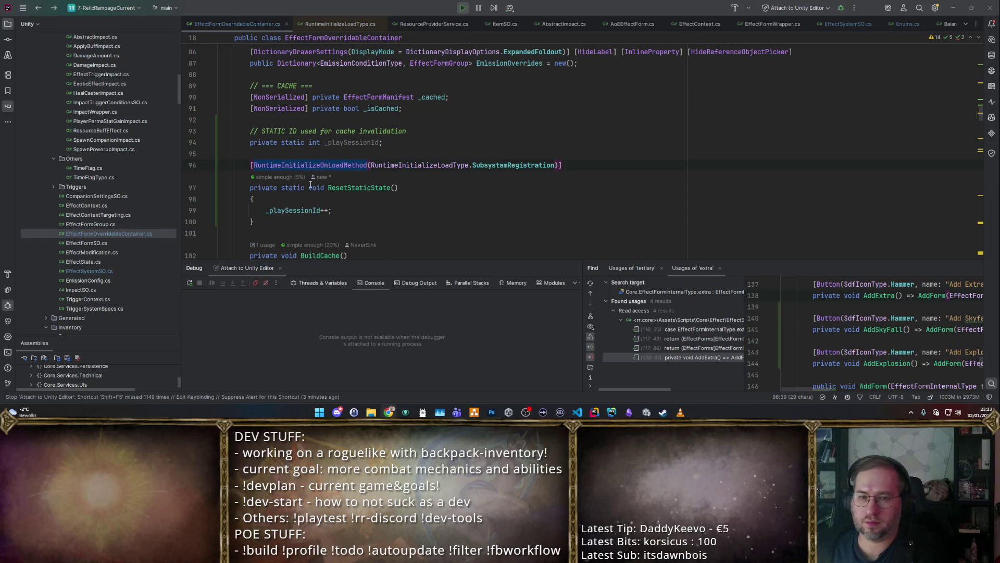
# Step: Add the comment '// ON RESTART DOMAIN RELOAD - TRIGGER METHOD' and duplicate the _isCached field line
pyautogui.hotkey('ctrl', 'alt', 'Return')
pyautogui.write('// ON RESTART D')
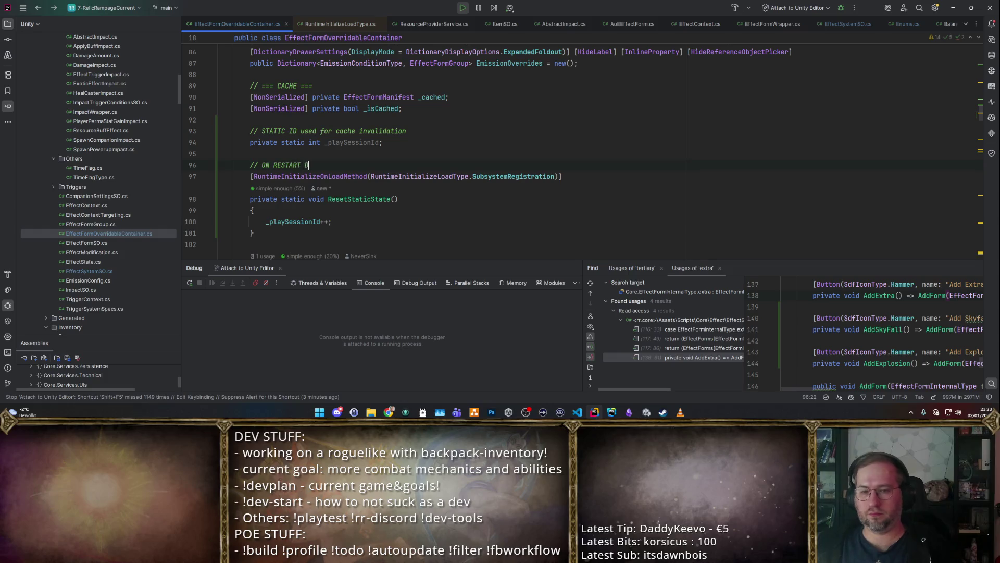
pyautogui.write('OMAIN RELOAD ')
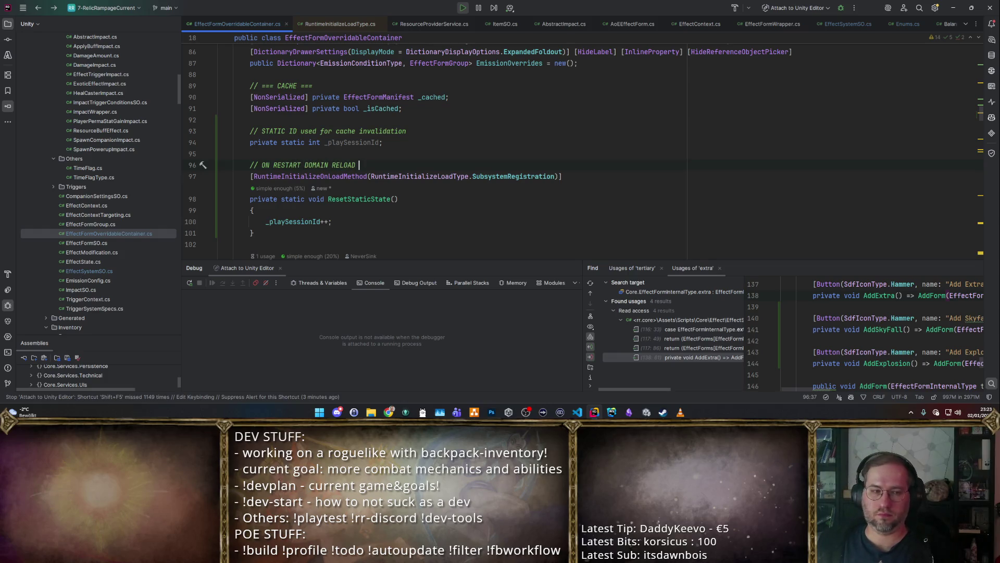
pyautogui.write('- TRIGGER METHOD')
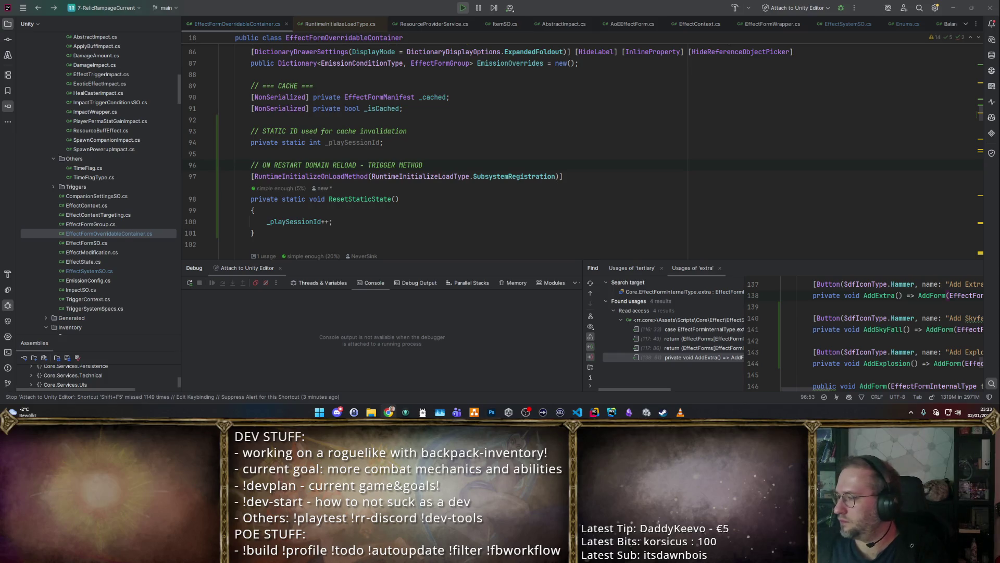
pyautogui.scroll(3, 442, 139)
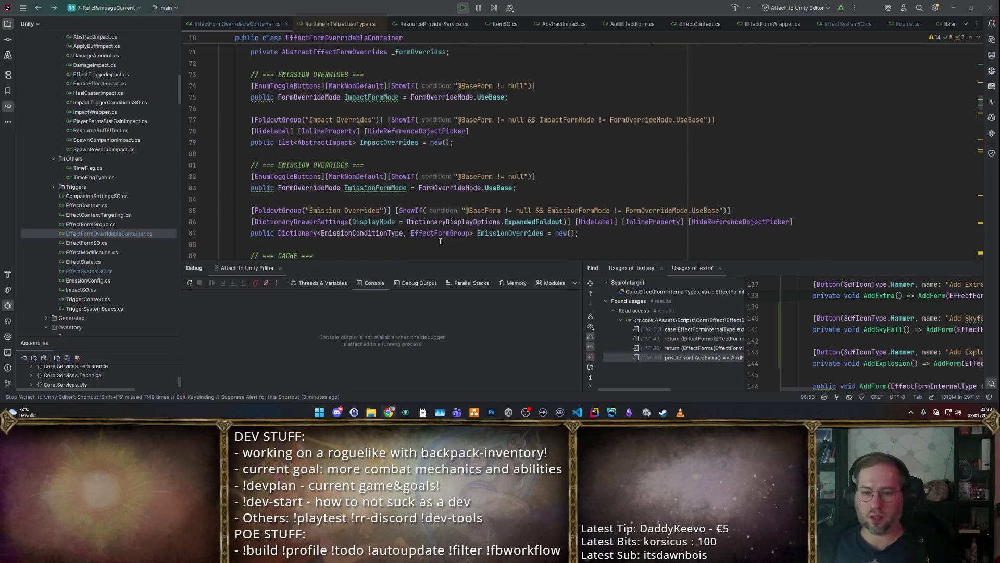
pyautogui.click(442, 139)
pyautogui.hotkey('ctrl', 'Left')
pyautogui.hotkey('ctrl', 'Left')
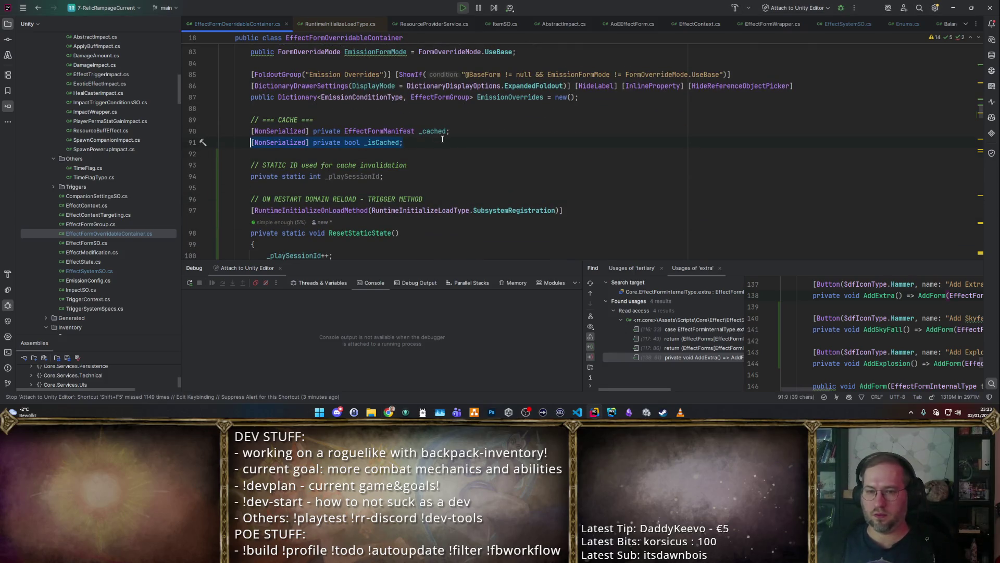
pyautogui.hotkey('ctrl', 'd')
# Step: Turn the copied line into an int _cachedSessionId field initialized to -1
pyautogui.hotkey('ctrl', 'Delete')
pyautogui.write('int')
pyautogui.hotkey('ctrl', 'Right')
pyautogui.hotkey('ctrl', 'w')
pyautogui.press('BackSpace')
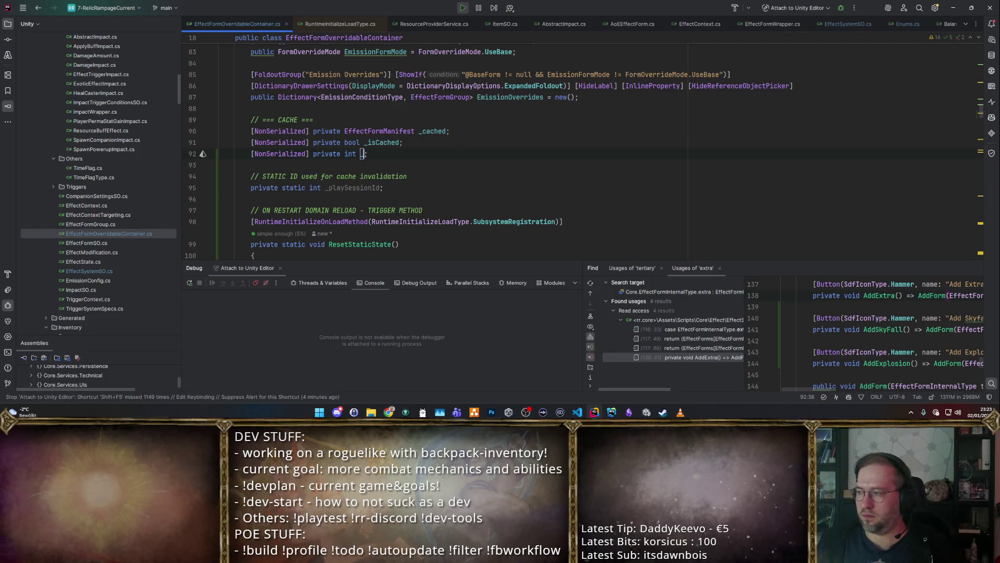
pyautogui.write('_cached')
pyautogui.press('BackSpace')
pyautogui.press('BackSpace')
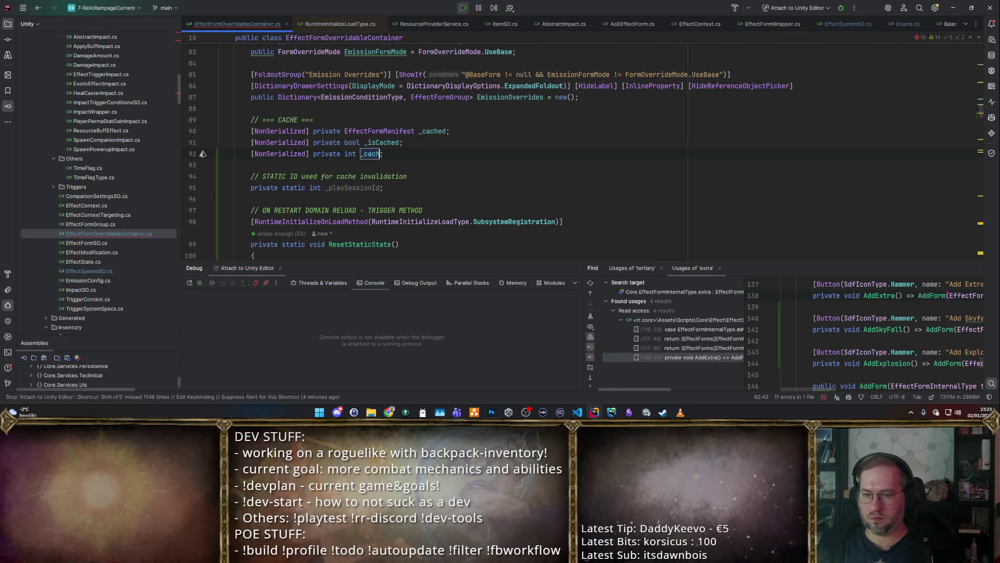
pyautogui.write('SessionId')
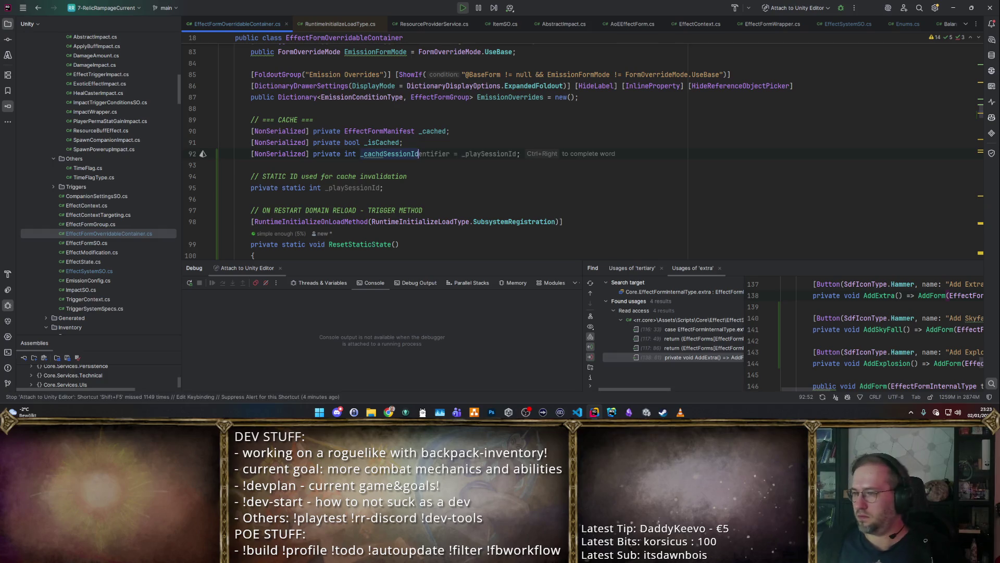
pyautogui.click(235, 153)
pyautogui.click(307, 154)
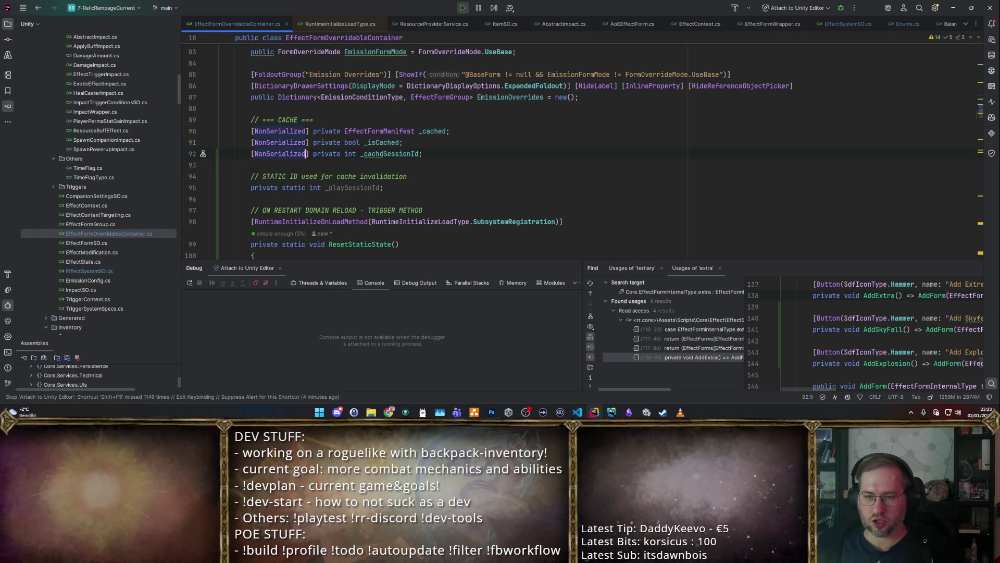
pyautogui.click(380, 154)
pyautogui.write('e')
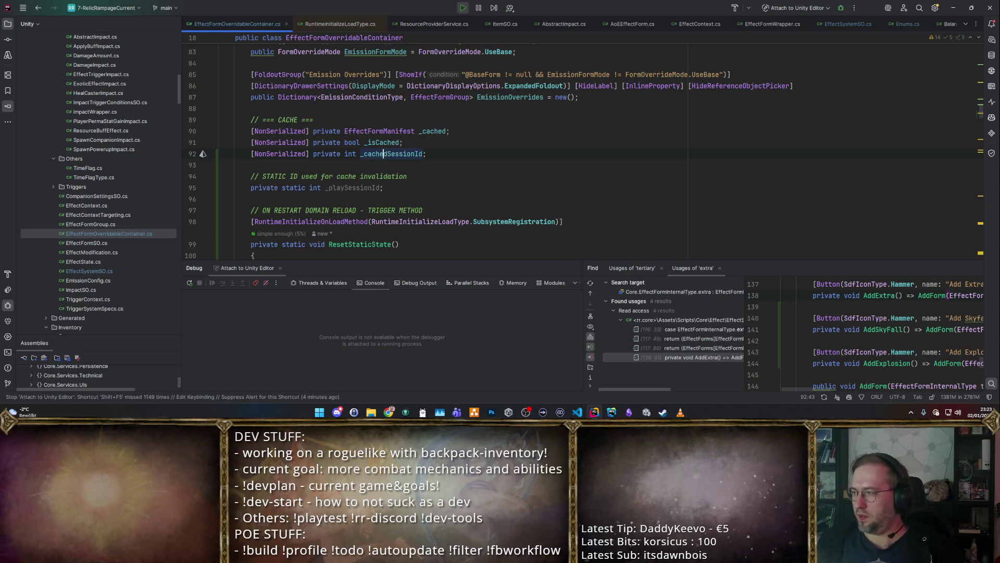
pyautogui.write('= -1')
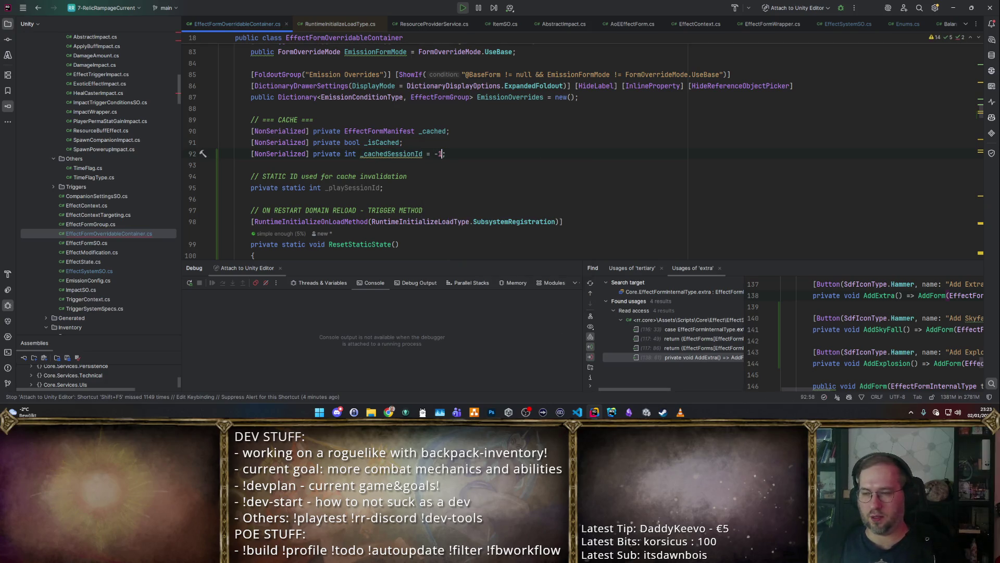
pyautogui.press('Down')
pyautogui.press('Down')
pyautogui.press('Down')
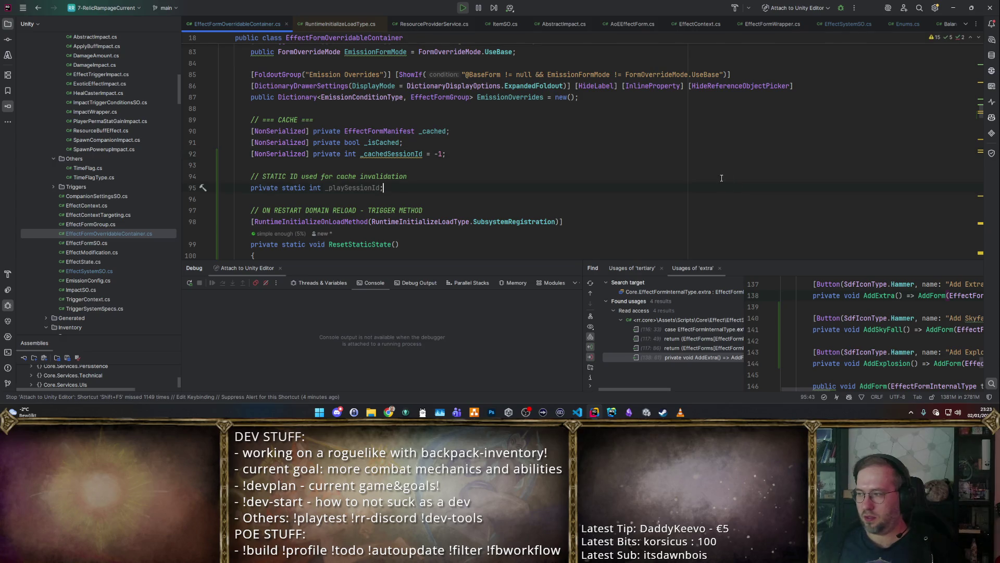
# Step: Add an 'if (_cachedSessionId != _playSessionId)' check at the start of the Value getter
pyautogui.hotkey('ctrl', 'Home')
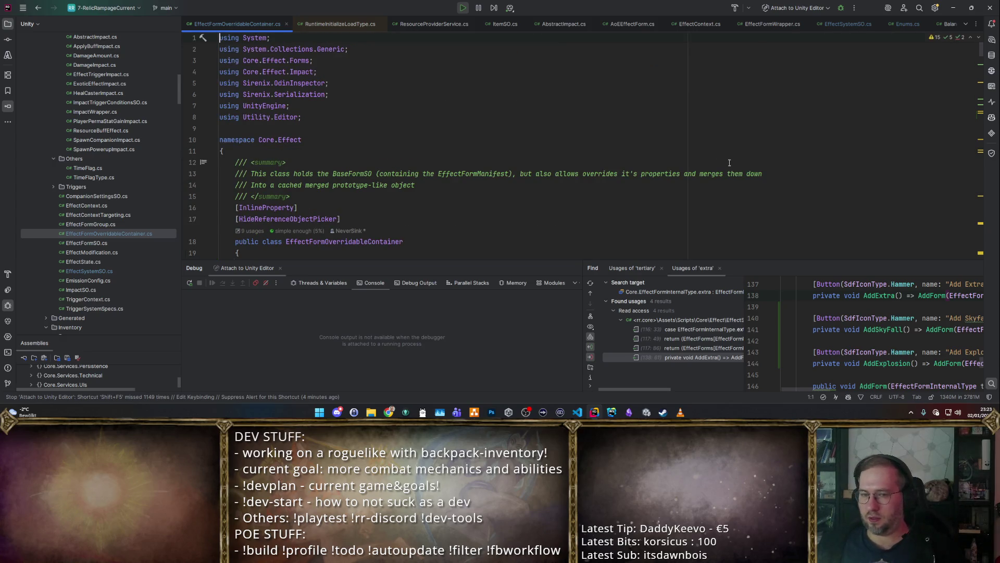
pyautogui.scroll(-4, 388, 157)
pyautogui.scroll(-3, 388, 157)
pyautogui.click(572, 117)
pyautogui.press('Return')
pyautogui.write('if ')
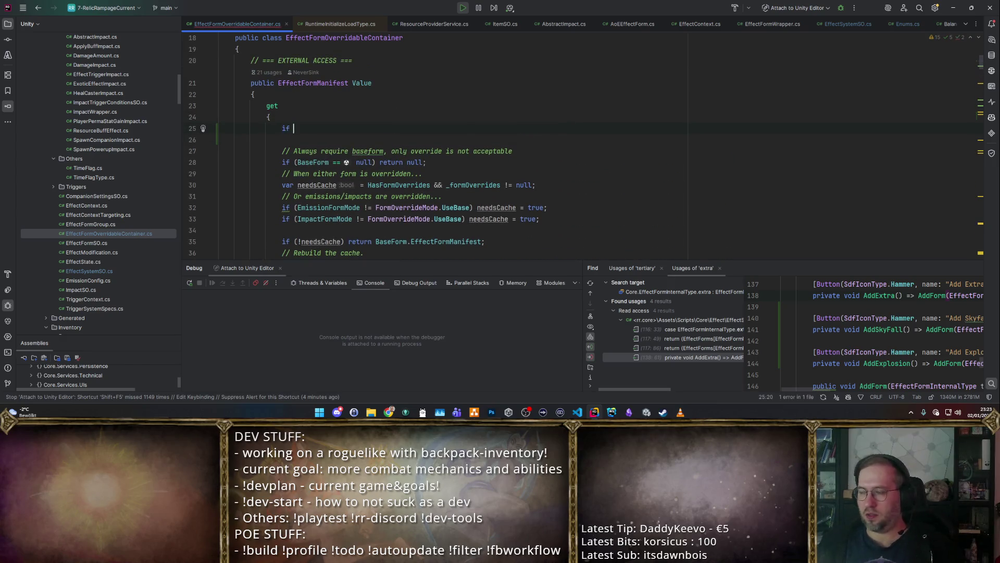
pyautogui.write('(cac')
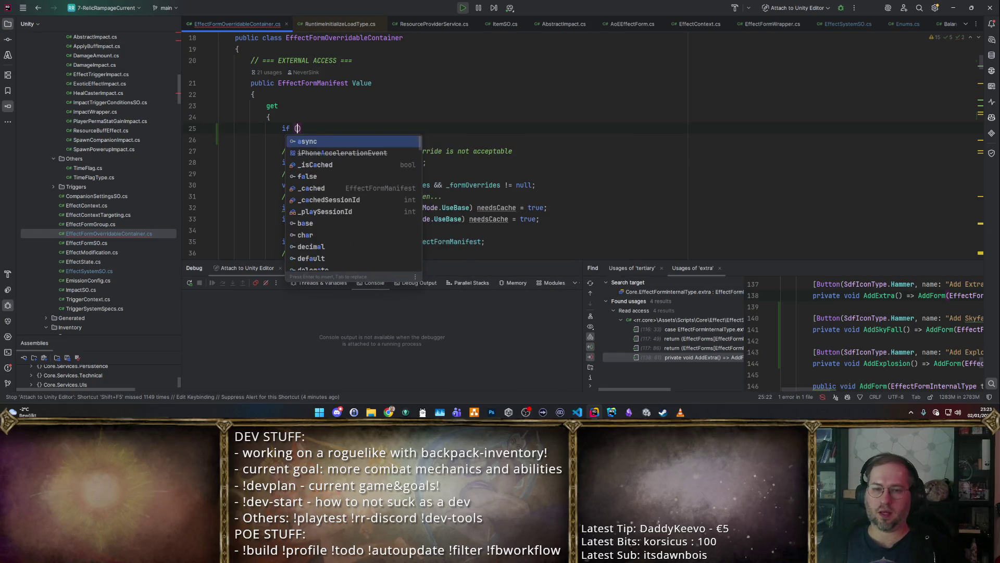
pyautogui.write('h')
pyautogui.press('Down')
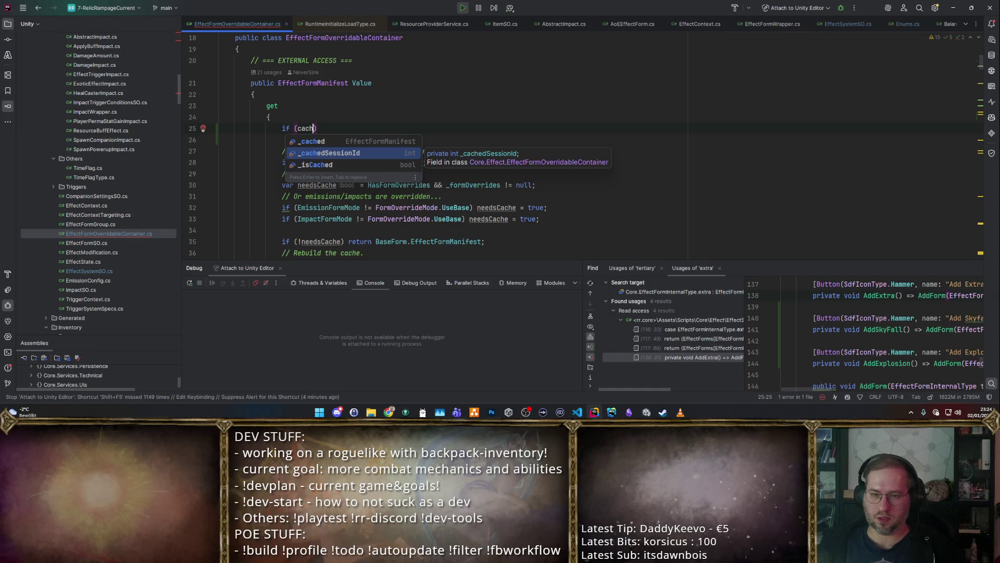
pyautogui.press('Return')
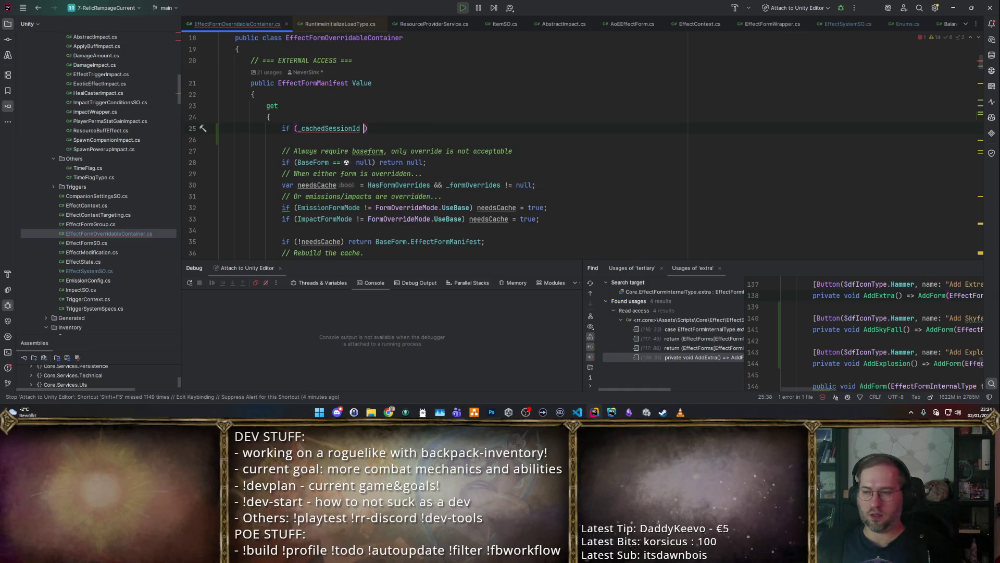
pyautogui.write('!=')
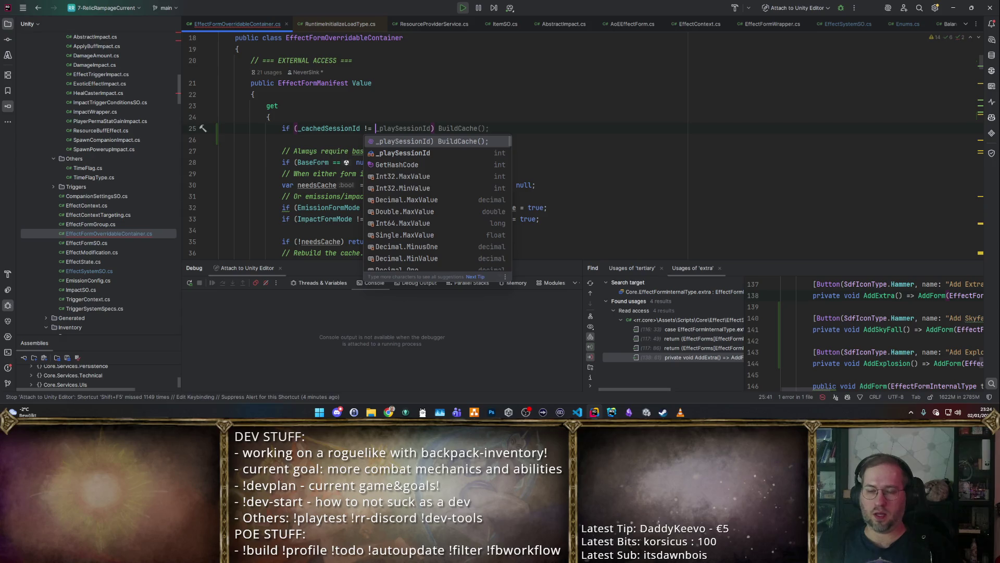
pyautogui.press('Tab')
pyautogui.hotkey('ctrl', 'w')
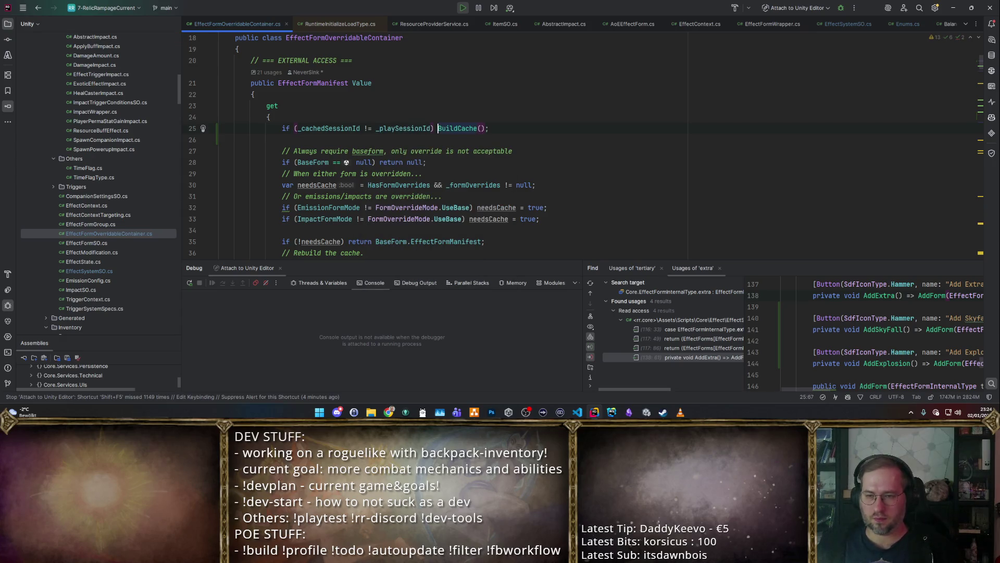
pyautogui.hotkey('ctrl', 'w')
pyautogui.press('BackSpace')
pyautogui.press('BackSpace')
# Step: Fill the check's block with the _isCached reset above the _cachedSessionId update
pyautogui.press('Return')
pyautogui.write('{')
pyautogui.press('Return')
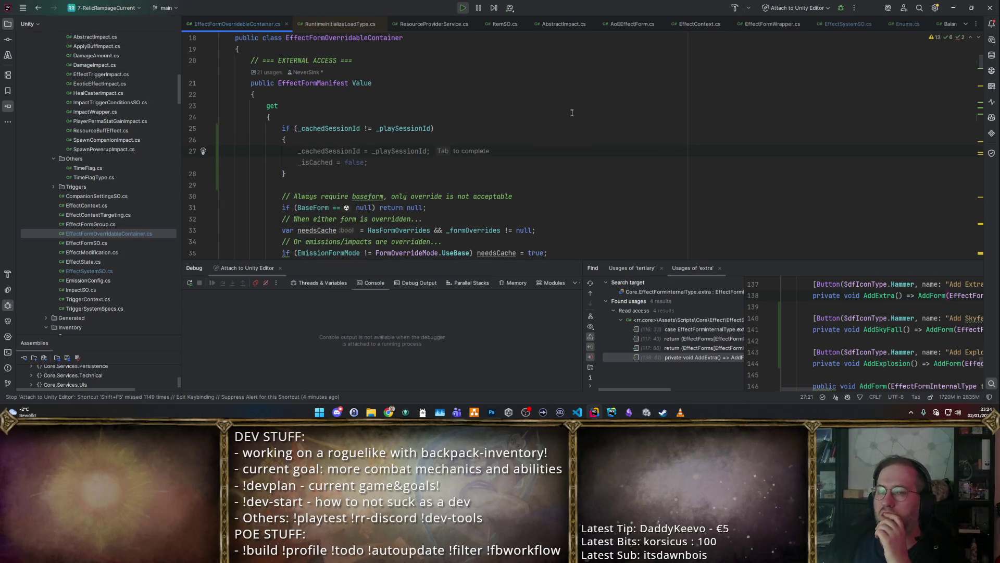
pyautogui.press('Tab')
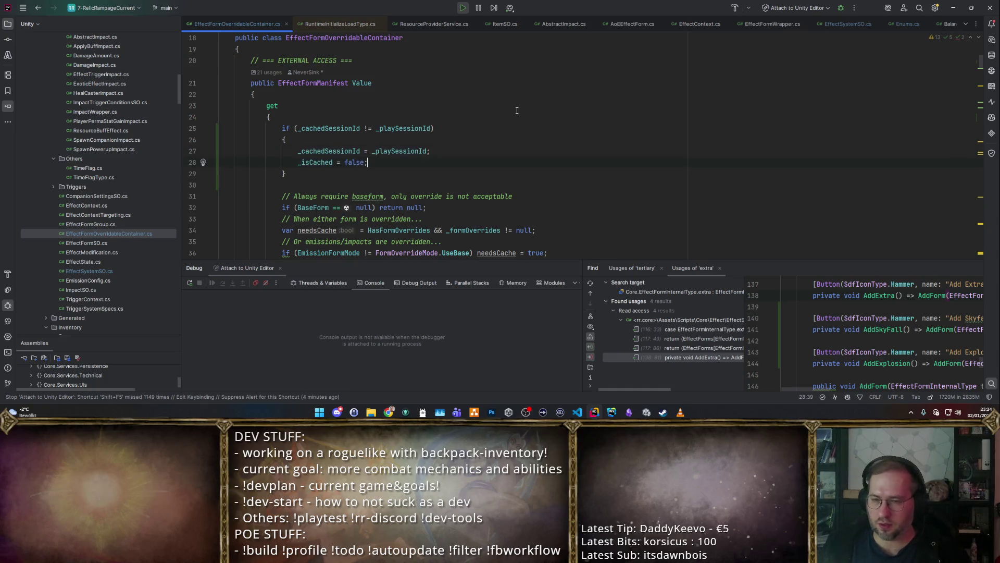
pyautogui.press('Up')
pyautogui.hotkey('ctrl', 'shift', 'Down')
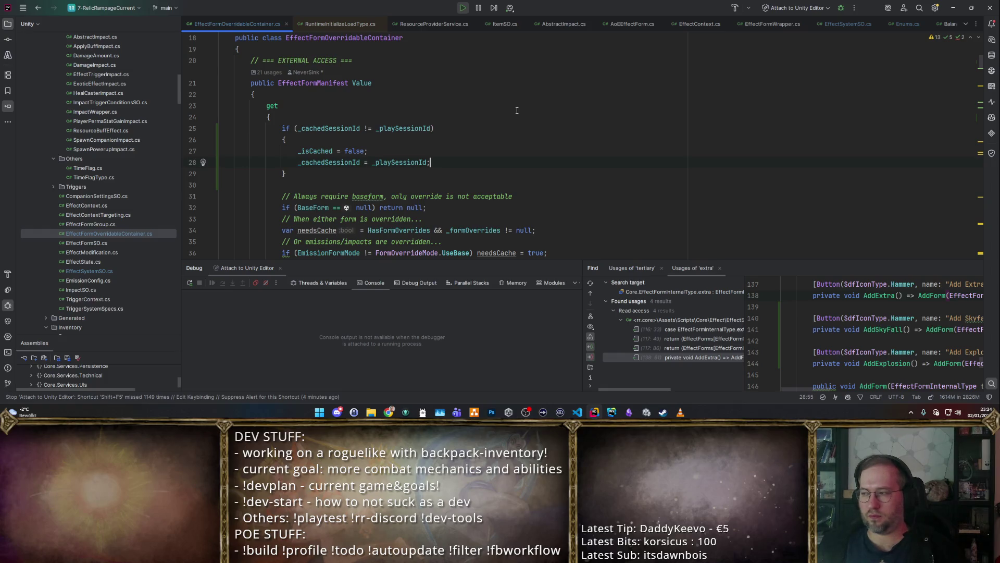
# Step: Review the getter down to the needsCache variable, then return to Unity
pyautogui.scroll(-3, 381, 219)
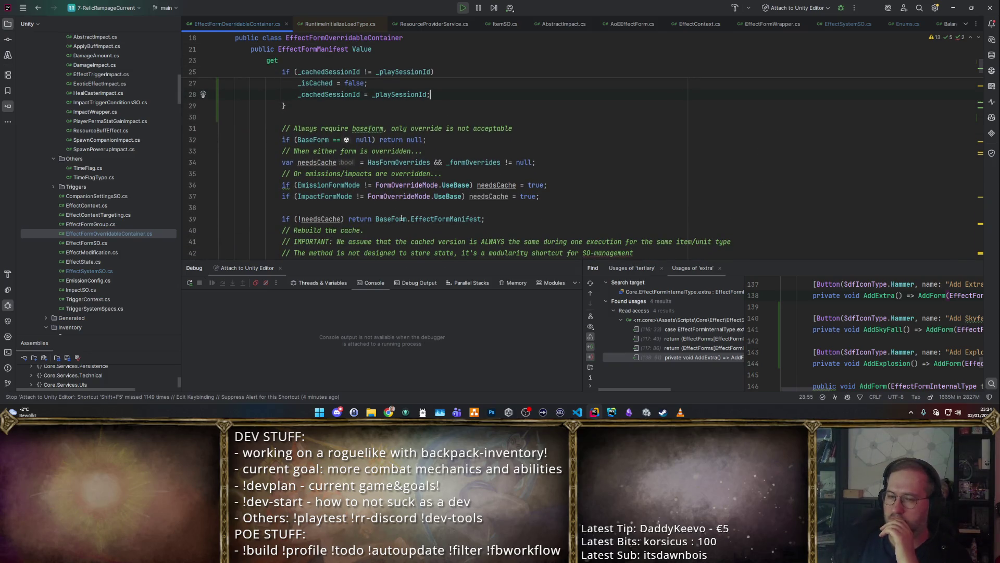
pyautogui.moveTo(441, 219)
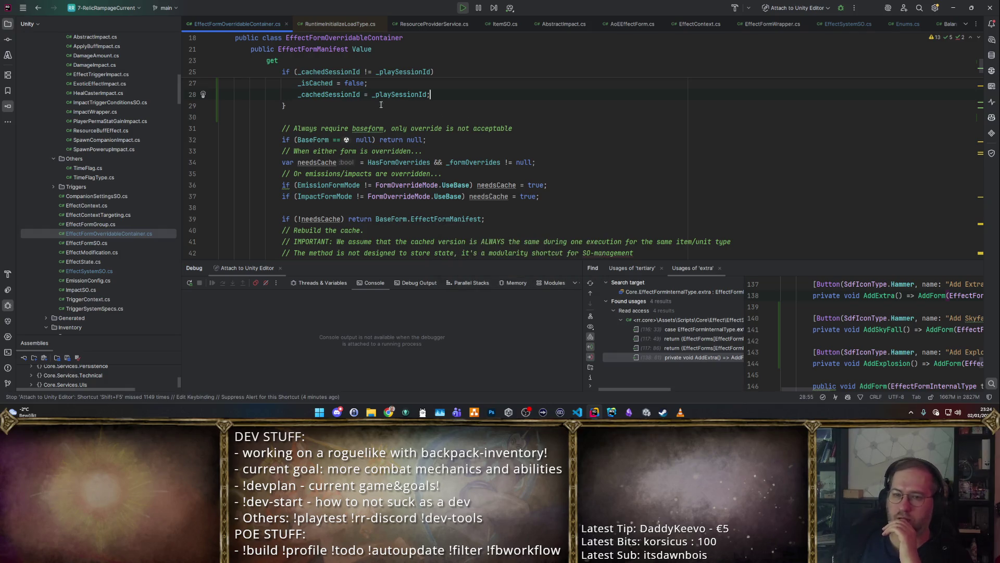
pyautogui.scroll(-1, 443, 193)
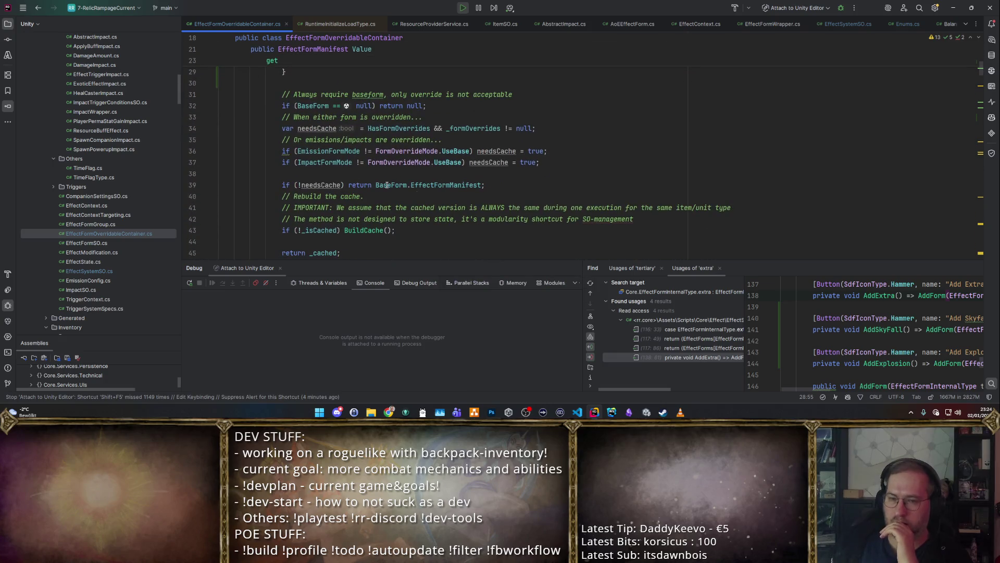
pyautogui.doubleClick(320, 185)
pyautogui.scroll(4, 384, 174)
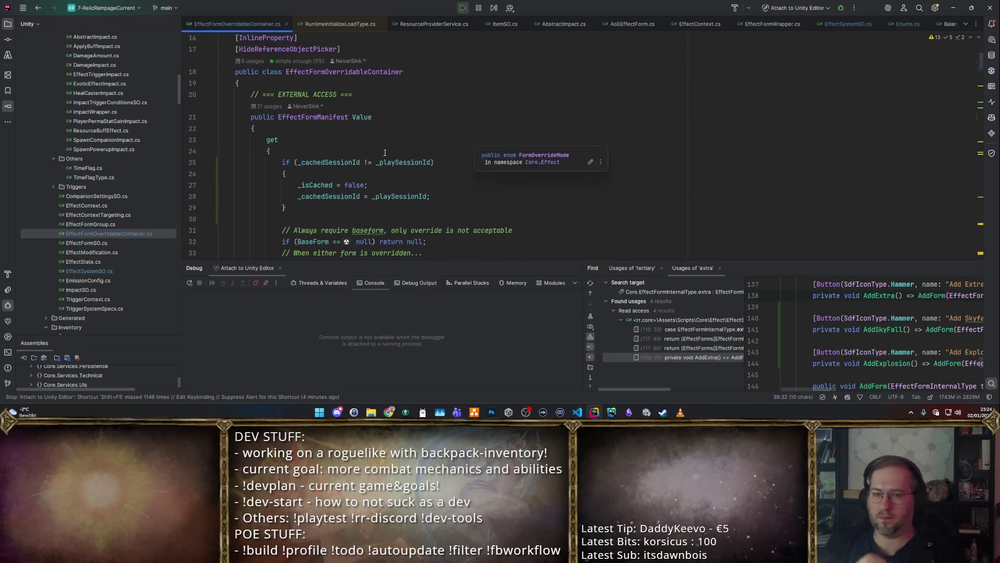
pyautogui.click(384, 173)
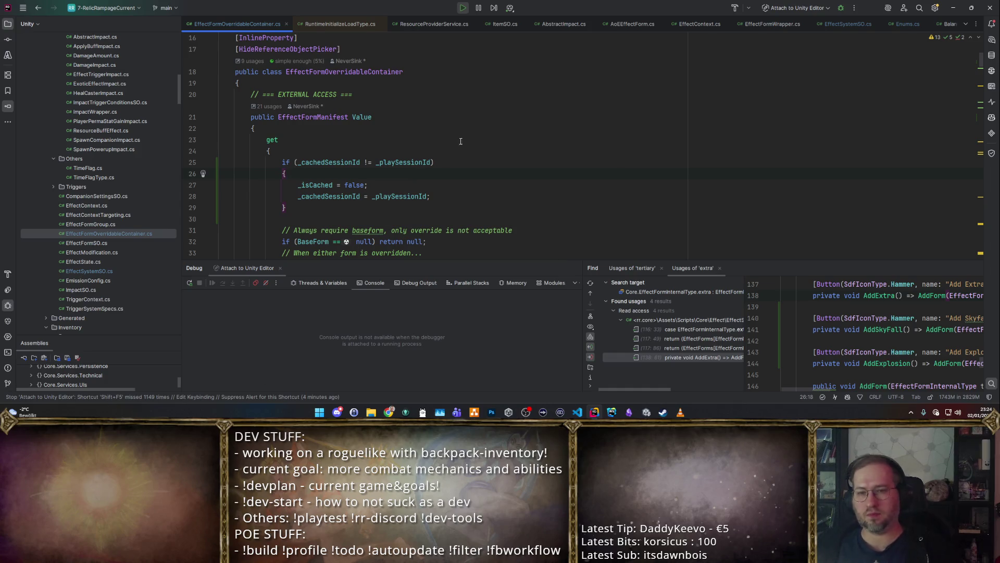
pyautogui.click(646, 412)
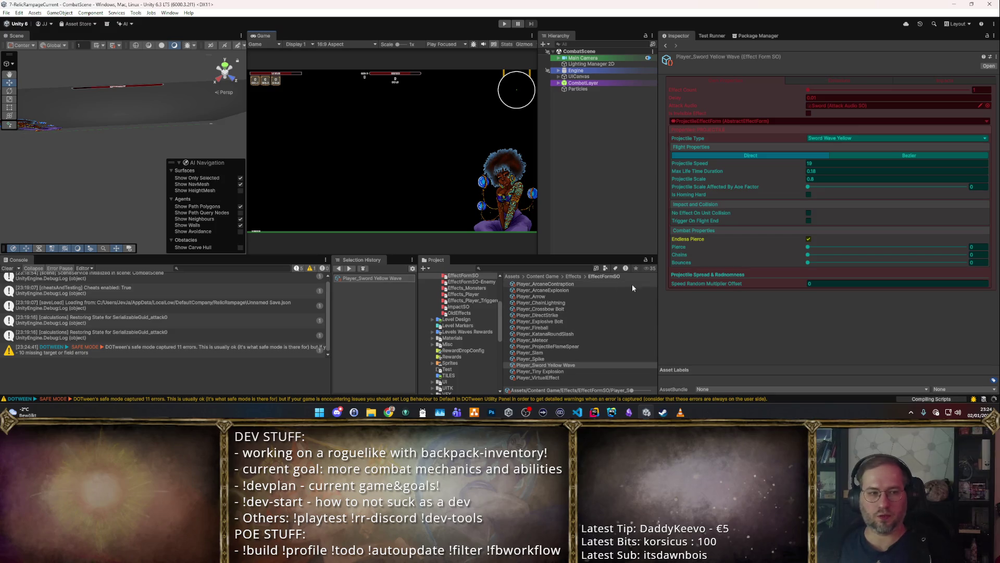
# Step: Try Play mode, recheck the getter code in Rider, then start Play again after recompilation
pyautogui.click(504, 24)
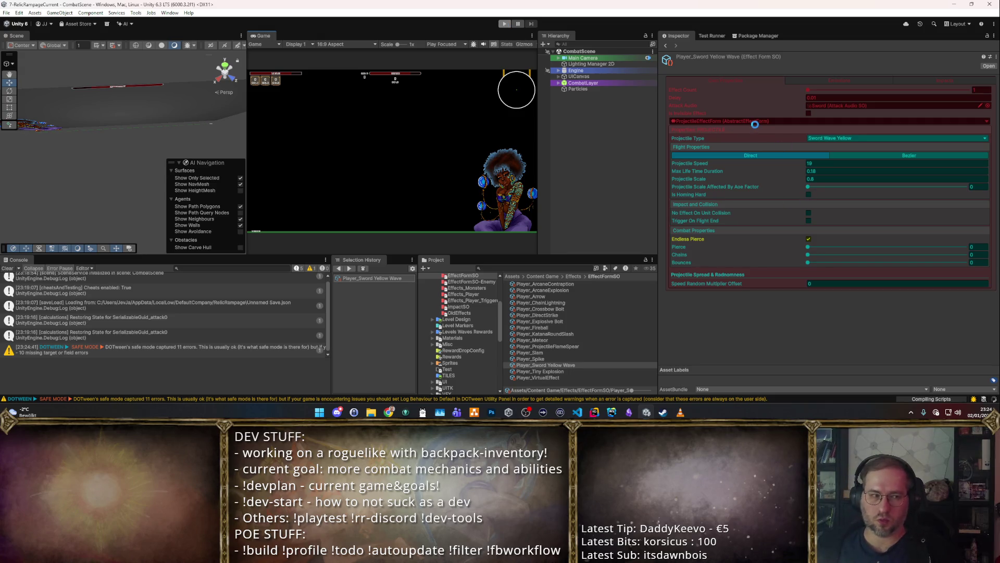
pyautogui.hotkey('alt', 'Tab')
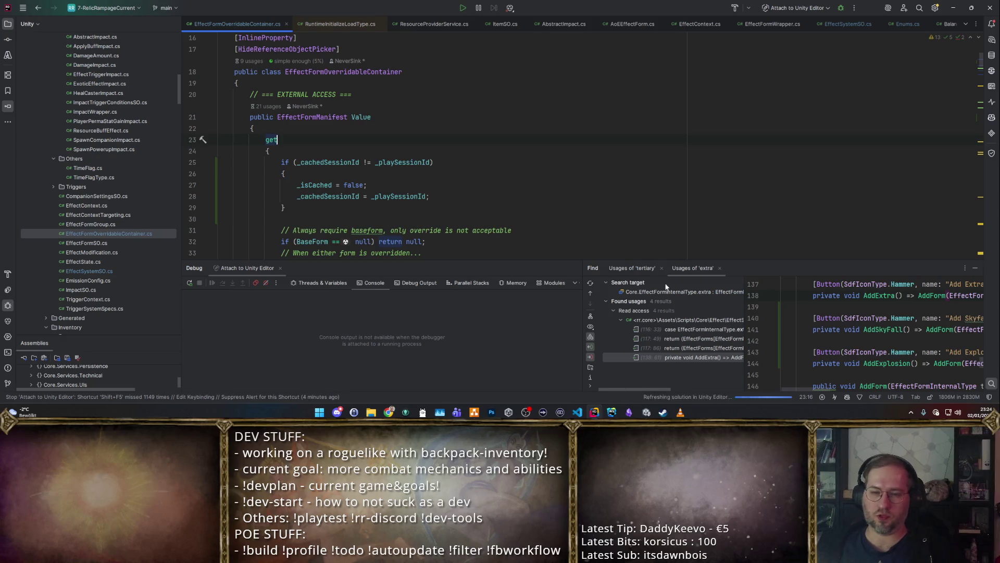
pyautogui.scroll(-2, 673, 201)
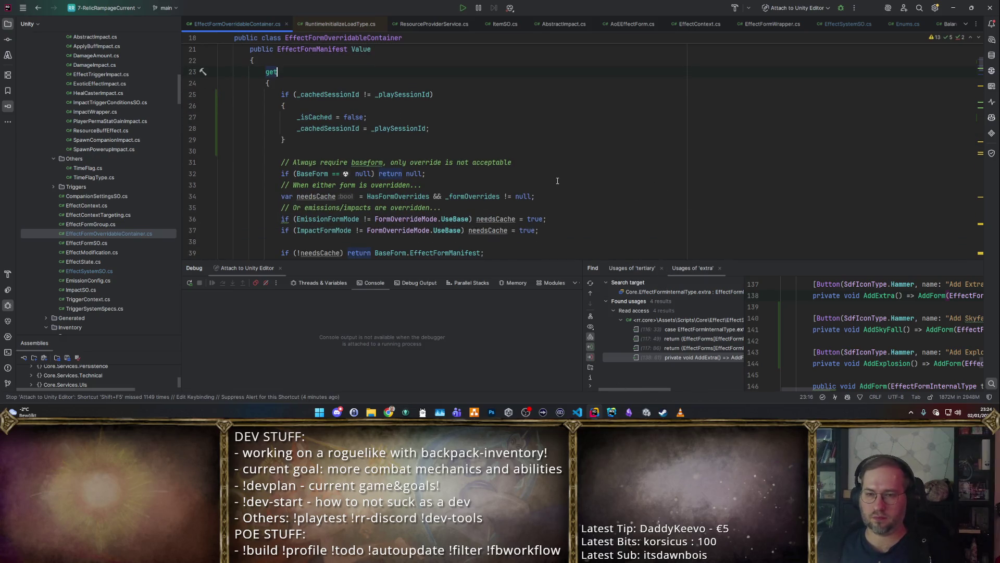
pyautogui.press('Down')
pyautogui.press('Down')
pyautogui.press('Down')
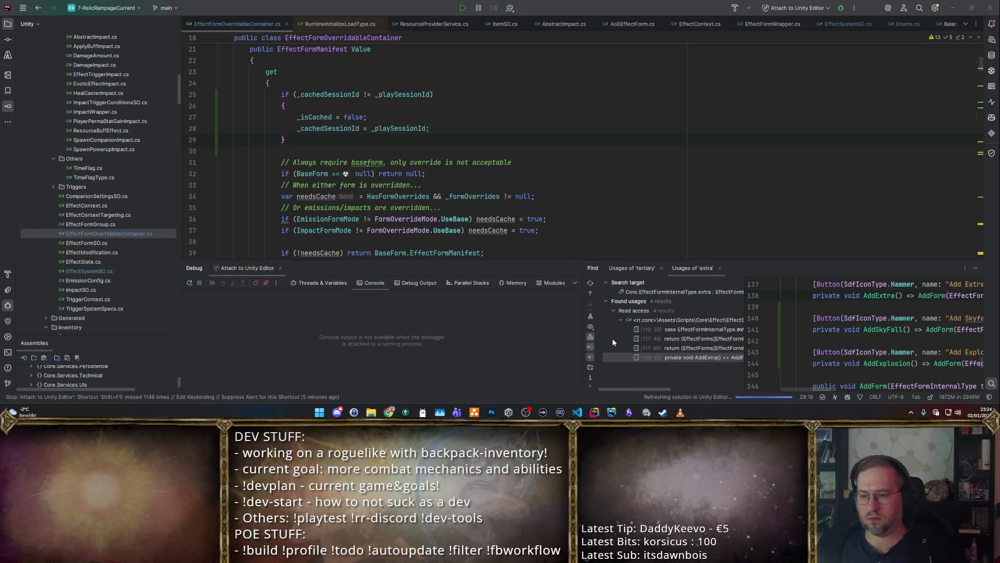
pyautogui.click(644, 413)
pyautogui.click(503, 24)
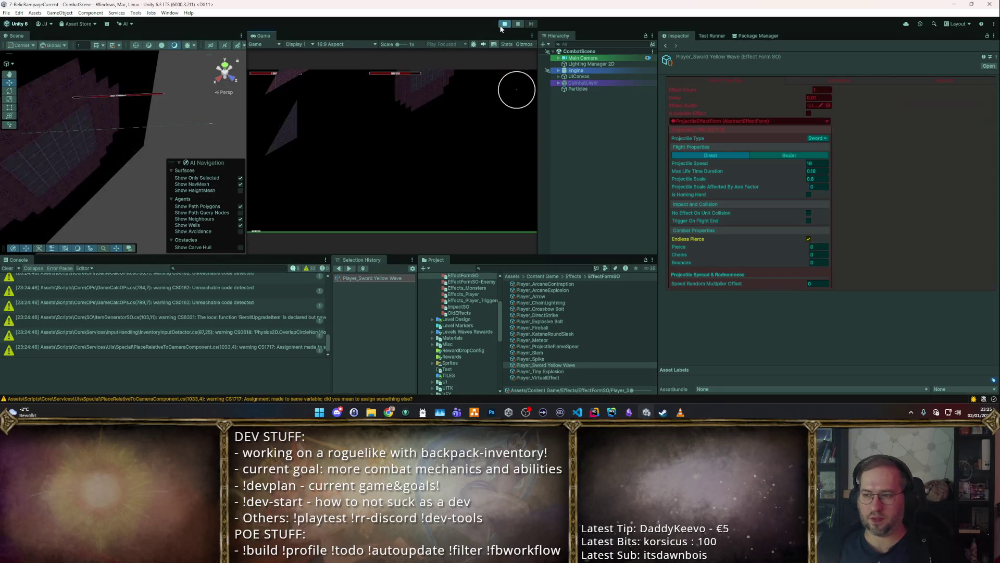
# Step: Maximize the Game view, attack and walk among the training dummies with W and S, then stop play
pyautogui.doubleClick(269, 36)
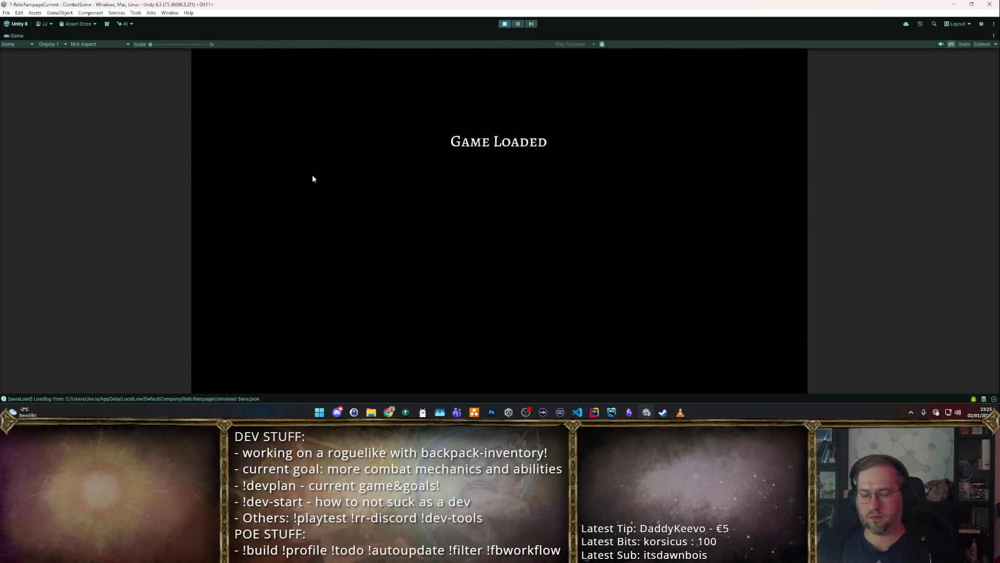
pyautogui.click(381, 143)
pyautogui.press('w')
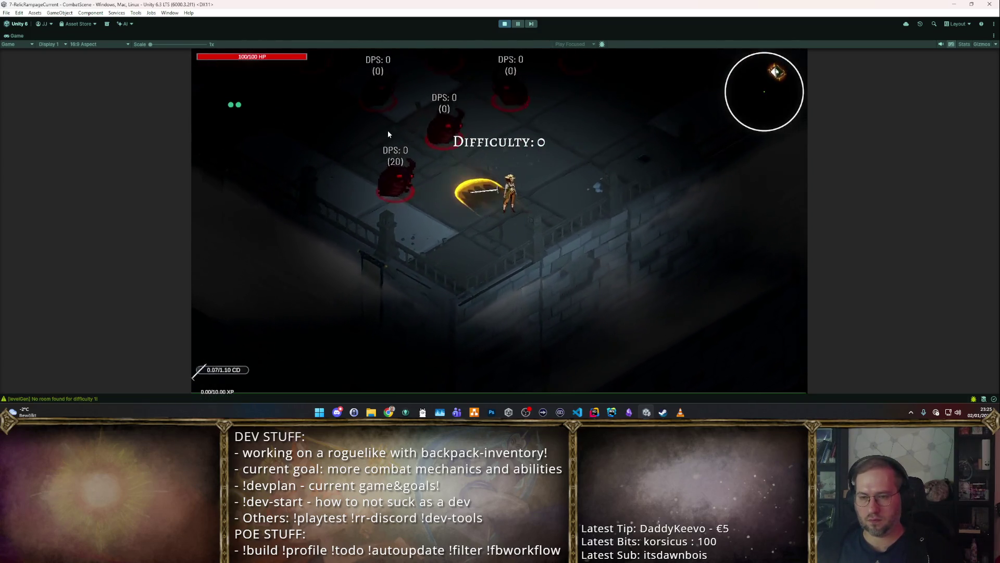
pyautogui.press('w')
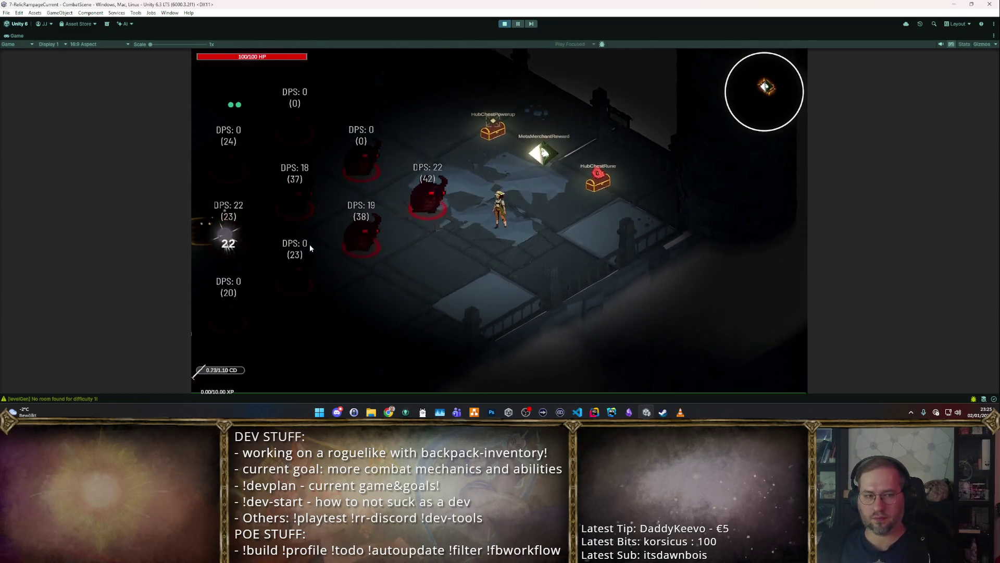
pyautogui.press('s')
pyautogui.press('s')
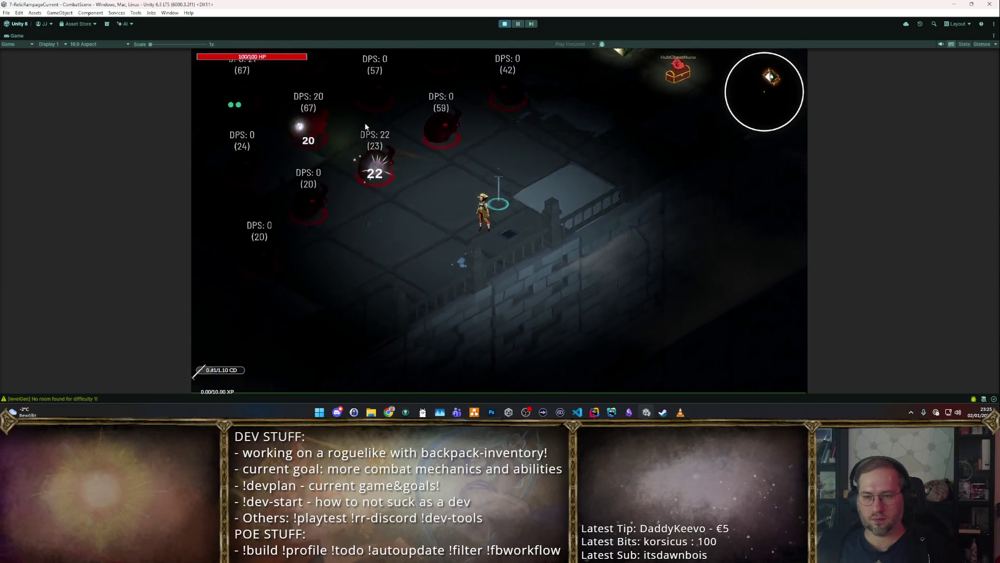
pyautogui.click(499, 24)
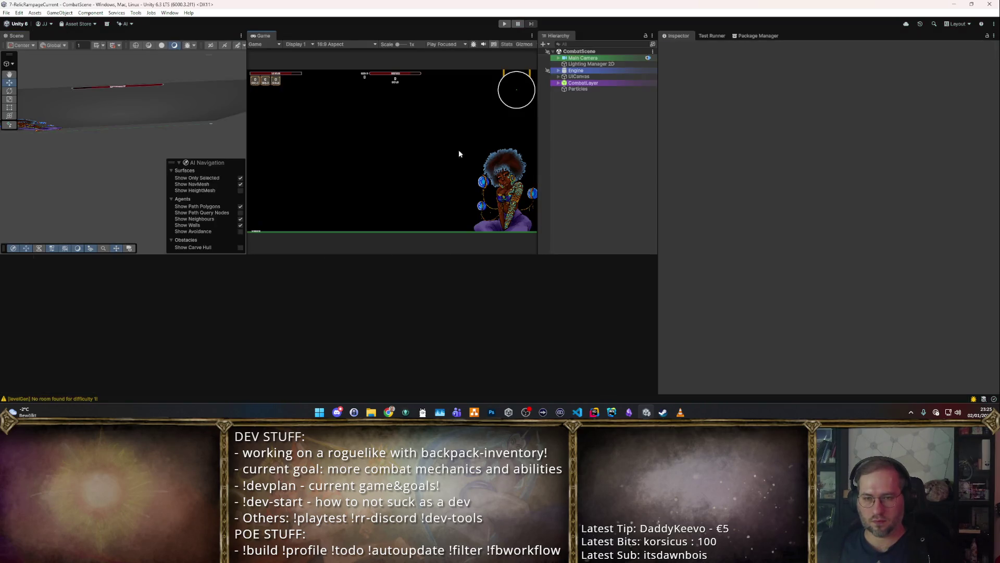
pyautogui.hotkey('alt', 'Tab')
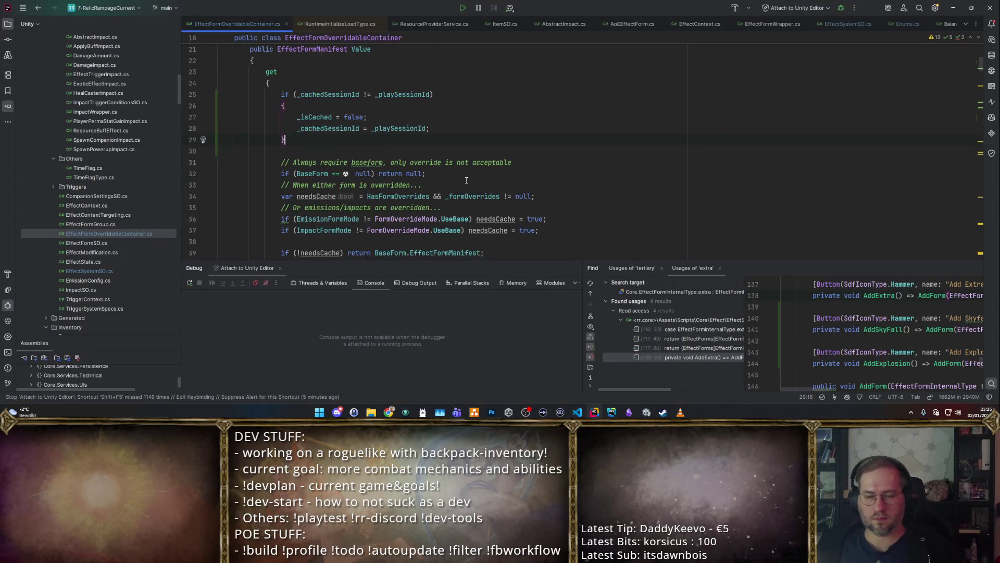
pyautogui.hotkey('alt', 'Tab')
pyautogui.hotkey('alt', 'Tab')
pyautogui.hotkey('alt', 'Tab')
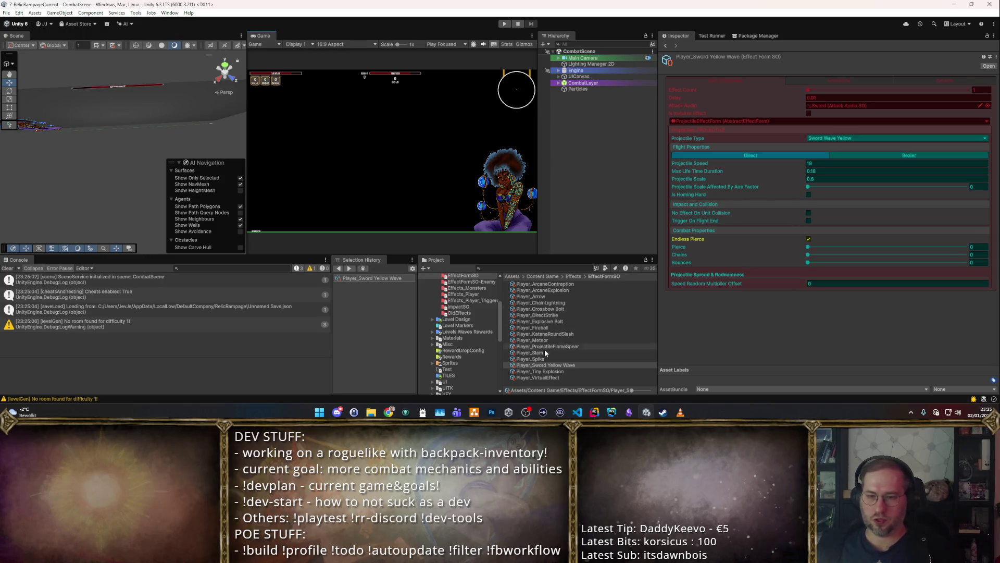
# Step: Set the sword wave's Projectile Scale to 1 and browse to Items/w_melee/L1
pyautogui.click(829, 176)
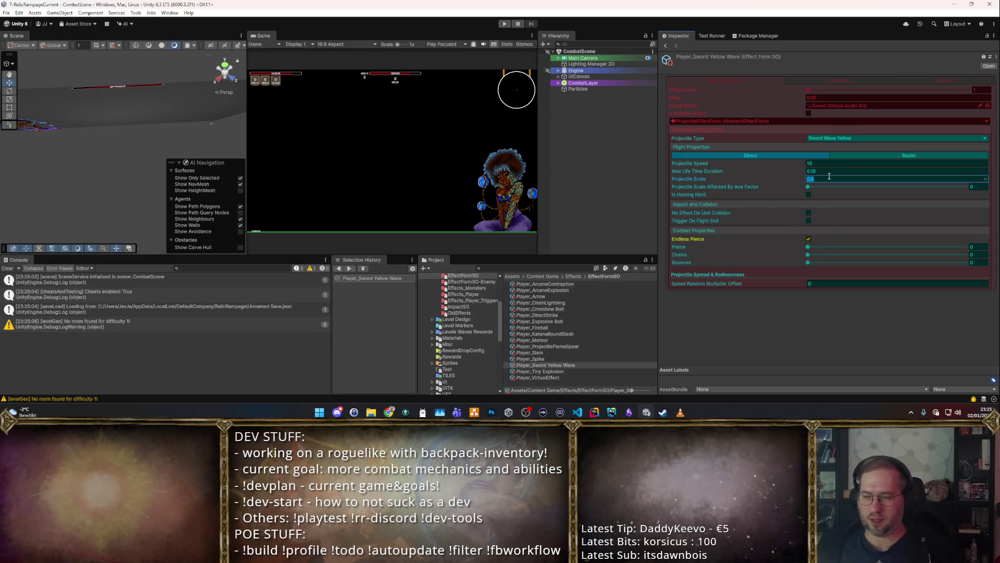
pyautogui.write('1')
pyautogui.press('Return')
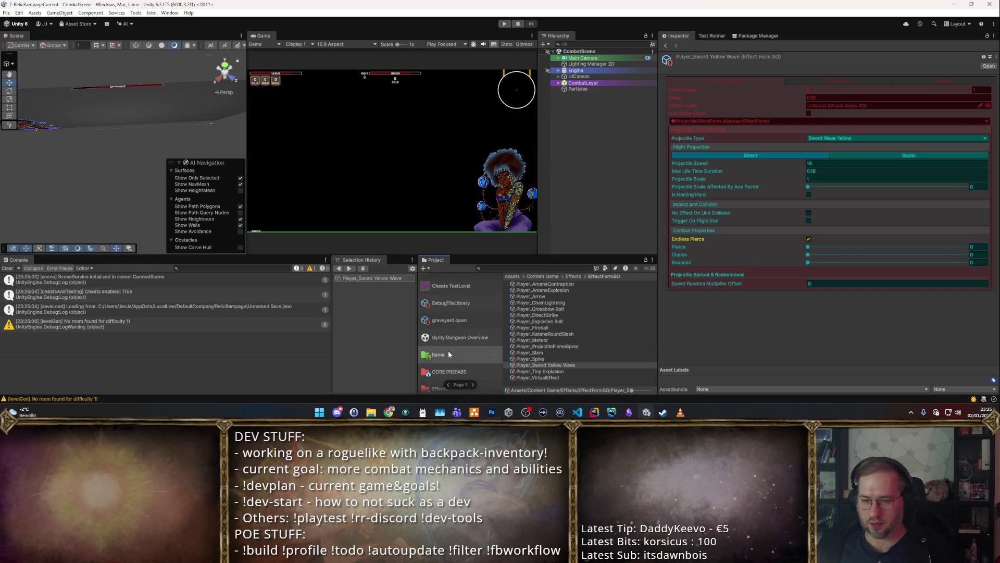
pyautogui.click(447, 353)
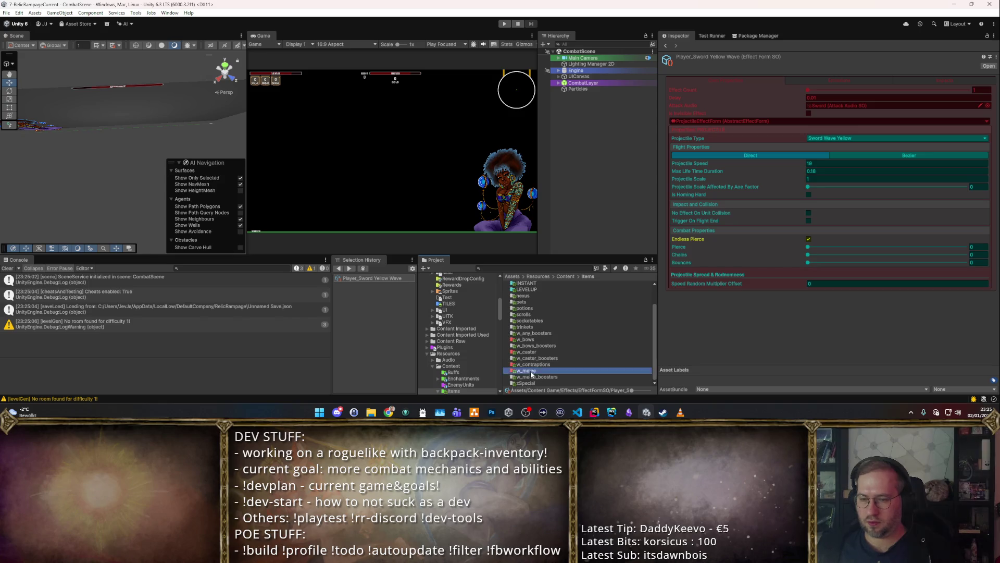
pyautogui.doubleClick(532, 370)
pyautogui.doubleClick(533, 283)
# Step: Override the Longsword's Flight Properties Max Life Time Duration to 1.2 and enter Play mode
pyautogui.click(536, 315)
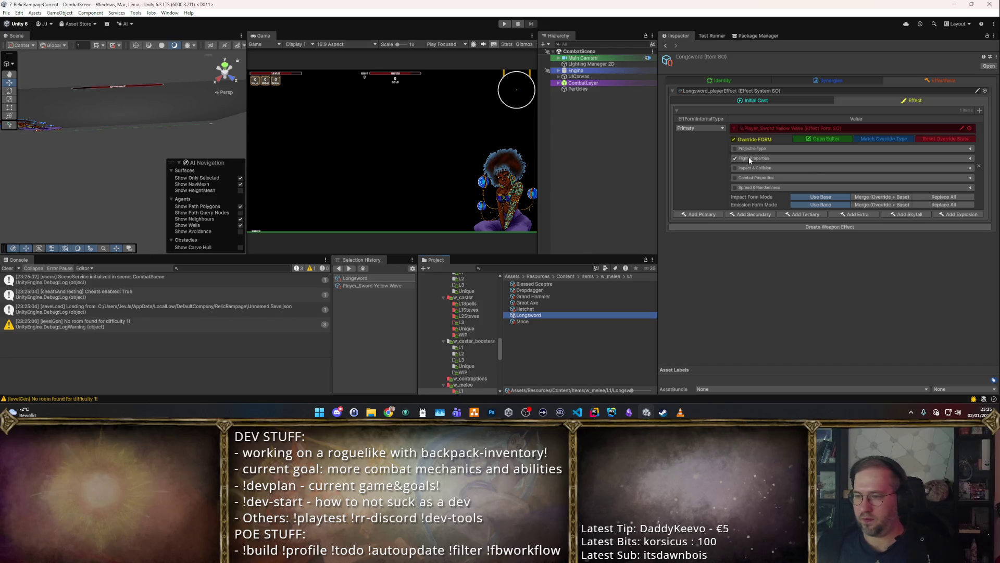
pyautogui.click(749, 158)
pyautogui.click(875, 185)
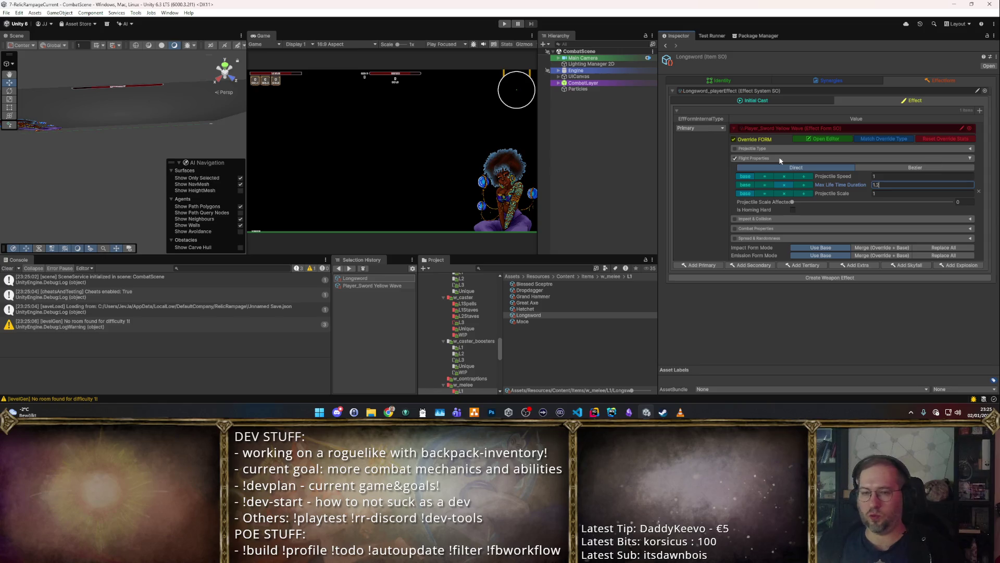
pyautogui.click(505, 24)
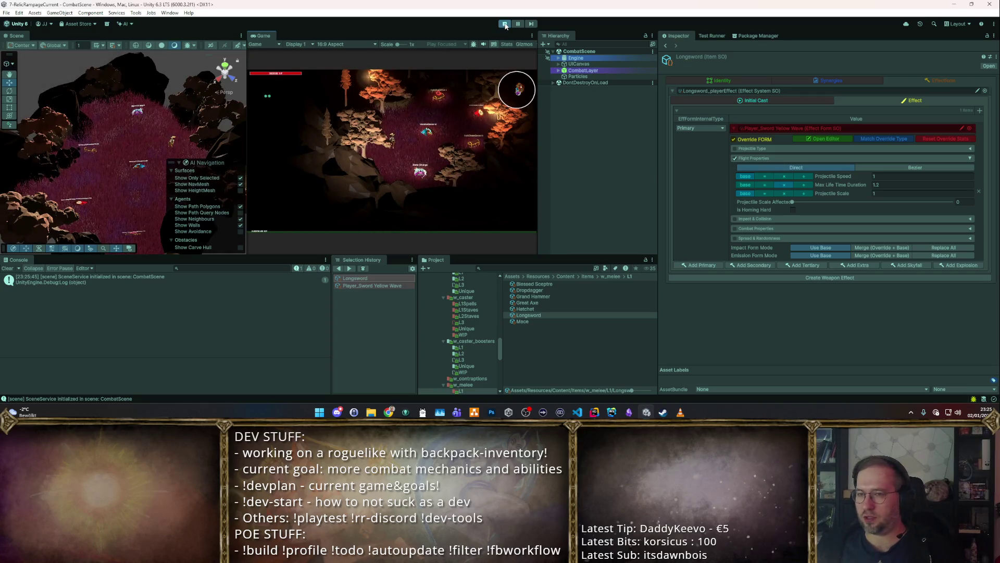
# Step: In a maximized Game view, walk the character through the training dummies with WASD, then stop
pyautogui.hotkey('shift', 'space')
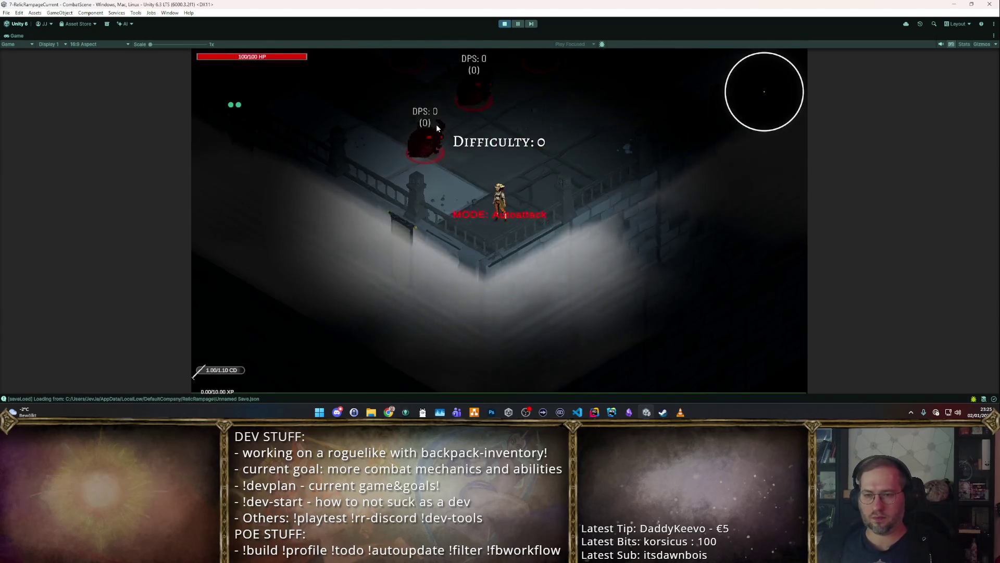
pyautogui.hotkey('w', 'd')
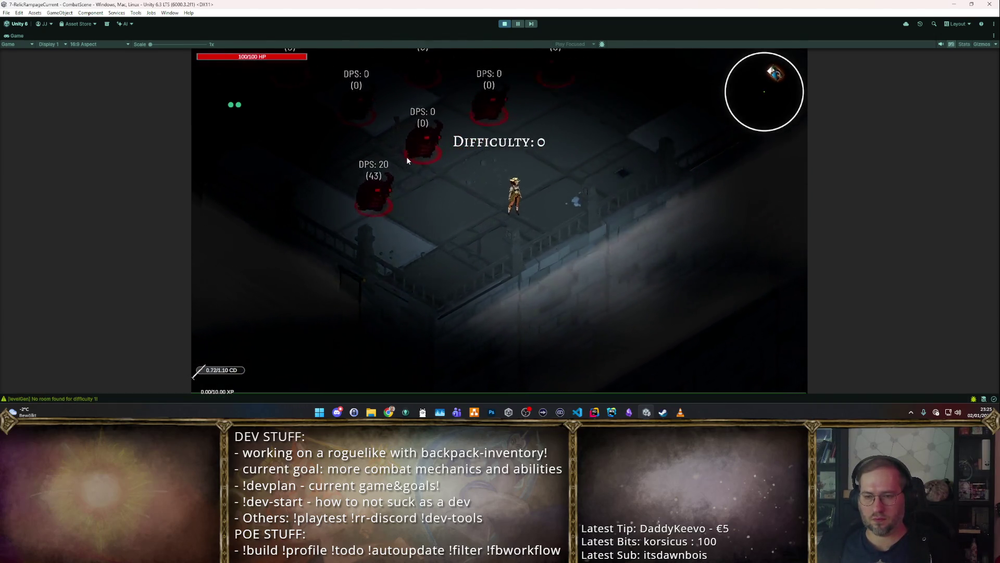
pyautogui.hotkey('w', 'd')
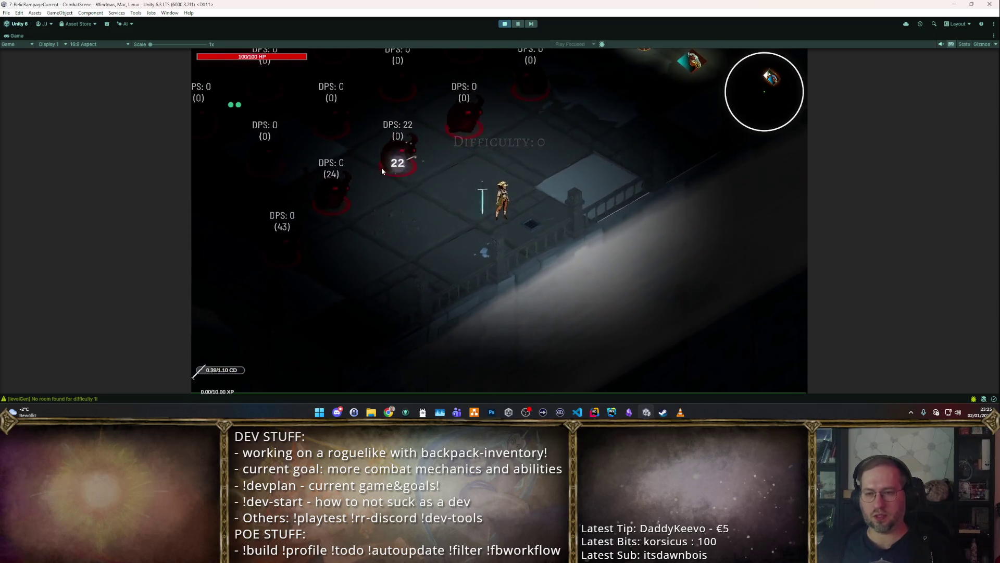
pyautogui.press('w')
pyautogui.press('a')
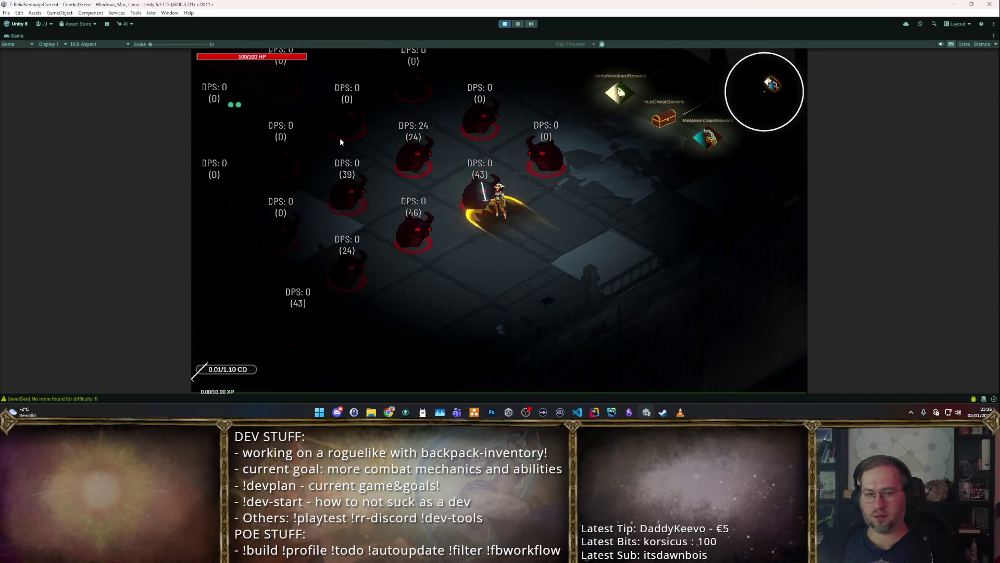
pyautogui.press('d')
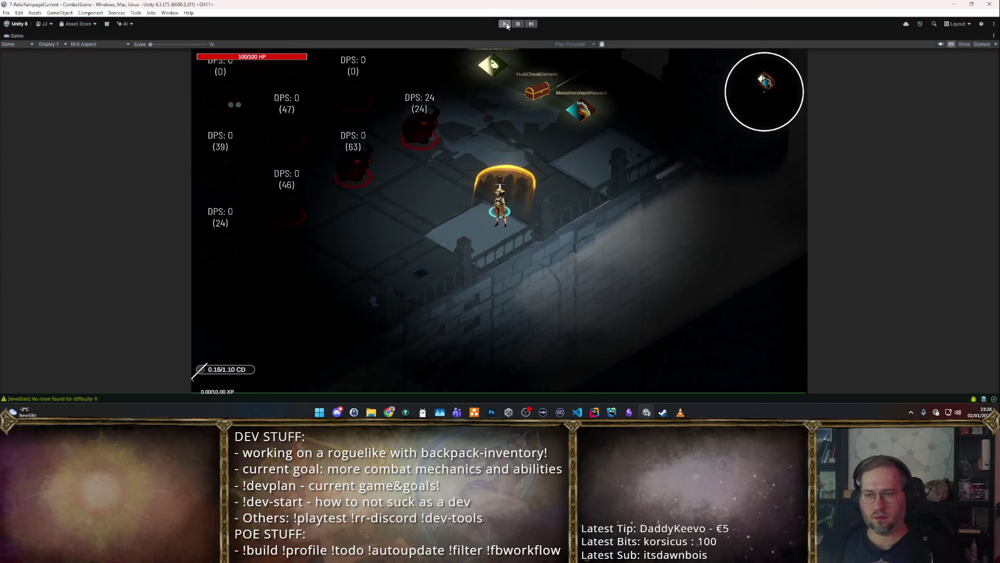
pyautogui.click(505, 24)
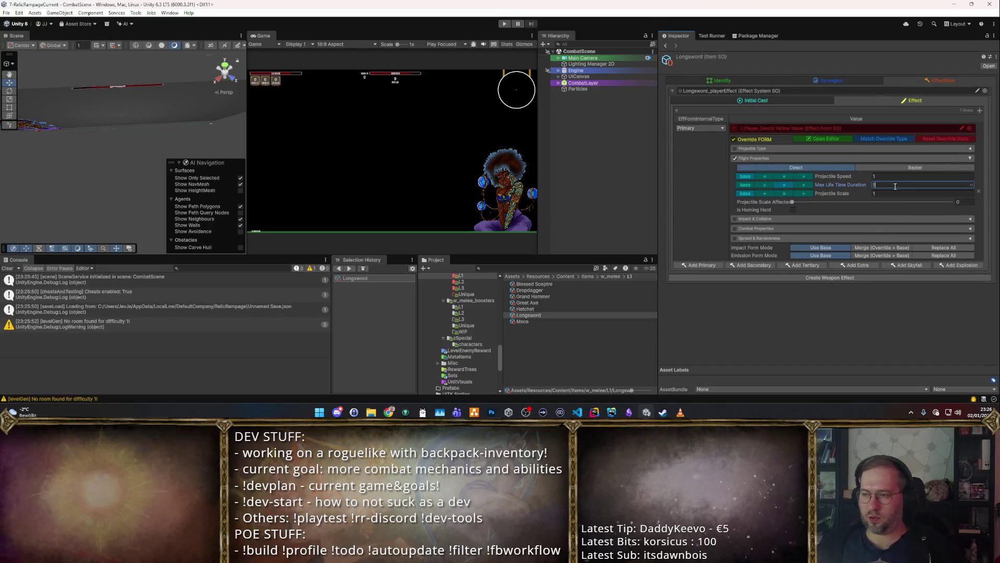
# Step: Briefly run the game in an enlarged Game view, then stop it
pyautogui.click(501, 24)
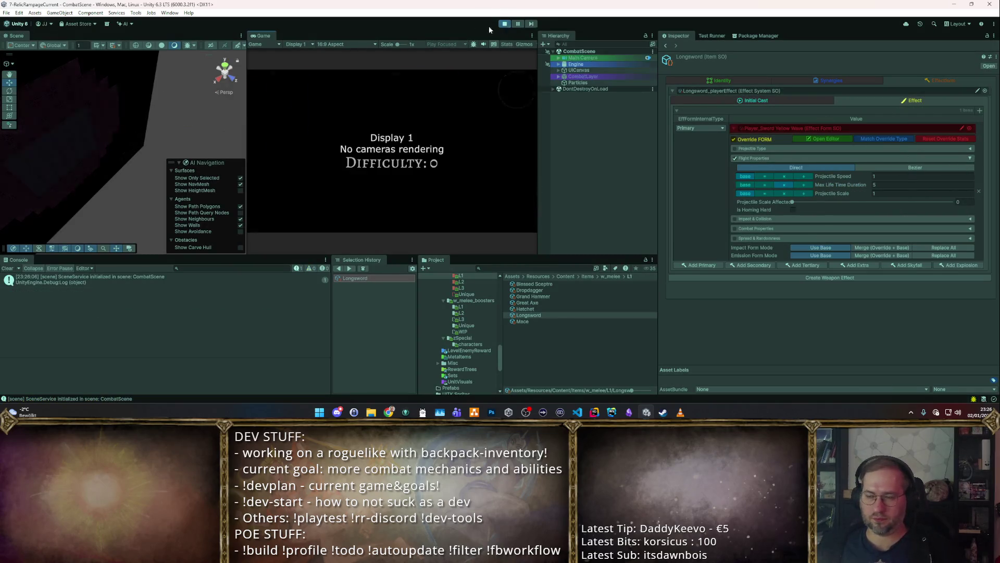
pyautogui.doubleClick(261, 32)
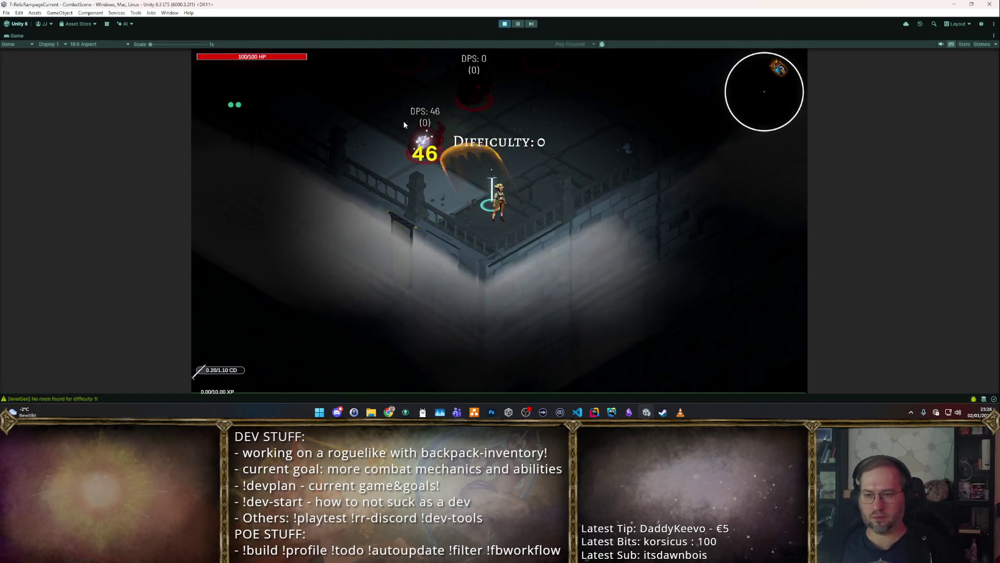
pyautogui.click(509, 23)
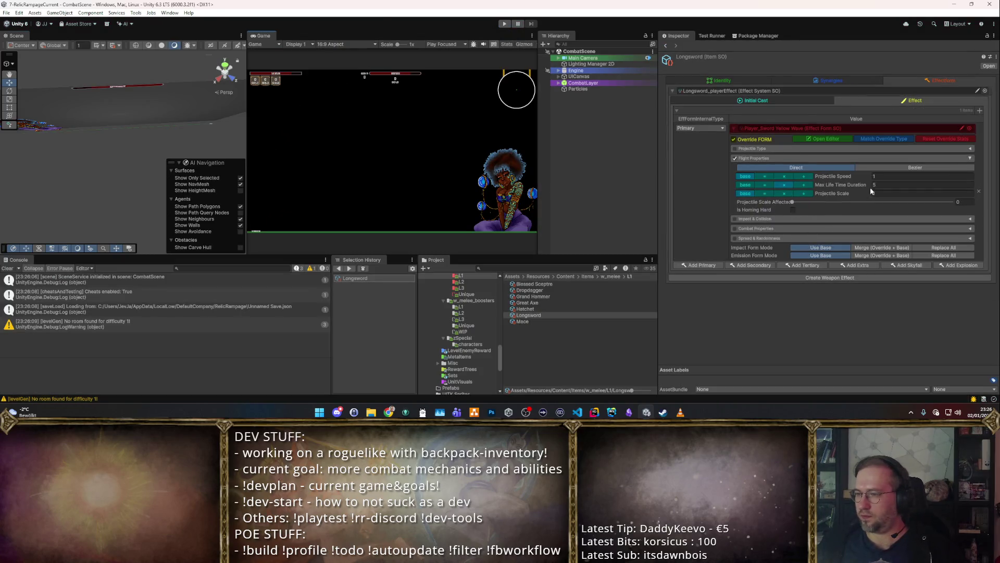
# Step: Disable Override FORM on the Longsword and play-test its swing against the dummies
pyautogui.click(735, 140)
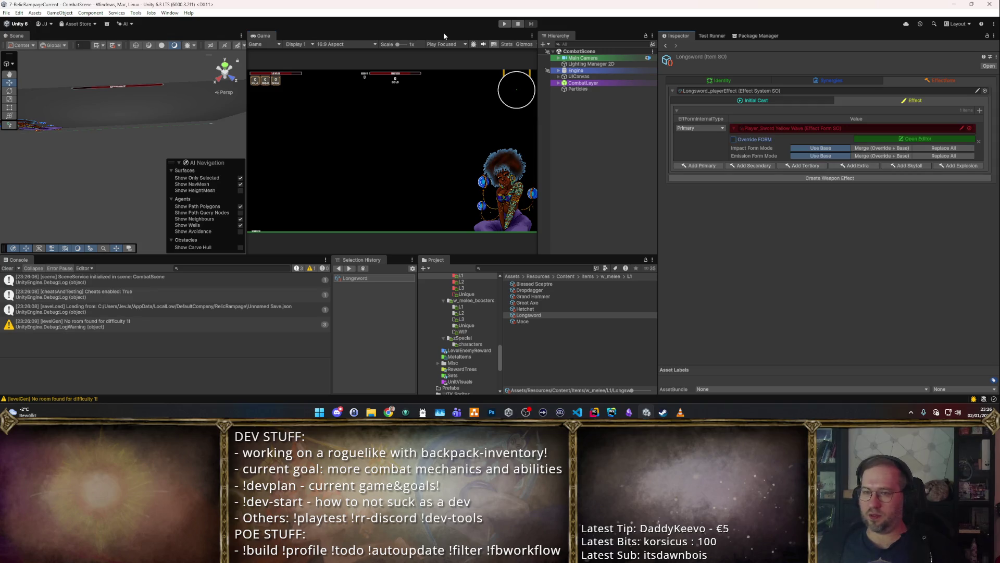
pyautogui.click(504, 23)
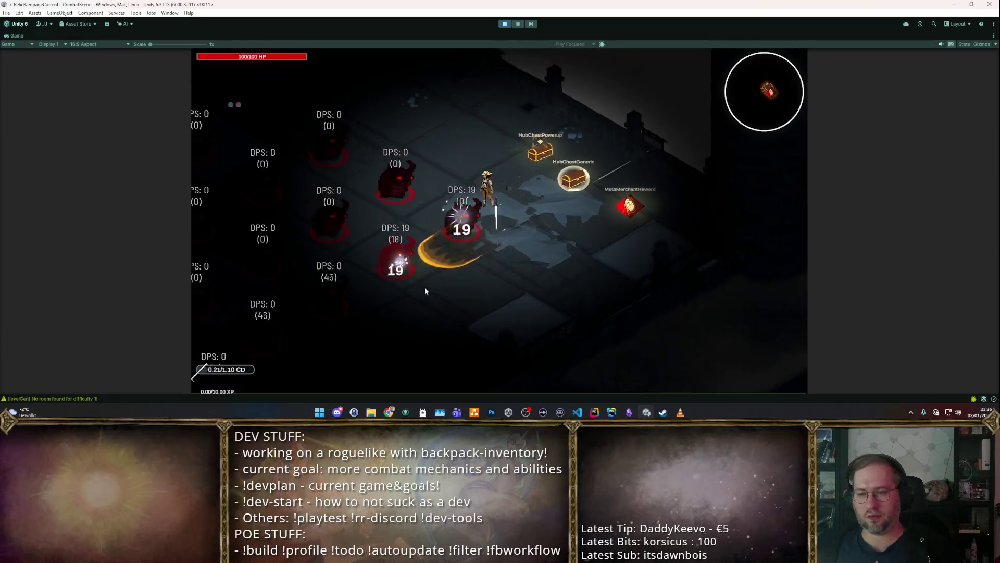
pyautogui.press('w')
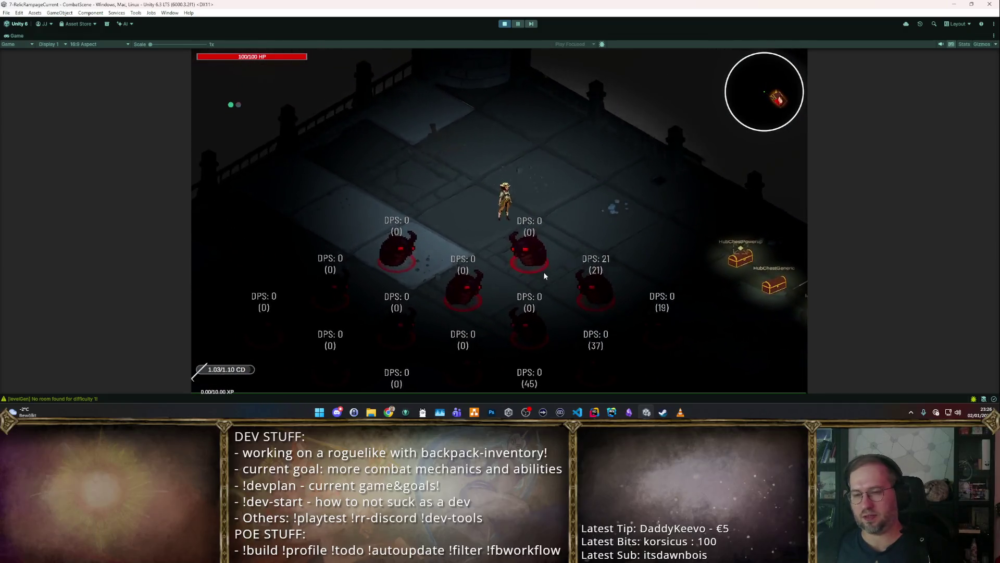
pyautogui.press('a')
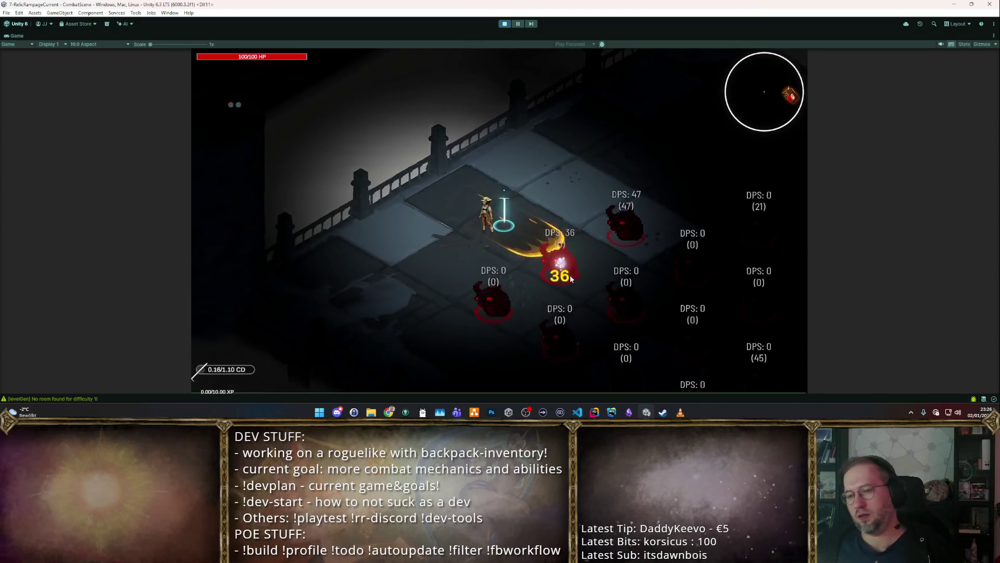
pyautogui.press('s')
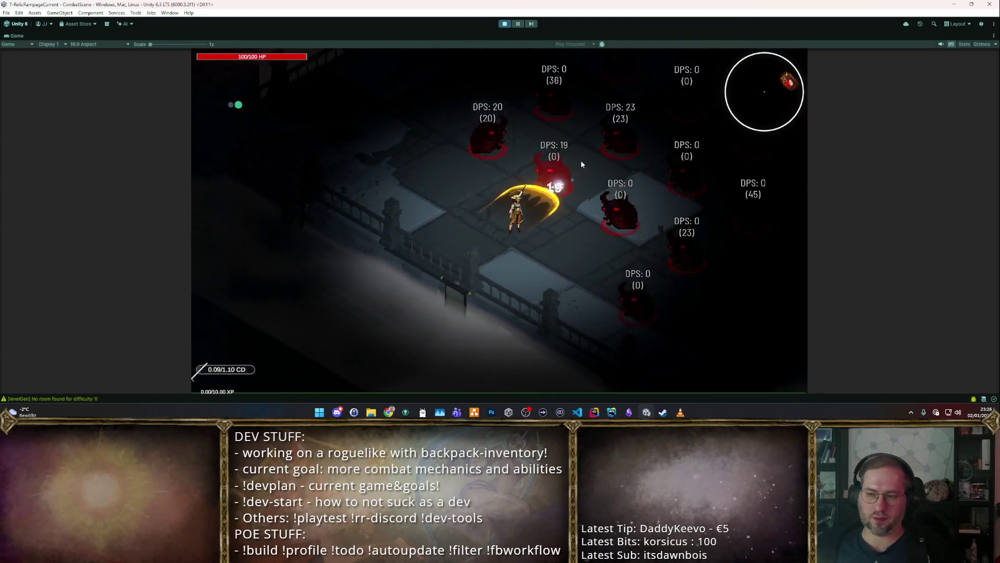
pyautogui.press('d')
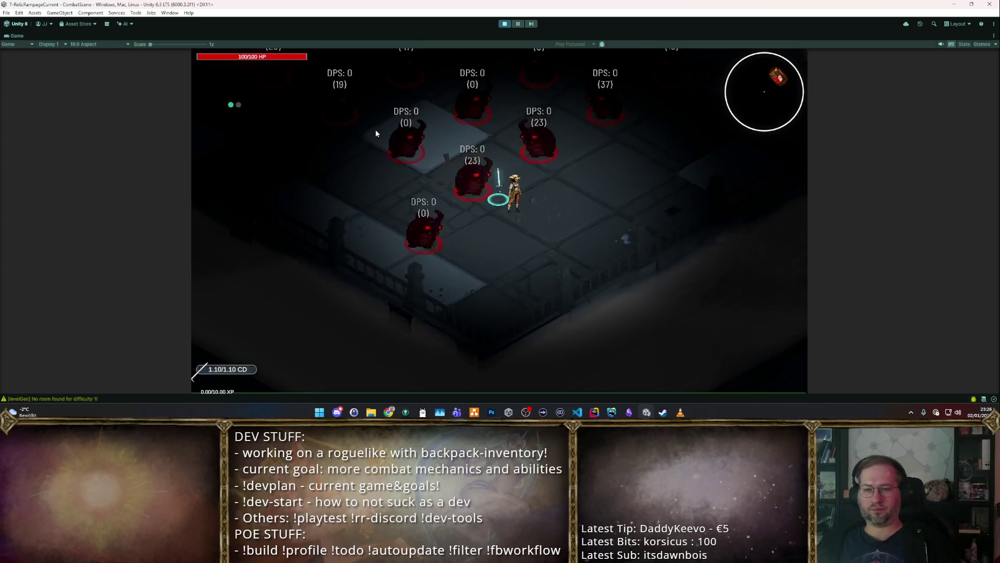
pyautogui.press('w')
pyautogui.click(505, 24)
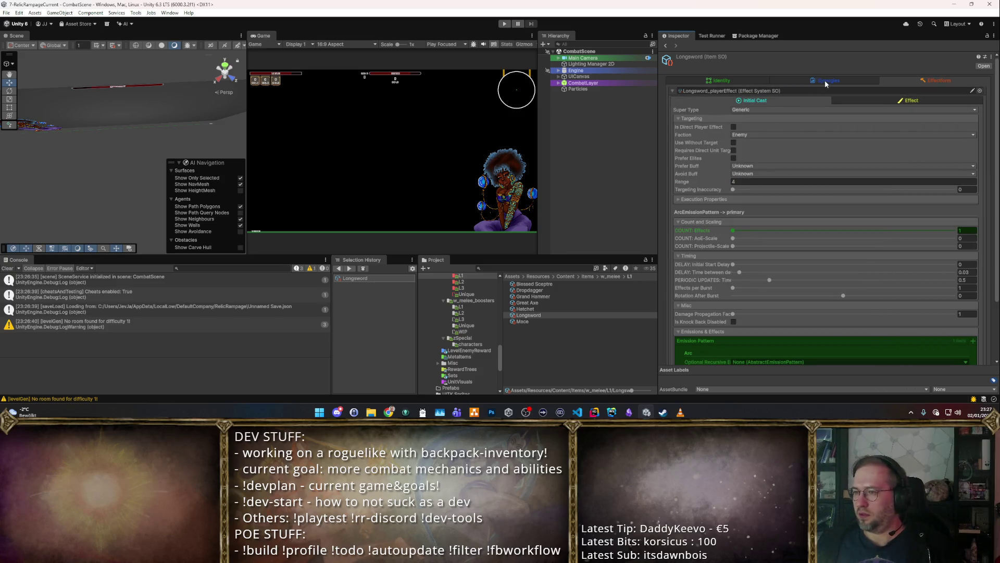
# Step: Select the Mace and show its Effectform > Effect entries, whose form list is empty
pyautogui.click(824, 80)
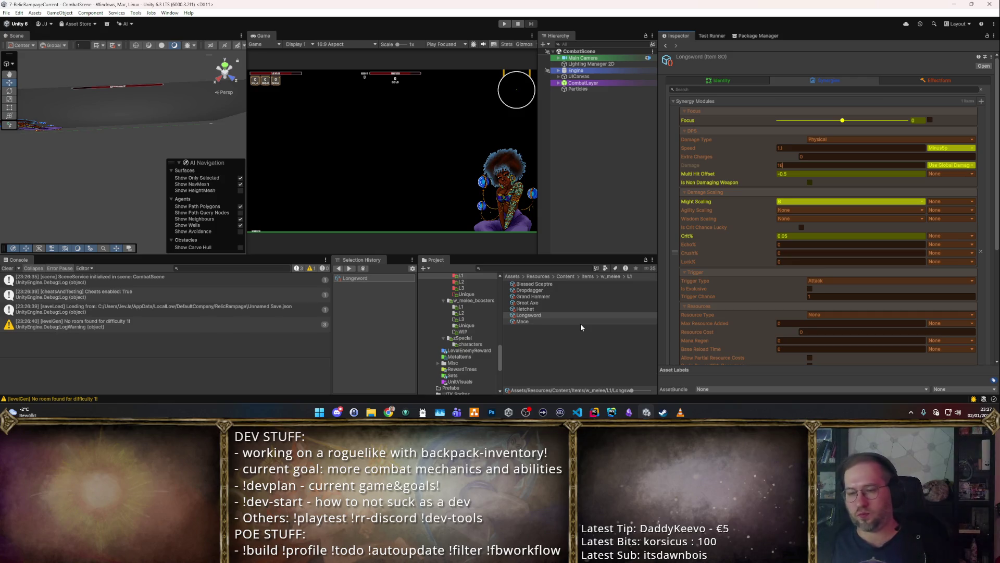
pyautogui.click(580, 323)
pyautogui.click(928, 81)
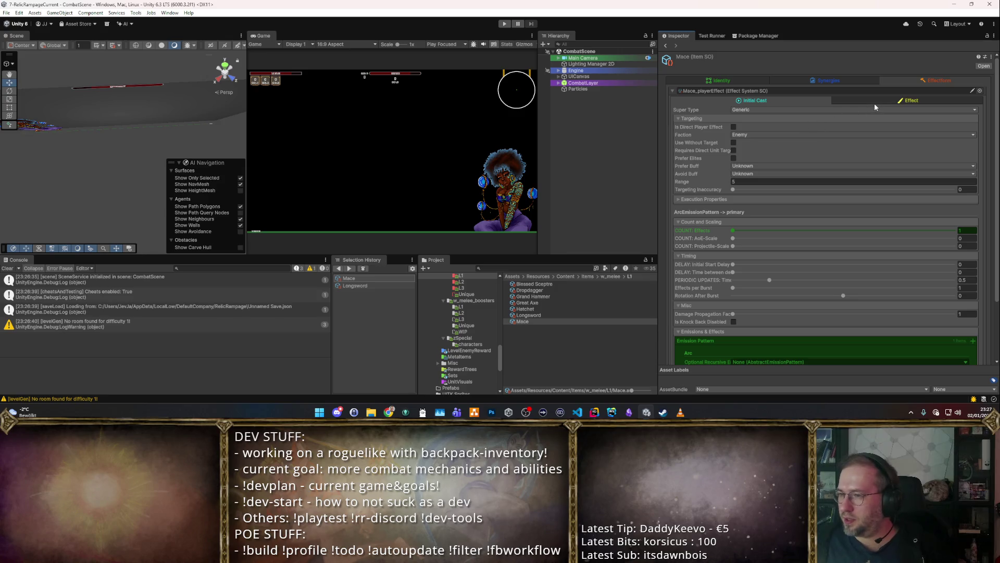
pyautogui.scroll(-3, 881, 99)
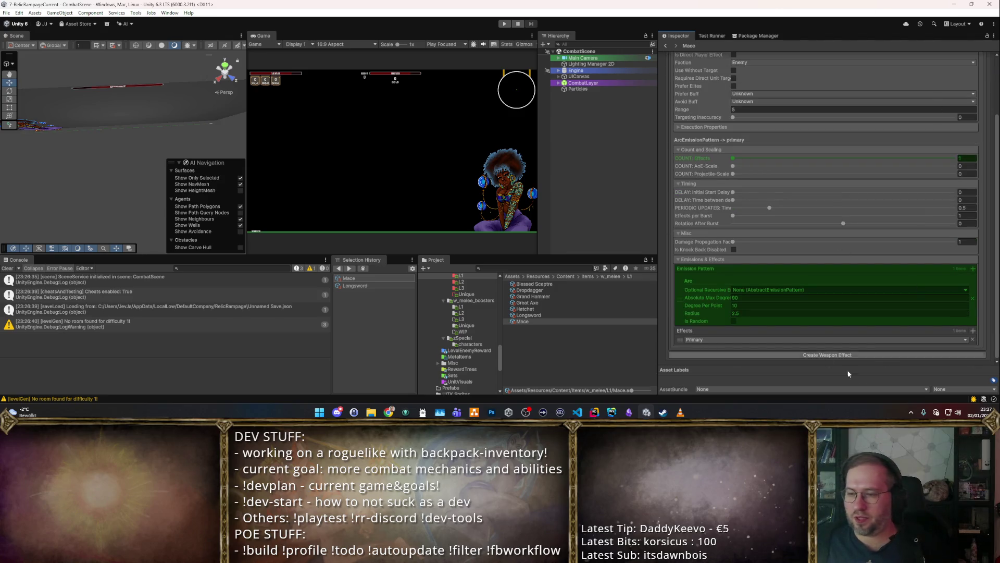
pyautogui.scroll(3, 890, 142)
pyautogui.click(919, 100)
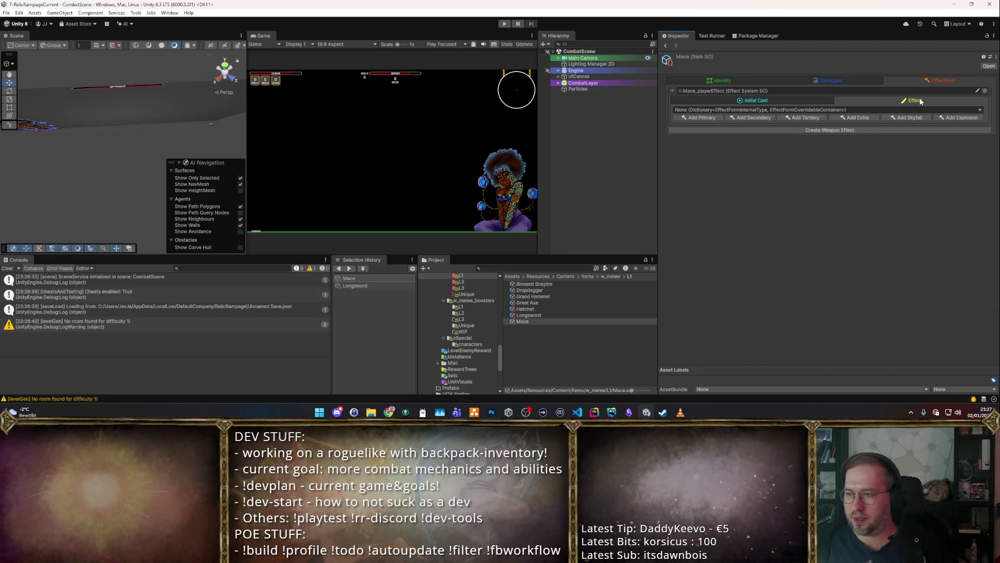
# Step: Try Add Primary on the Mace, then open the NullReferenceException's failing line in EffectSystemSO.cs
pyautogui.click(698, 119)
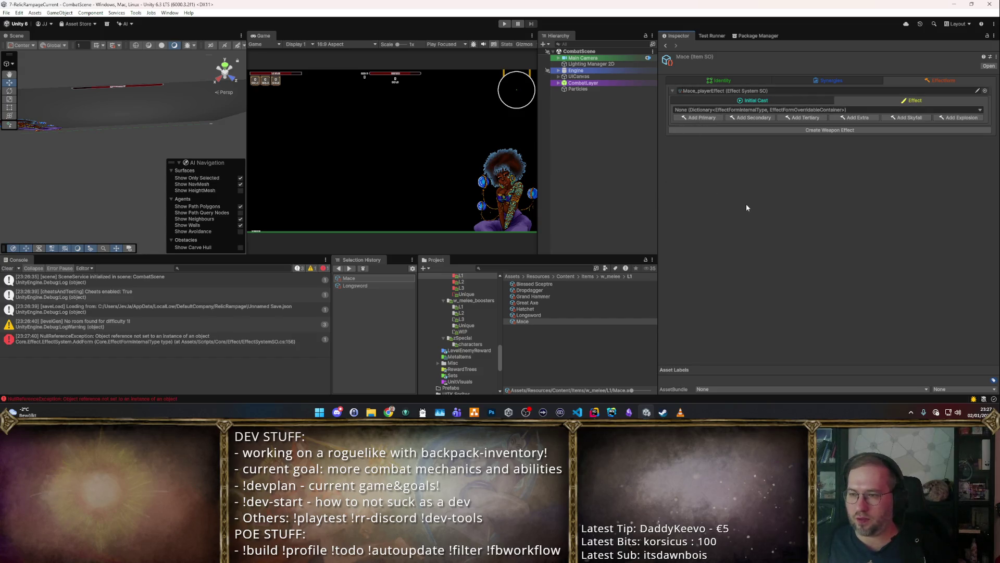
pyautogui.click(160, 339)
pyautogui.click(229, 366)
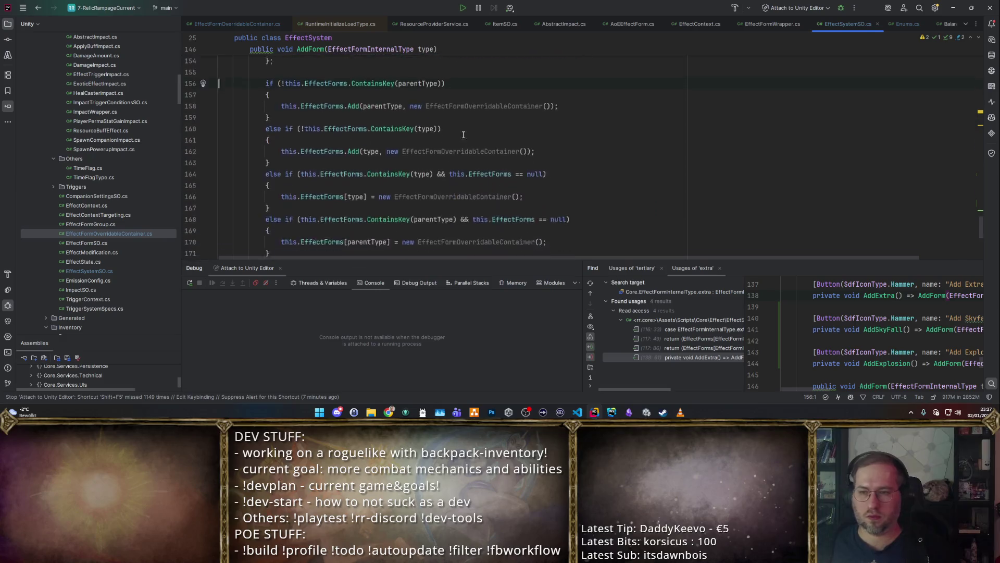
# Step: Review AddForm in EffectSystemSO.cs and open a new line after the parentType switch block
pyautogui.scroll(5, 458, 156)
pyautogui.scroll(-5, 469, 147)
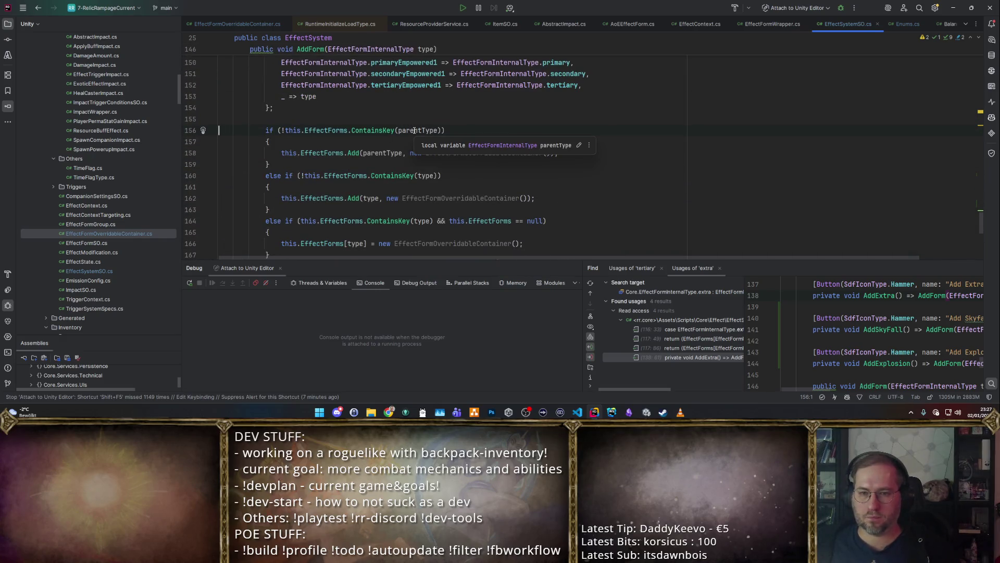
pyautogui.scroll(3, 414, 130)
pyautogui.scroll(-3, 414, 130)
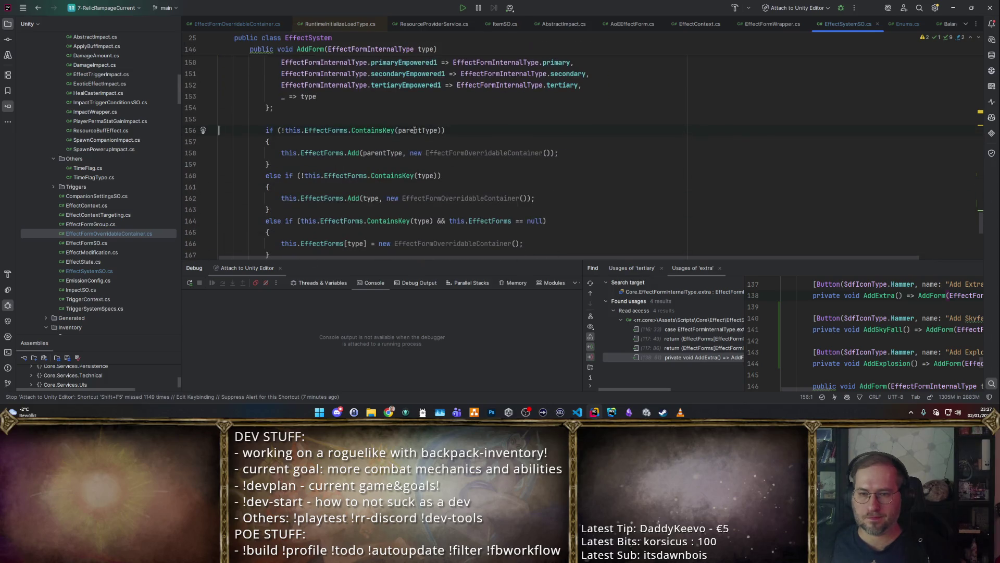
pyautogui.scroll(3, 416, 127)
pyautogui.hotkey('alt', 'Tab')
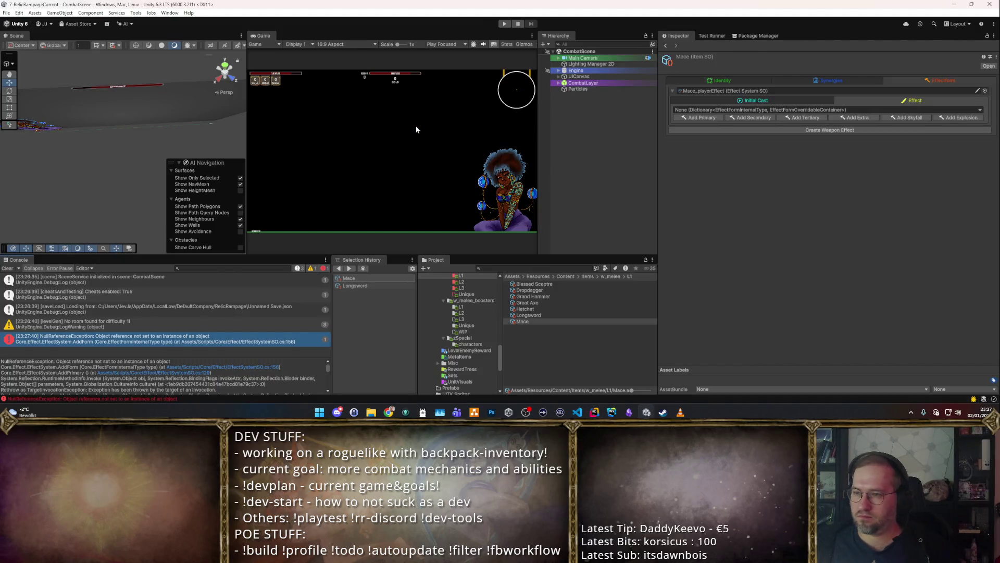
pyautogui.hotkey('alt', 'Tab')
pyautogui.scroll(-3, 416, 127)
pyautogui.scroll(3, 401, 131)
pyautogui.click(399, 130)
pyautogui.scroll(1, 399, 130)
pyautogui.press('Return')
pyautogui.press('Return')
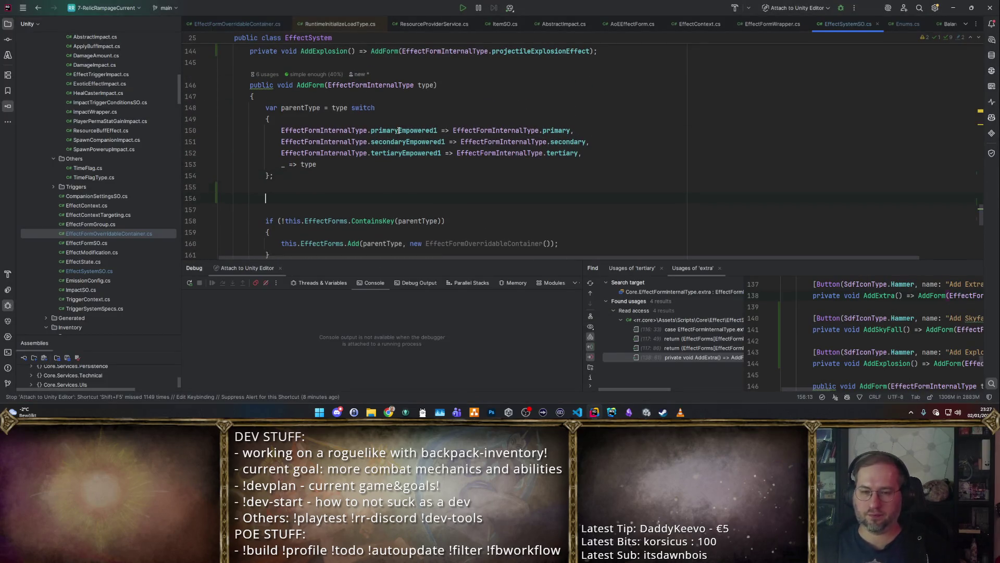
# Step: Insert 'if (this.EffectForms == null) this.EffectForms = new Dictionary<…>()' and return to Unity to recompile
pyautogui.hotkey('alt', 'Tab')
pyautogui.hotkey('alt', 'Tab')
pyautogui.write('if (this')
pyautogui.write('.EffectForms')
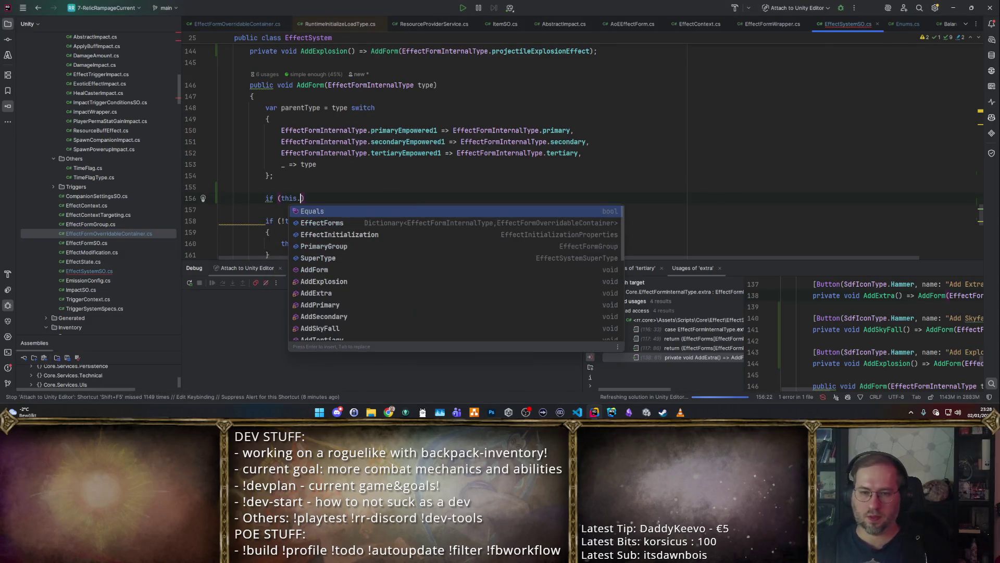
pyautogui.write(' == null) ')
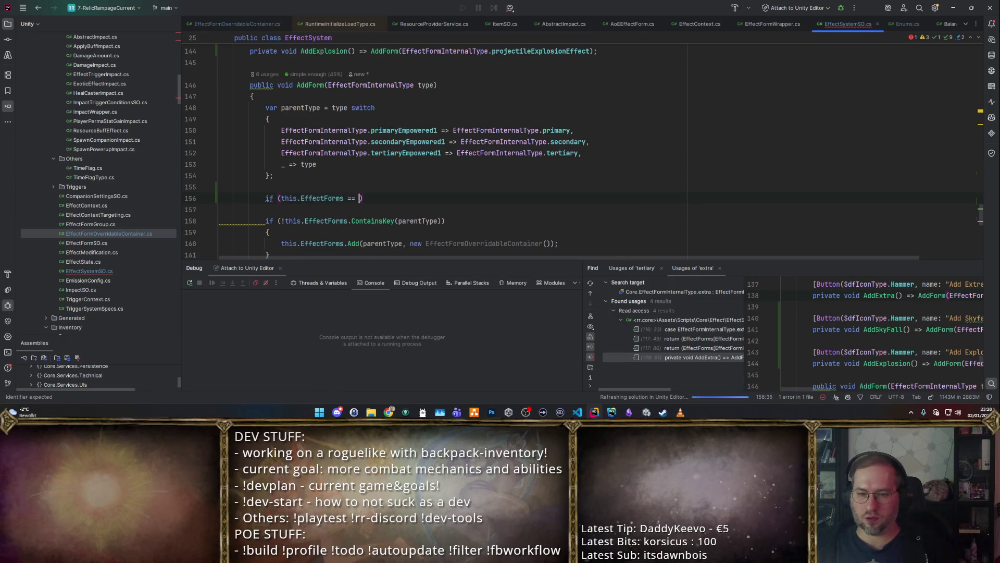
pyautogui.write('this.EffectForms = new')
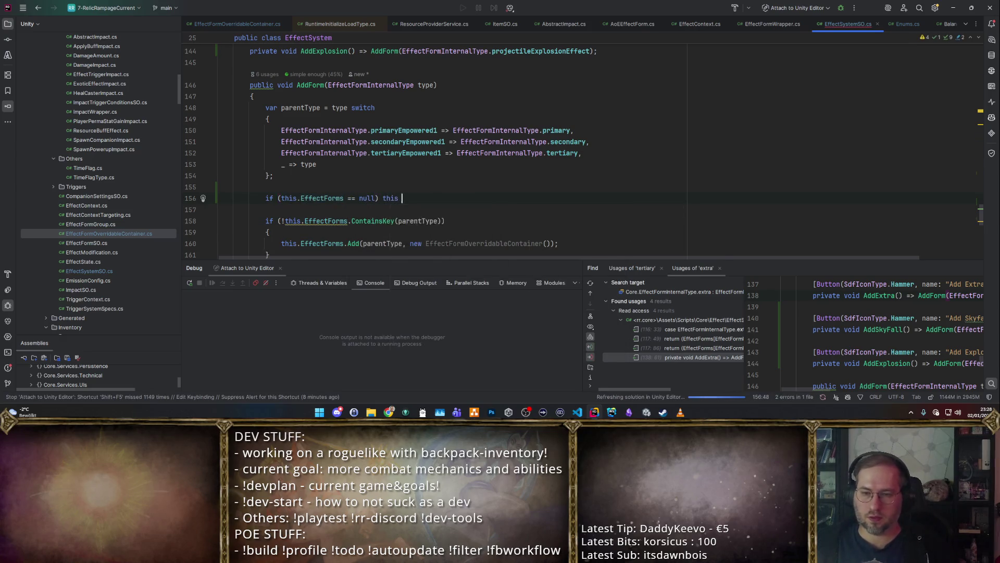
pyautogui.press('Up')
pyautogui.press('Return')
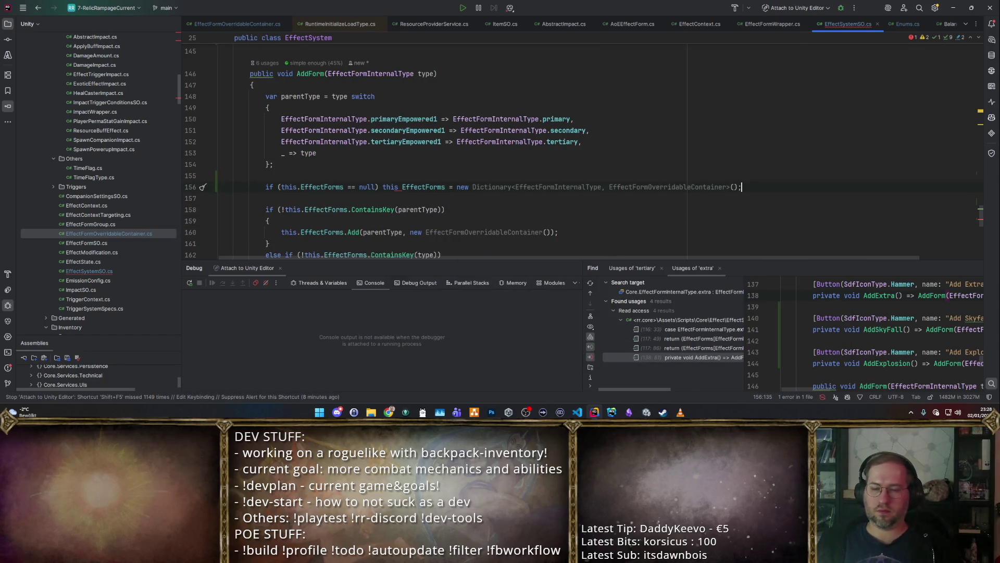
pyautogui.click(379, 187)
pyautogui.write('.')
pyautogui.hotkey('alt', 'Tab')
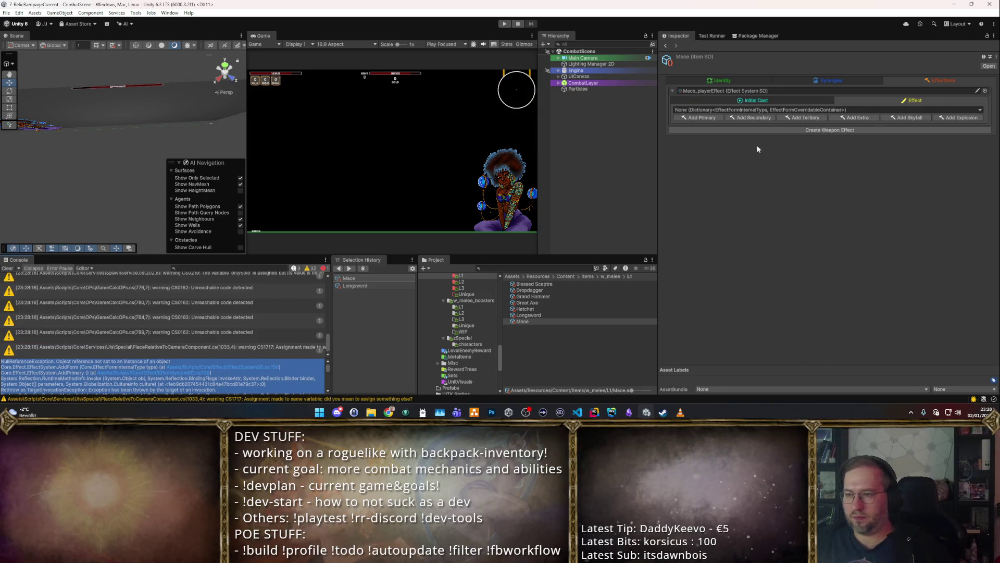
# Step: Add a Primary form entry set to Player_Slam on the Mace, then enter Play mode
pyautogui.click(702, 118)
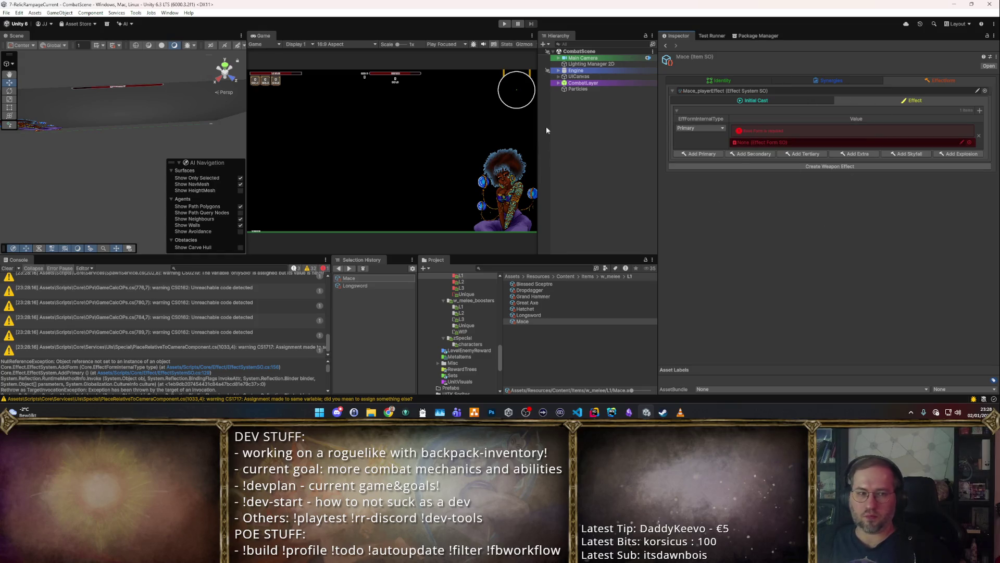
pyautogui.click(968, 143)
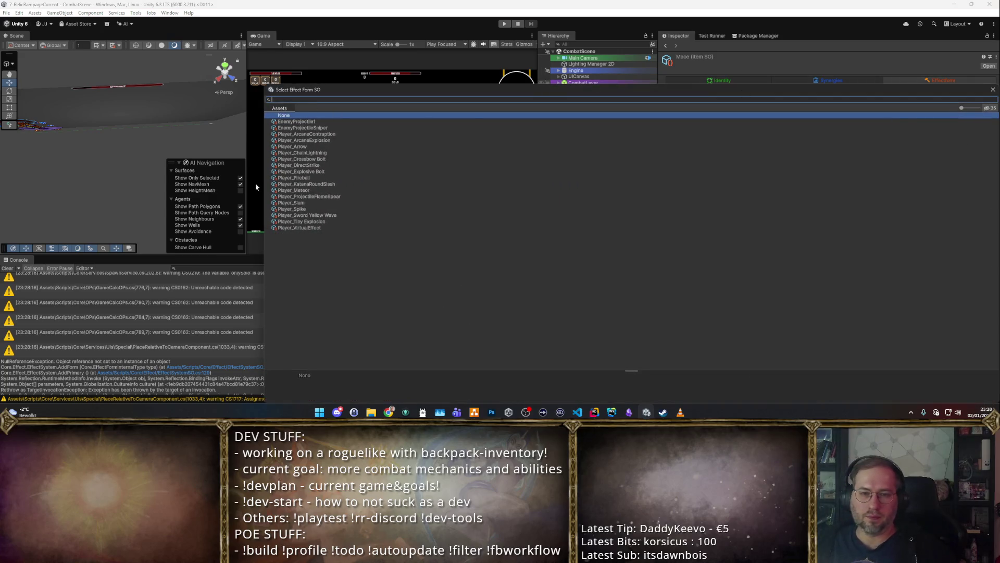
pyautogui.doubleClick(276, 203)
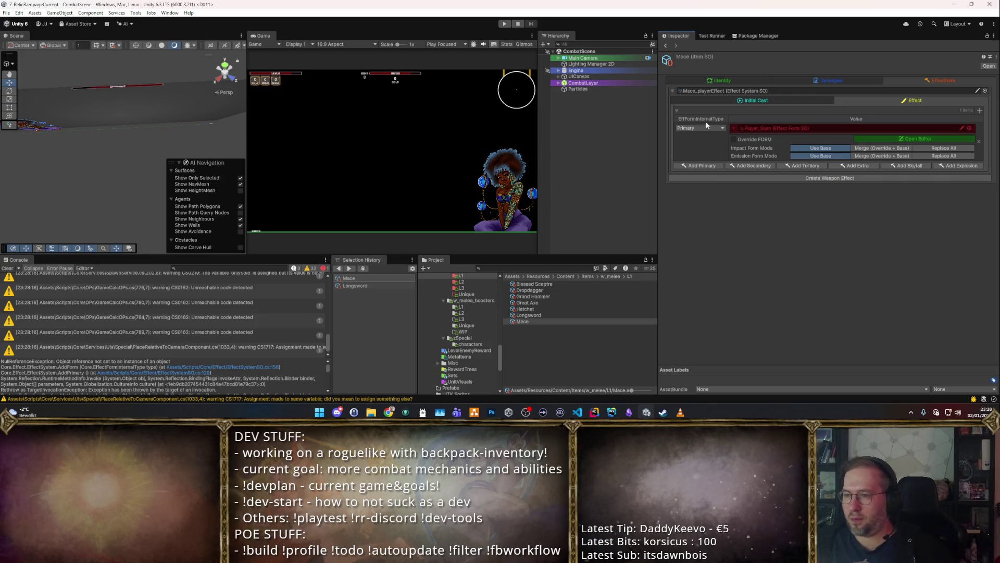
pyautogui.hotkey('ctrl', 'p')
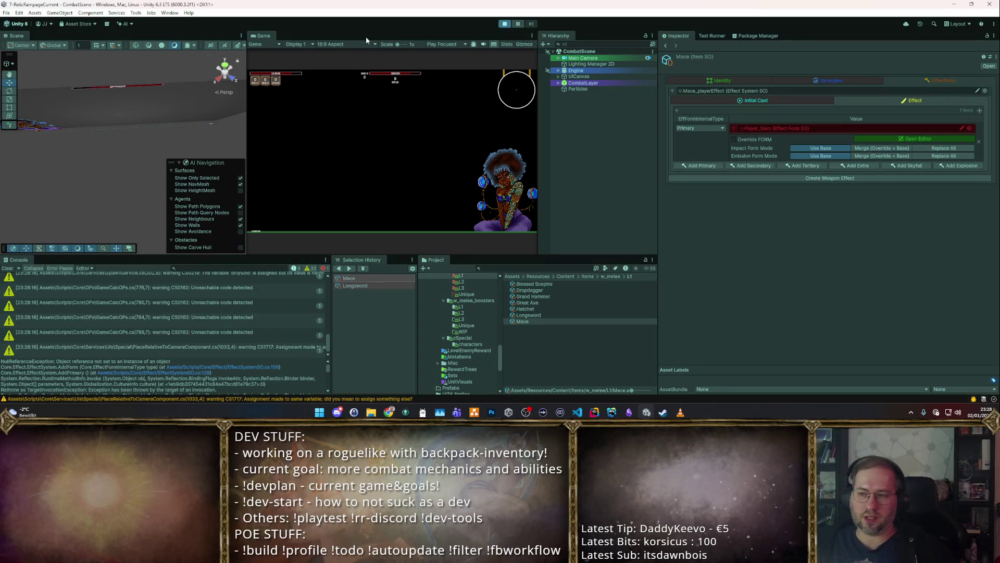
# Step: Enlarge the Game view, pick the Mace from the vendor's starter pack, and portal to the dummy room
pyautogui.doubleClick(267, 32)
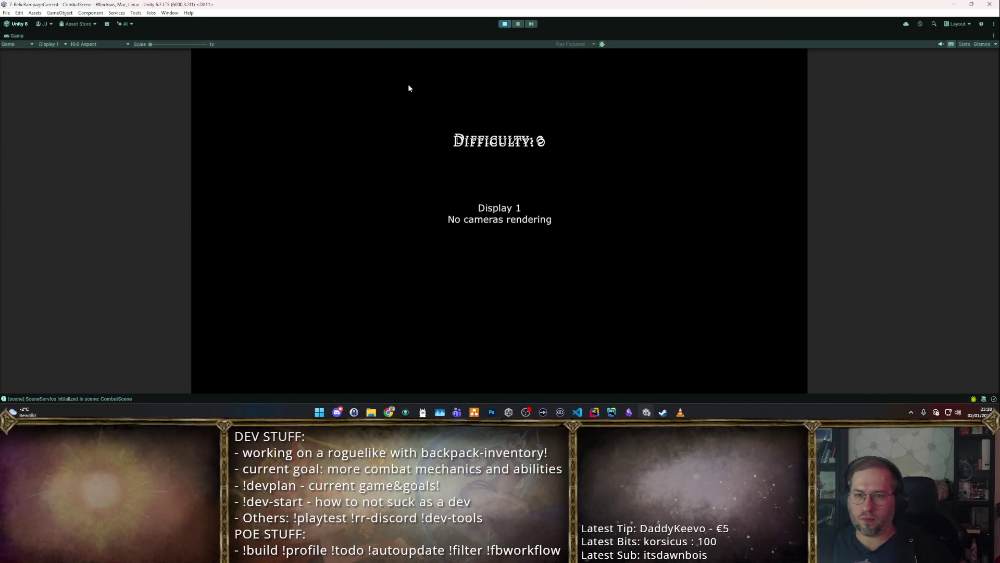
pyautogui.click(573, 171)
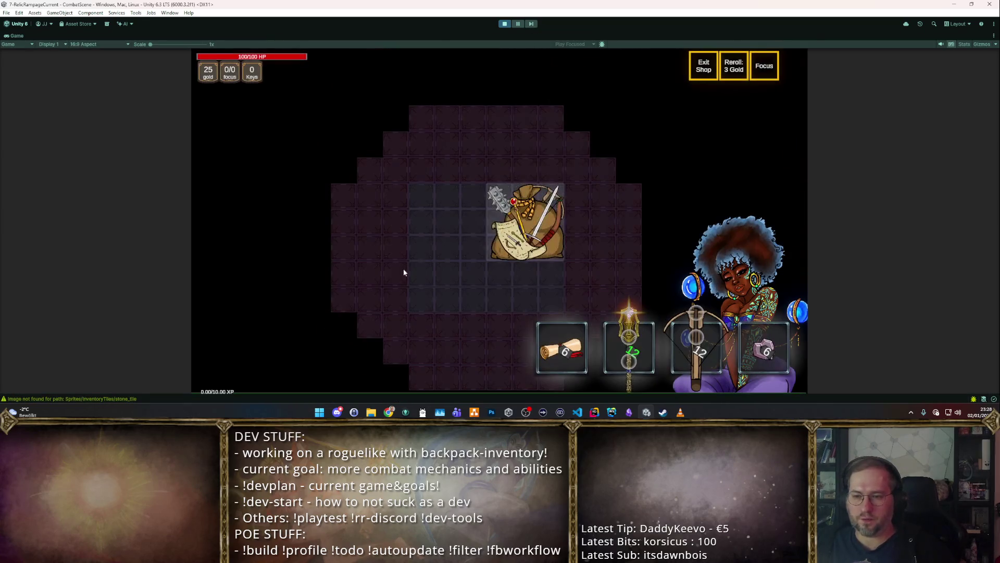
pyautogui.click(563, 222)
pyautogui.click(461, 289)
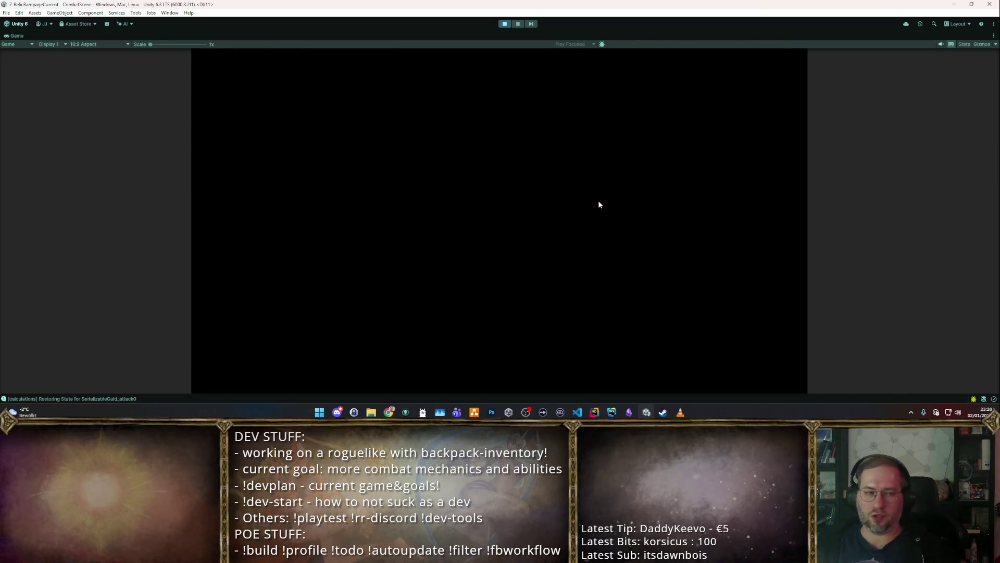
pyautogui.click(547, 250)
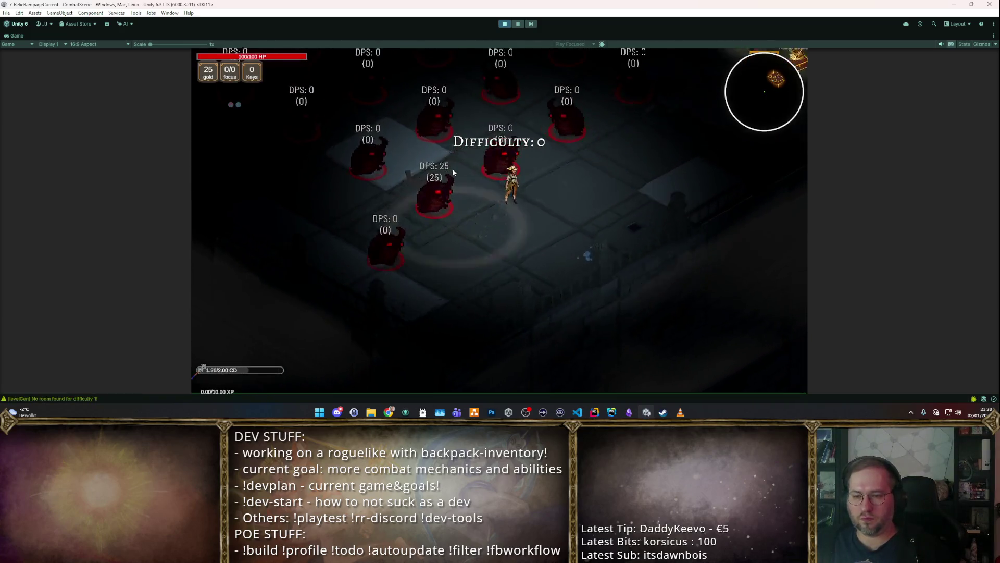
# Step: Move among the training dummies slamming them with the Mace, then stop the game
pyautogui.press('s')
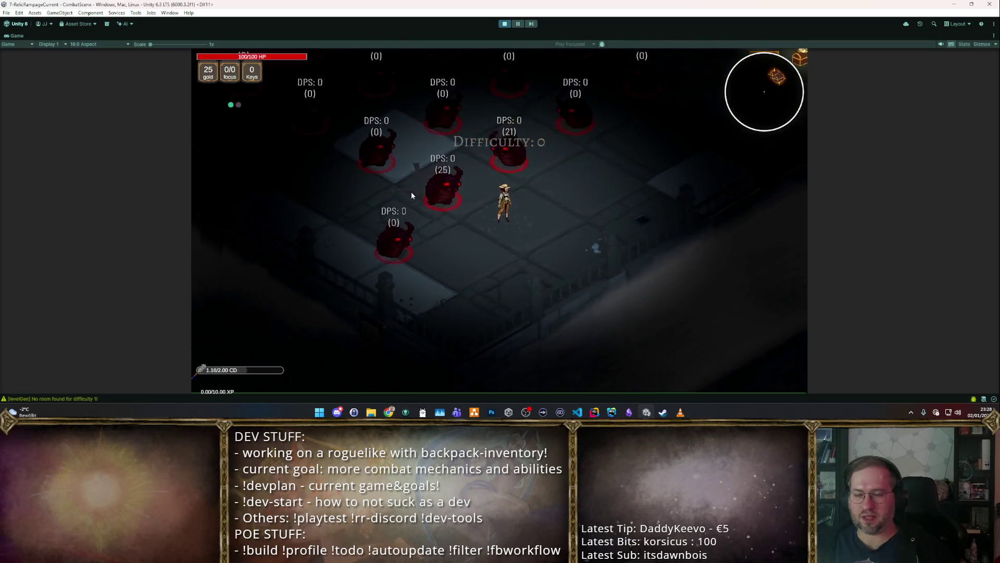
pyautogui.press('d')
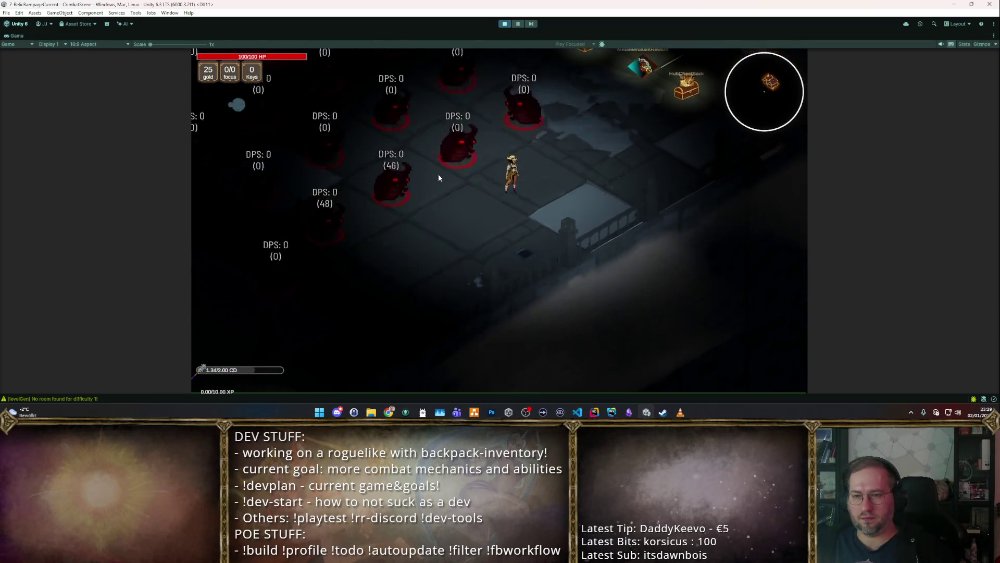
pyautogui.press('w')
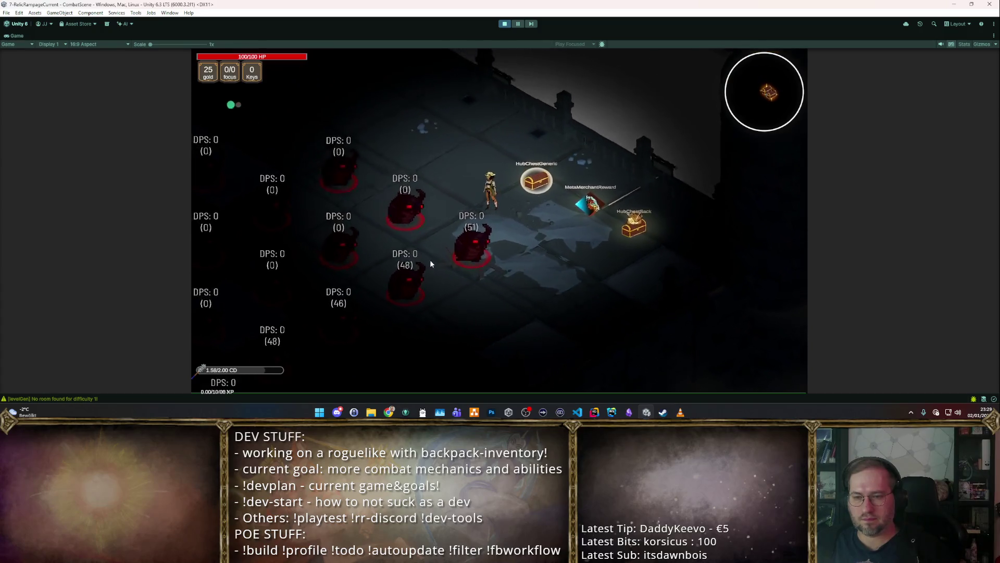
pyautogui.press('a')
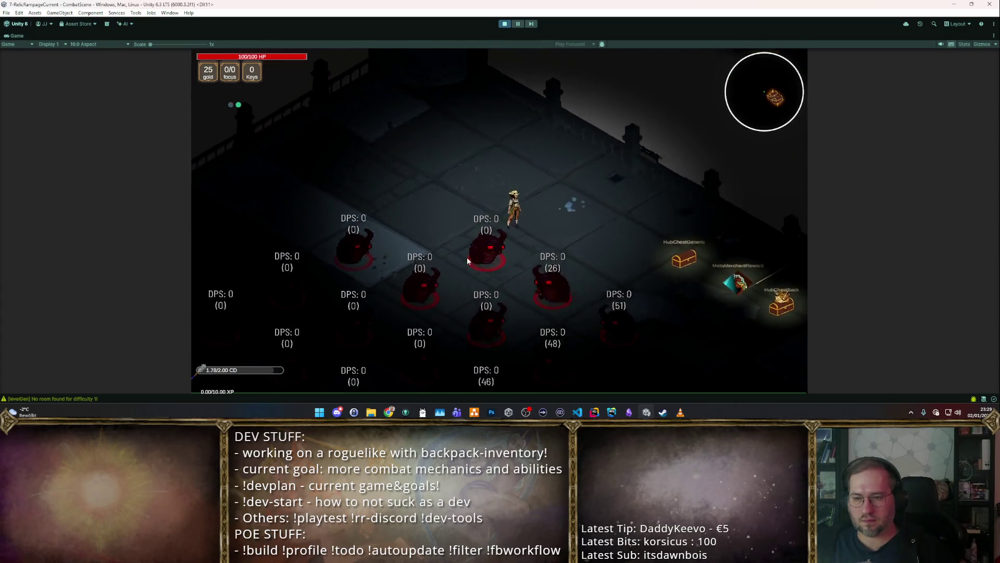
pyautogui.press('s')
pyautogui.press('d')
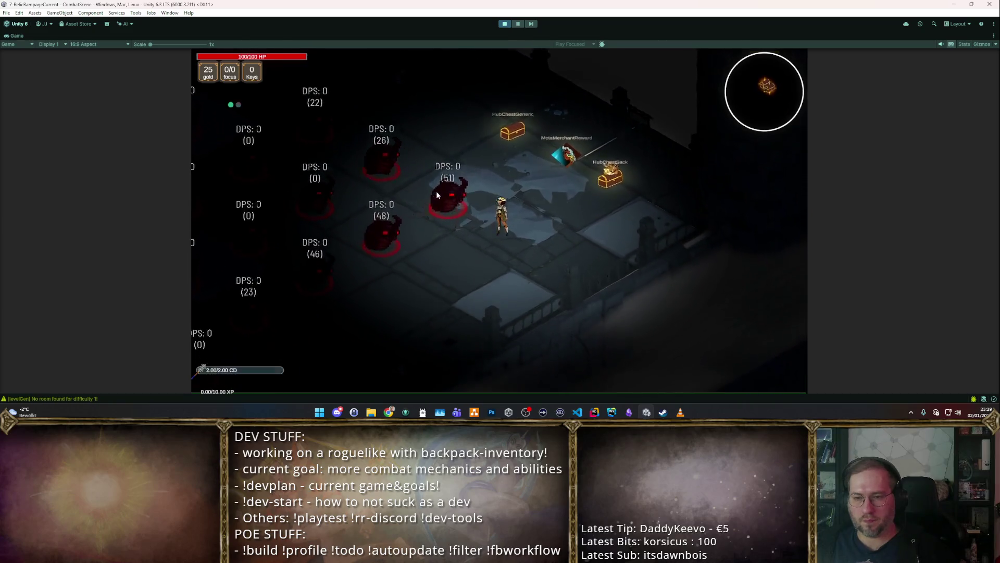
pyautogui.press('s')
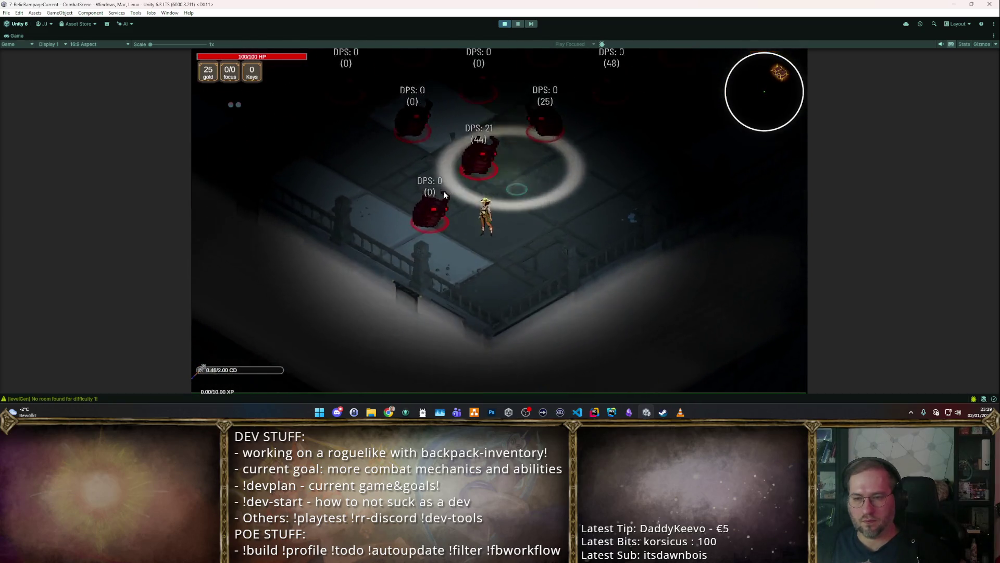
pyautogui.press('w')
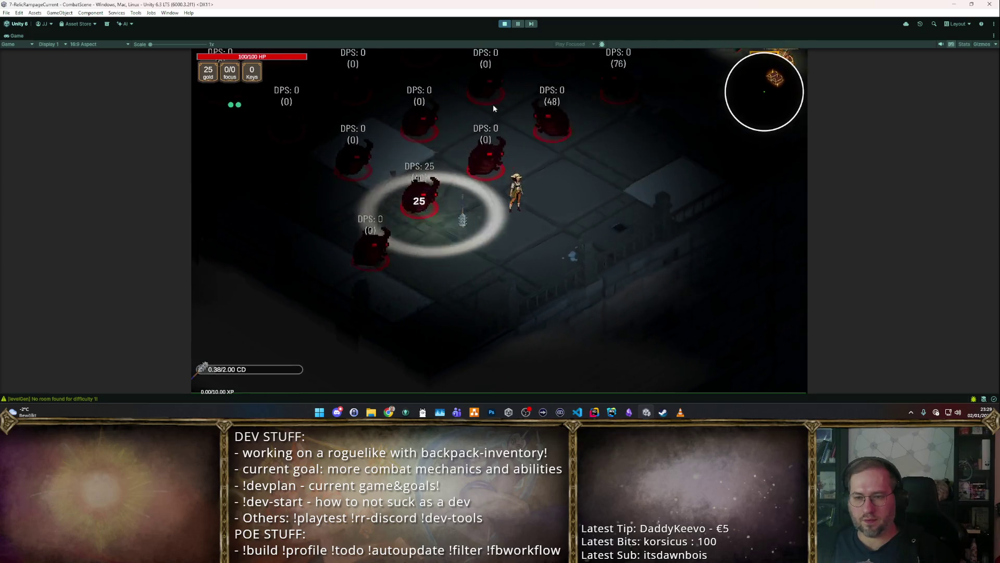
pyautogui.click(503, 27)
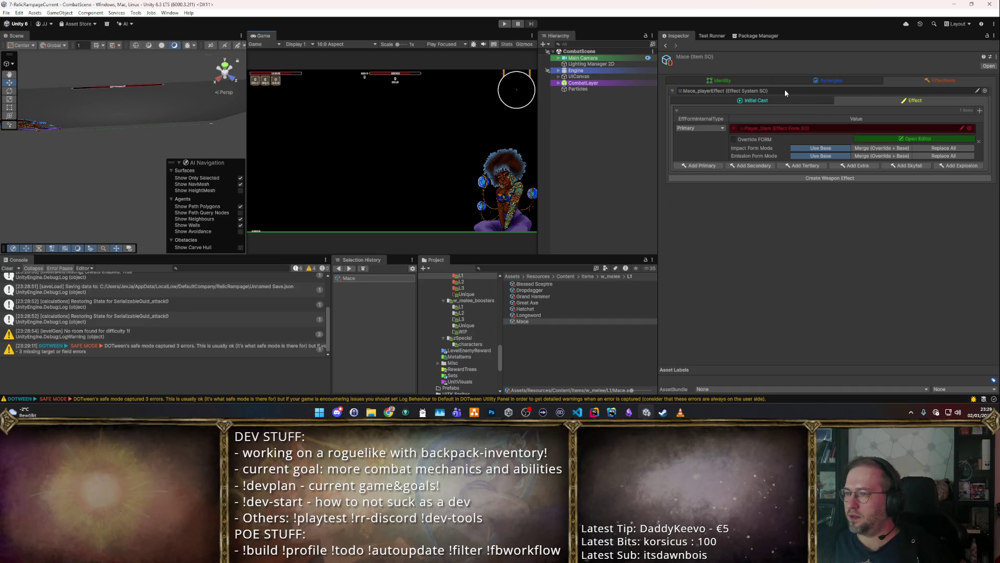
# Step: Review the Mace's Initial Cast targeting and emission settings, then return to the Effect forms
pyautogui.click(791, 101)
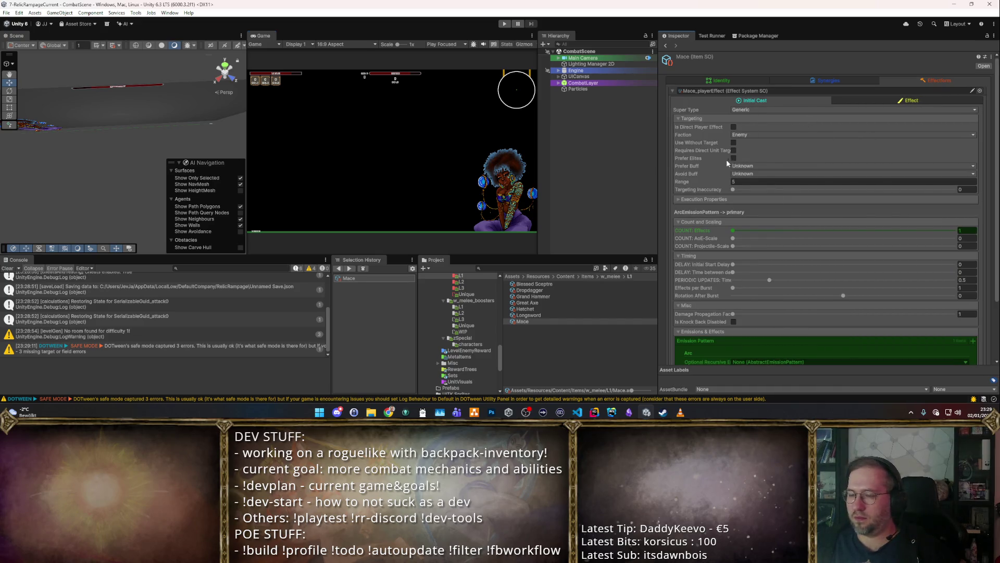
pyautogui.click(871, 100)
pyautogui.click(792, 97)
pyautogui.click(883, 100)
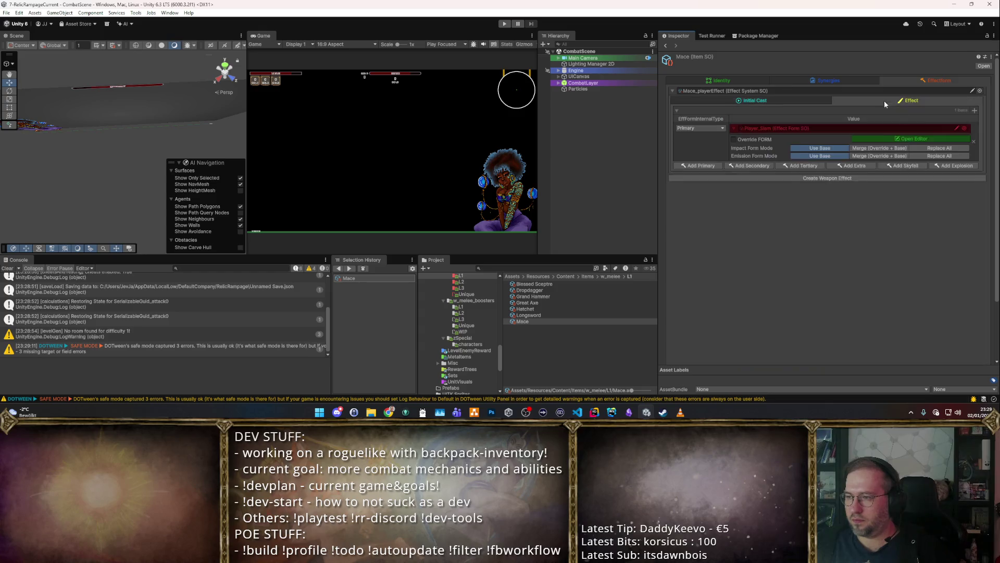
# Step: Inspect the slam form in its editor window, then start playing in an enlarged Game view
pyautogui.click(885, 136)
pyautogui.click(885, 138)
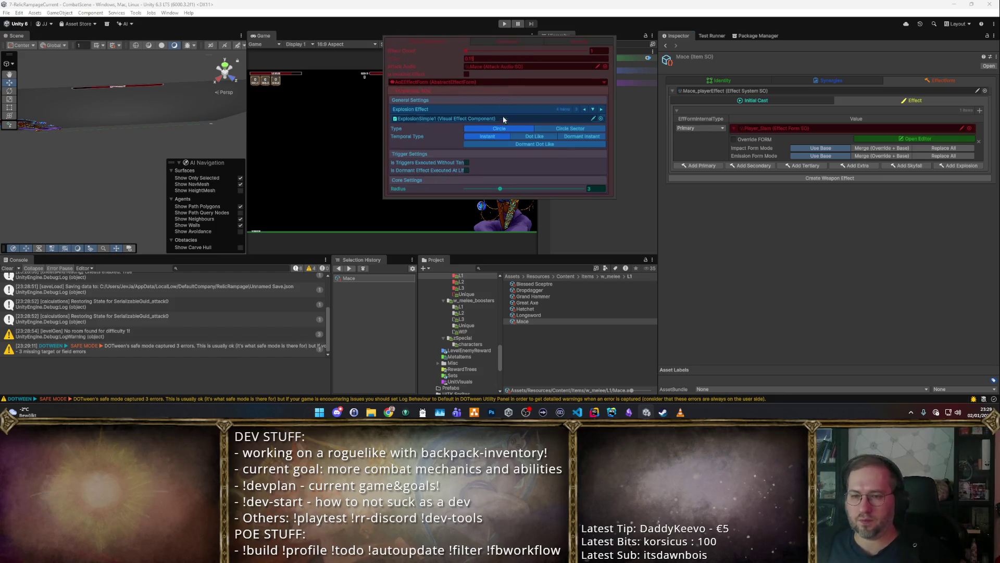
pyautogui.click(668, 190)
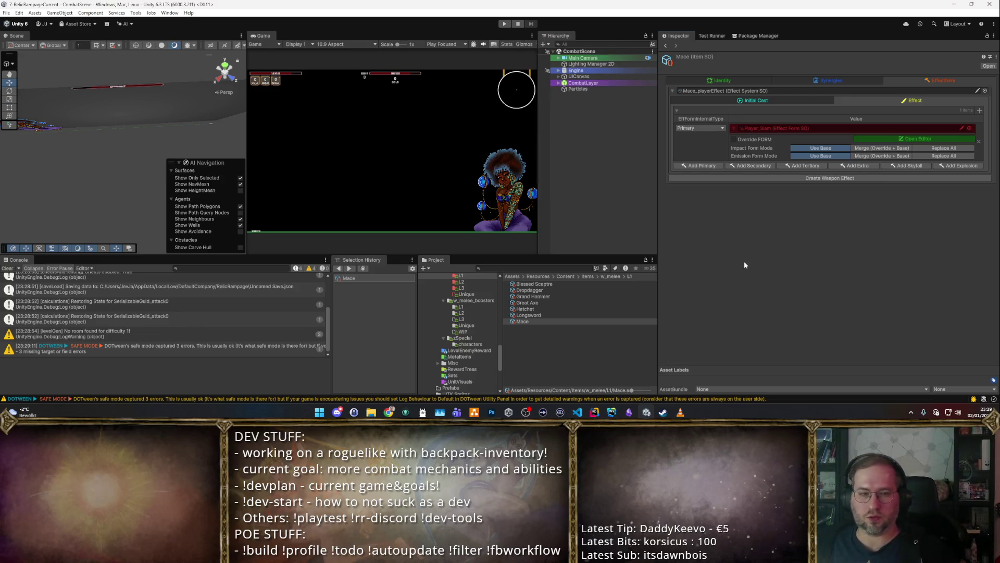
pyautogui.click(504, 24)
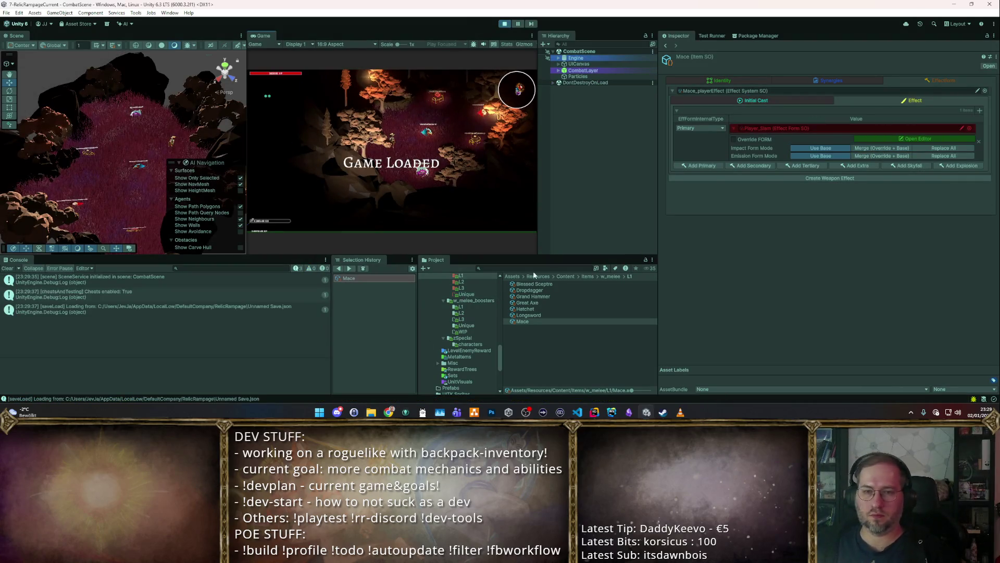
pyautogui.doubleClick(258, 35)
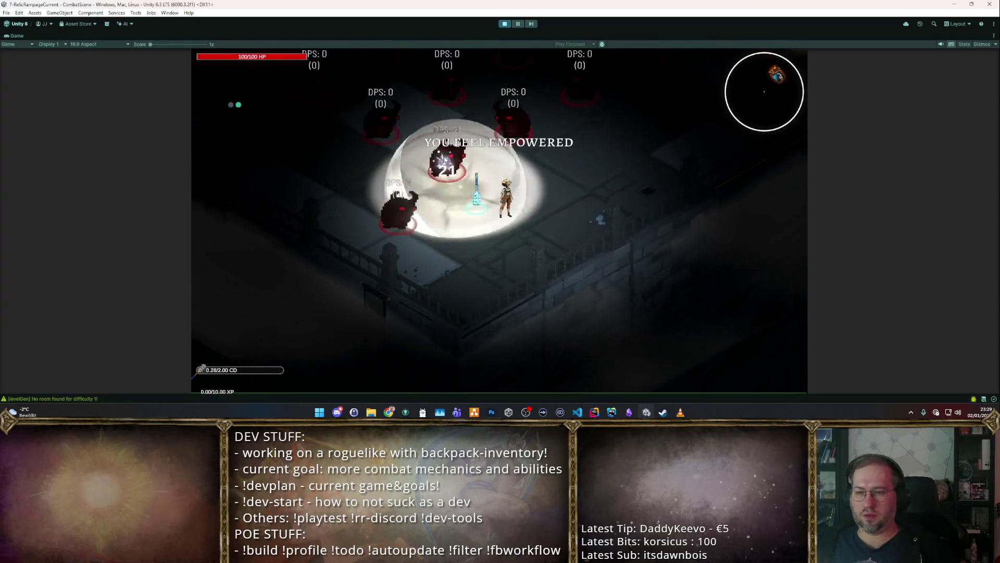
# Step: Walk back and forth through the training dummies slamming them, then exit Play mode with Ctrl+P
pyautogui.press('w')
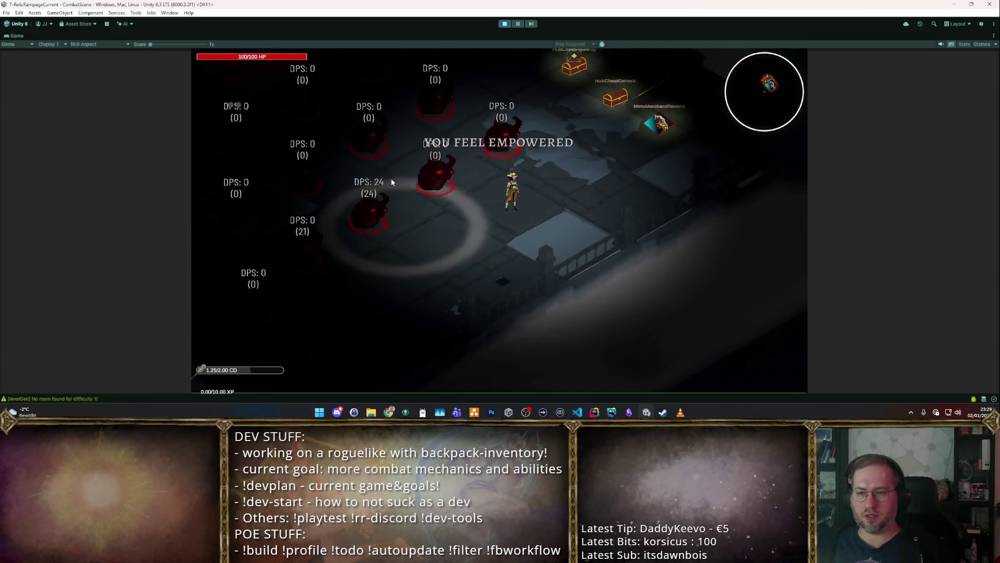
pyautogui.press('w')
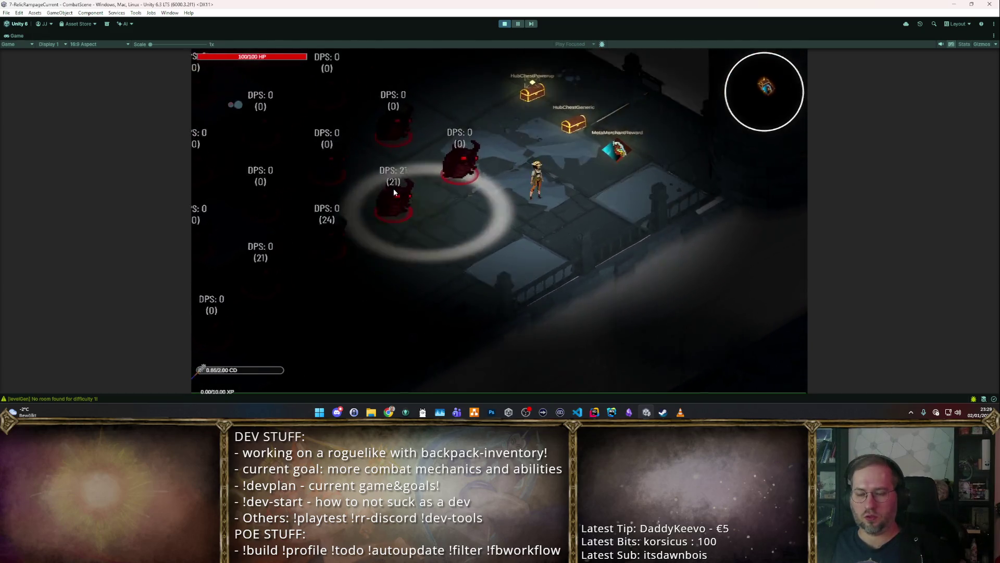
pyautogui.press('s')
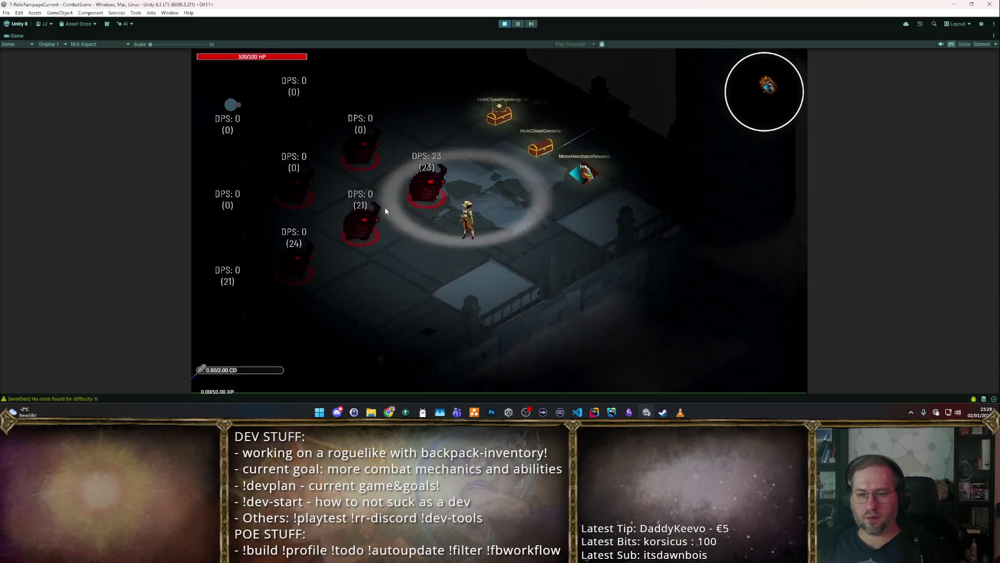
pyautogui.press('s')
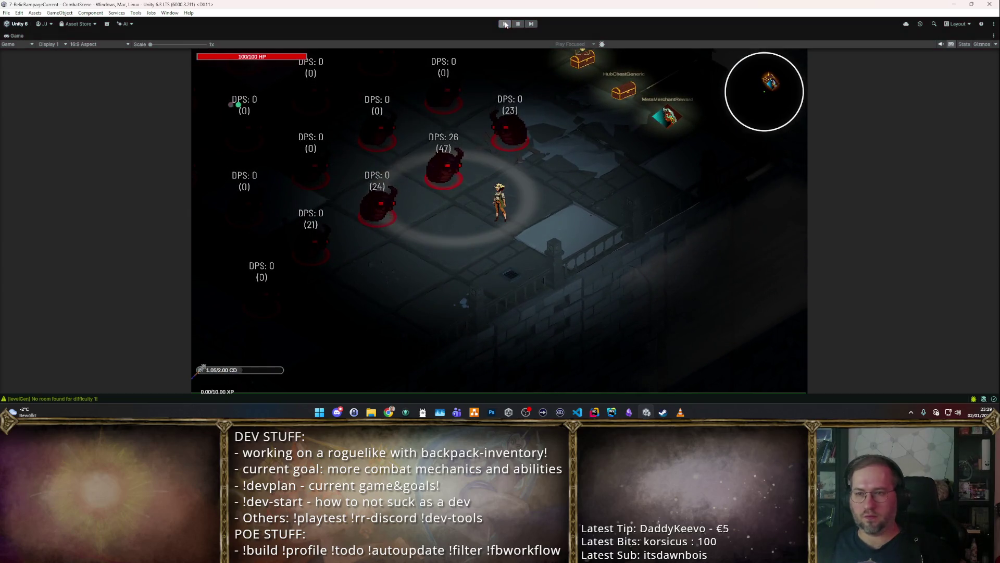
pyautogui.hotkey('ctrl', 'p')
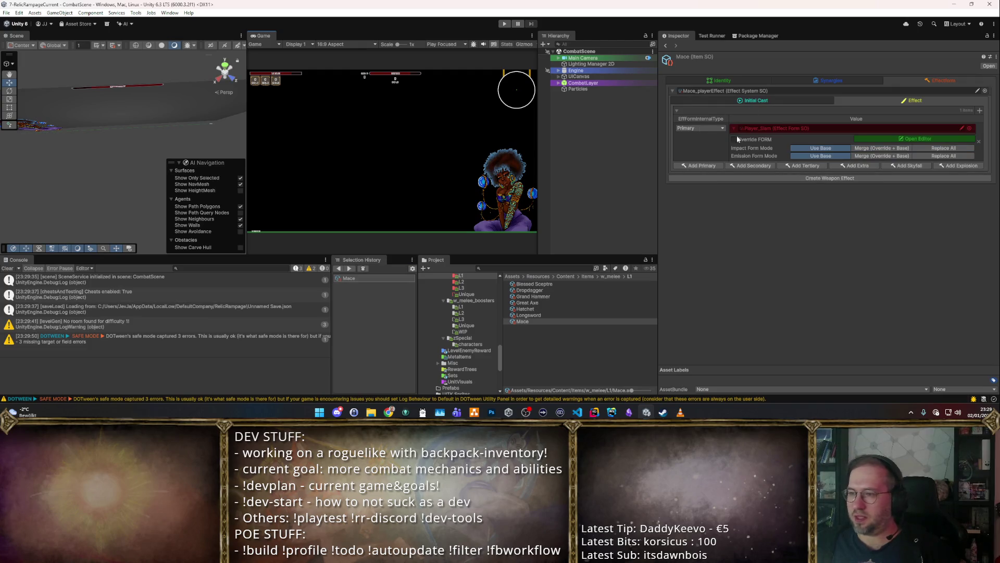
# Step: Review the mace's Initial Cast settings, open the Player_Slam form's settings, and start Play mode
pyautogui.click(786, 102)
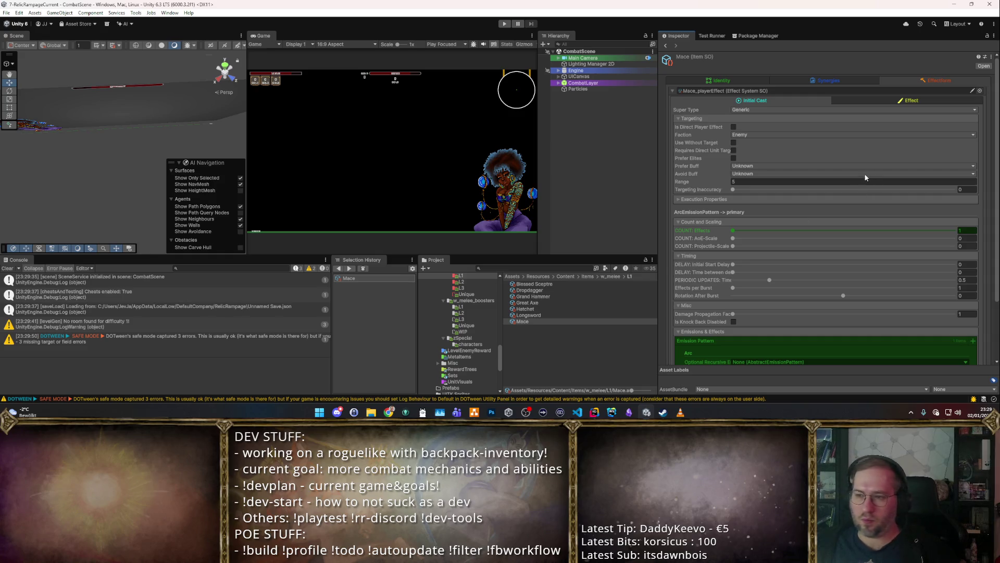
pyautogui.click(799, 99)
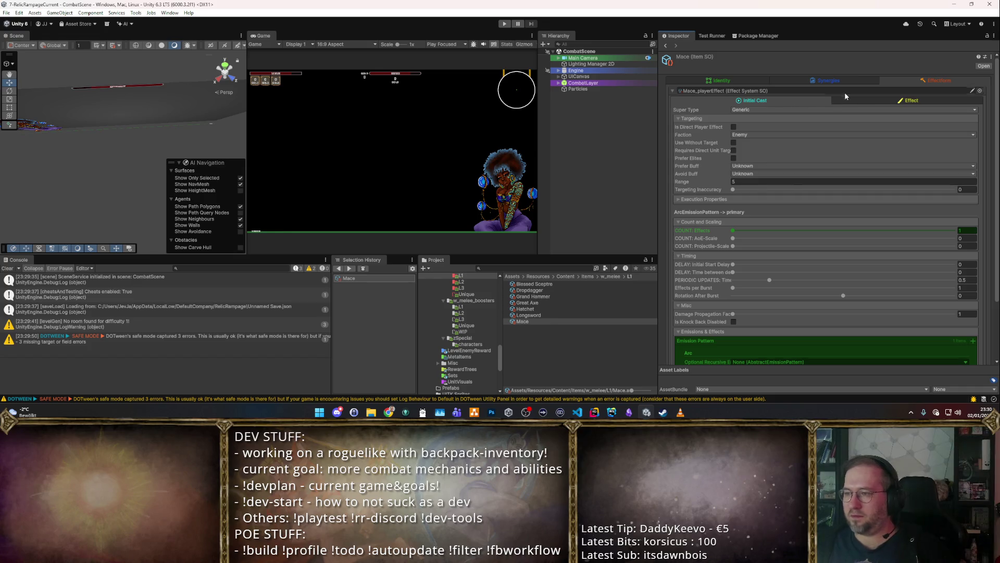
pyautogui.click(860, 99)
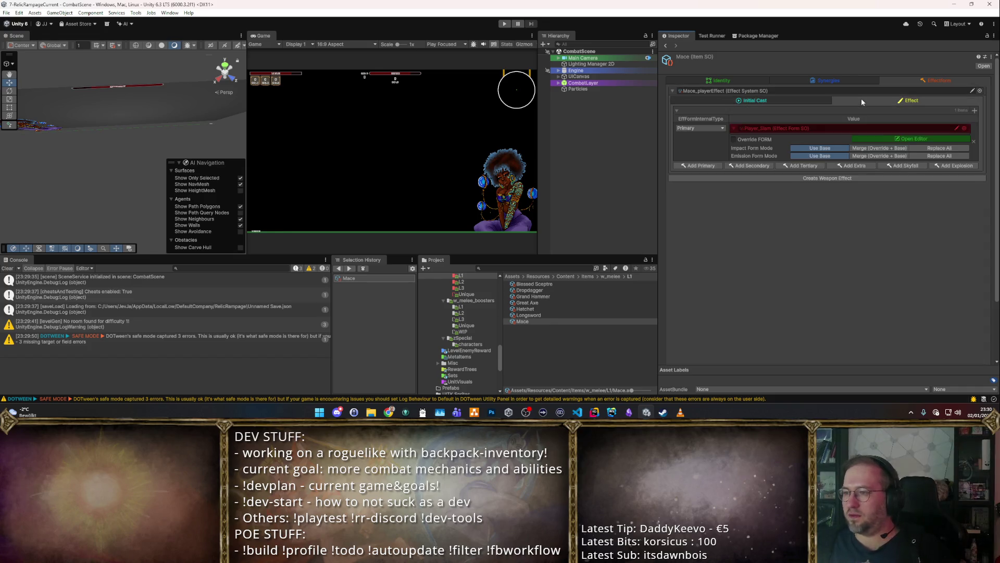
pyautogui.click(794, 129)
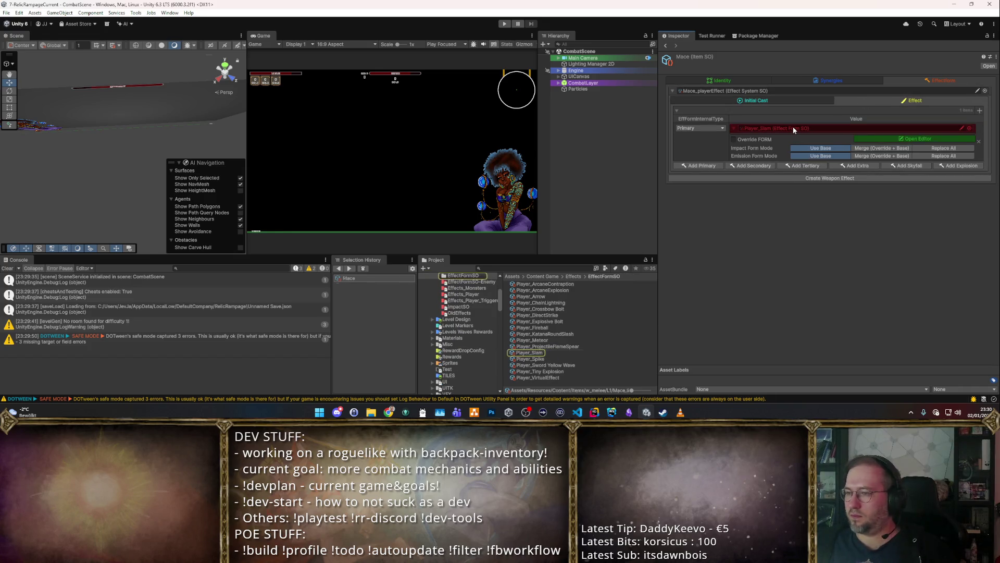
pyautogui.click(930, 139)
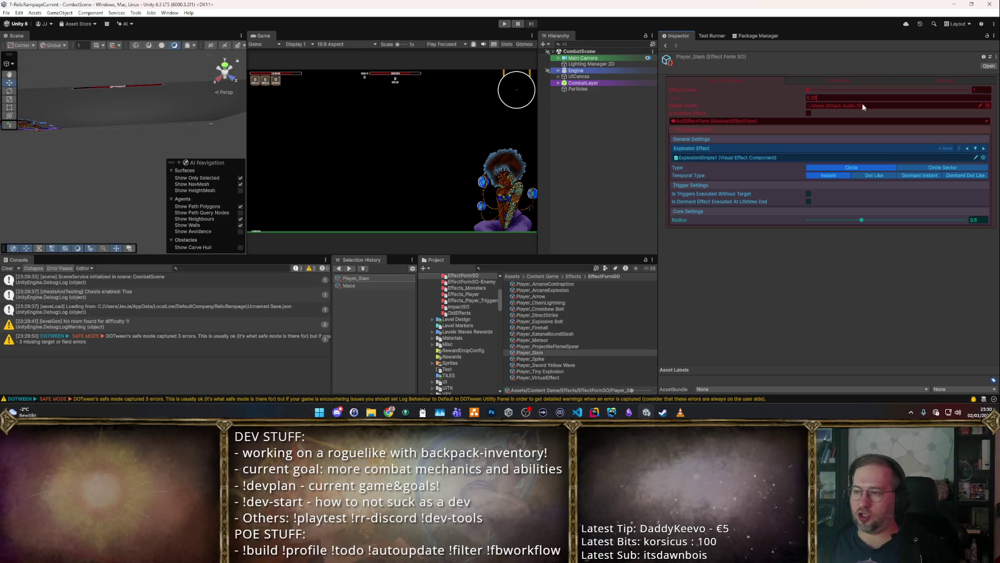
pyautogui.click(501, 23)
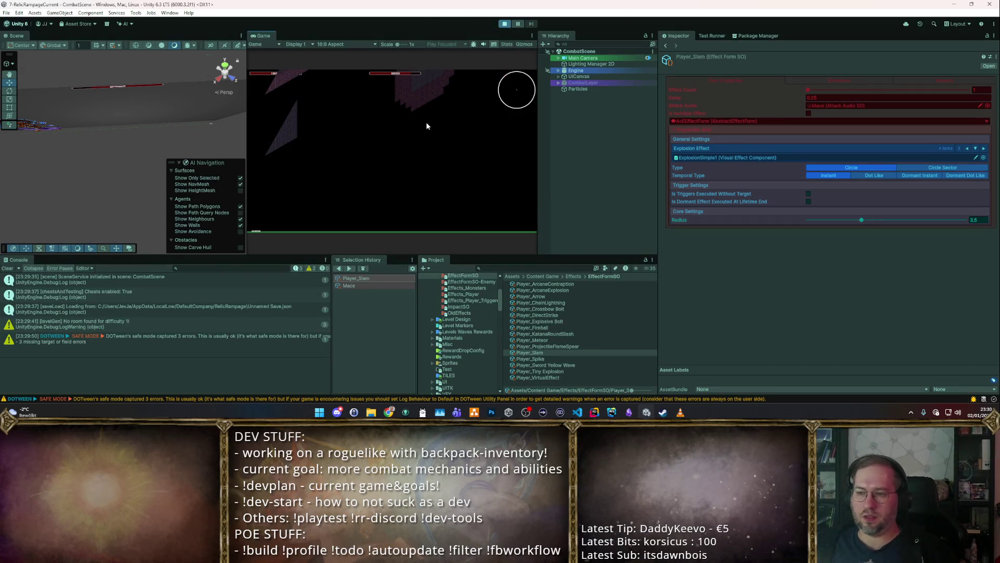
# Step: Restart the game in a maximized Game view, walk toward the training dummies, then stop
pyautogui.doubleClick(265, 35)
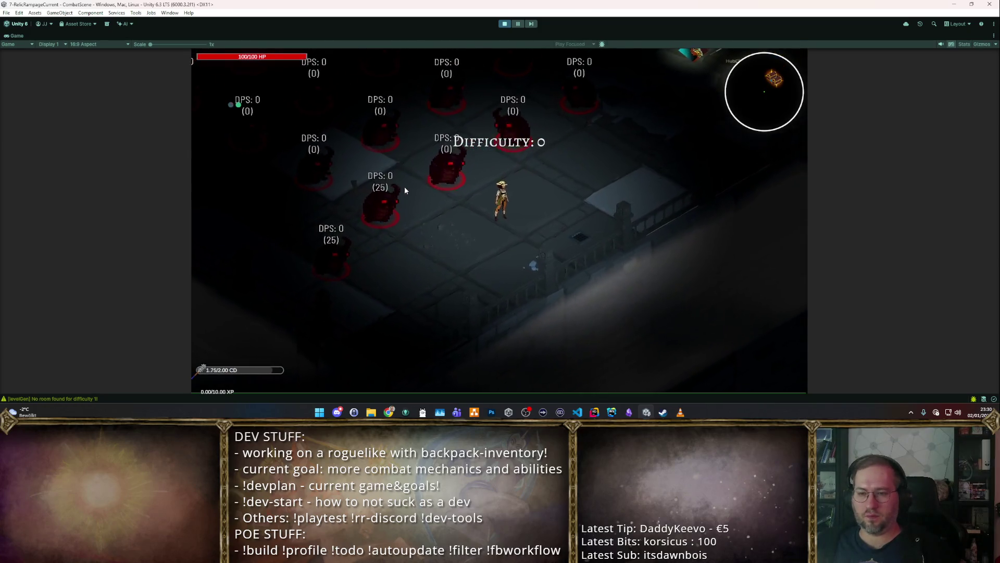
pyautogui.click(505, 23)
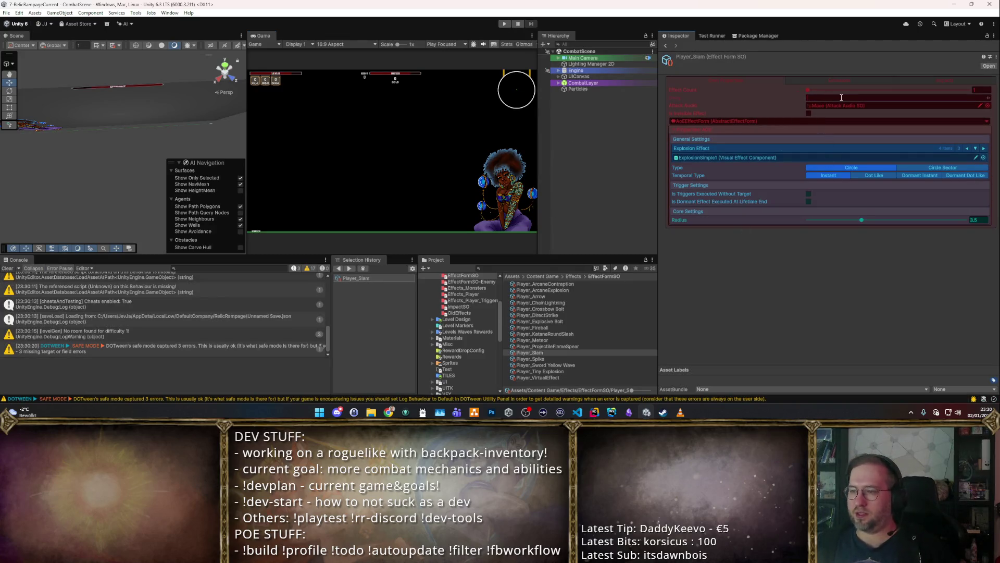
pyautogui.click(506, 24)
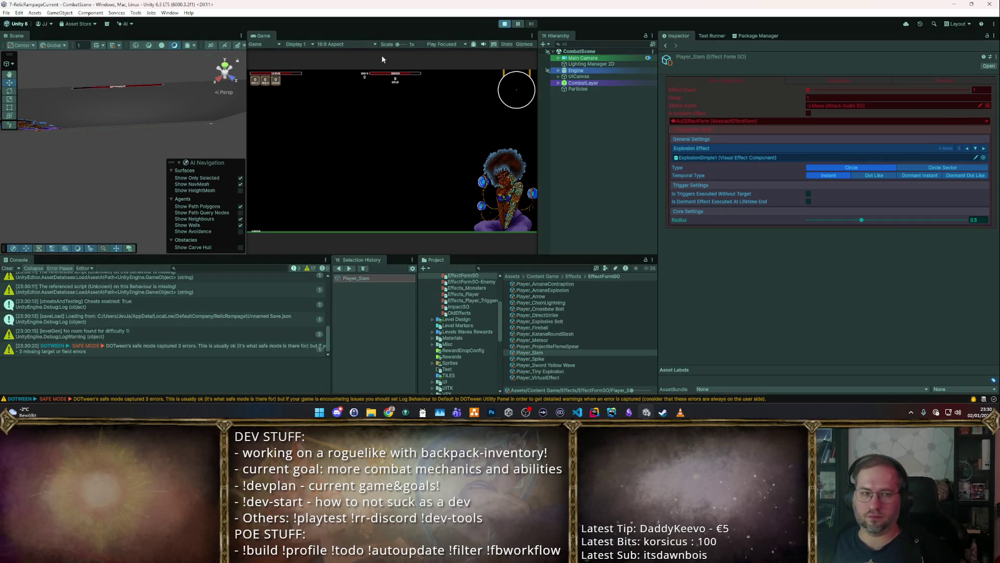
pyautogui.doubleClick(273, 34)
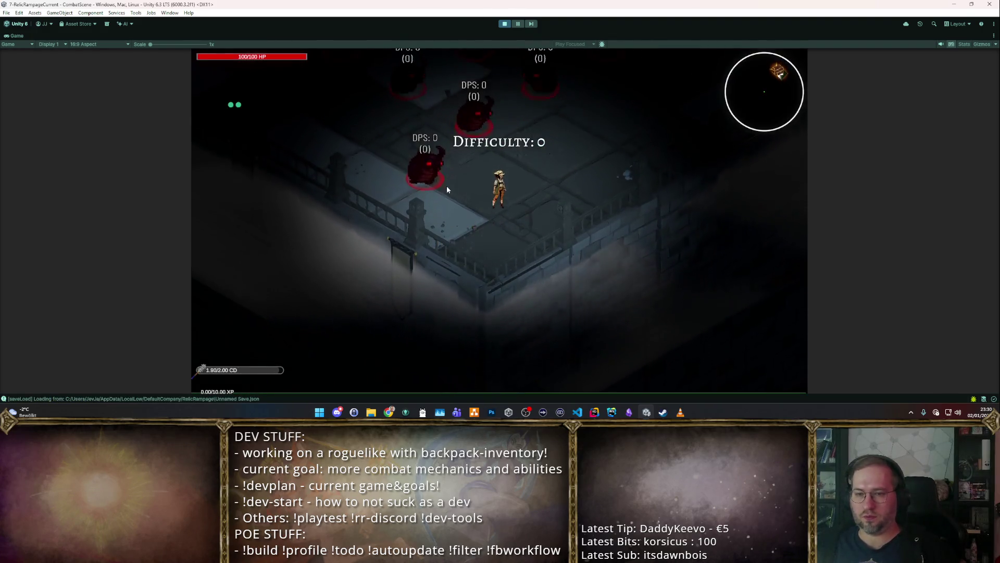
pyautogui.press('w')
pyautogui.press('w')
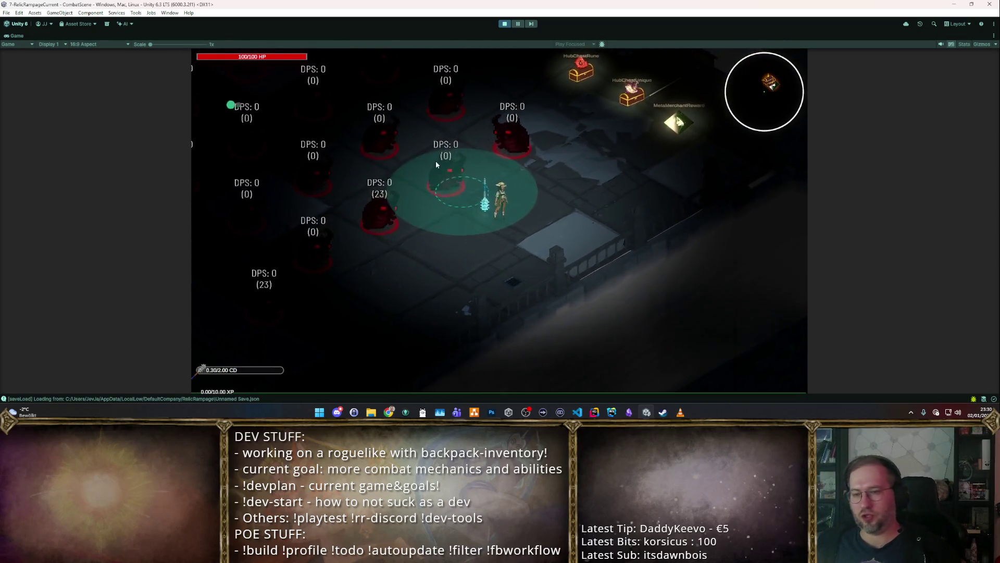
pyautogui.click(505, 24)
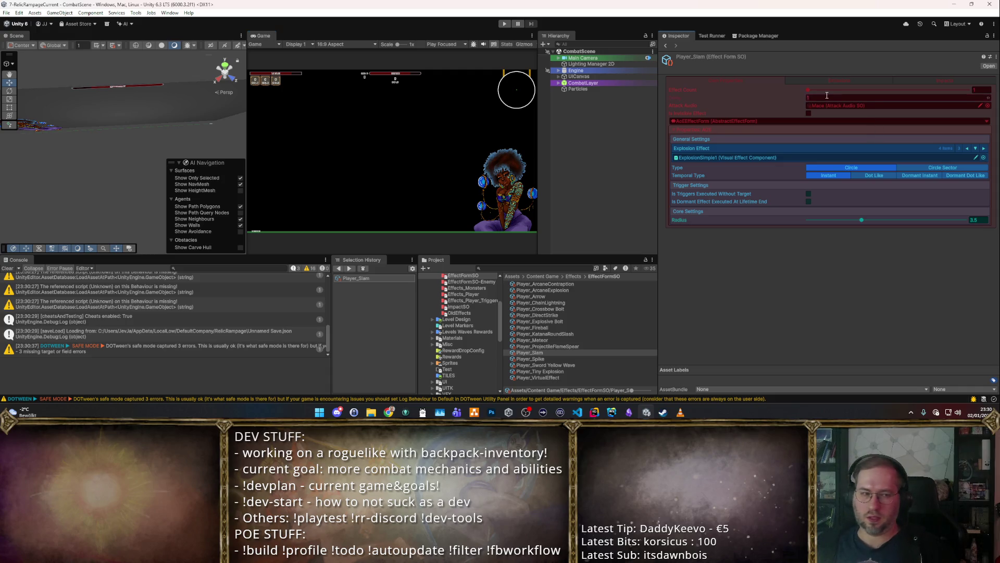
# Step: Play-test the slam on the training dummies in a maximized Game view, moving with W, A, S
pyautogui.click(505, 24)
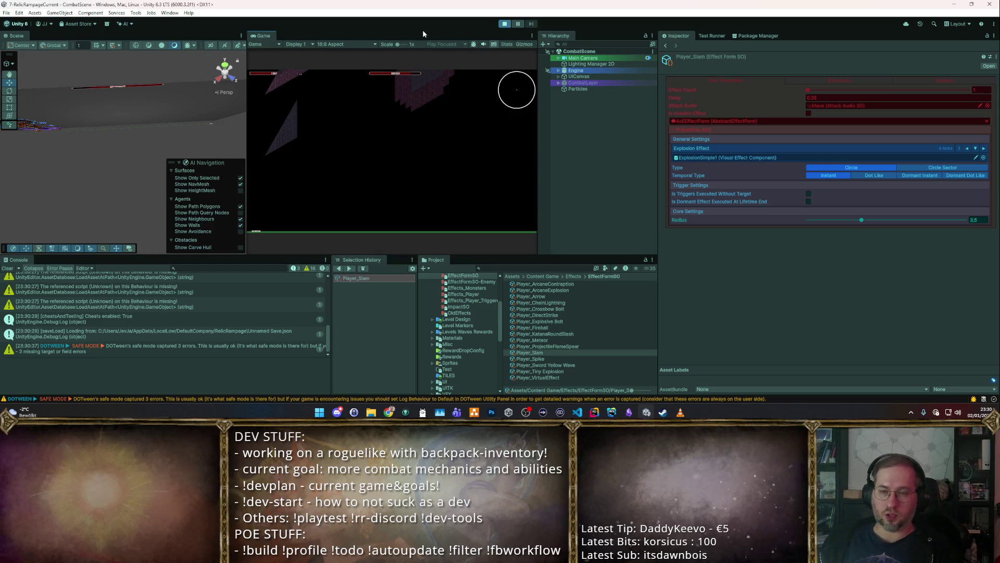
pyautogui.doubleClick(259, 35)
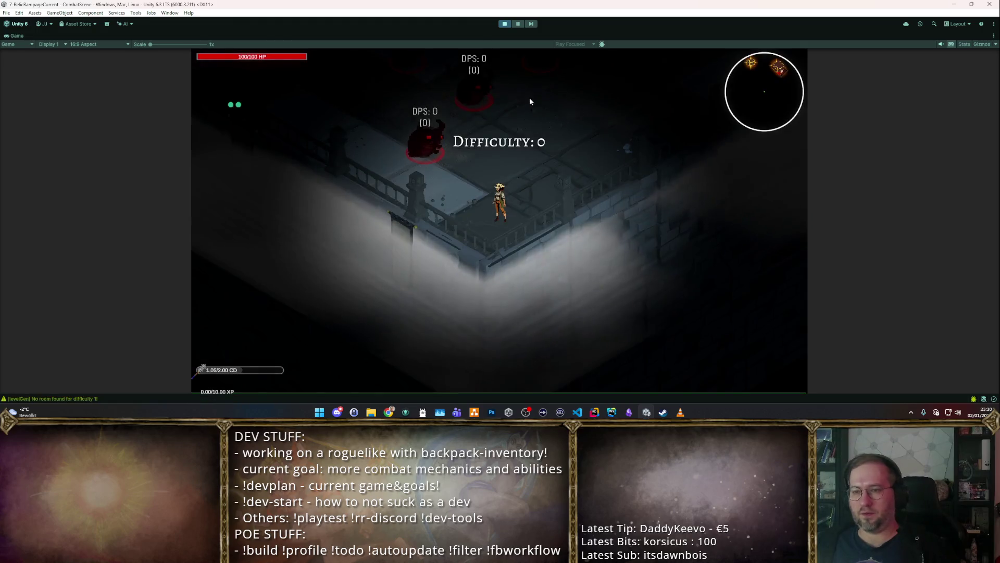
pyautogui.press('w')
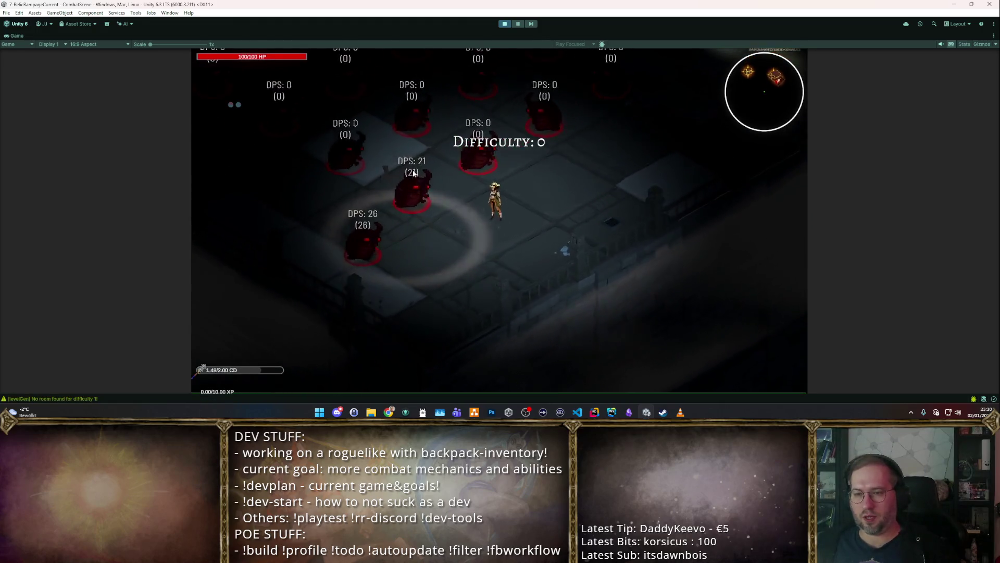
pyautogui.press('a')
pyautogui.press('a')
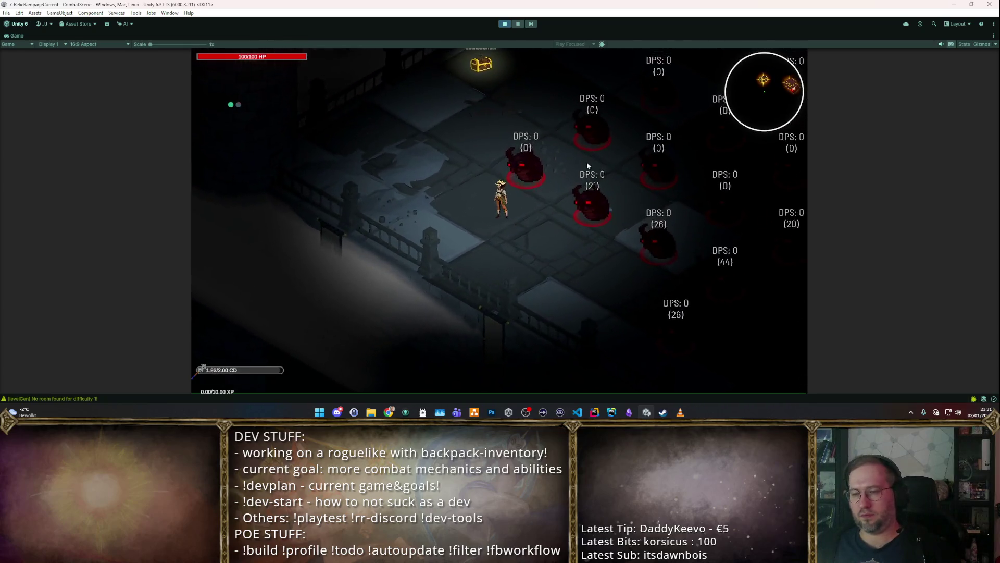
pyautogui.press('s')
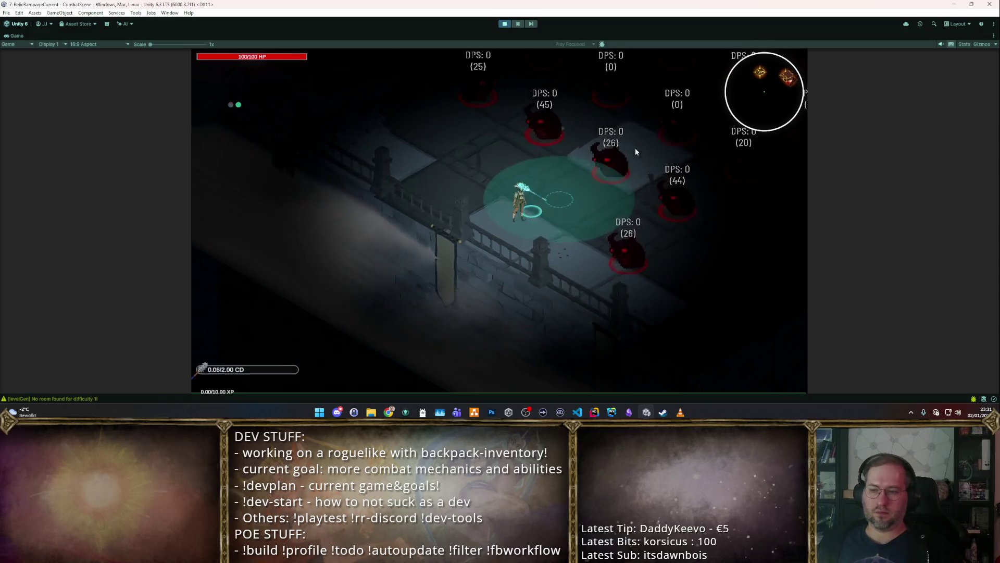
pyautogui.click(505, 23)
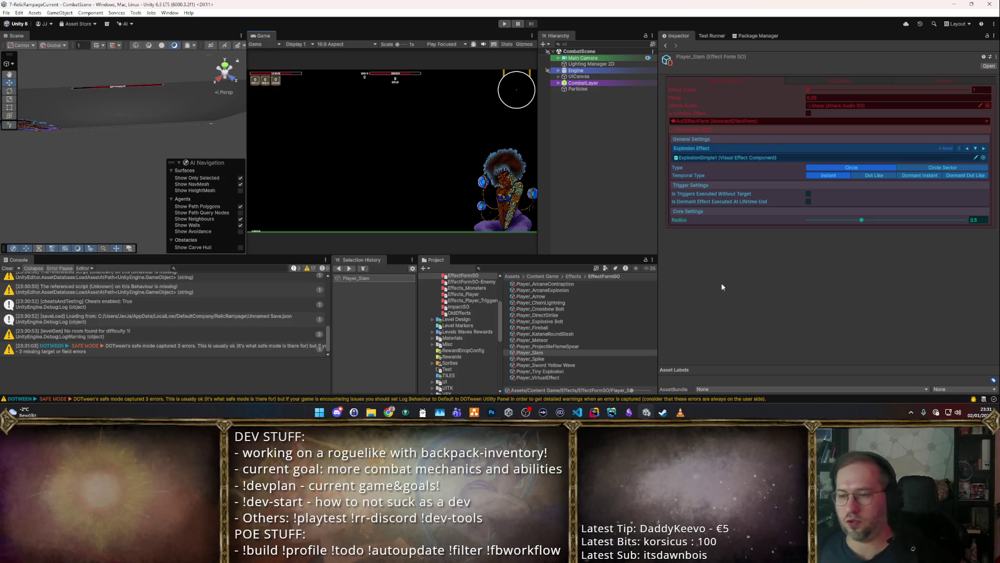
# Step: Start Play mode and select the Grand Hammer item in Resources/Content/Items/w_melee/L1
pyautogui.click(509, 26)
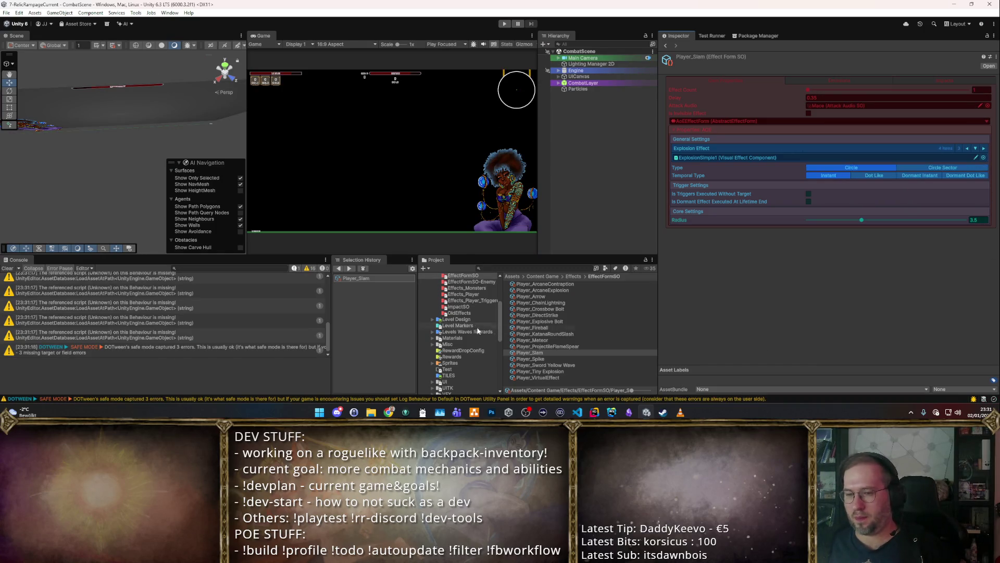
pyautogui.scroll(3, 479, 330)
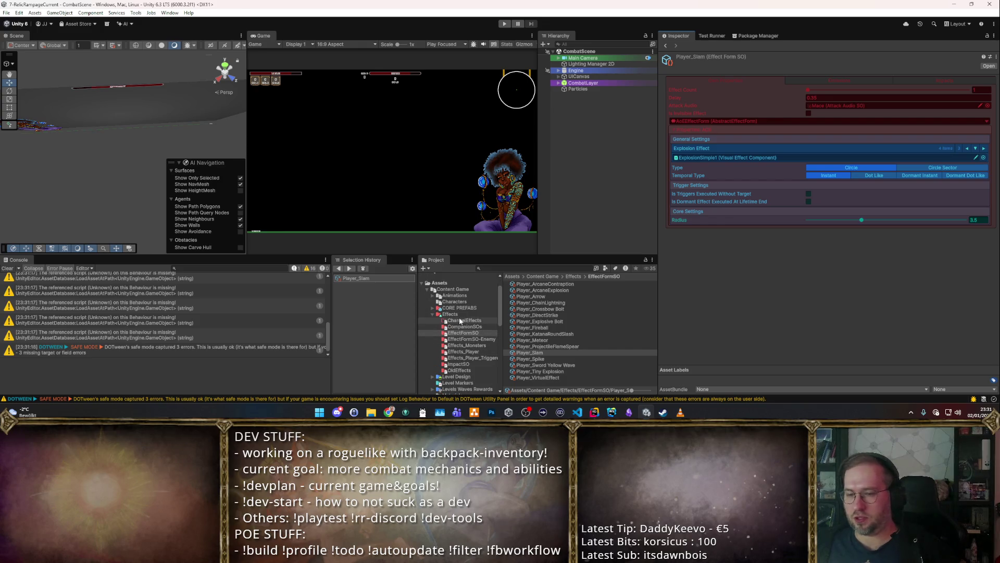
pyautogui.scroll(-2, 462, 314)
pyautogui.scroll(3, 446, 344)
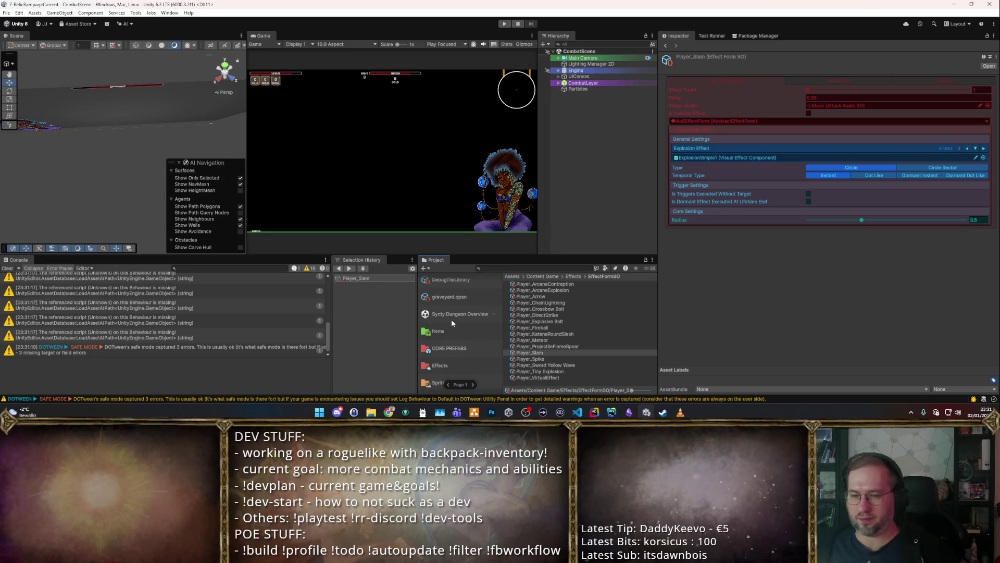
pyautogui.click(436, 331)
pyautogui.scroll(-2, 531, 363)
pyautogui.doubleClick(529, 365)
pyautogui.doubleClick(523, 292)
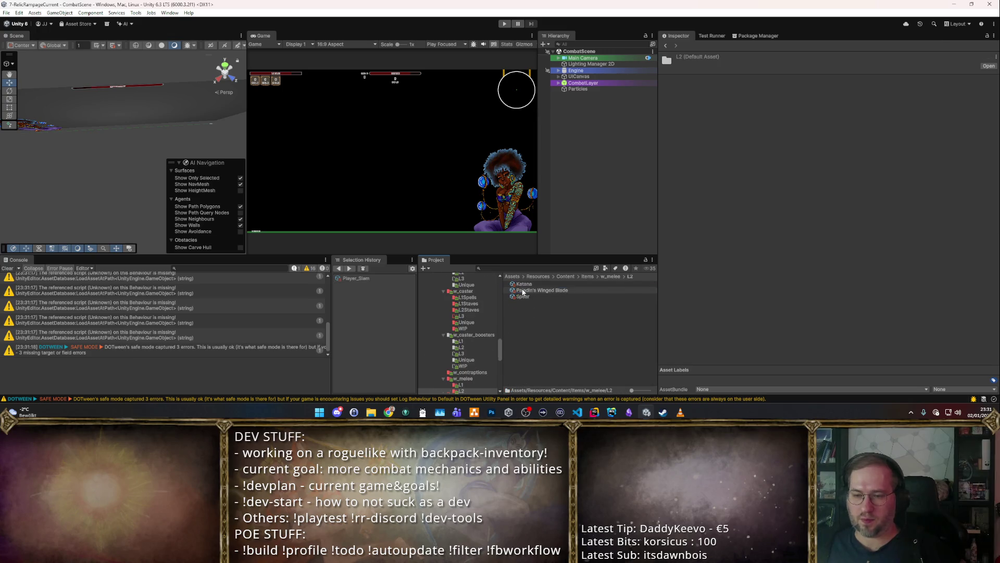
pyautogui.click(609, 276)
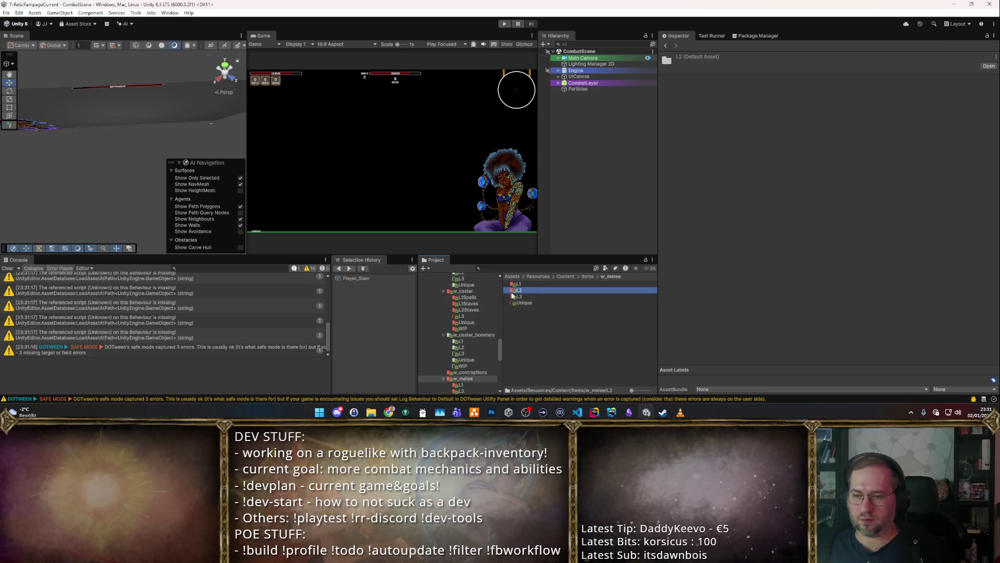
pyautogui.doubleClick(521, 284)
pyautogui.click(533, 297)
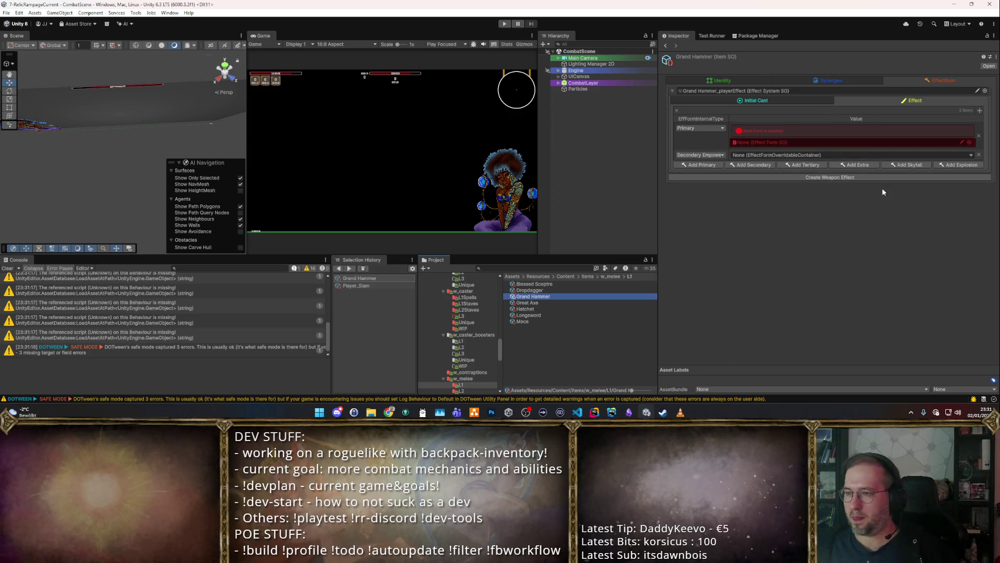
# Step: Leave the Grand Hammer with only its Primary entry and assign Player_Slam as its form
pyautogui.click(709, 166)
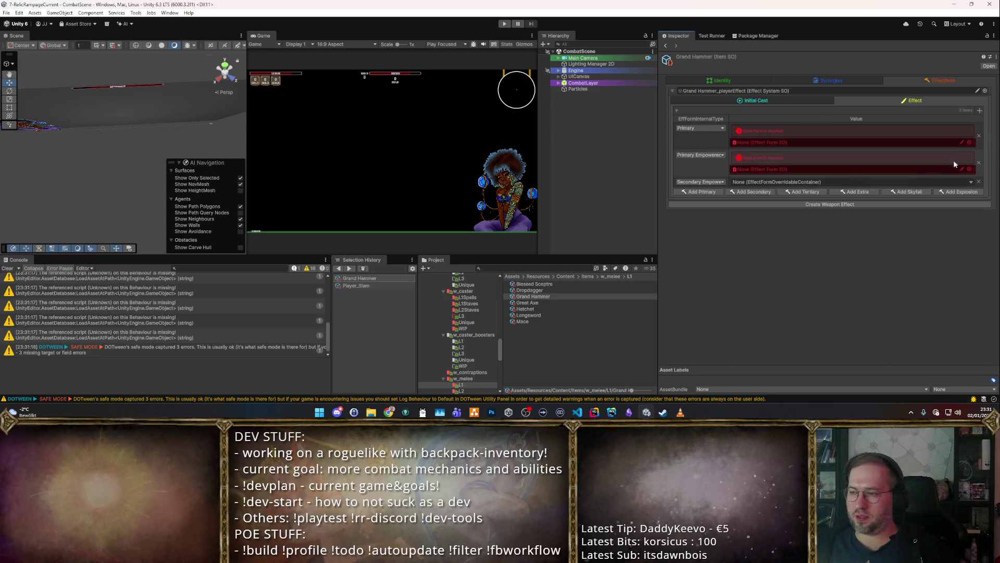
pyautogui.click(979, 163)
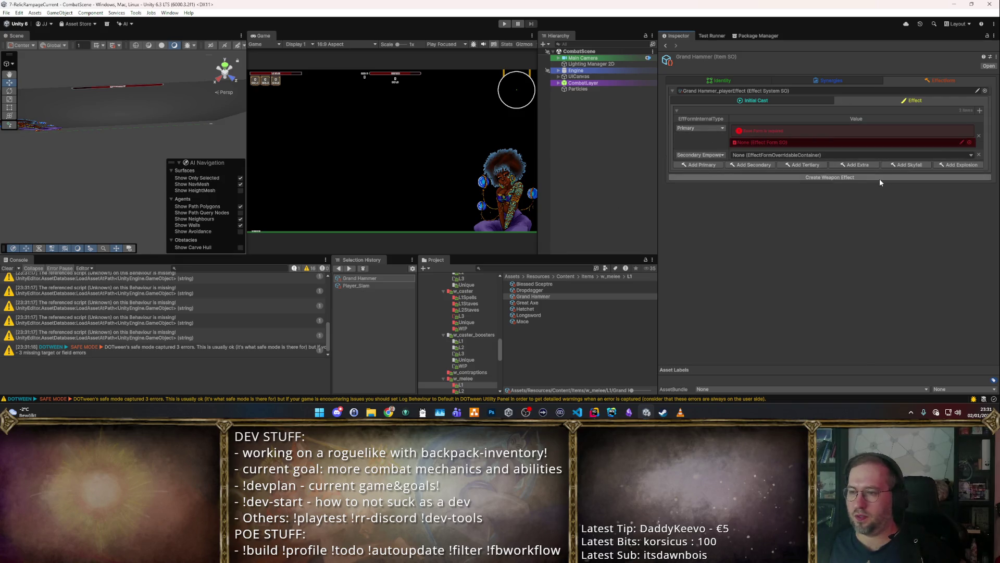
pyautogui.click(979, 155)
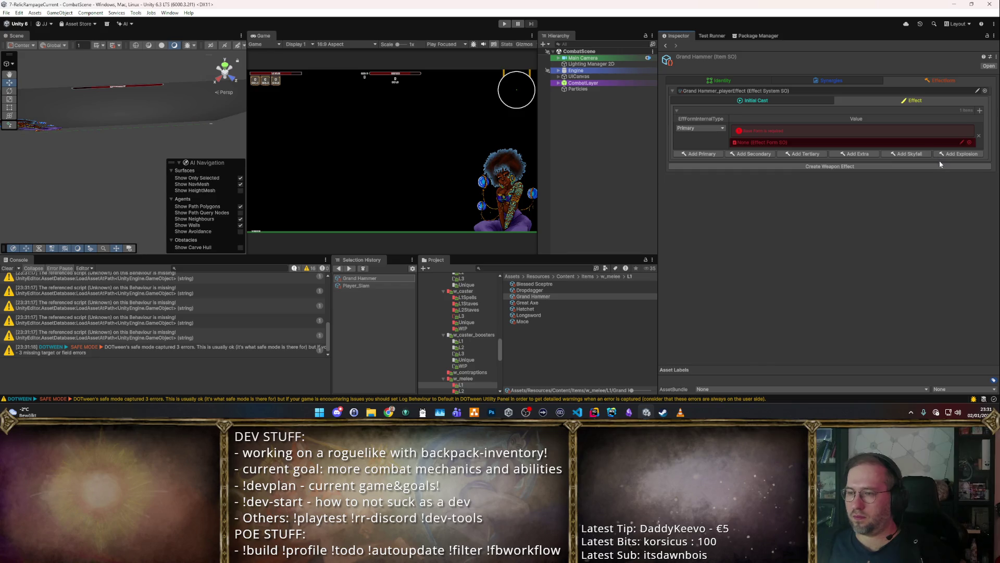
pyautogui.click(970, 143)
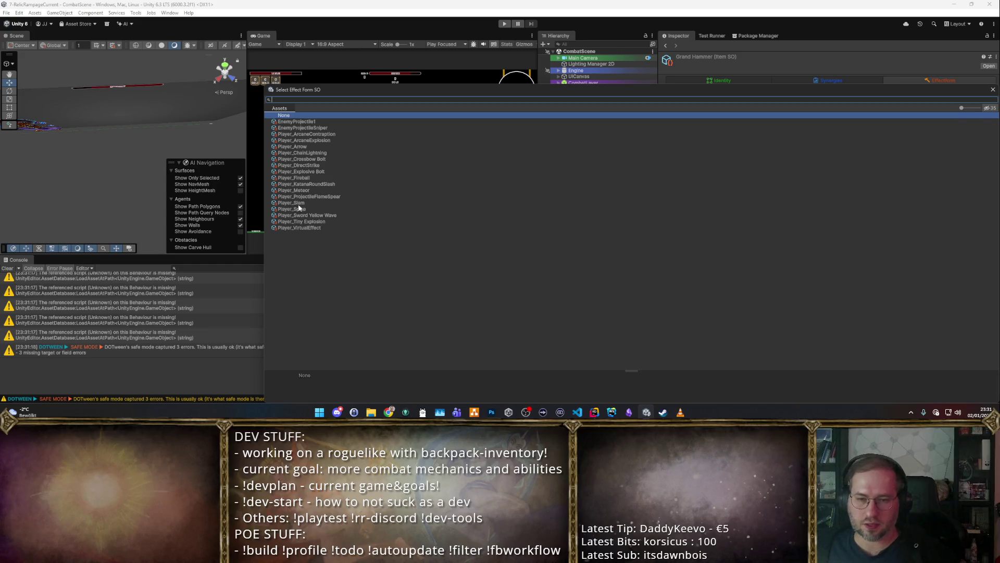
pyautogui.doubleClick(294, 203)
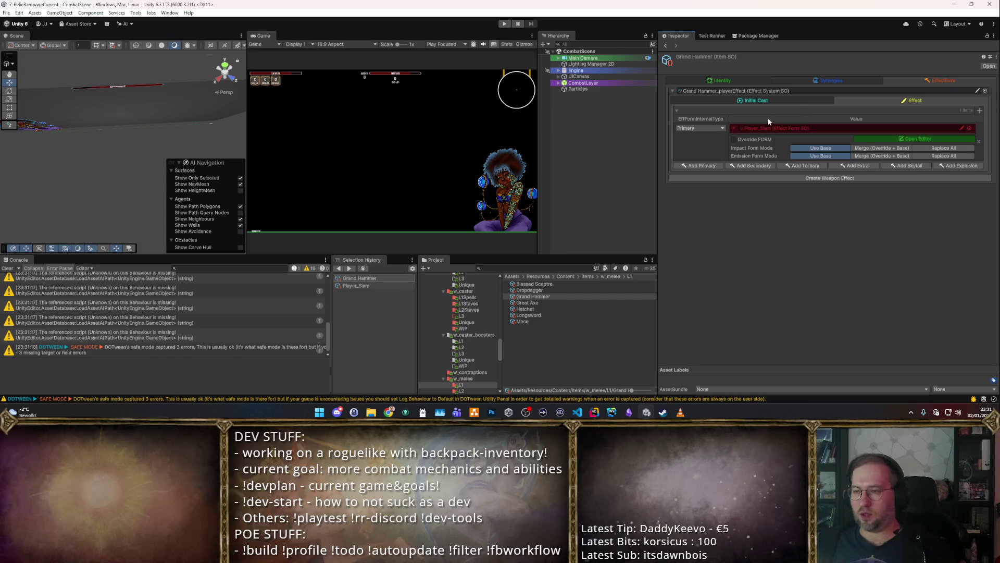
# Step: Enable Override FORM on Player_Slam and expand the Visual, Temporal, DOT and Core foldouts
pyautogui.click(735, 139)
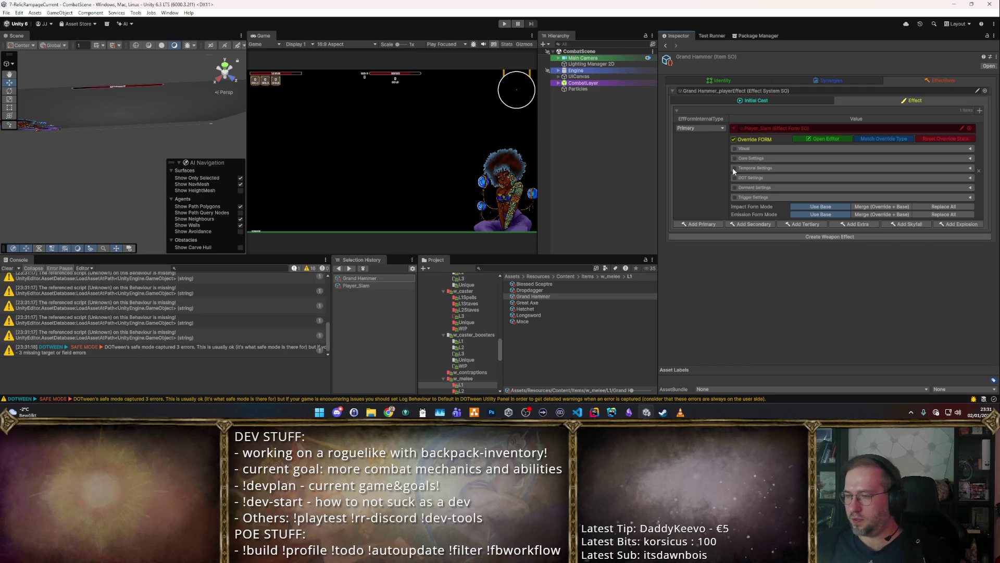
pyautogui.click(735, 148)
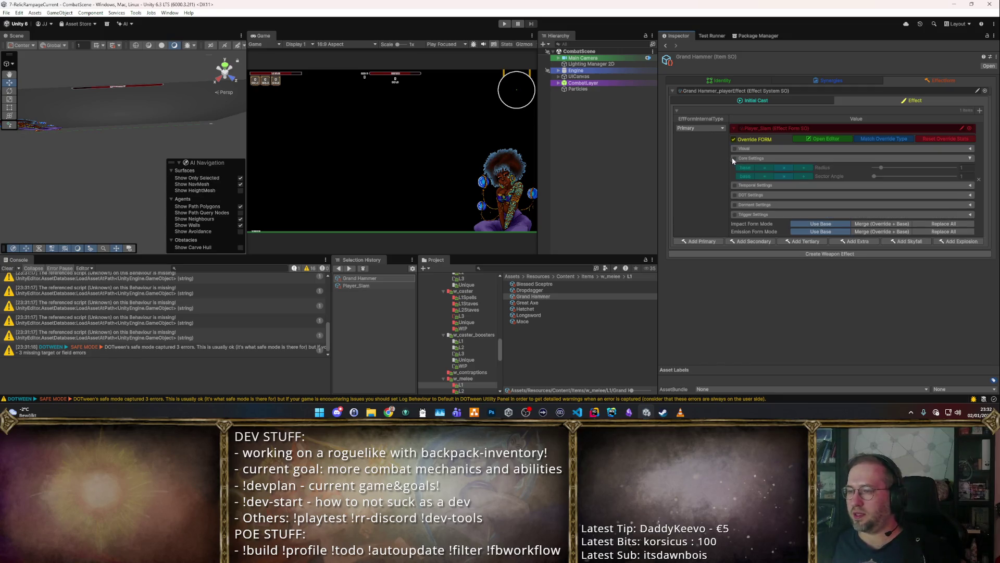
pyautogui.click(732, 159)
pyautogui.click(734, 168)
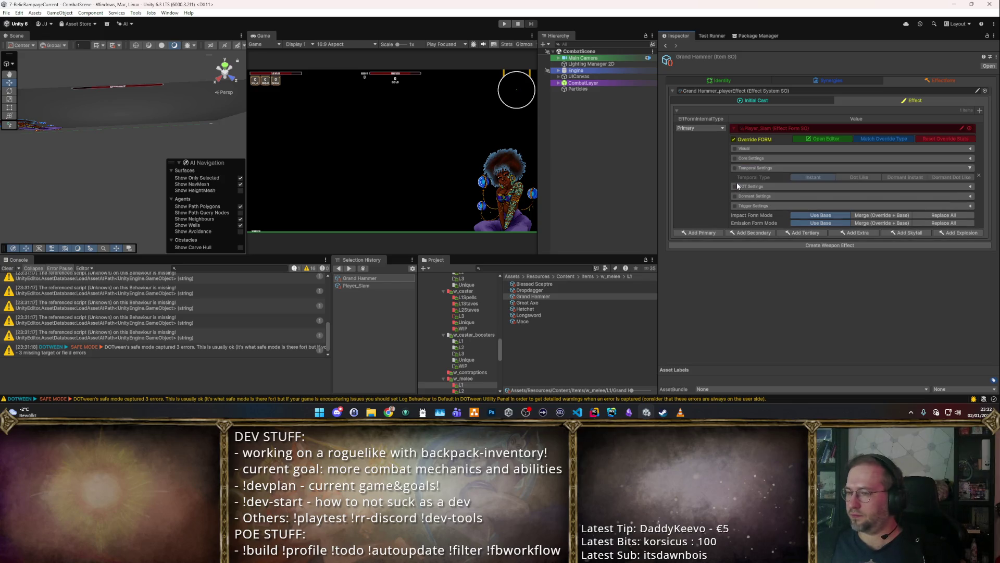
pyautogui.click(742, 186)
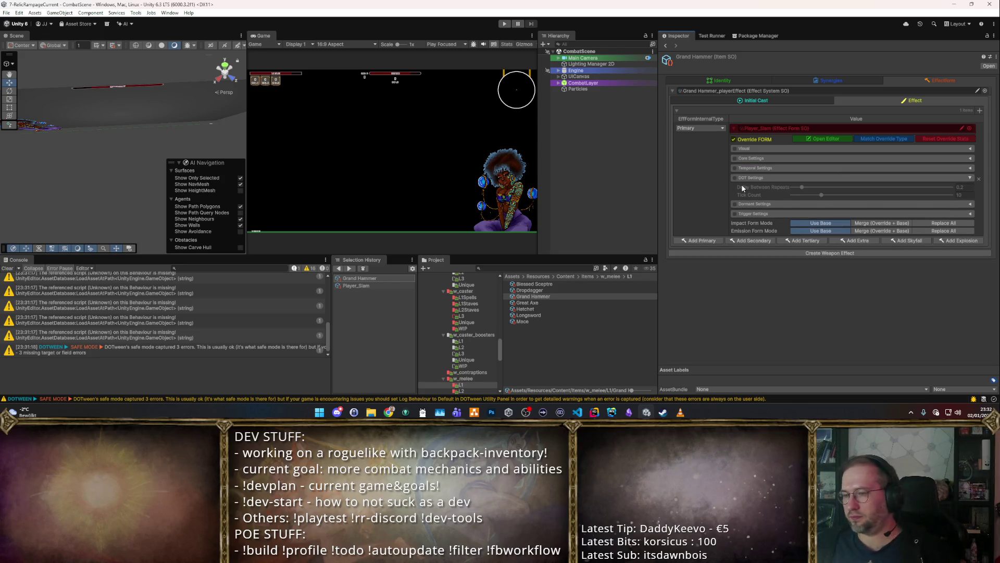
pyautogui.click(749, 149)
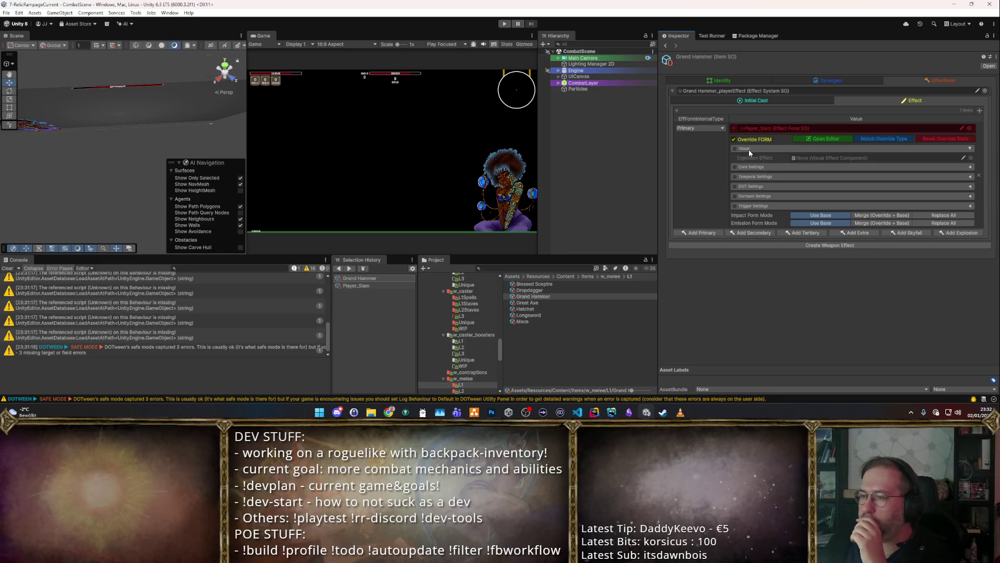
pyautogui.click(750, 158)
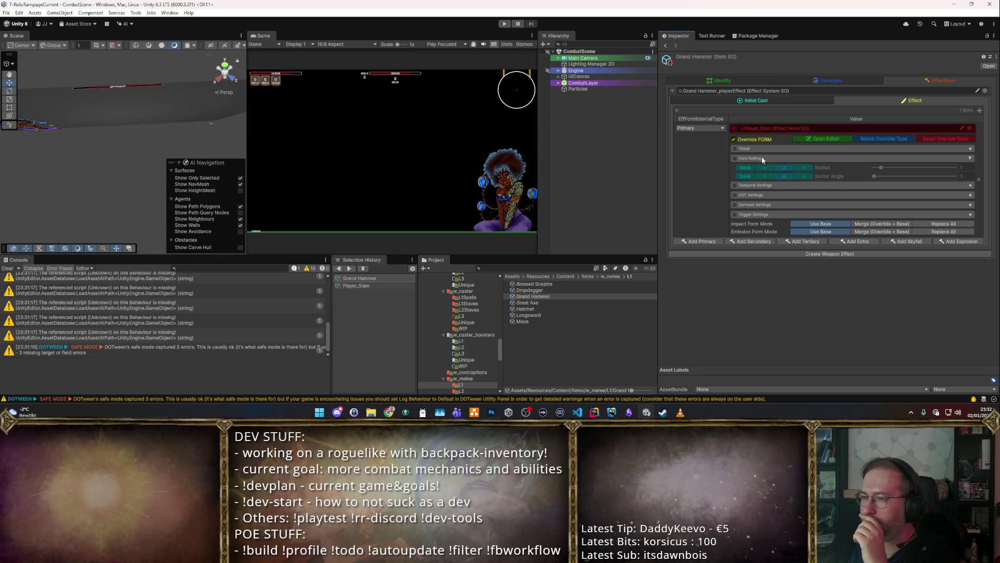
# Step: Review the Temporal, Dormant and Trigger override foldouts, then switch to Initial Cast
pyautogui.click(762, 156)
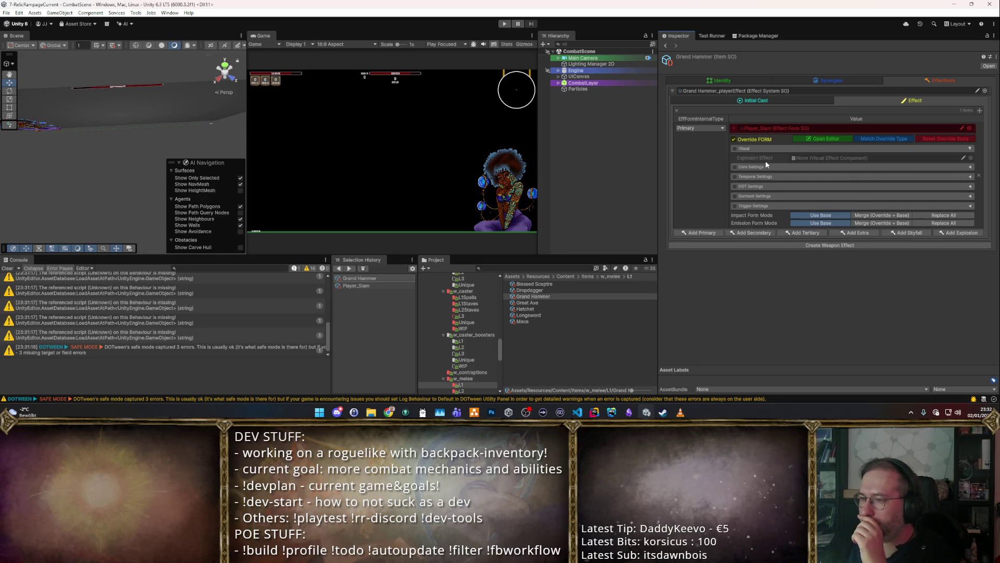
pyautogui.click(765, 161)
pyautogui.click(763, 188)
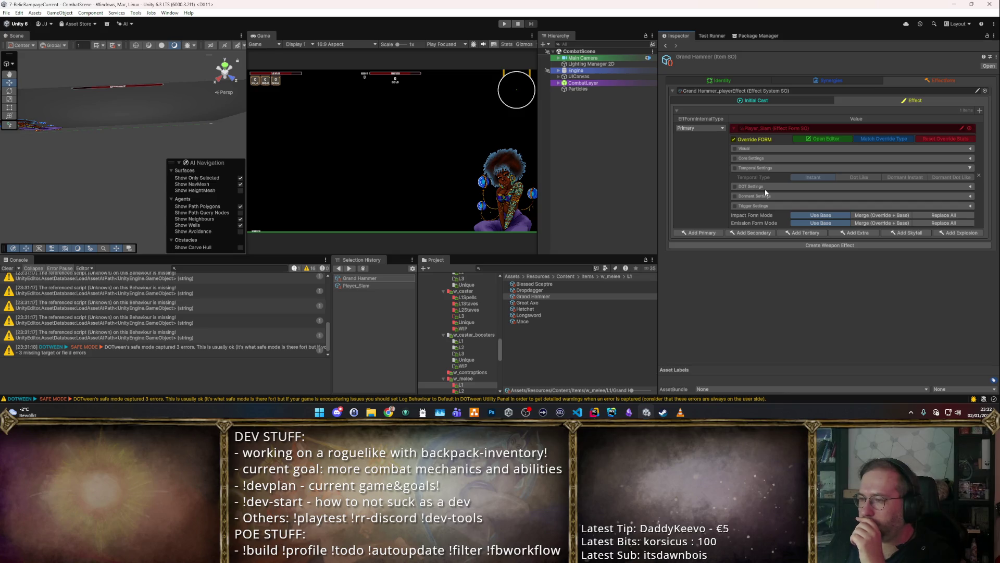
pyautogui.click(757, 197)
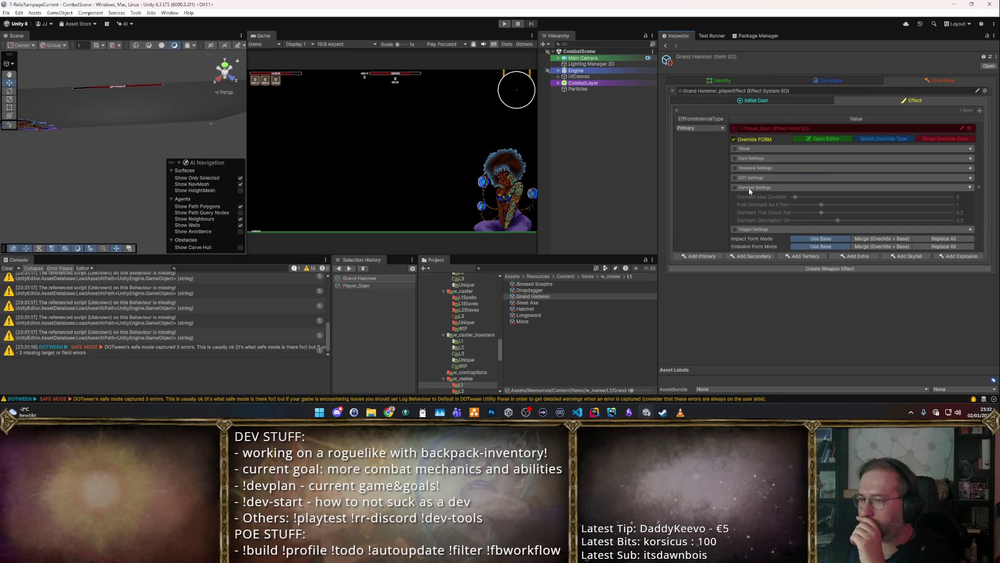
pyautogui.click(748, 188)
pyautogui.click(756, 198)
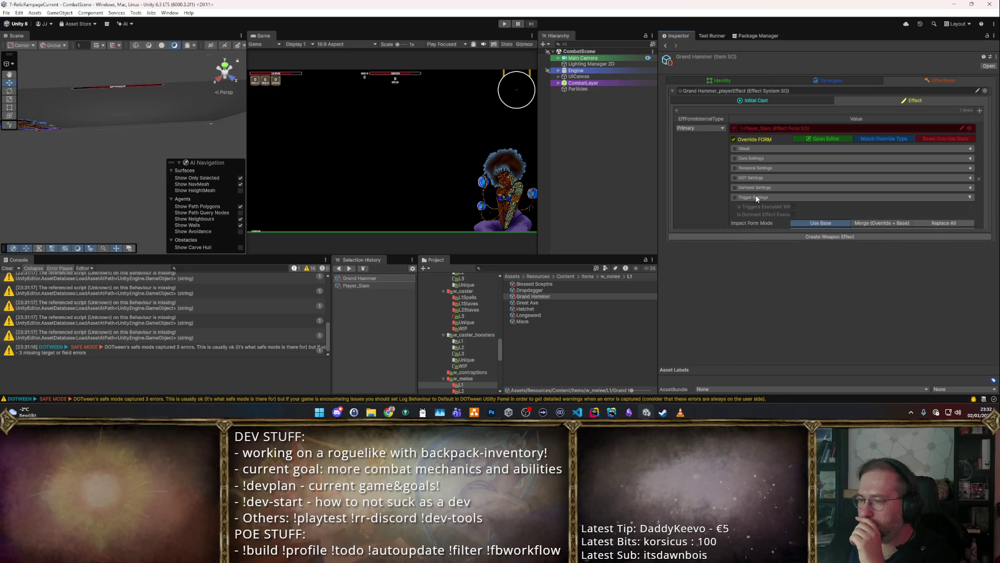
pyautogui.click(757, 198)
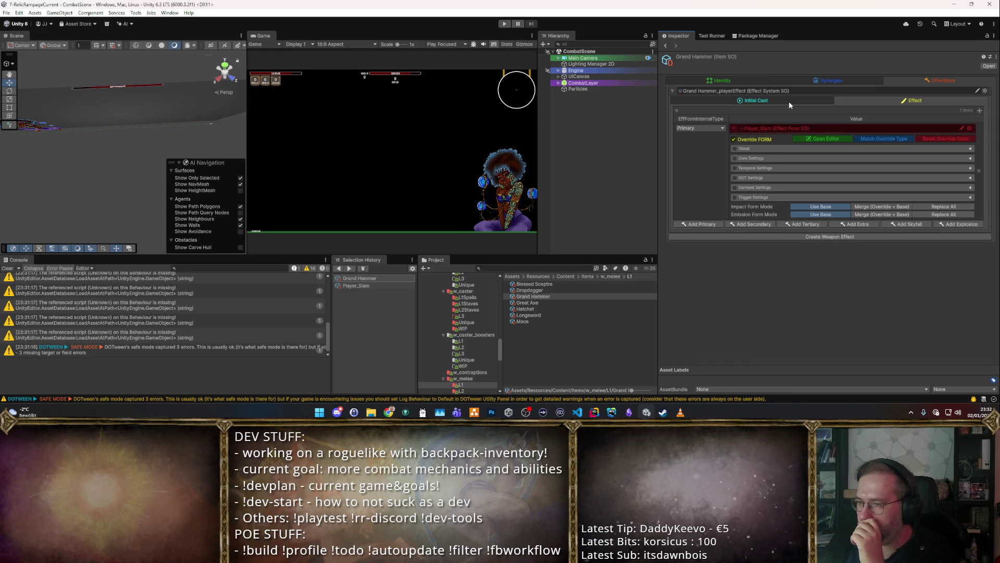
pyautogui.click(789, 101)
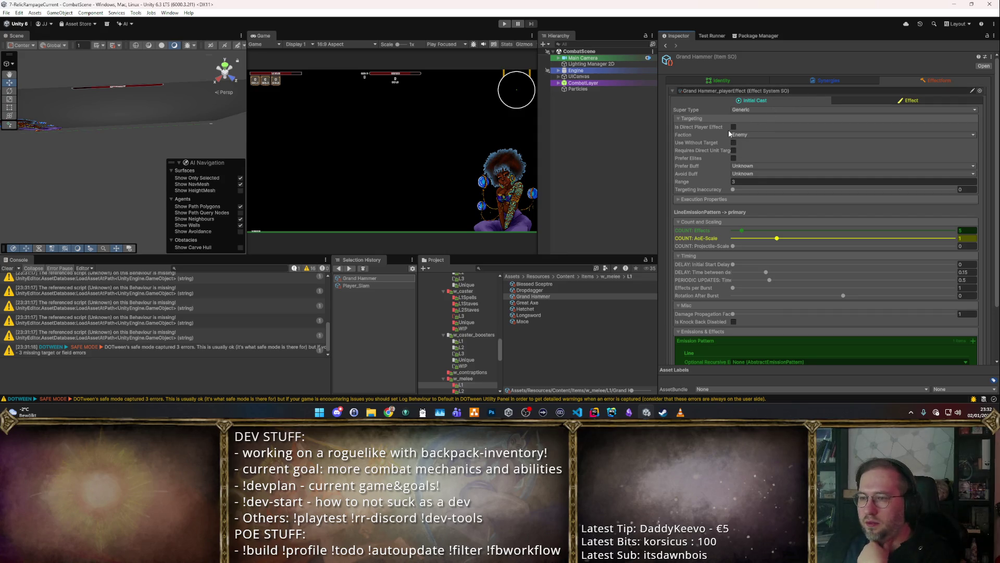
# Step: Set the Initial Cast Range to 4 and enter Play mode to test the hammer
pyautogui.click(747, 181)
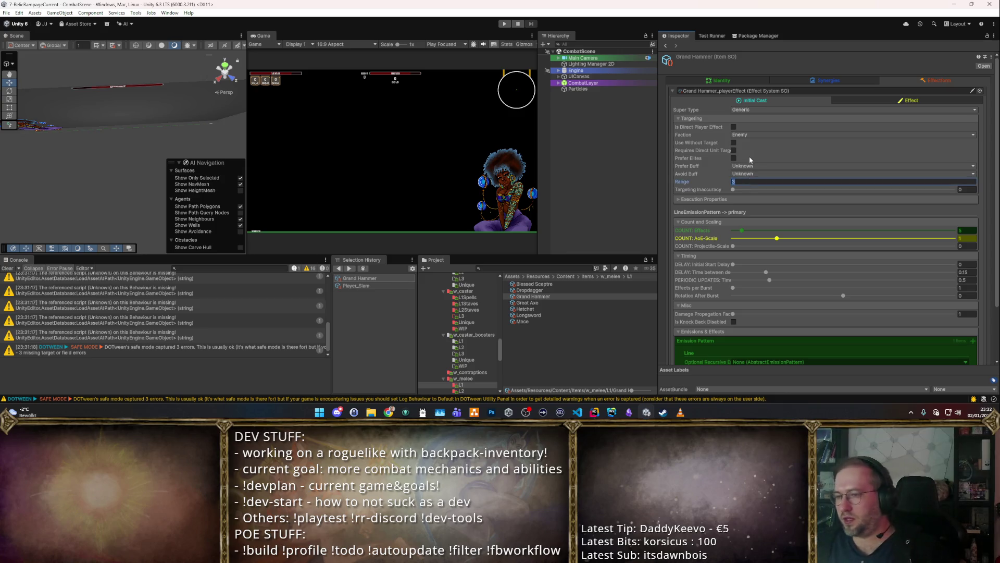
pyautogui.write('4')
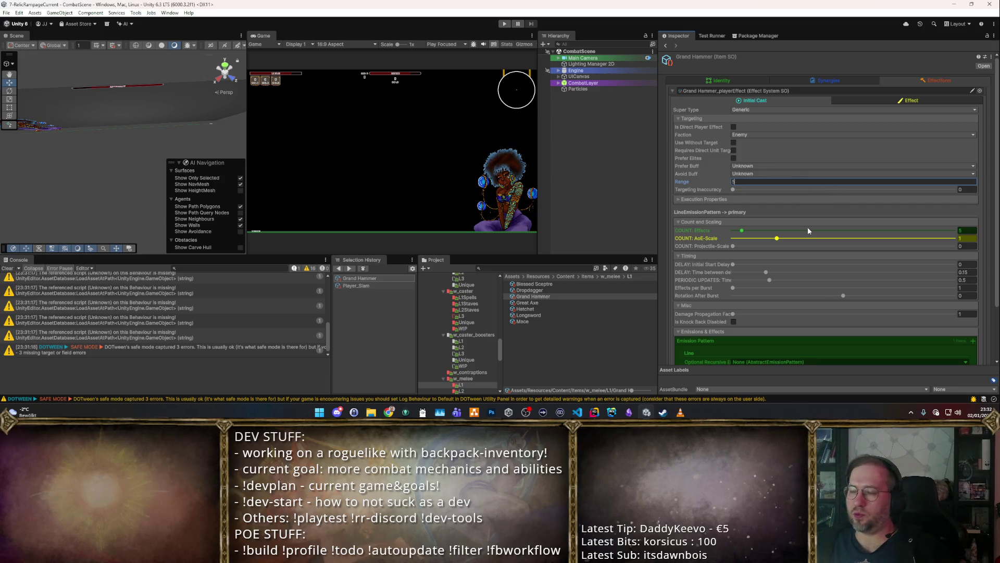
pyautogui.scroll(-3, 720, 190)
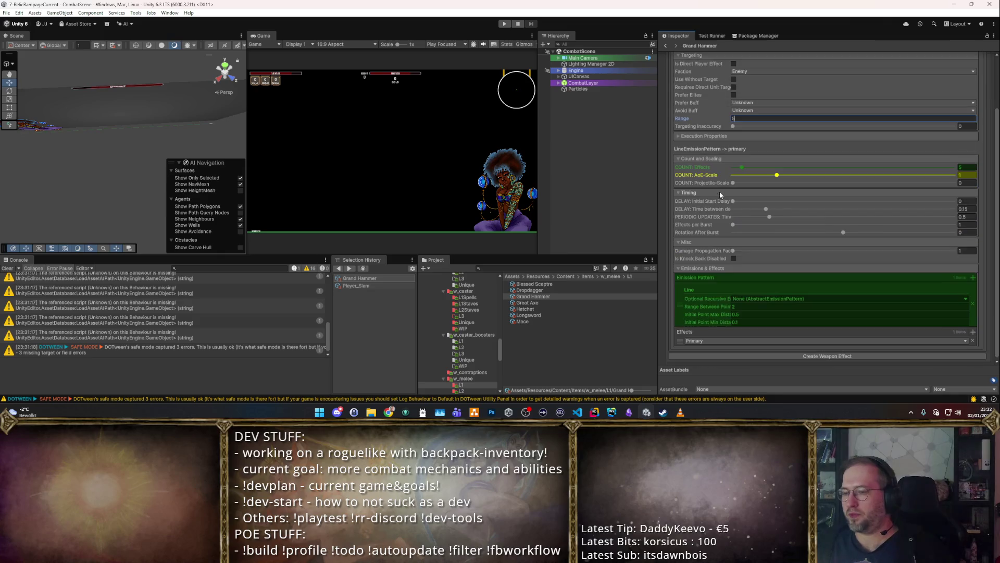
pyautogui.click(504, 25)
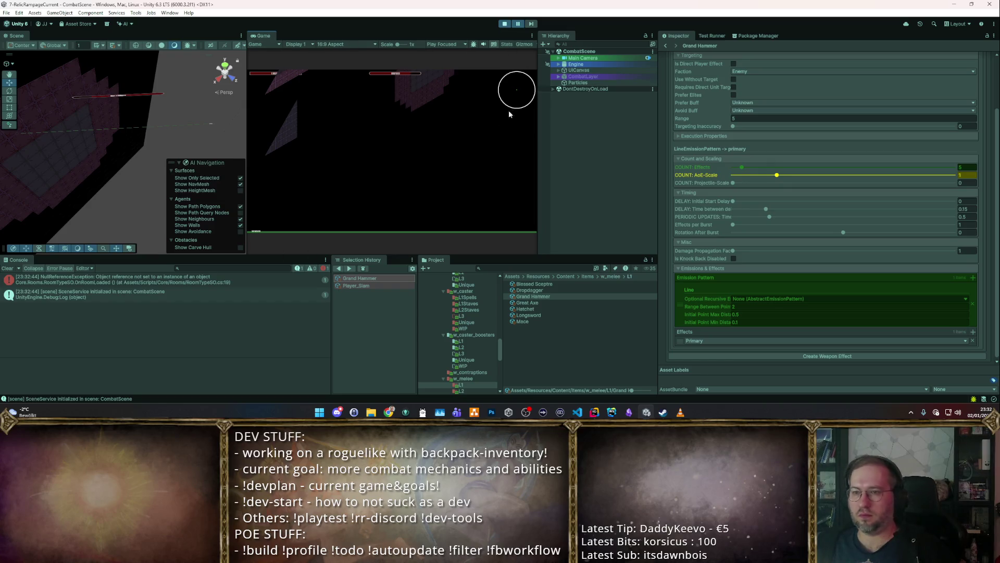
# Step: Stop the game, relaunch it from CombatScene, and walk to the vendor's shop
pyautogui.click(505, 24)
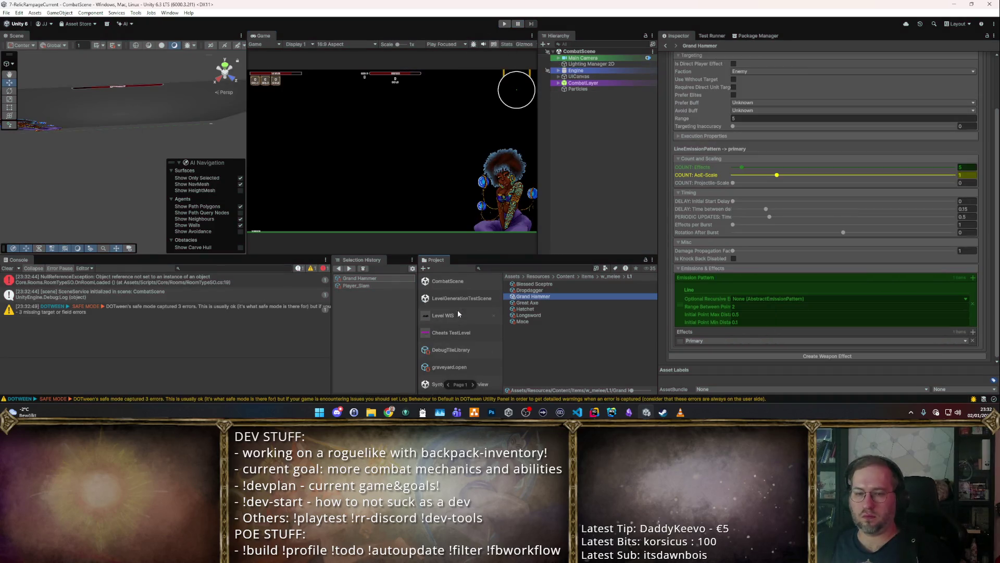
pyautogui.click(455, 281)
pyautogui.click(503, 24)
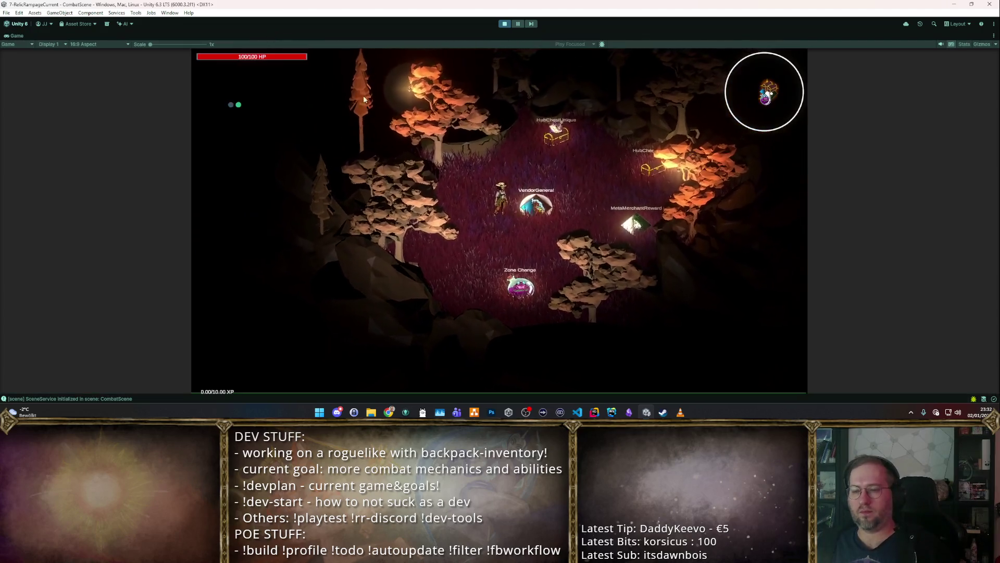
pyautogui.click(520, 204)
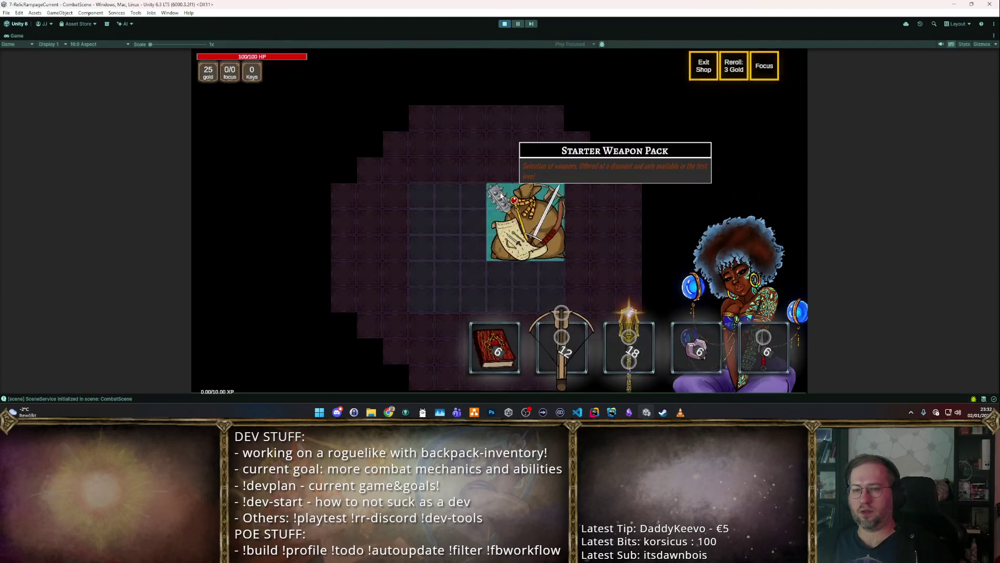
# Step: Use F1 cheats to spawn items, put the Grand Hammer into the backpack, and enter the level
pyautogui.press('F1')
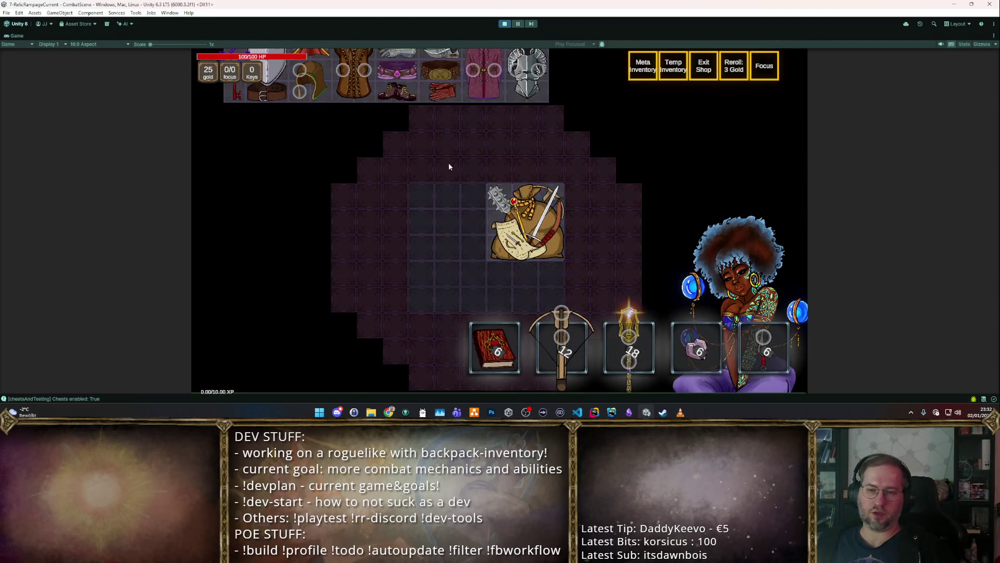
pyautogui.press('F1')
pyautogui.press('F1')
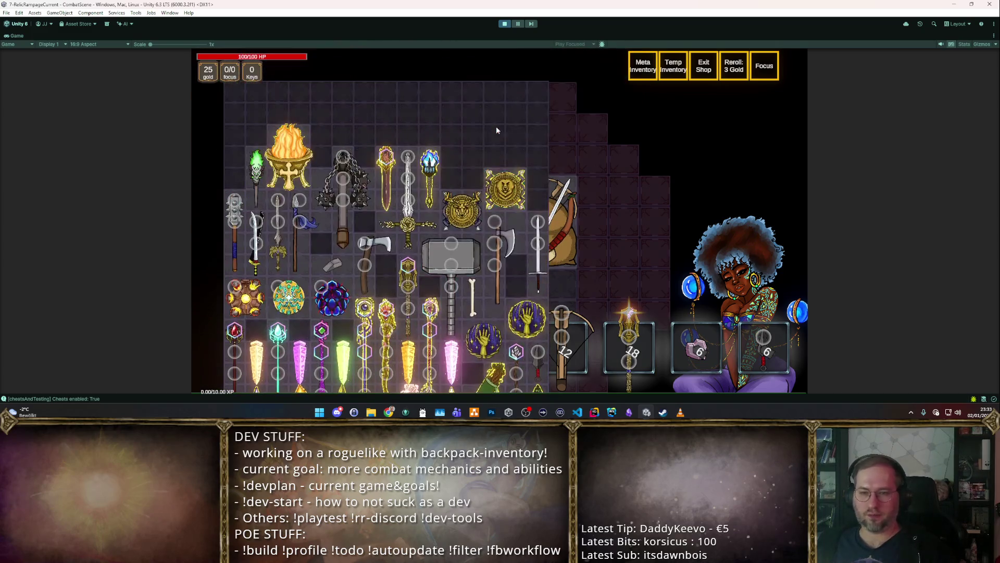
pyautogui.moveTo(455, 248); pyautogui.dragTo(423, 217)
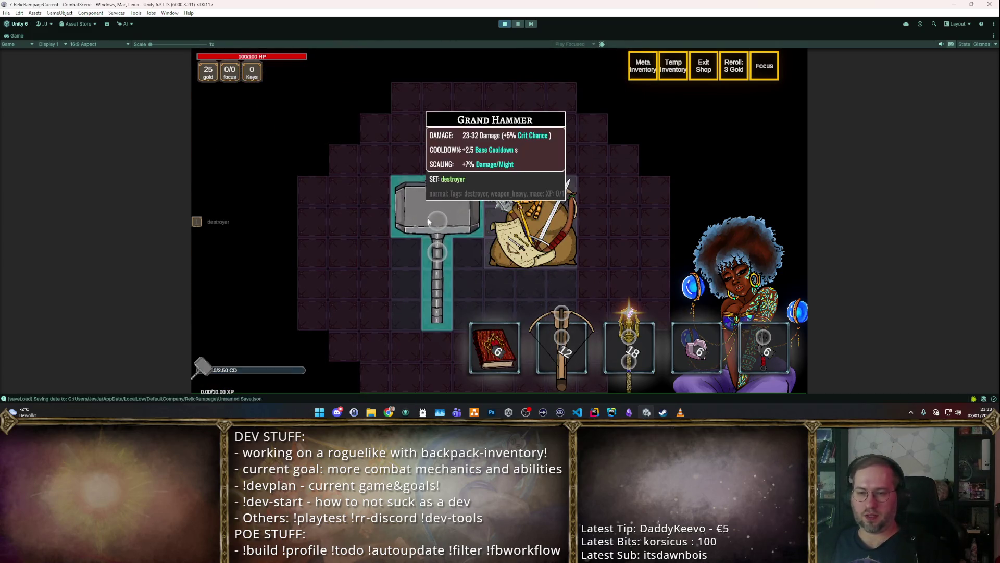
pyautogui.press('F1')
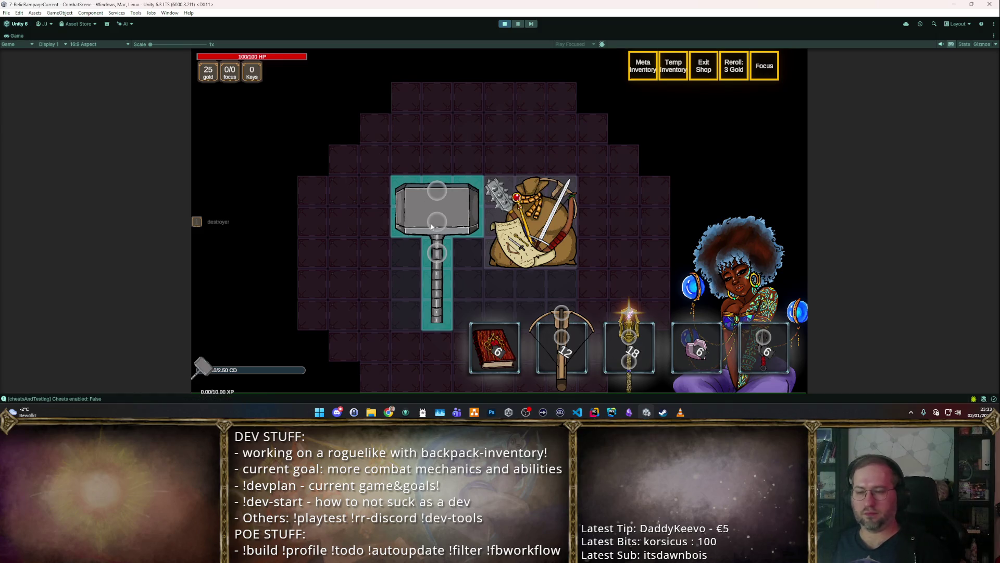
pyautogui.press('Escape')
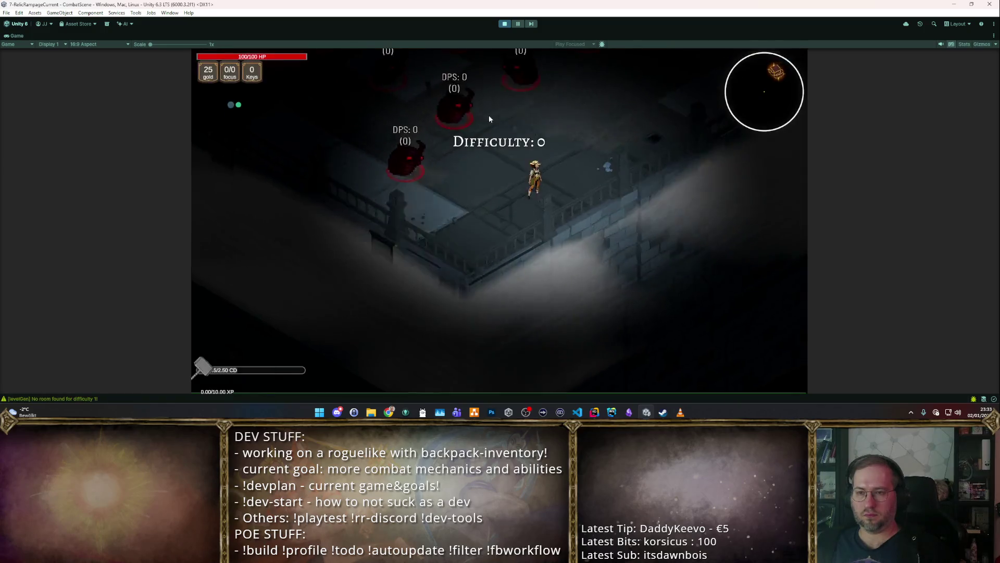
# Step: Slam the training dummy groups four times with the Grand Hammer, then stop the game
pyautogui.click(391, 161)
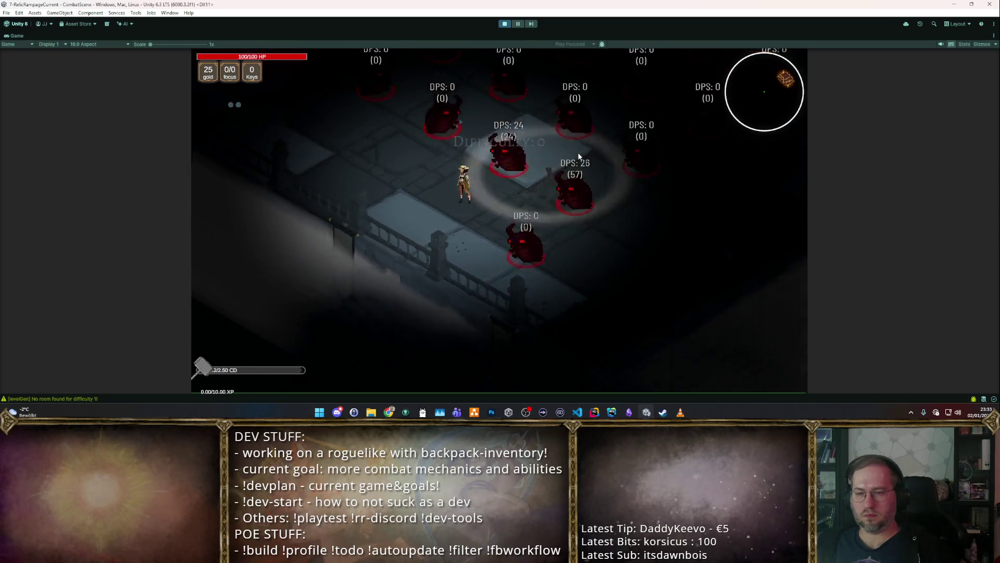
pyautogui.click(629, 173)
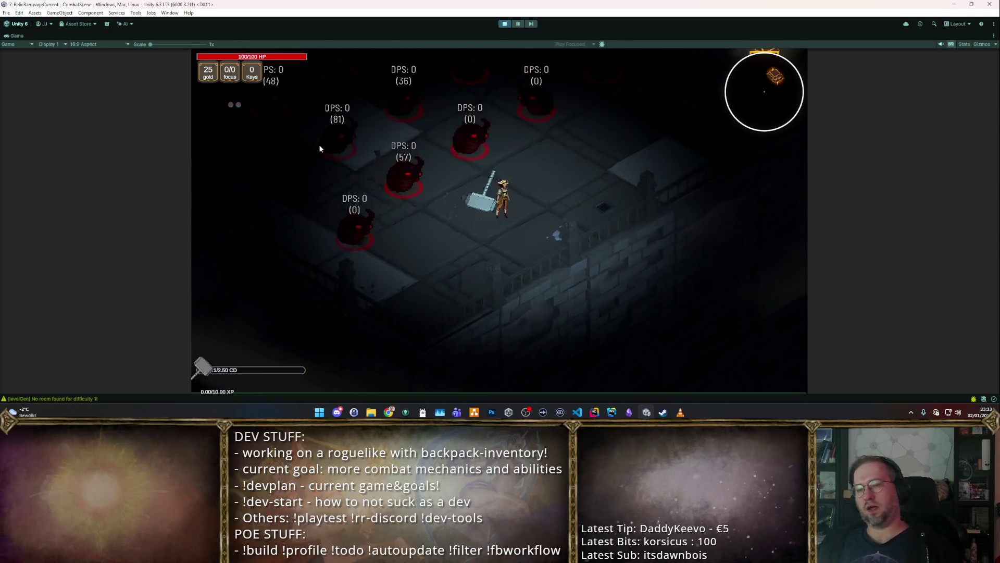
pyautogui.click(320, 147)
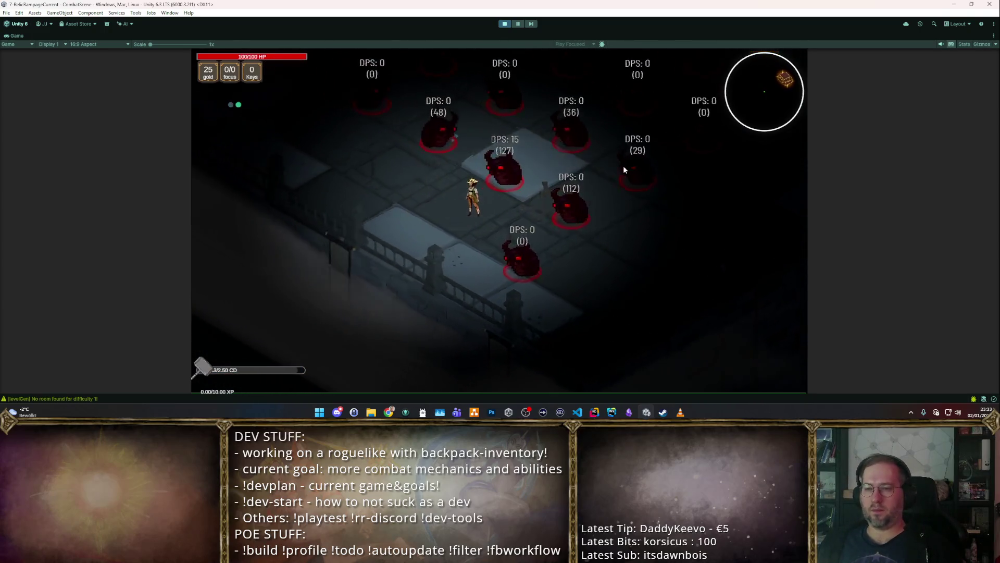
pyautogui.click(664, 171)
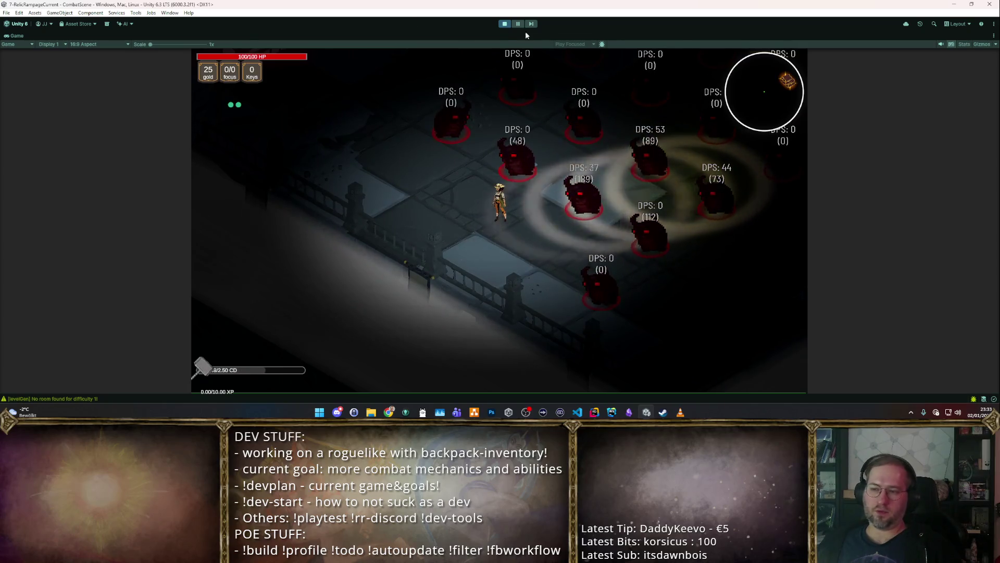
pyautogui.click(504, 23)
pyautogui.hotkey('alt', 'Tab')
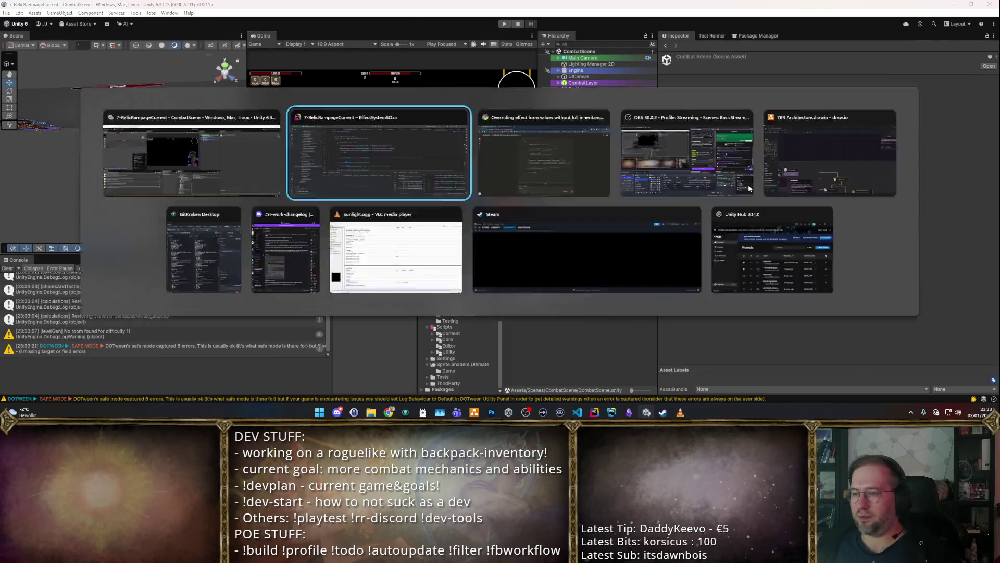
# Step: Back in Unity, select Grand Hammer in Items/w_melee/L1 and scroll to its emission settings
pyautogui.hotkey('alt', 'Tab')
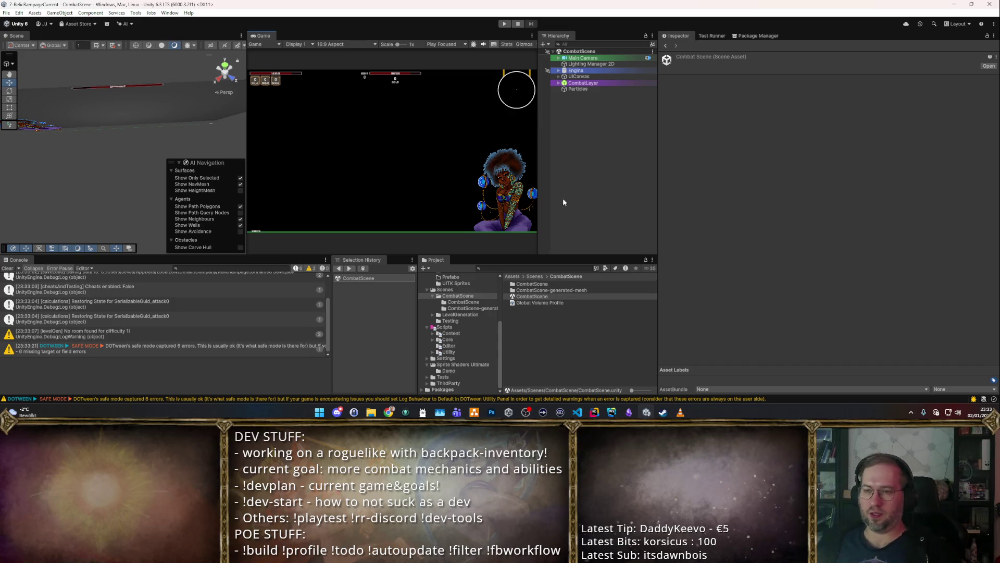
pyautogui.click(511, 334)
pyautogui.scroll(2, 474, 318)
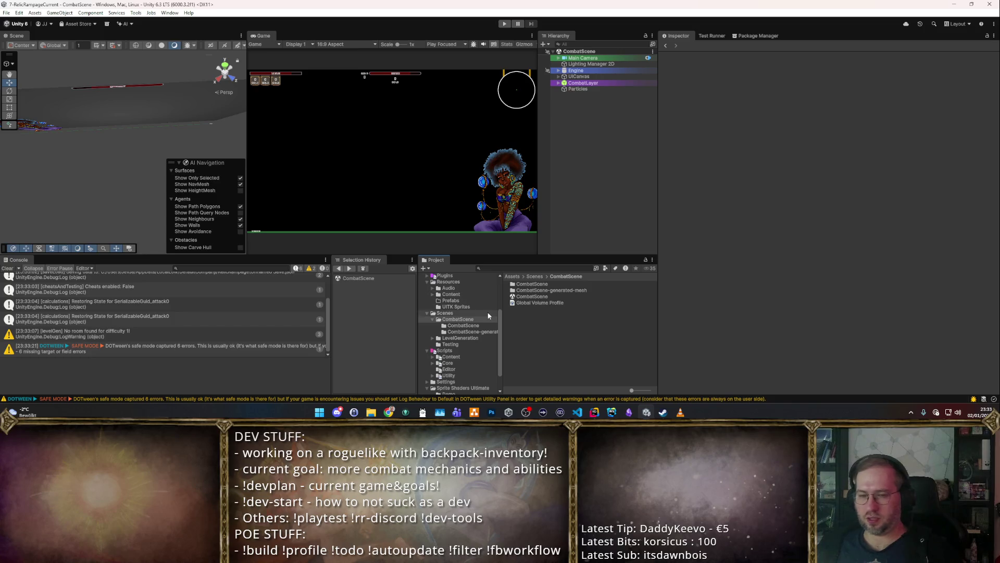
pyautogui.scroll(-2, 484, 297)
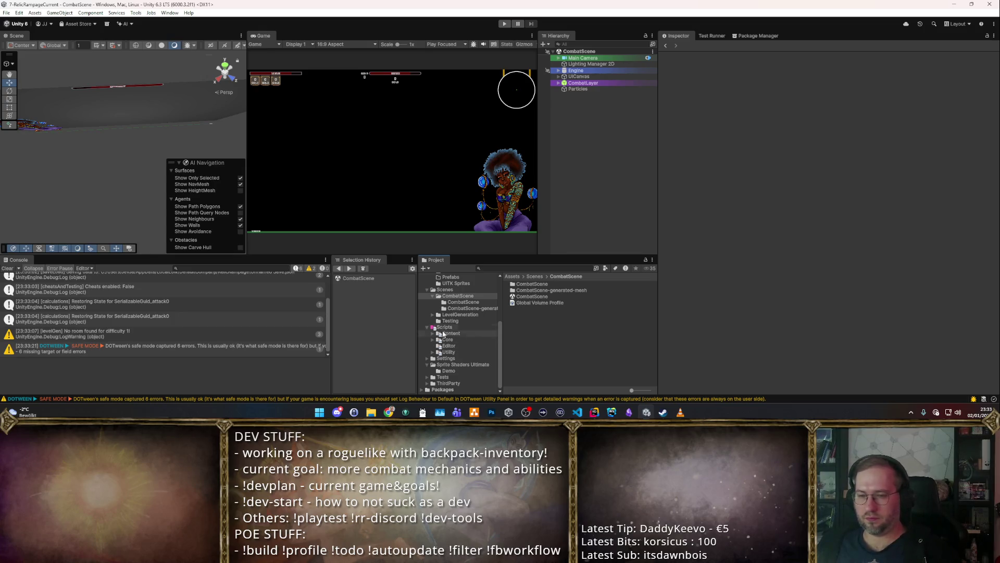
pyautogui.scroll(-5, 460, 331)
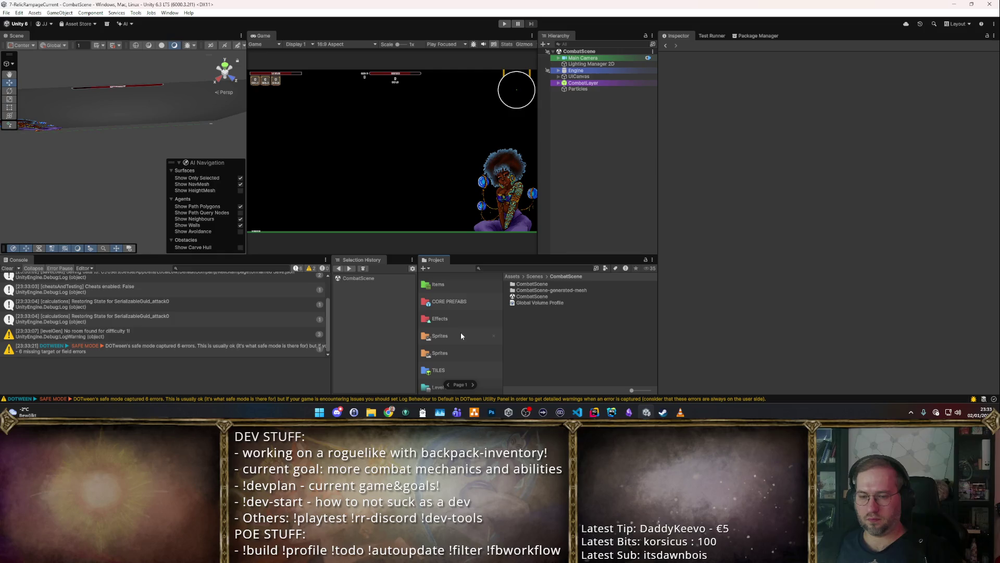
pyautogui.scroll(5, 450, 345)
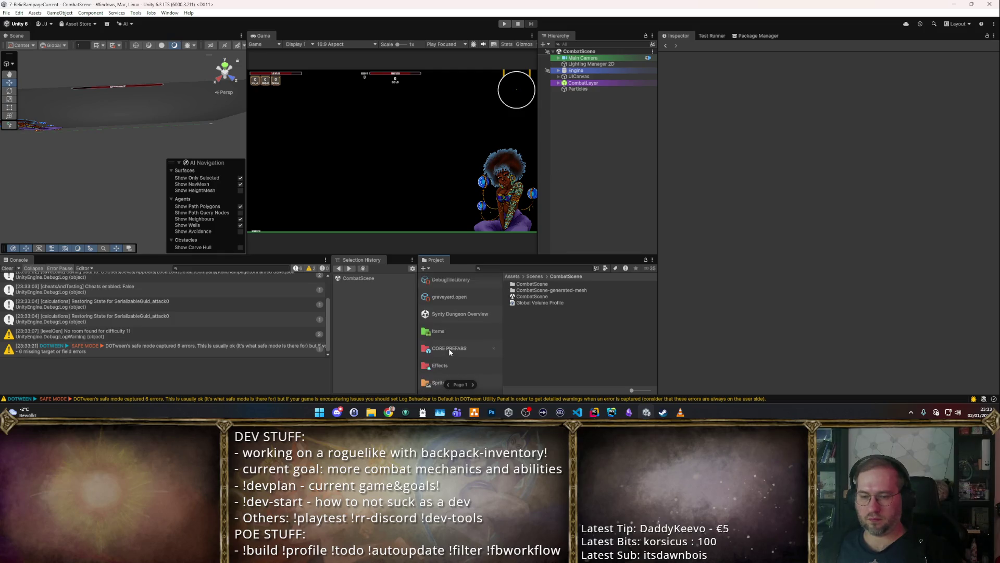
pyautogui.click(454, 333)
pyautogui.scroll(-2, 527, 359)
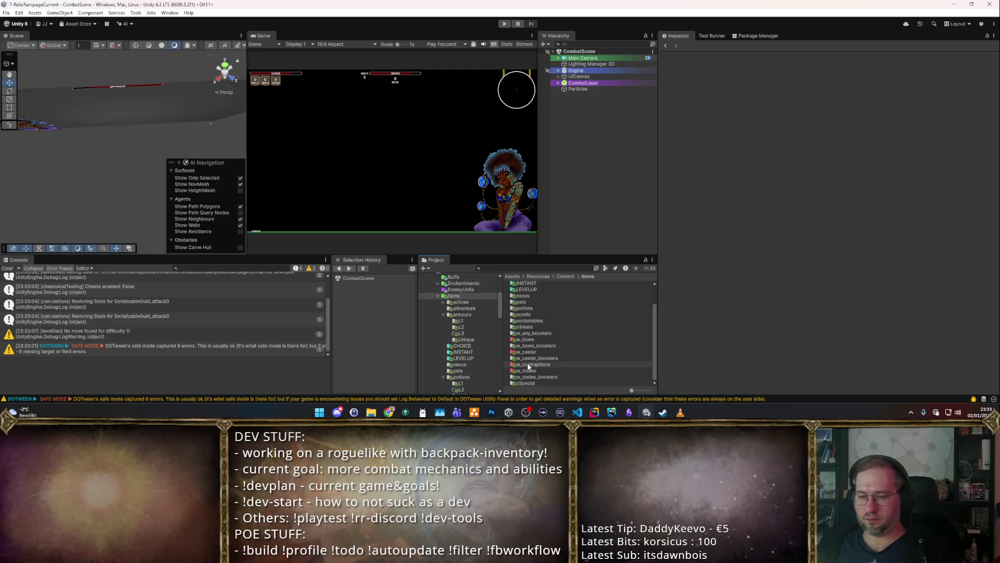
pyautogui.doubleClick(529, 369)
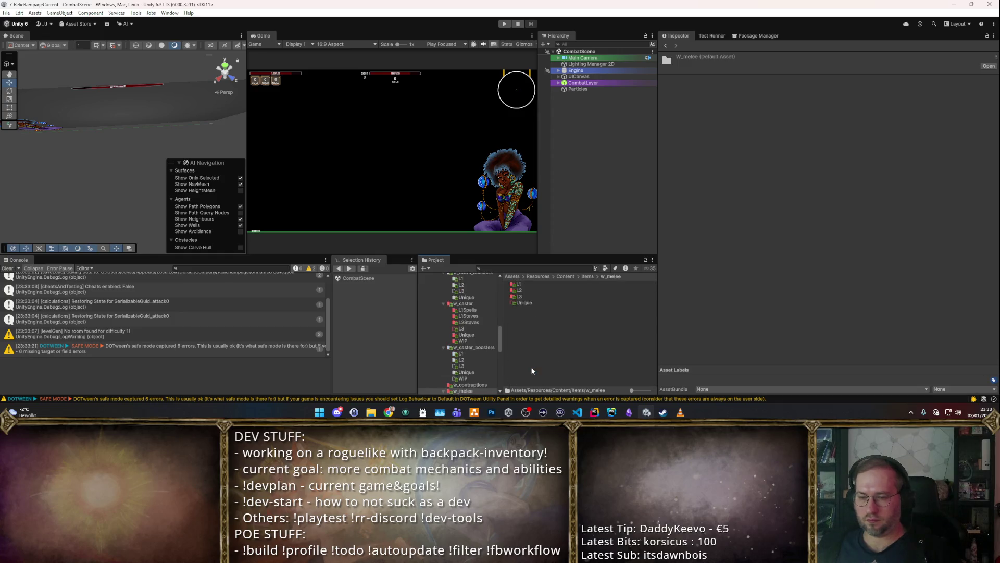
pyautogui.doubleClick(529, 286)
pyautogui.click(546, 297)
pyautogui.scroll(-3, 841, 145)
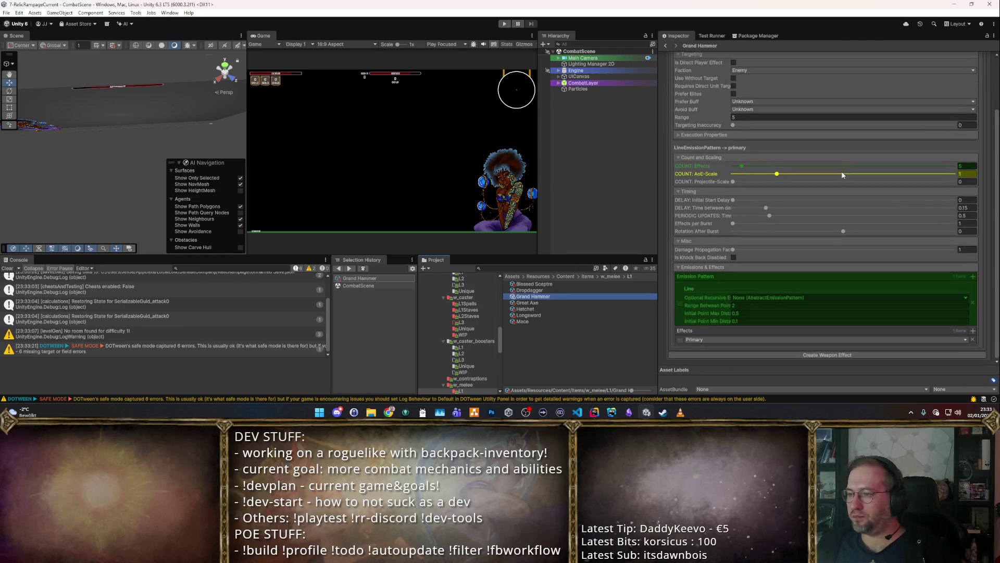
# Step: Edit the Grand Hammer's Range Between Points value, then show its Player_Slam effect overrides
pyautogui.click(962, 169)
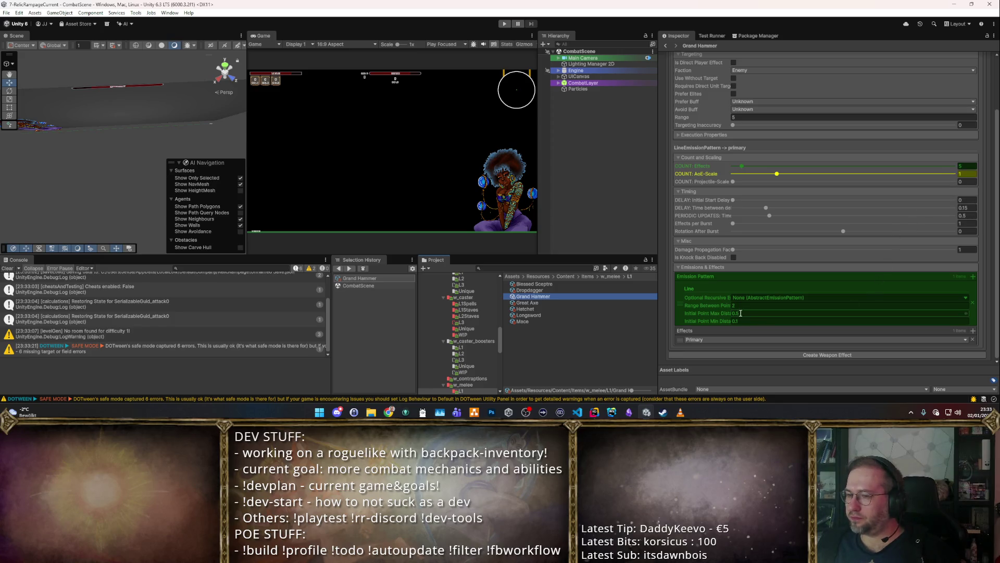
pyautogui.click(791, 305)
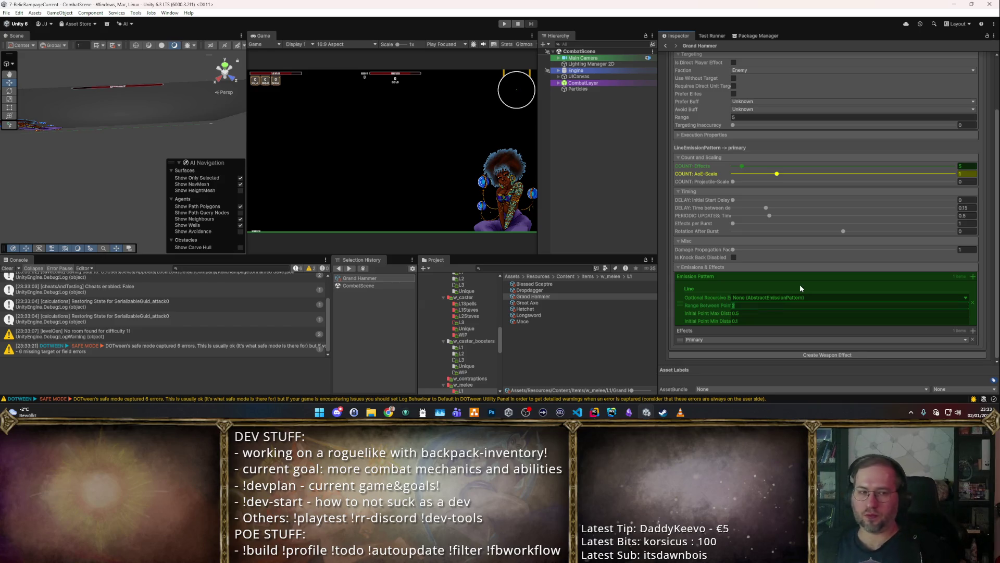
pyautogui.write('.5')
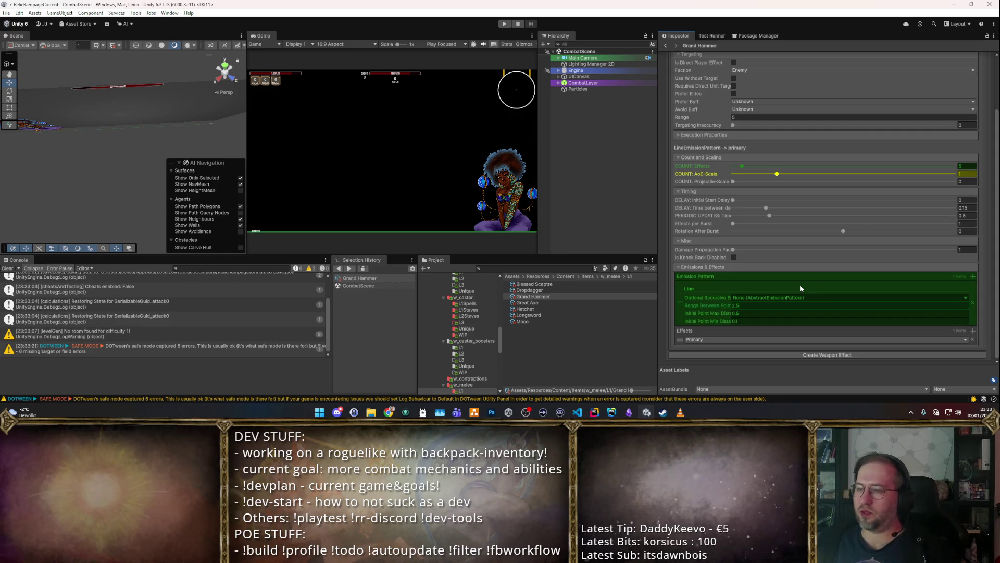
pyautogui.scroll(3, 938, 203)
pyautogui.click(902, 103)
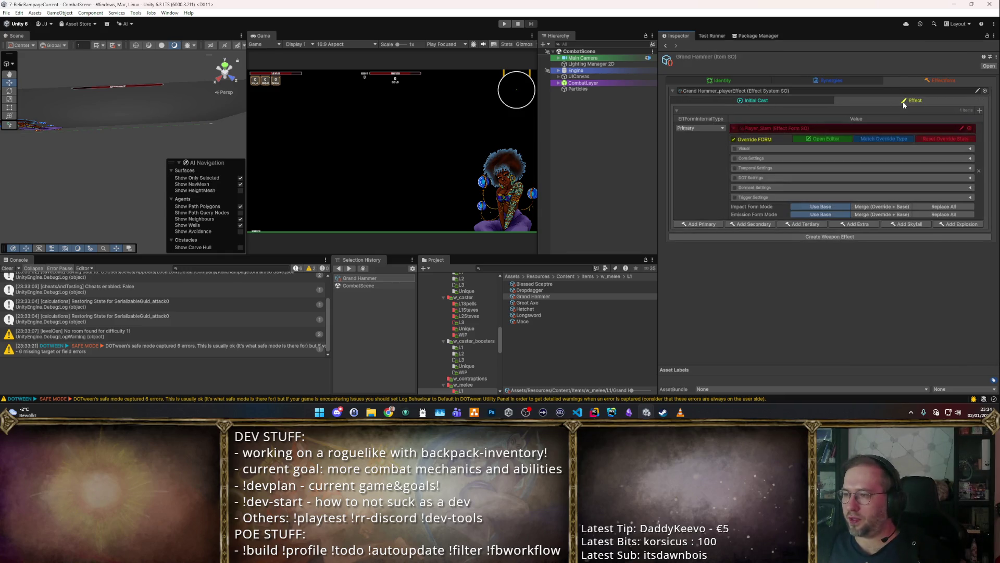
# Step: Override the Player_Slam core settings with Radius 0.85 and play-test in a maximized Game view
pyautogui.click(735, 159)
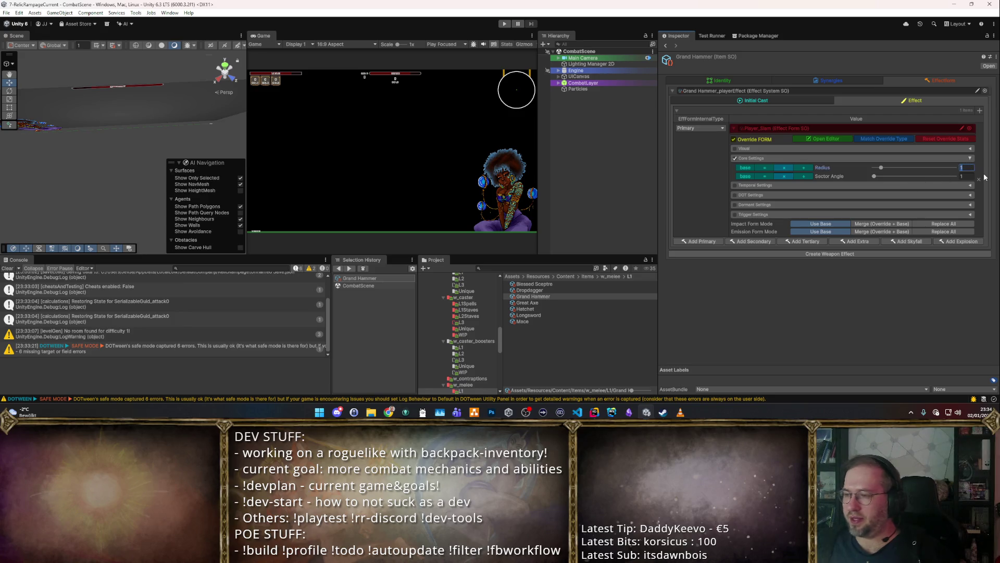
pyautogui.write('.85')
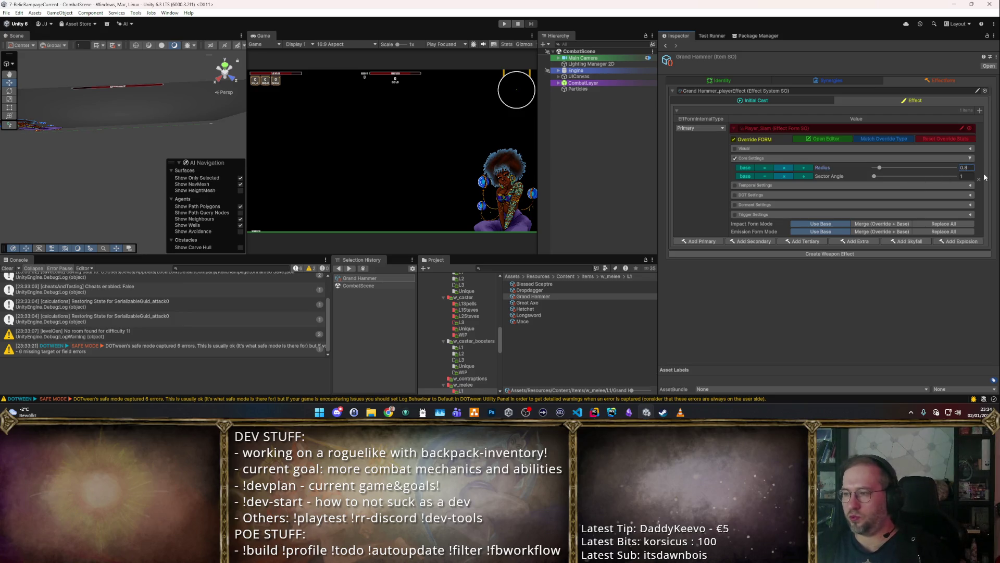
pyautogui.press('Return')
pyautogui.click(505, 24)
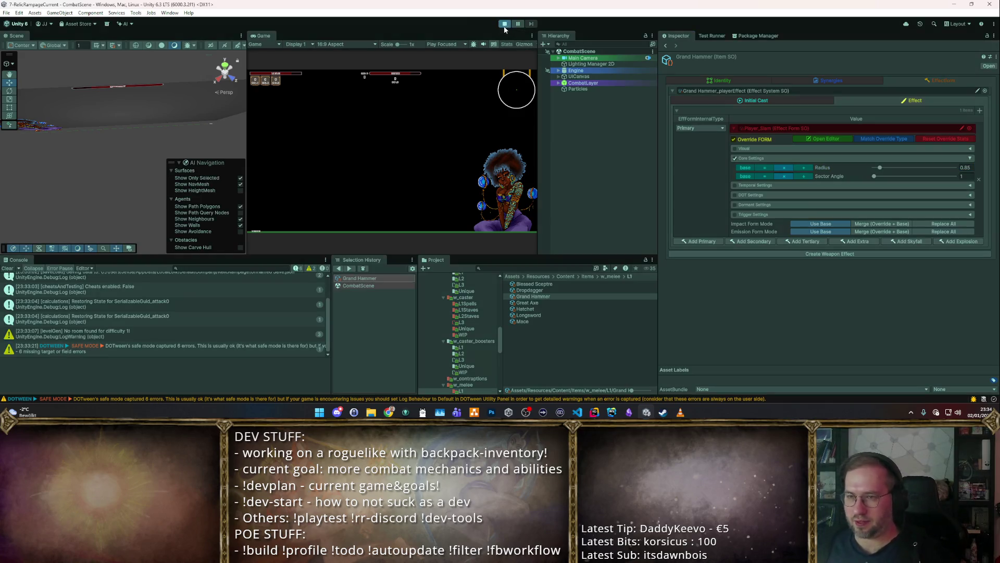
pyautogui.hotkey('shift', 'space')
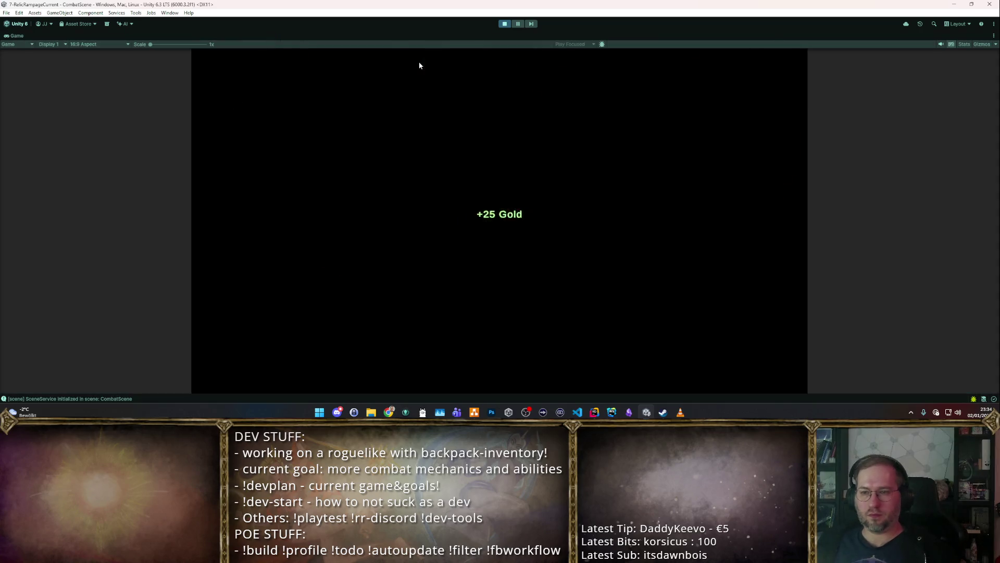
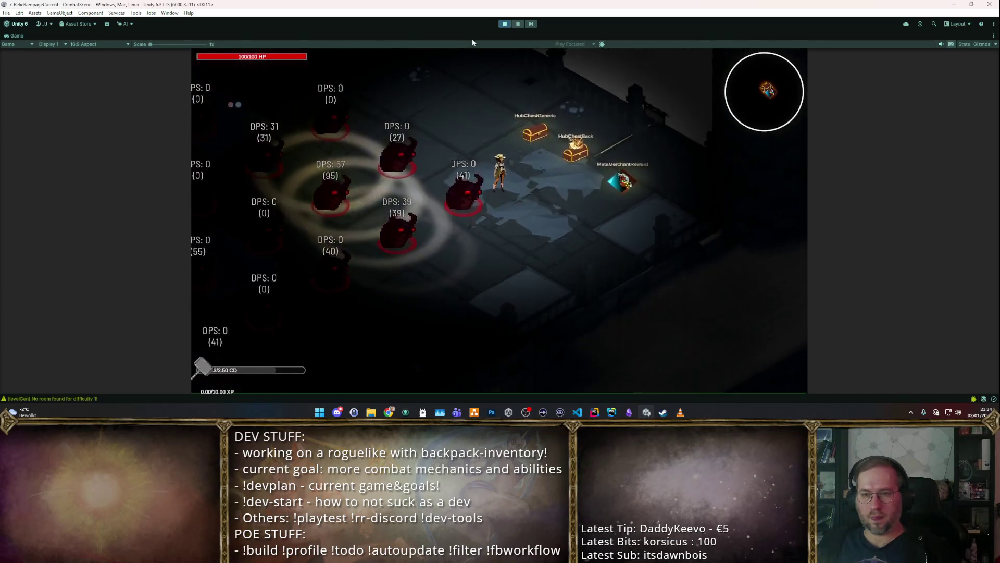
# Step: Stop play, review the Grand Hammer's Initial Cast targeting and timing settings, and restart the game
pyautogui.hotkey('ctrl', 'p')
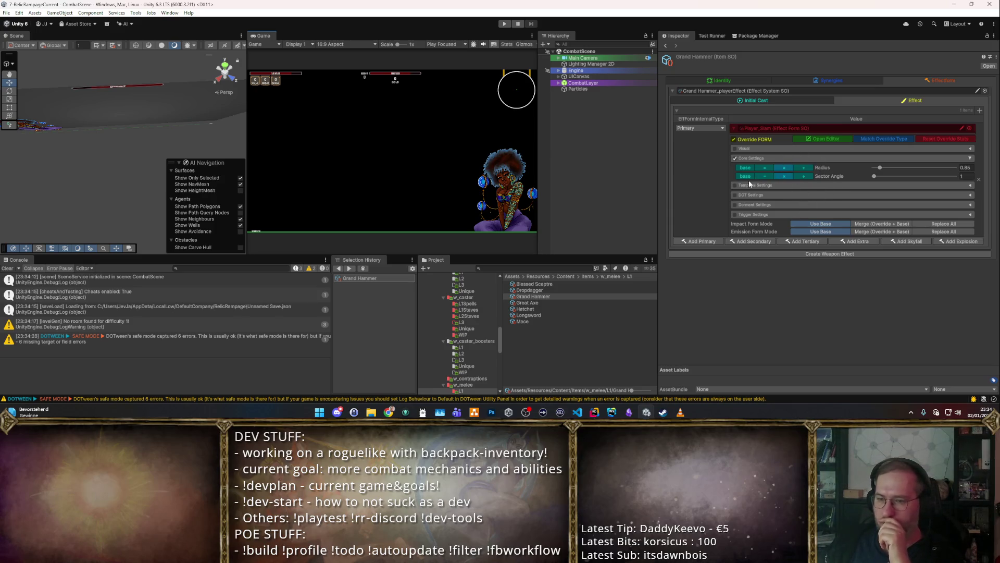
pyautogui.click(777, 102)
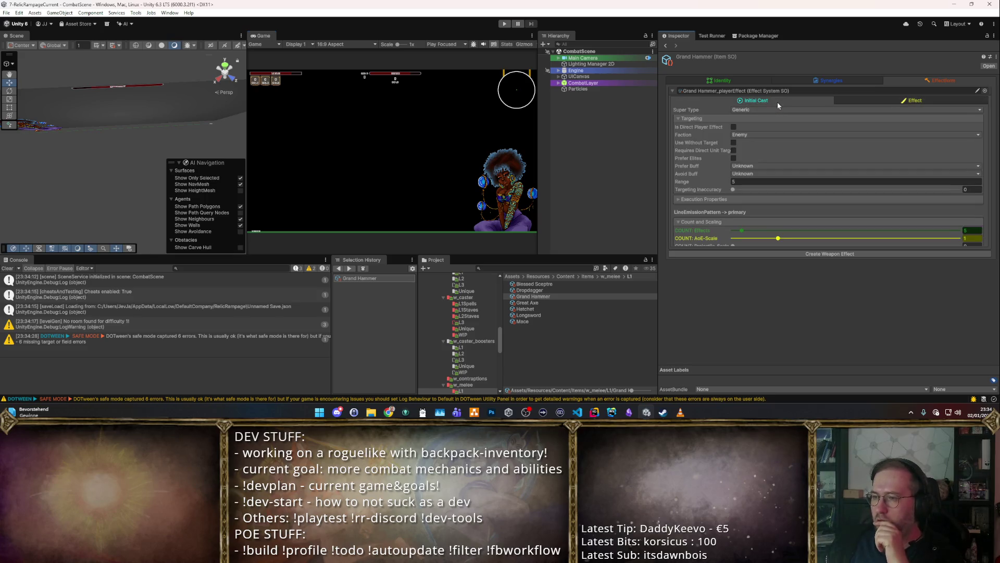
pyautogui.scroll(-3, 852, 160)
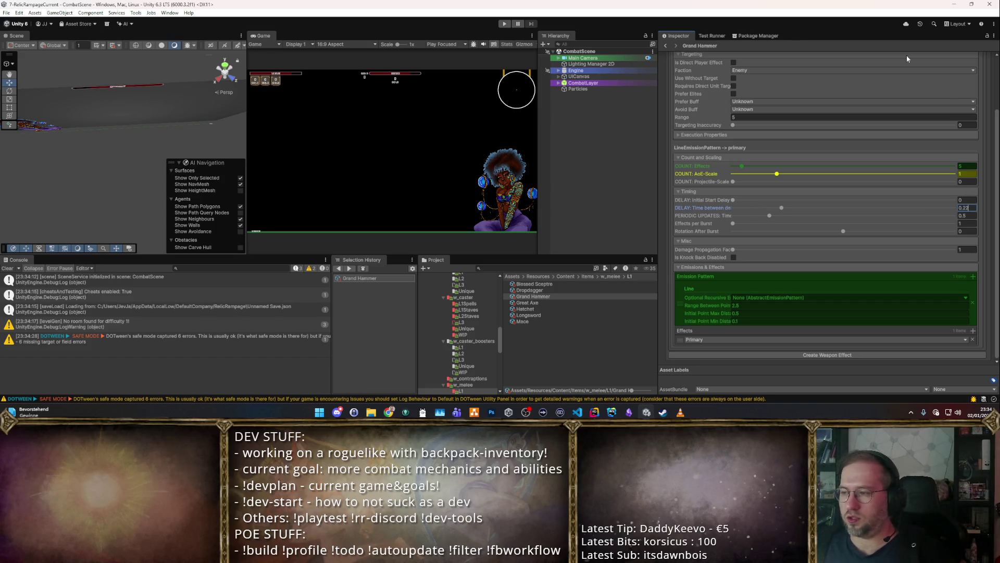
pyautogui.click(504, 24)
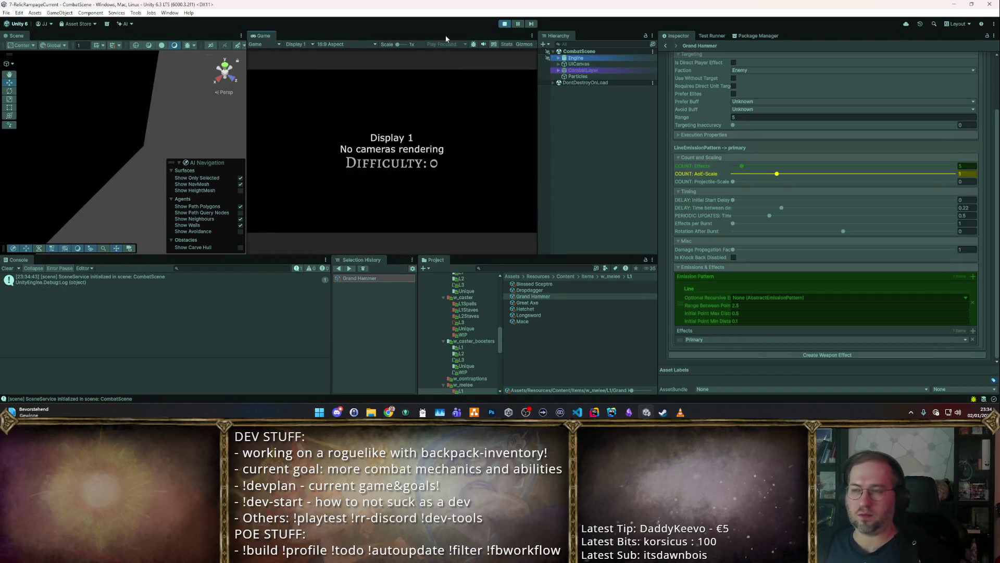
# Step: Maximize the Game view and walk through the Zone Change portal toward the training dummies
pyautogui.hotkey('shift', 'space')
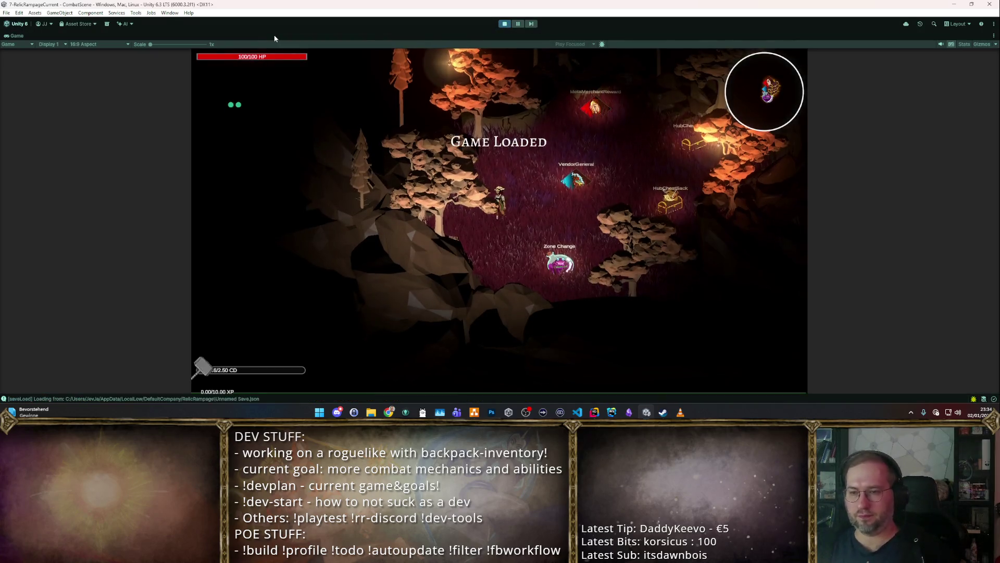
pyautogui.press('d')
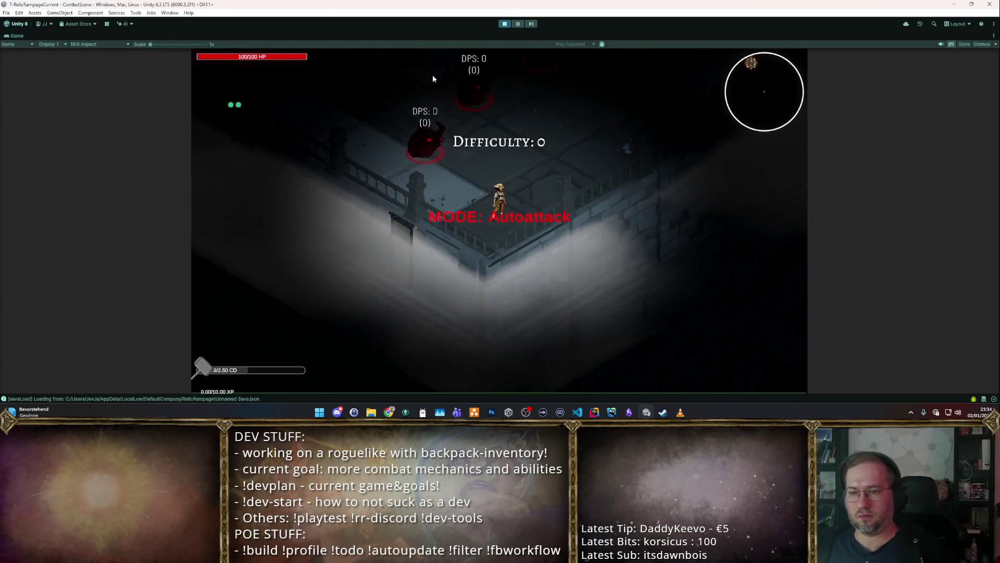
pyautogui.press('w')
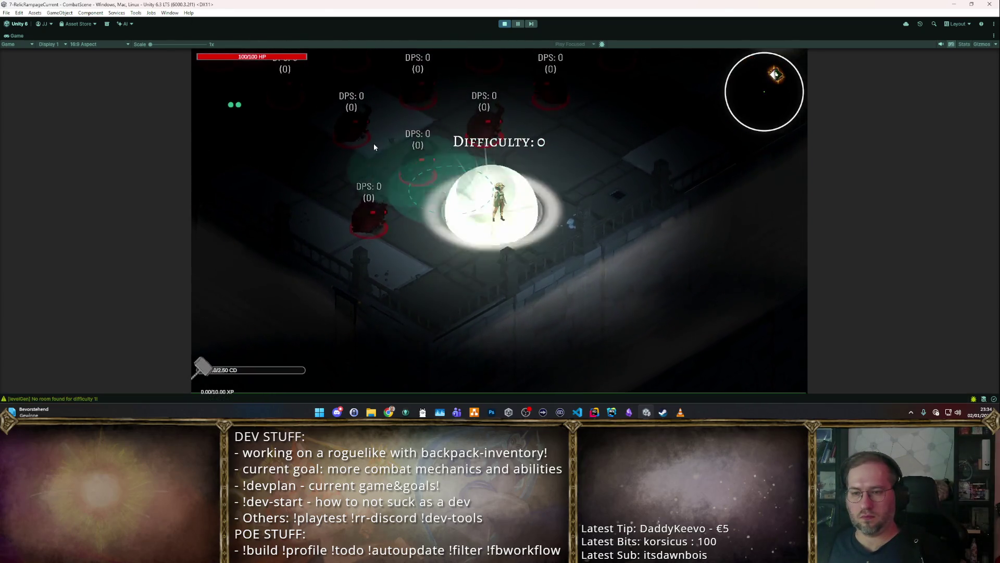
pyautogui.press('w')
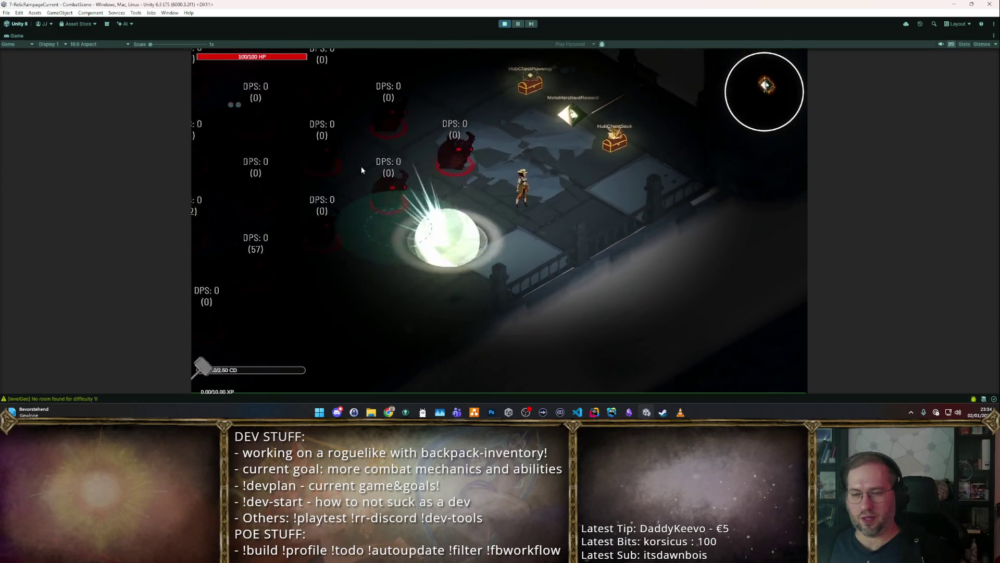
pyautogui.press('w')
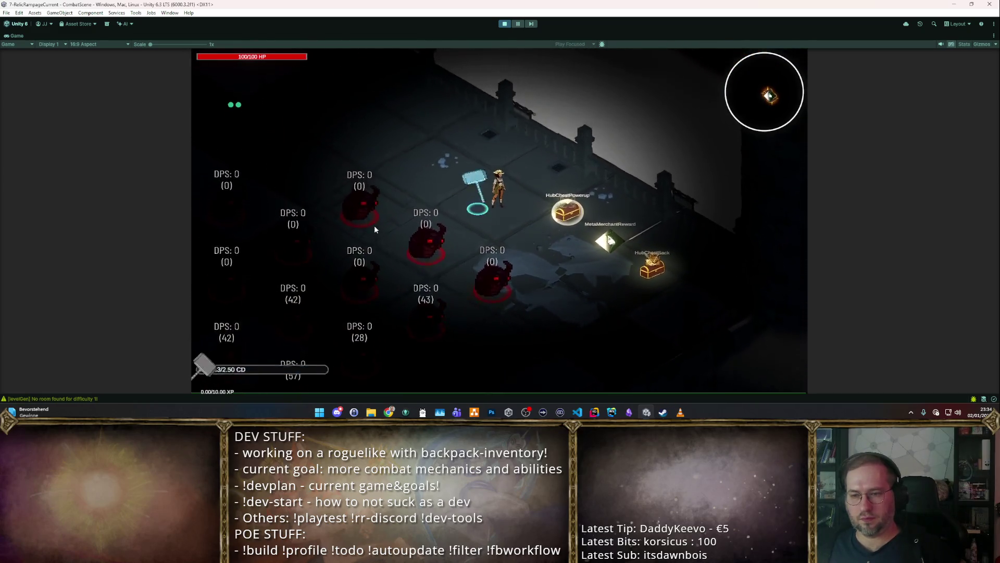
pyautogui.press('w')
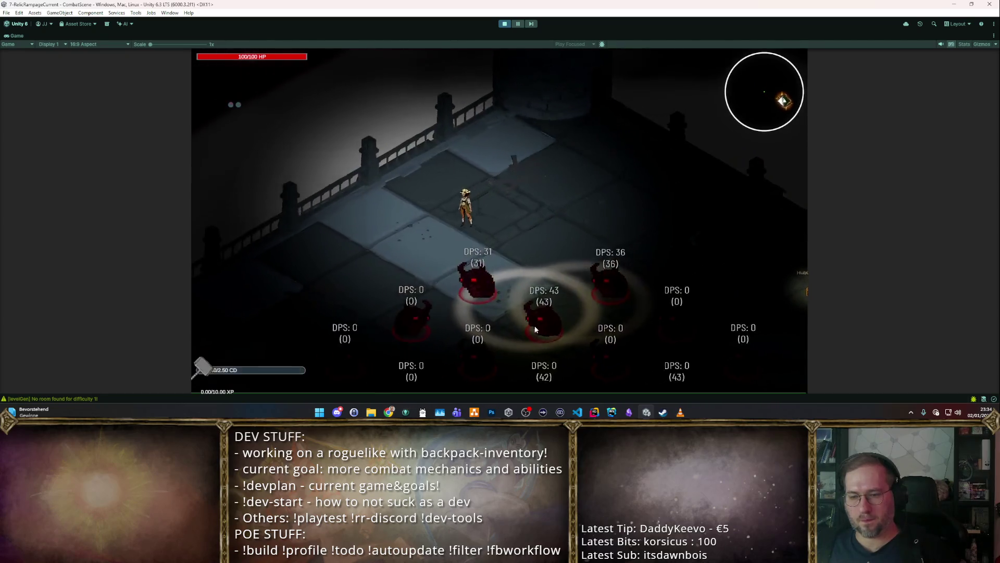
pyautogui.press('a')
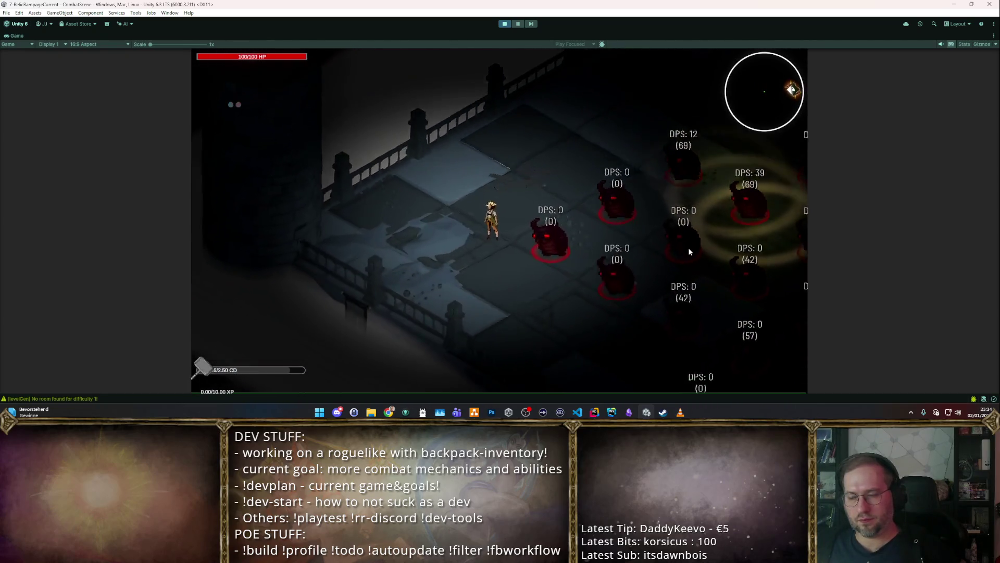
pyautogui.press('a')
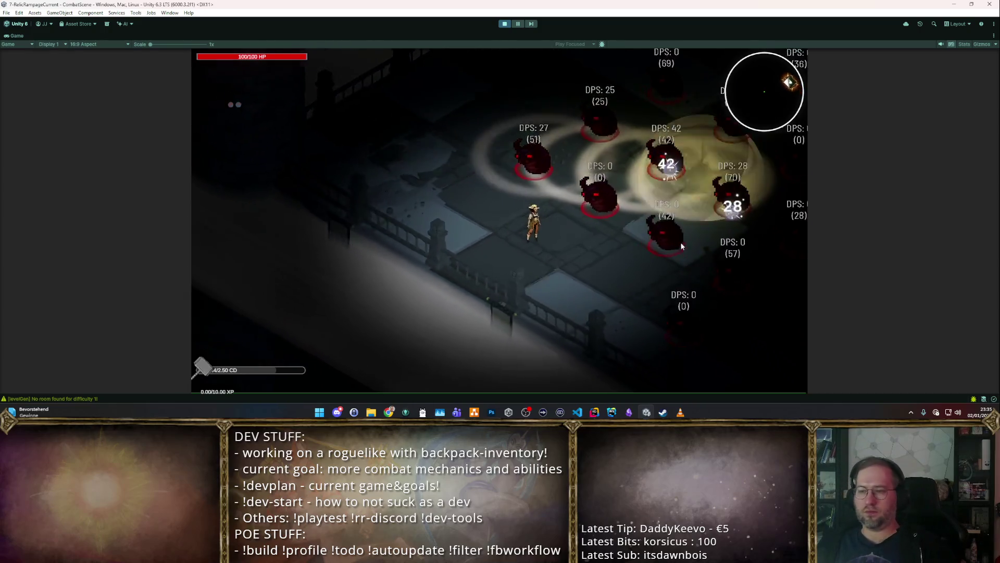
# Step: Move among the dummies so the Grand Hammer's shockwave cleaves them, then stop play
pyautogui.press('w')
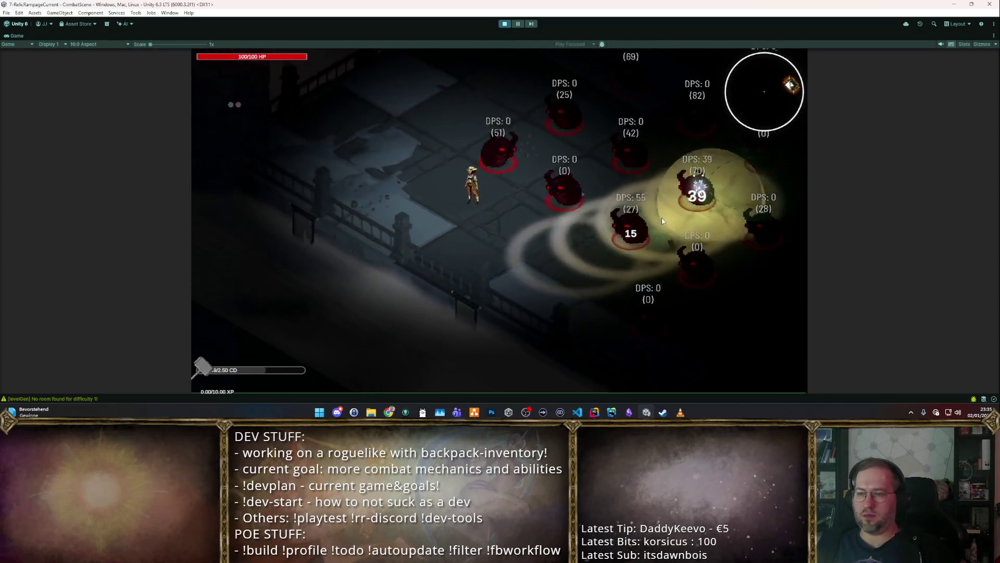
pyautogui.press('w')
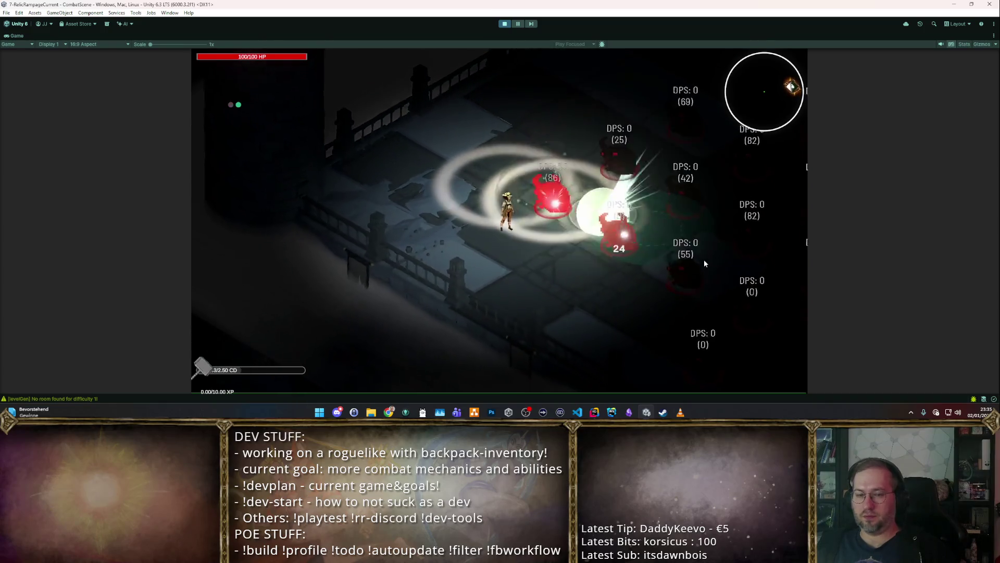
pyautogui.press('w')
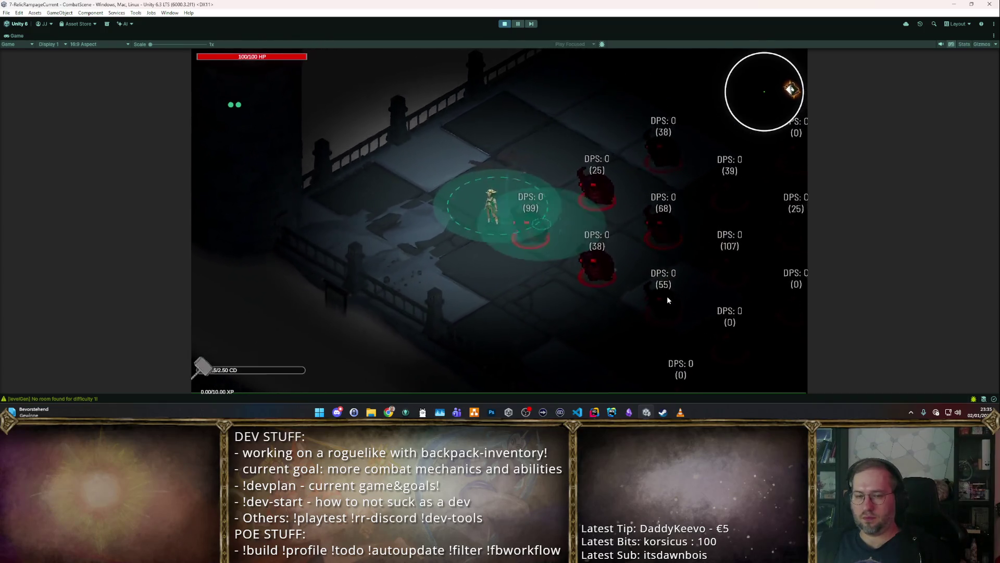
pyautogui.press('a')
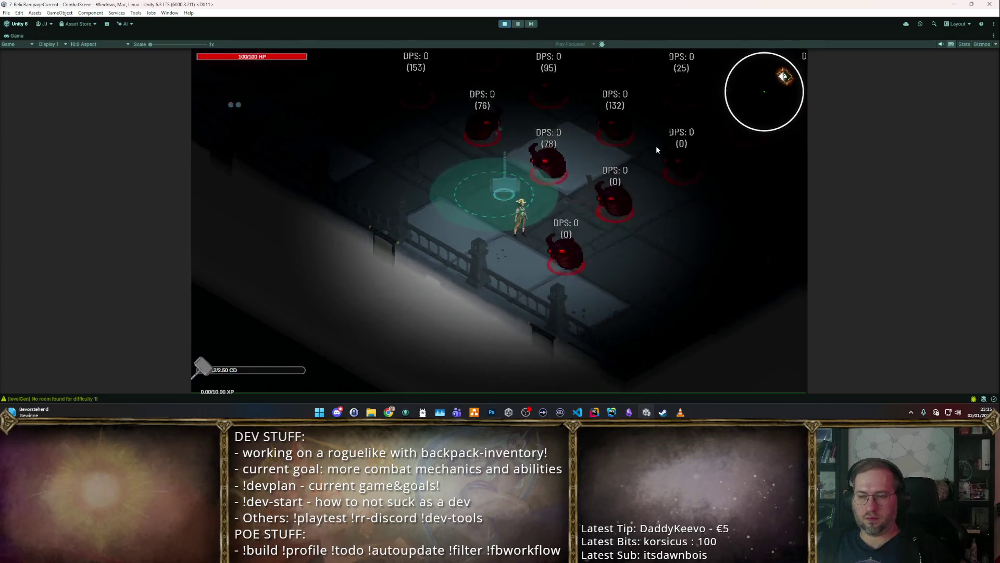
pyautogui.press('d')
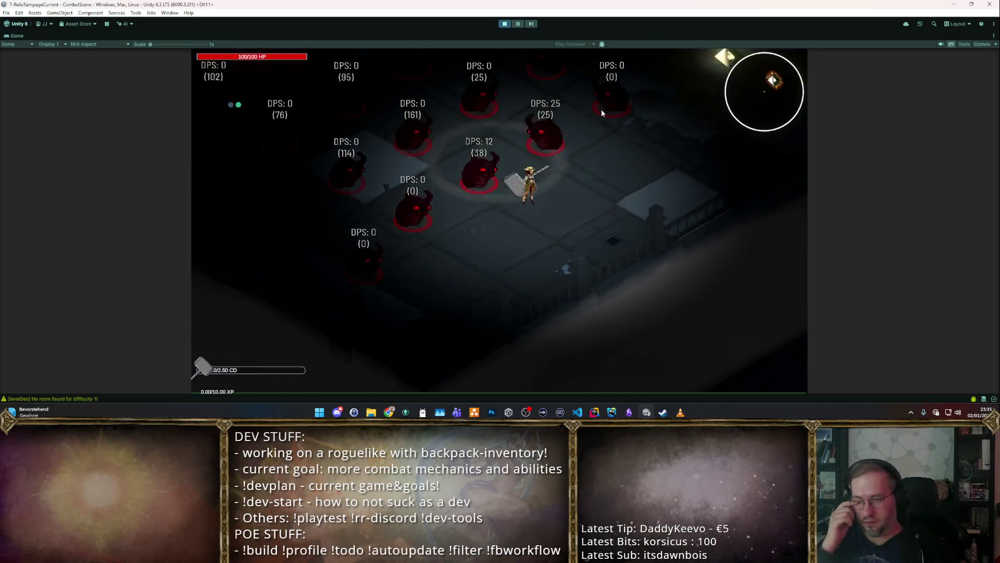
pyautogui.press('d')
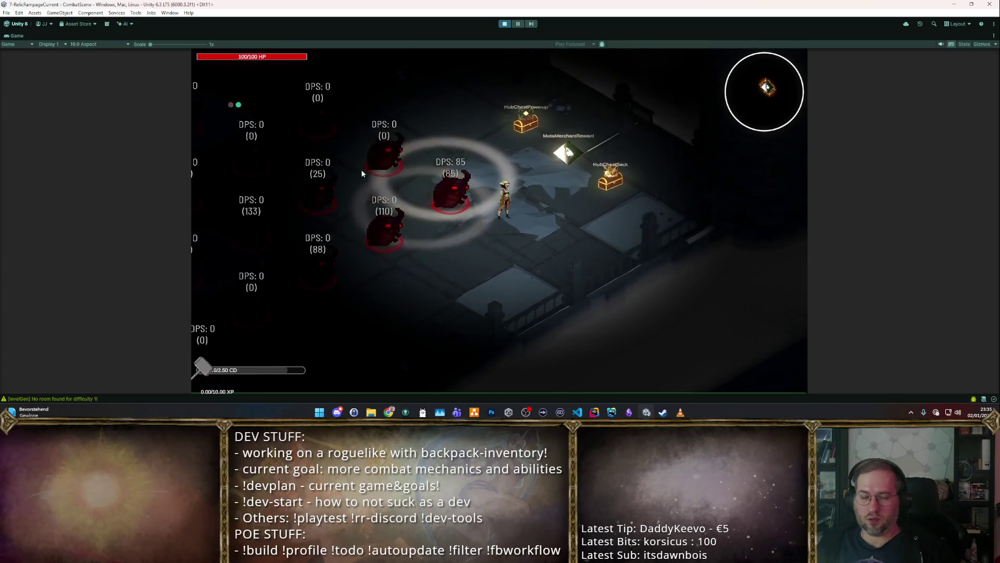
pyautogui.press('a')
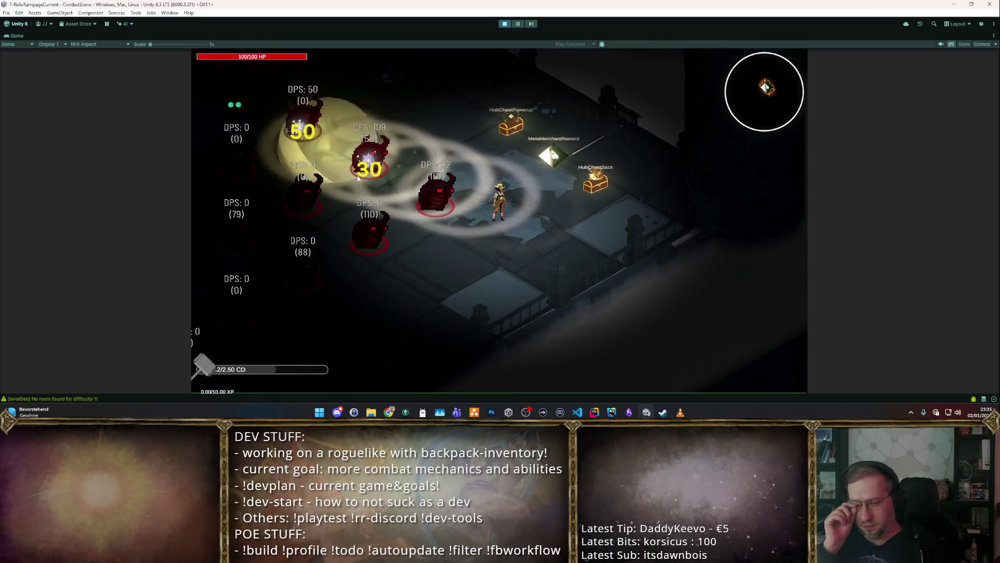
pyautogui.press('a')
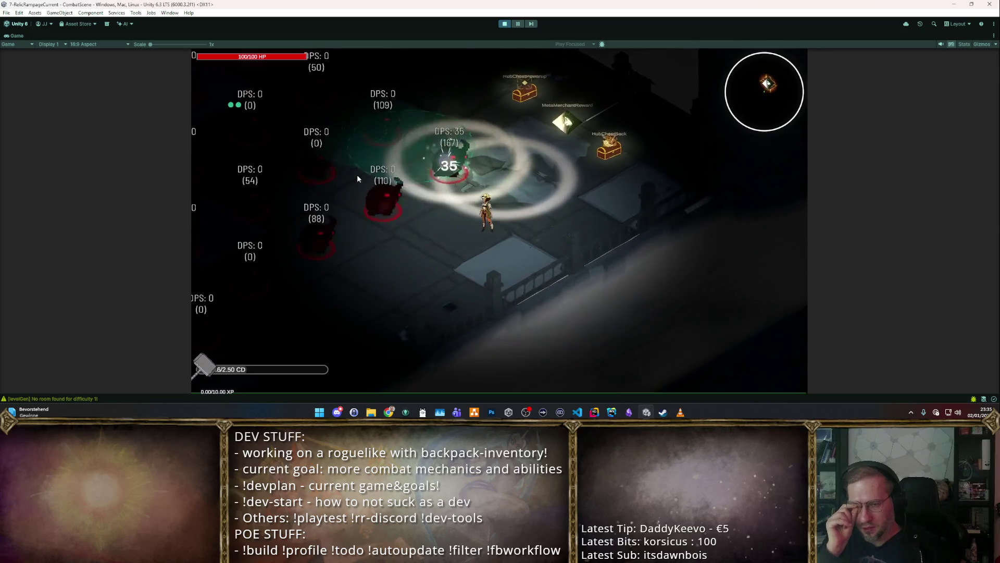
pyautogui.press('a')
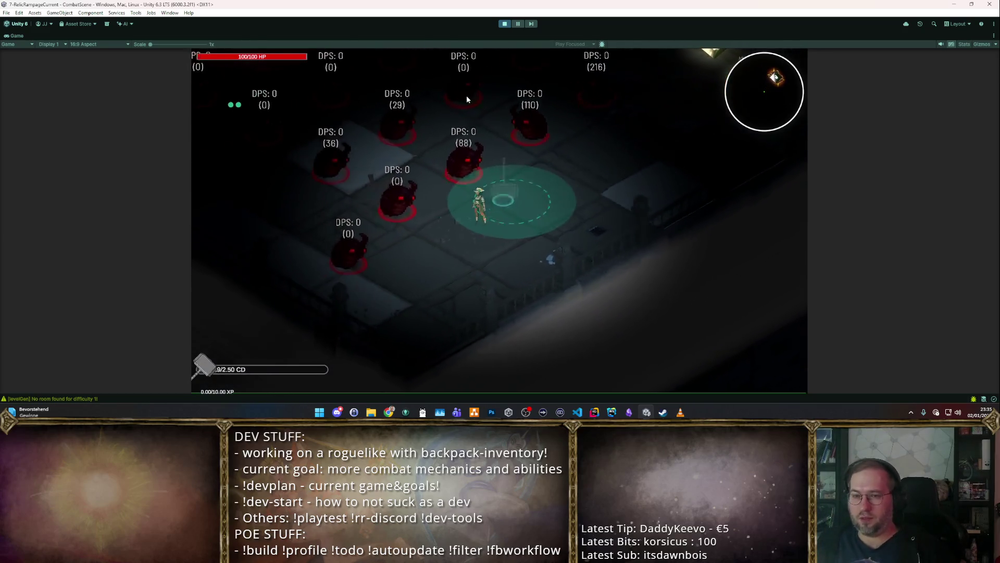
pyautogui.press('a')
pyautogui.press('w')
pyautogui.press('a')
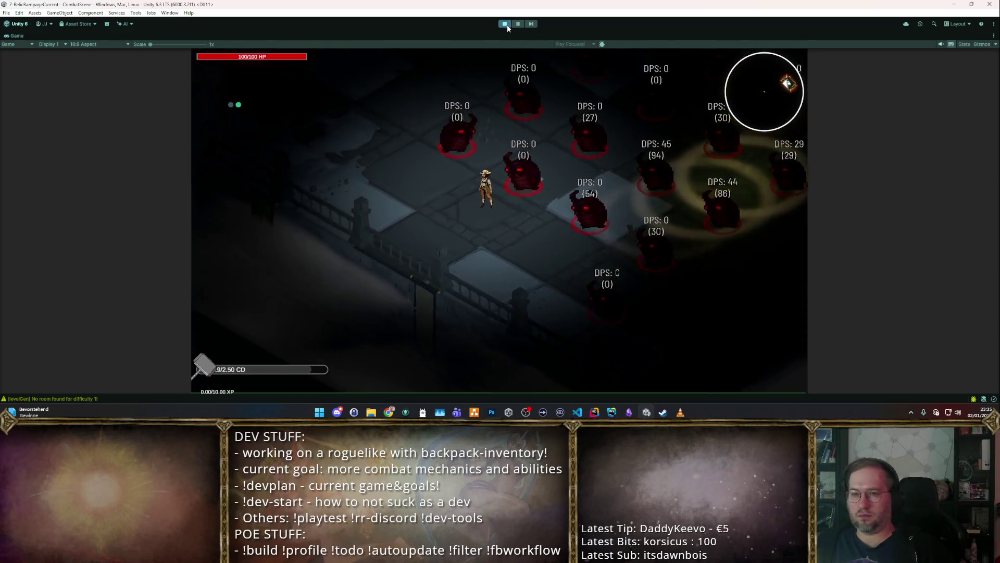
pyautogui.click(504, 23)
# Step: Adjust the delay between emissions, set Range Between Points to 2.65, and restart the game
pyautogui.click(968, 272)
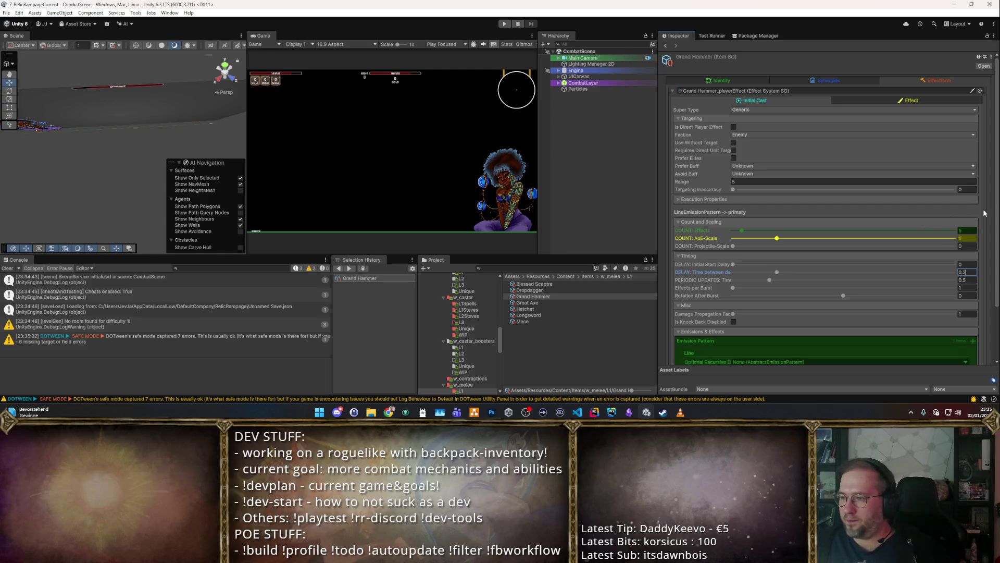
pyautogui.scroll(-3, 983, 213)
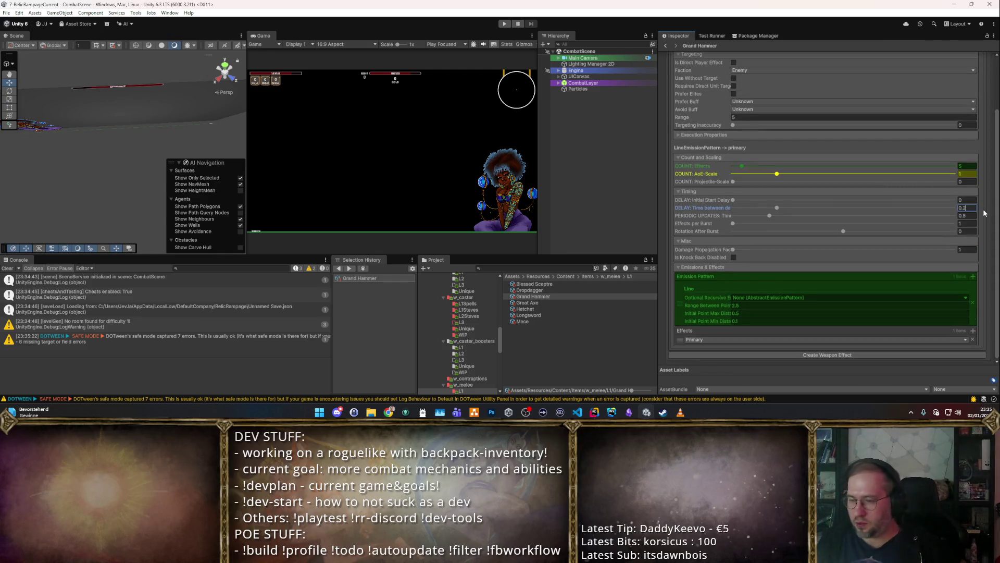
pyautogui.click(737, 307)
pyautogui.write('2.65')
pyautogui.click(504, 23)
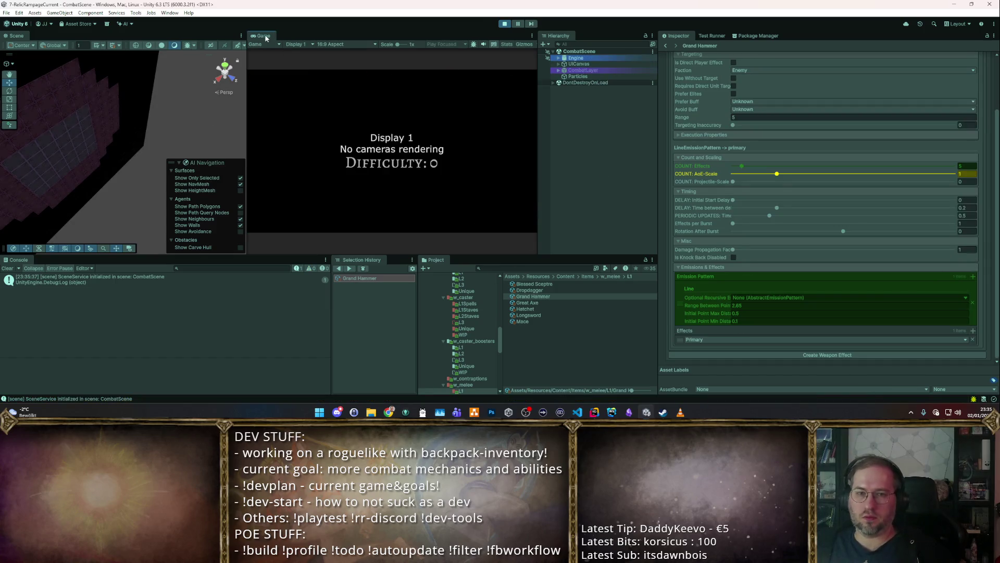
# Step: Maximize the Game view, watch the wider-spaced hammer cleave hit the dummies, then stop
pyautogui.doubleClick(266, 38)
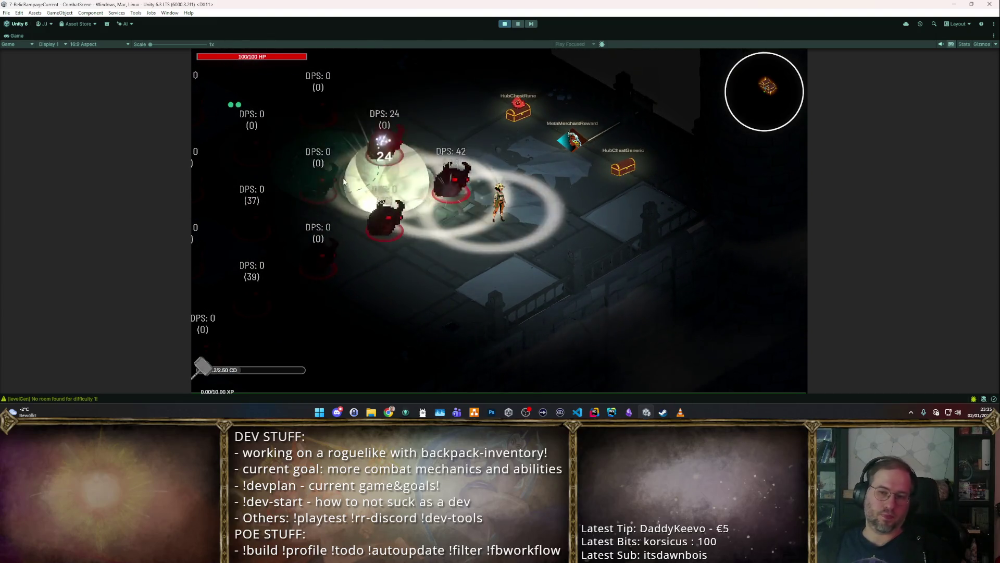
pyautogui.click(505, 24)
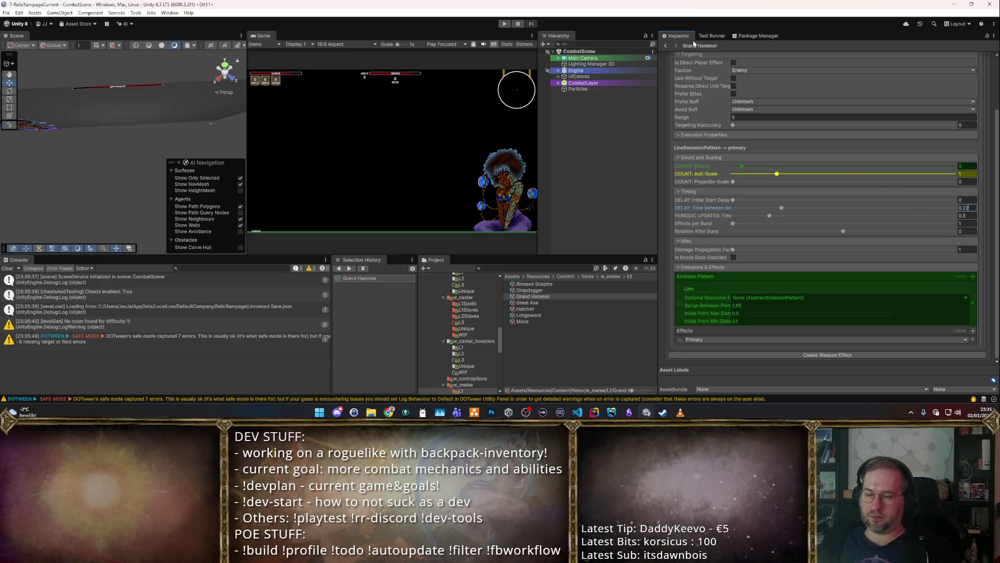
# Step: Run the game briefly, stop it, jump to the CombatScene asset, and start play again
pyautogui.click(505, 24)
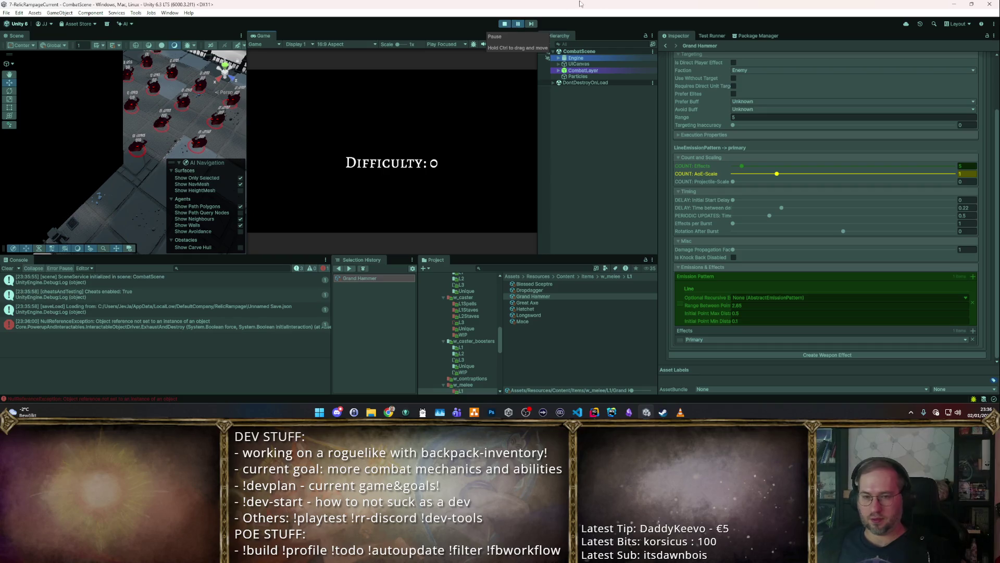
pyautogui.click(506, 23)
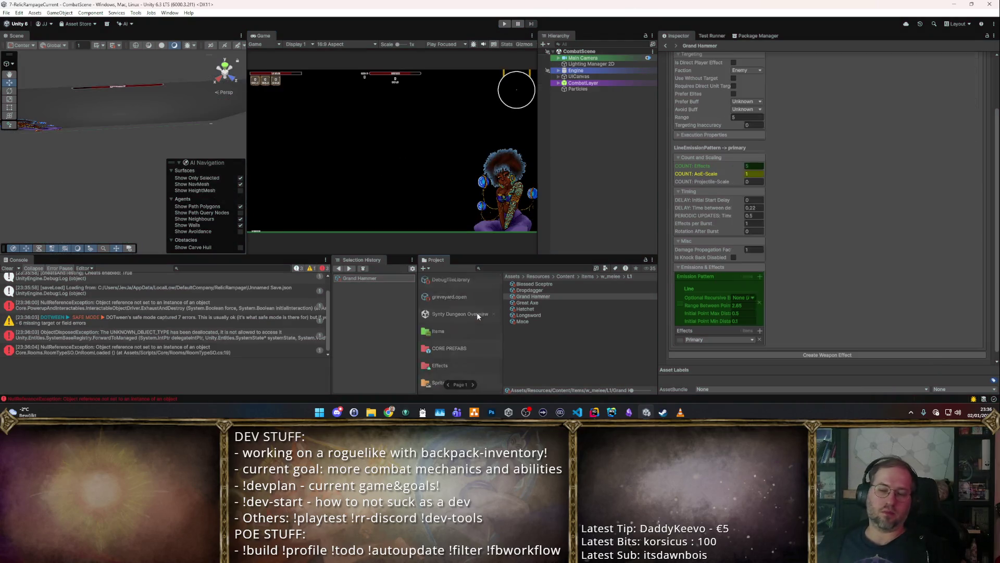
pyautogui.click(458, 282)
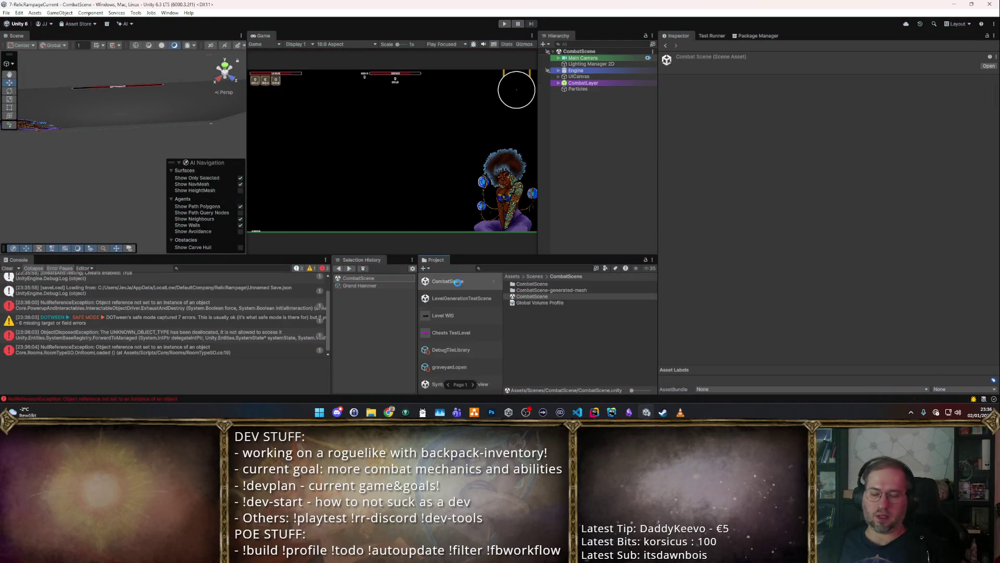
pyautogui.click(505, 23)
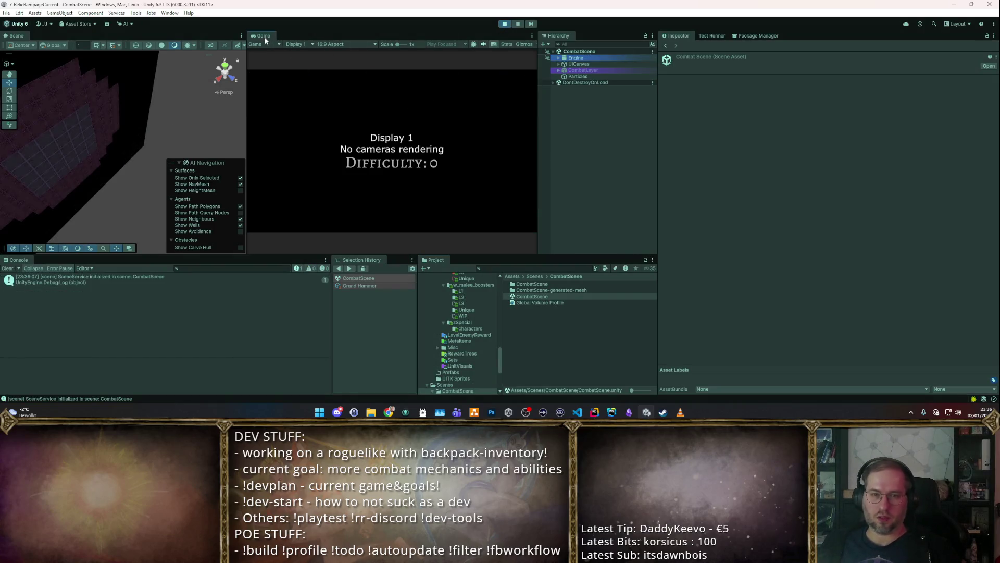
# Step: Maximize the Game view and walk into enemy crowds so hammer shockwave rings damage them, then stop play
pyautogui.doubleClick(265, 36)
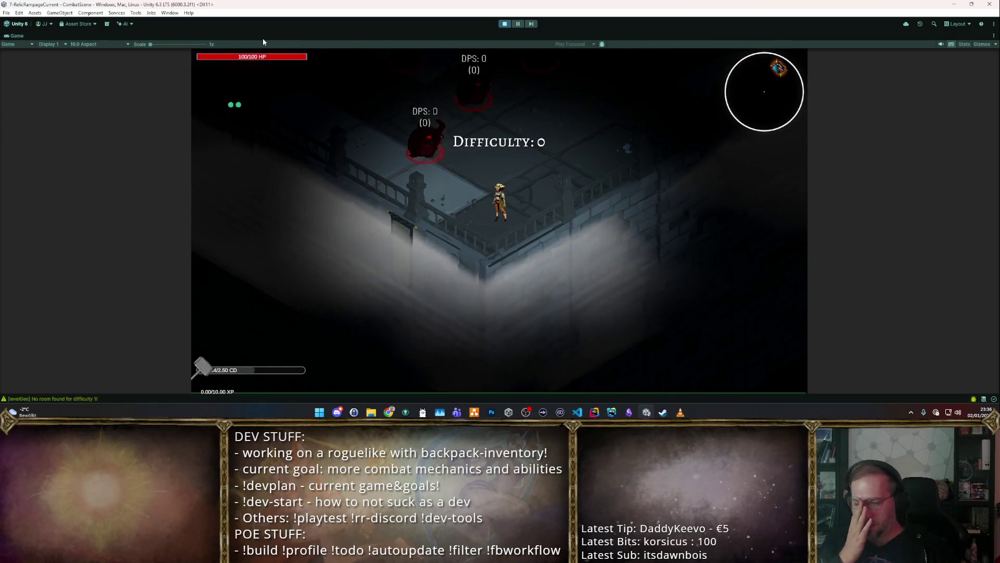
pyautogui.press('w')
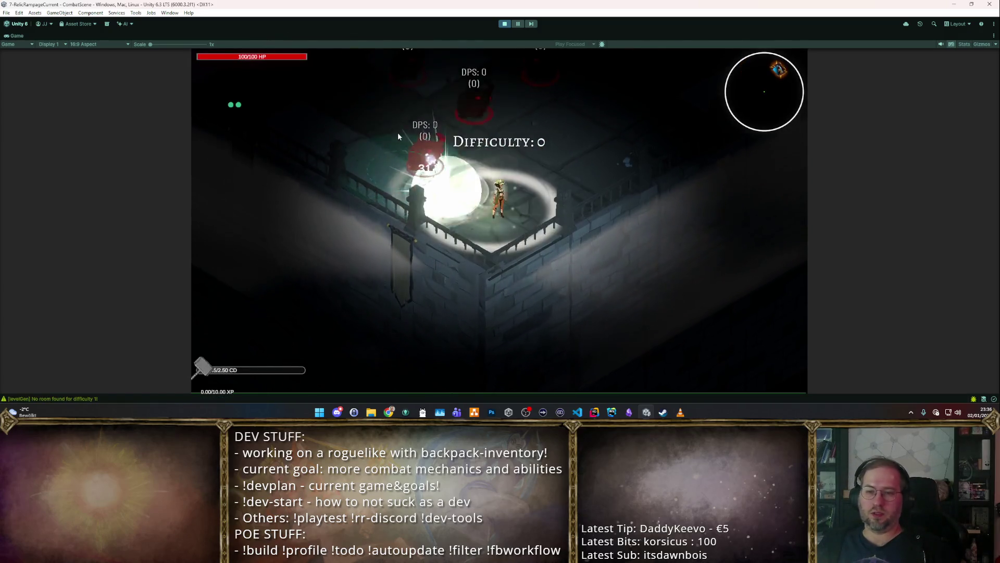
pyautogui.press('w')
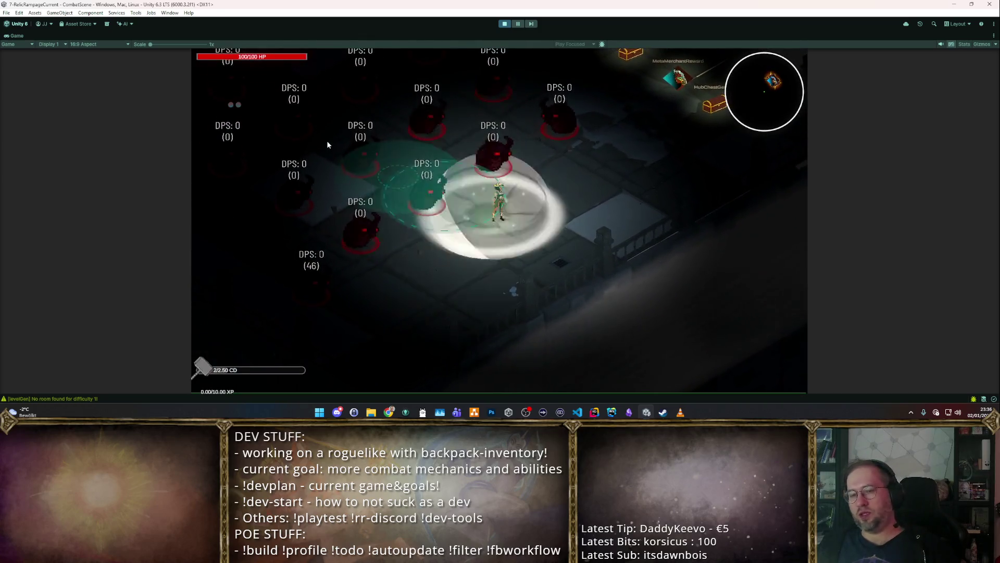
pyautogui.press('w')
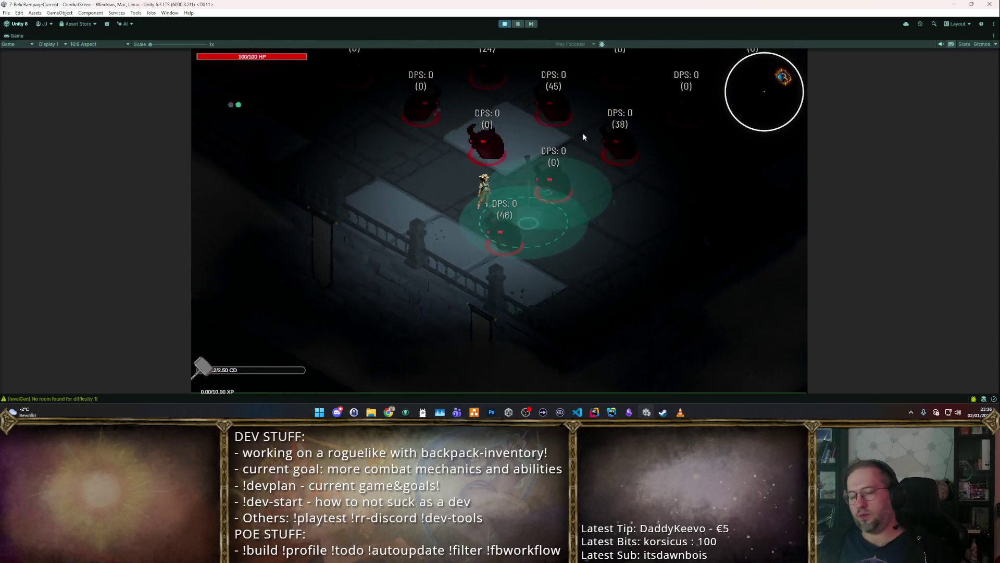
pyautogui.press('w')
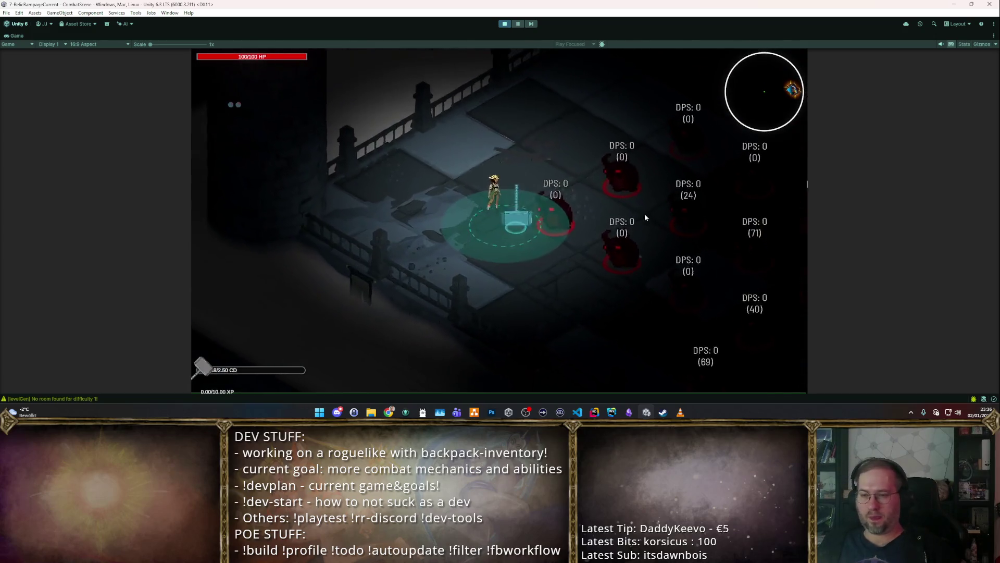
pyautogui.press('w')
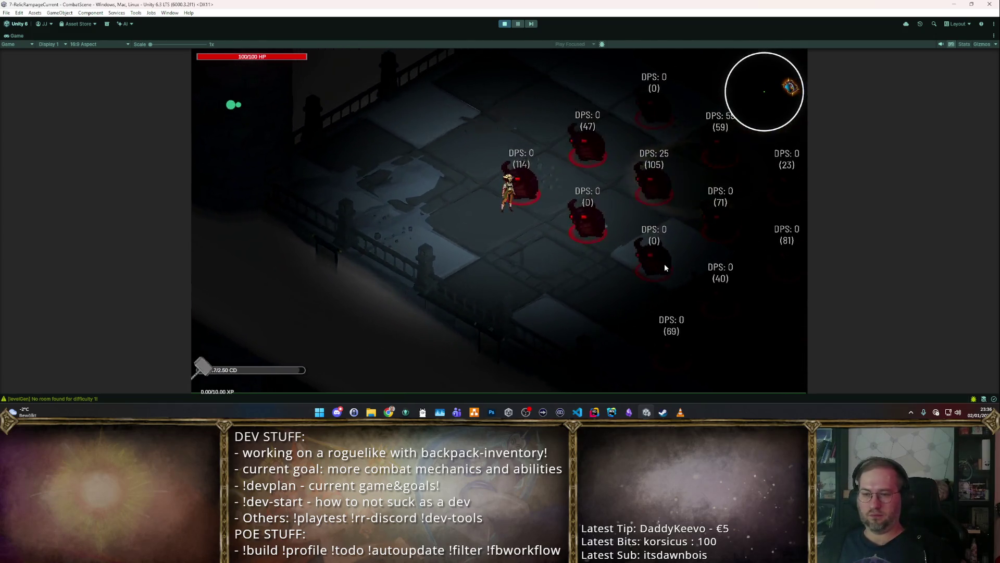
pyautogui.press('a')
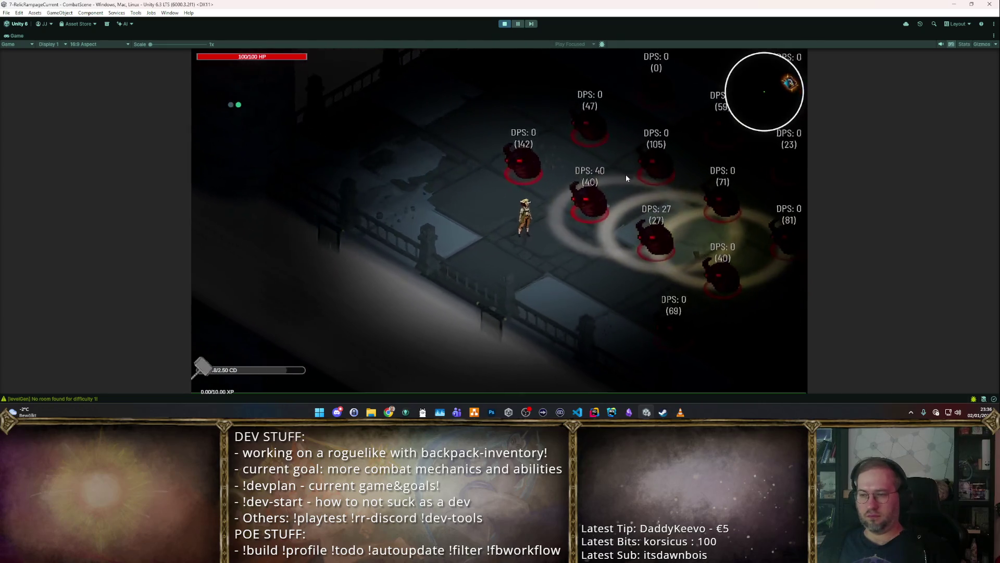
pyautogui.press('d')
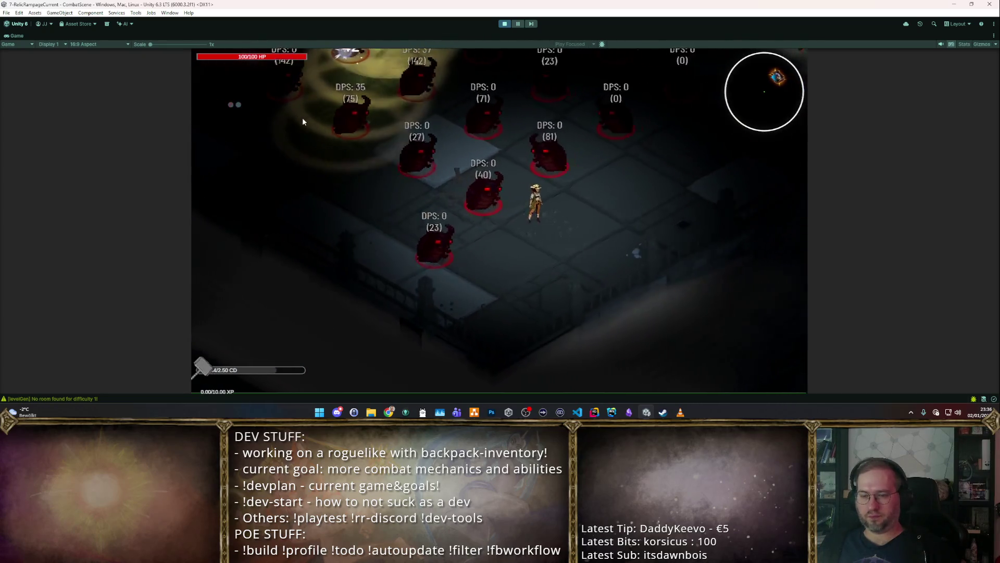
pyautogui.press('d')
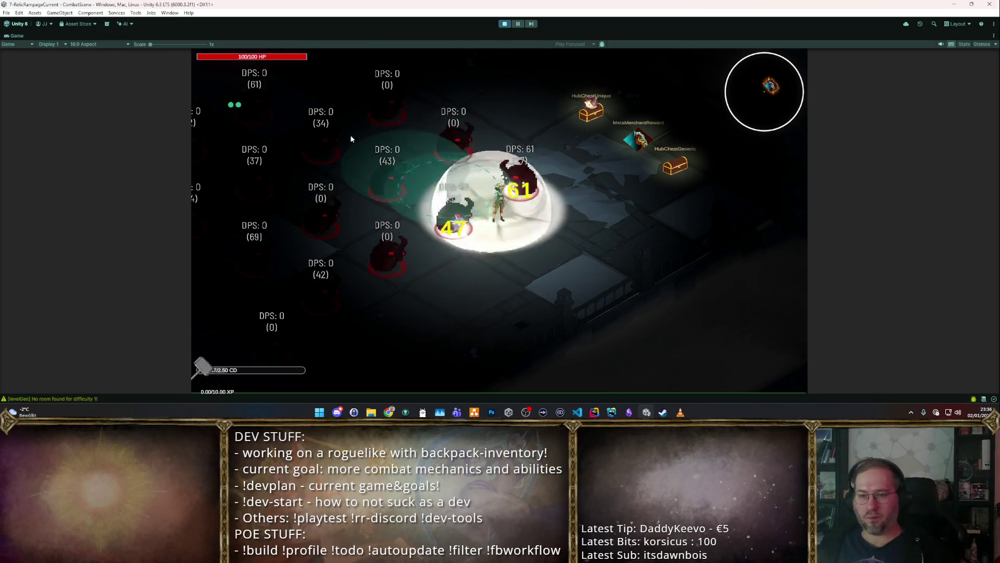
pyautogui.click(504, 24)
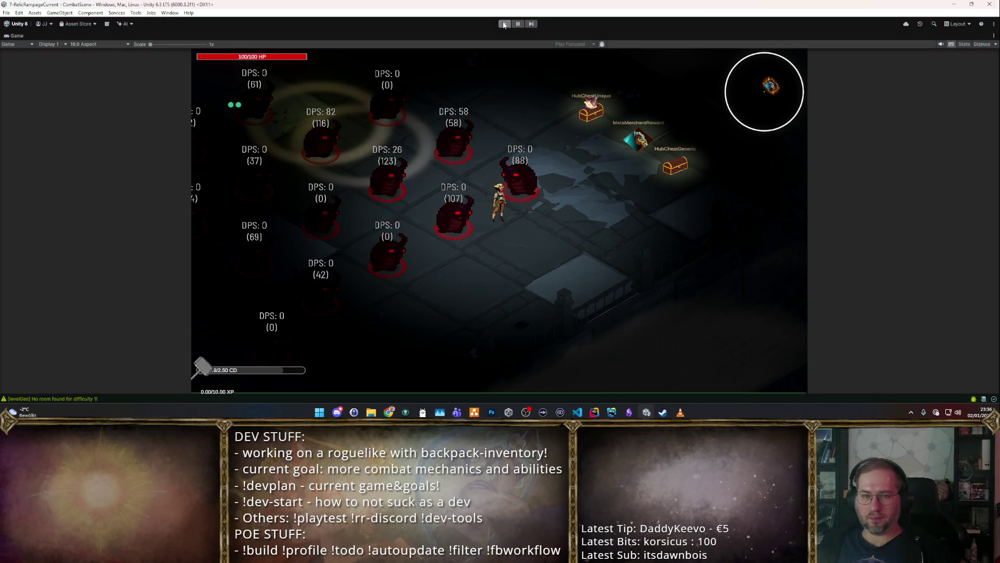
# Step: Look over the AddForm code in EffectSystemSO.cs in Rider, then return to Unity and deselect CombatScene
pyautogui.hotkey('alt', 'Tab')
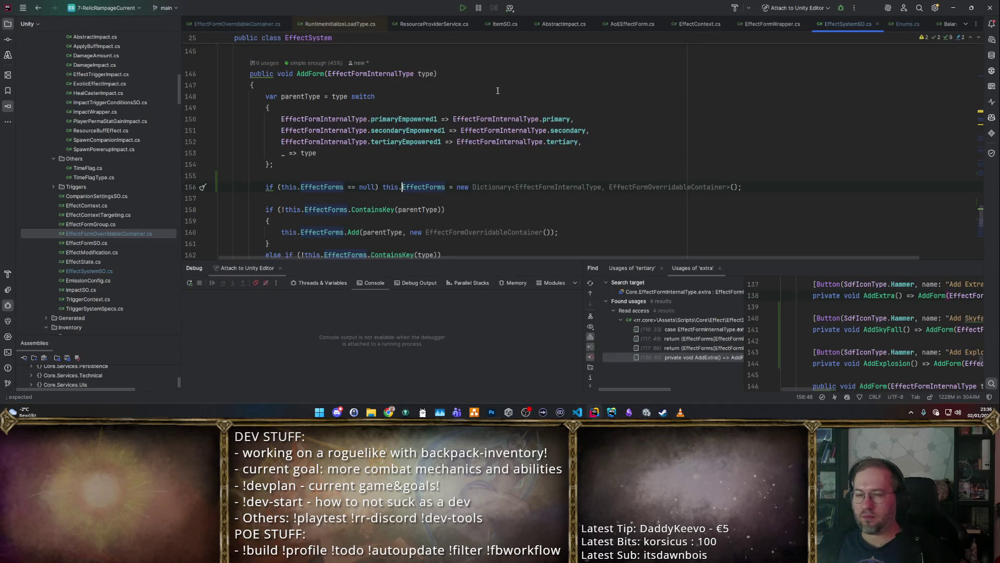
pyautogui.scroll(-2, 480, 143)
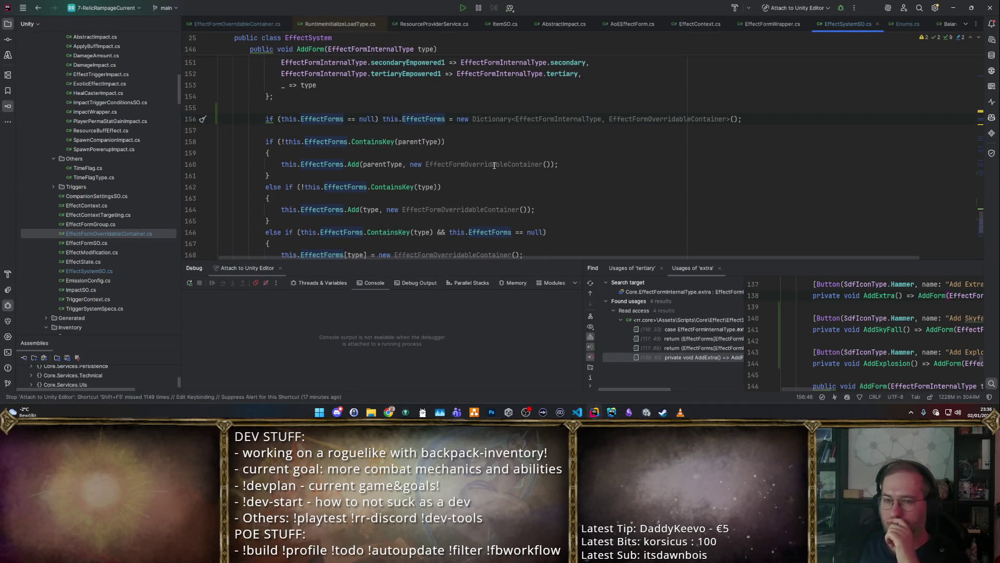
pyautogui.moveTo(493, 165)
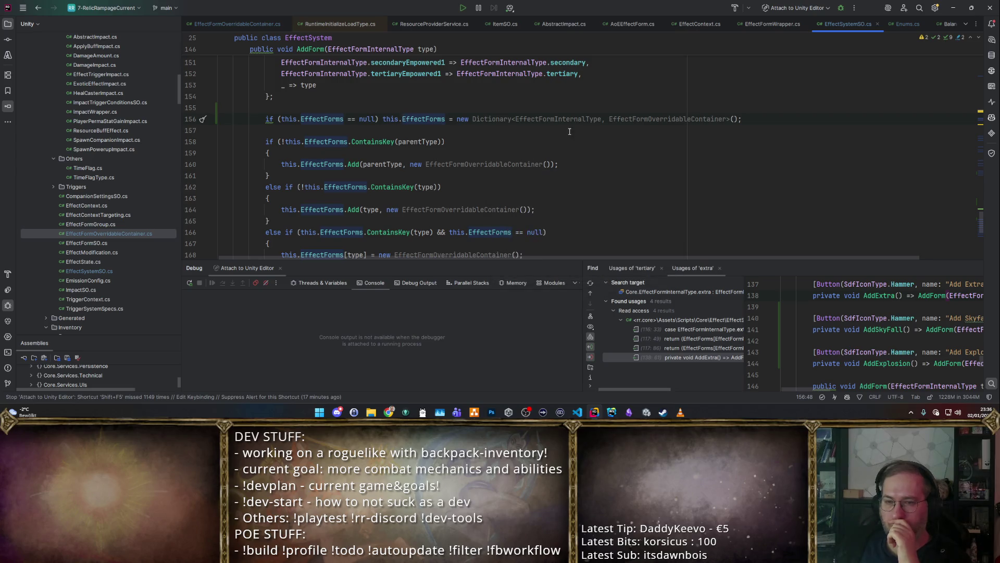
pyautogui.moveTo(646, 412)
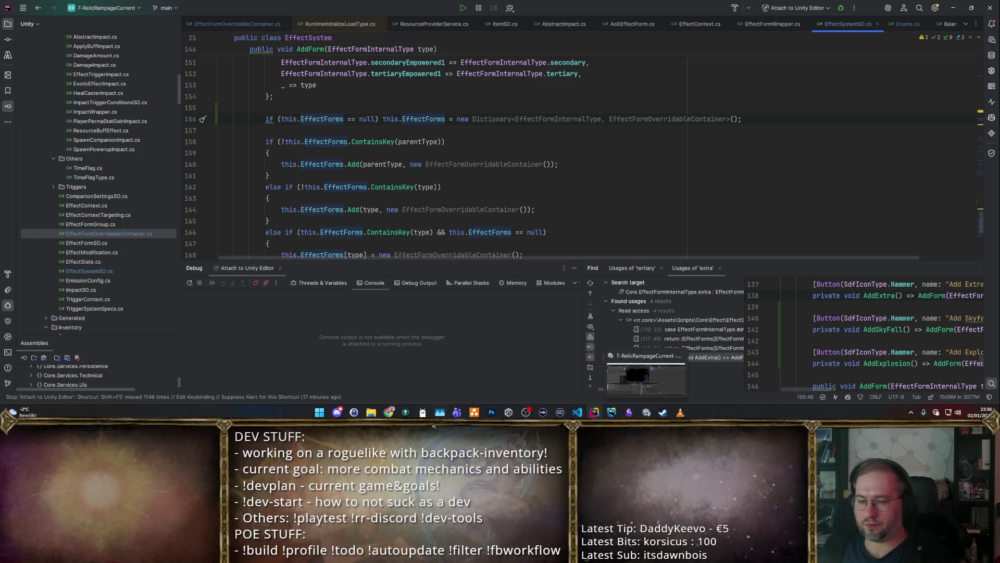
pyautogui.click(646, 412)
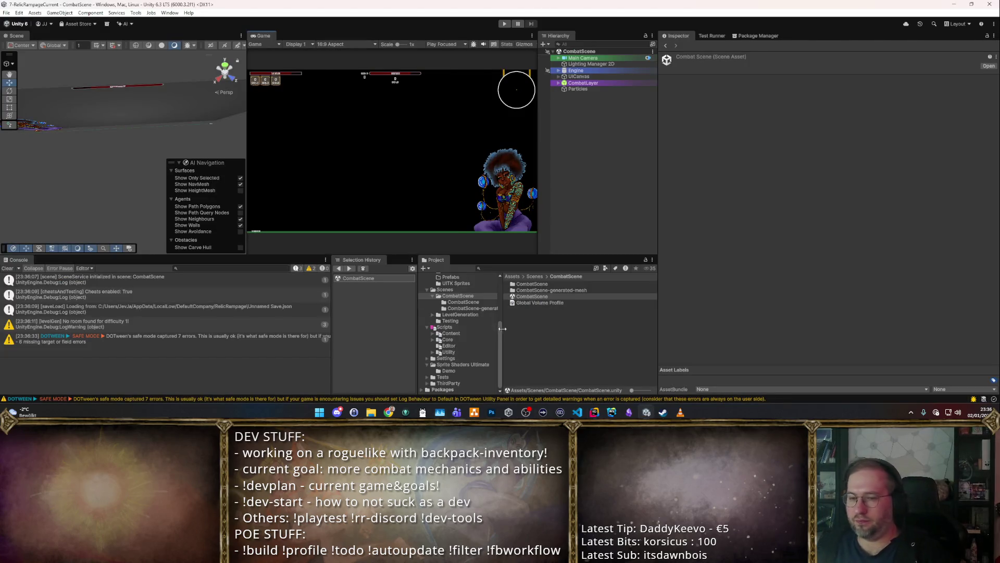
pyautogui.scroll(2, 448, 334)
pyautogui.click(571, 319)
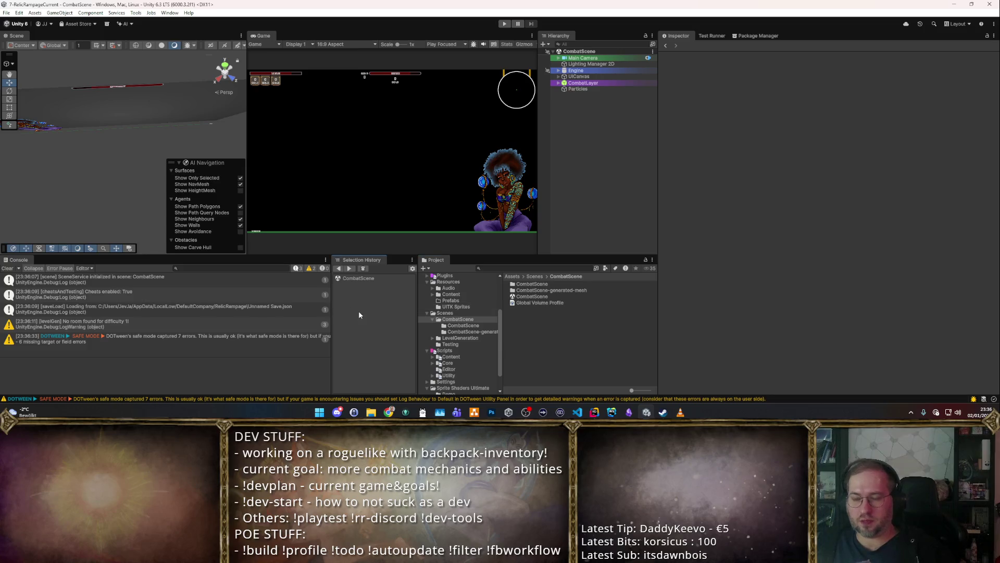
# Step: Browse to Items > w_melee > L1, check the Effect Form picker, and select the Great Axe item
pyautogui.click(452, 330)
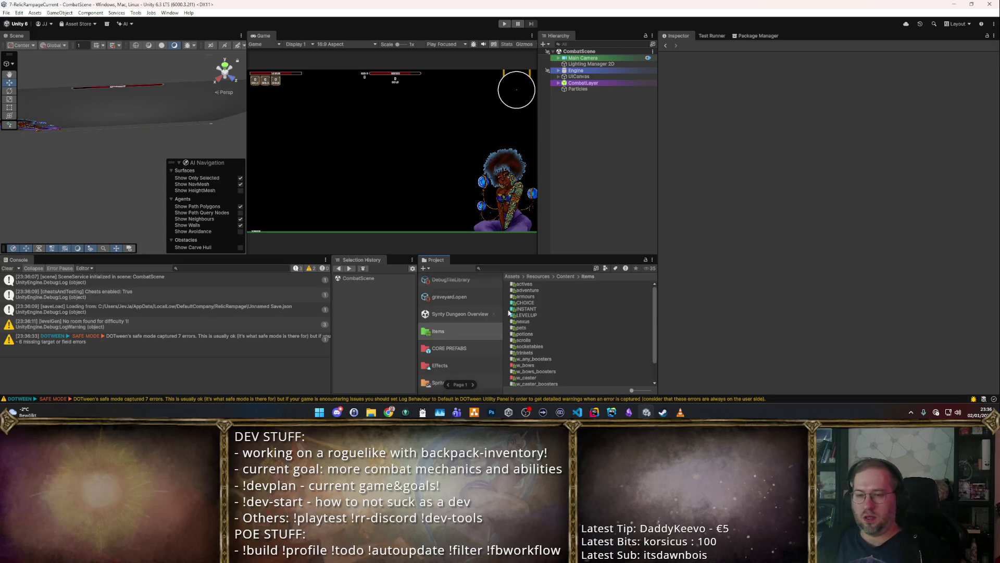
pyautogui.scroll(-2, 539, 361)
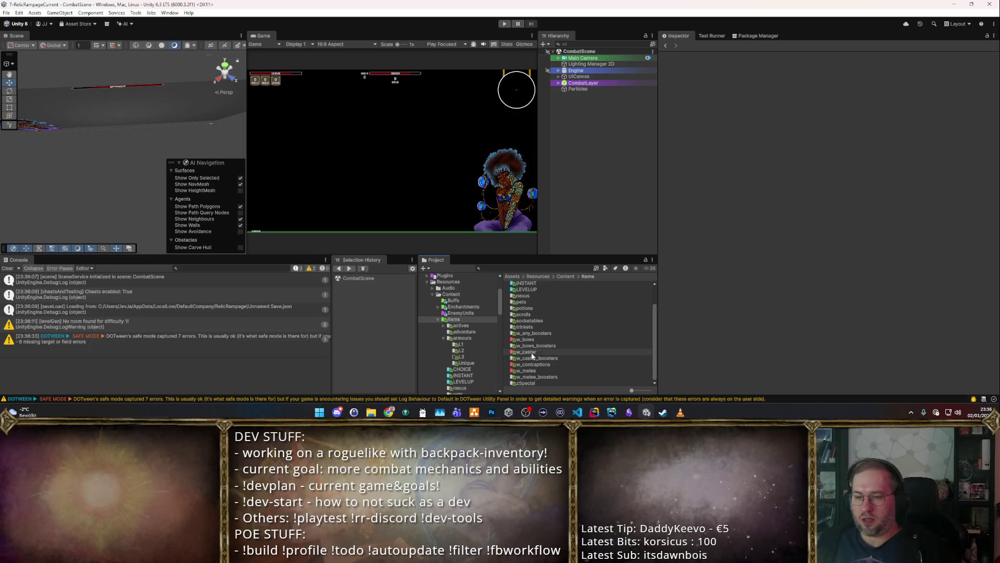
pyautogui.doubleClick(538, 371)
pyautogui.click(530, 285)
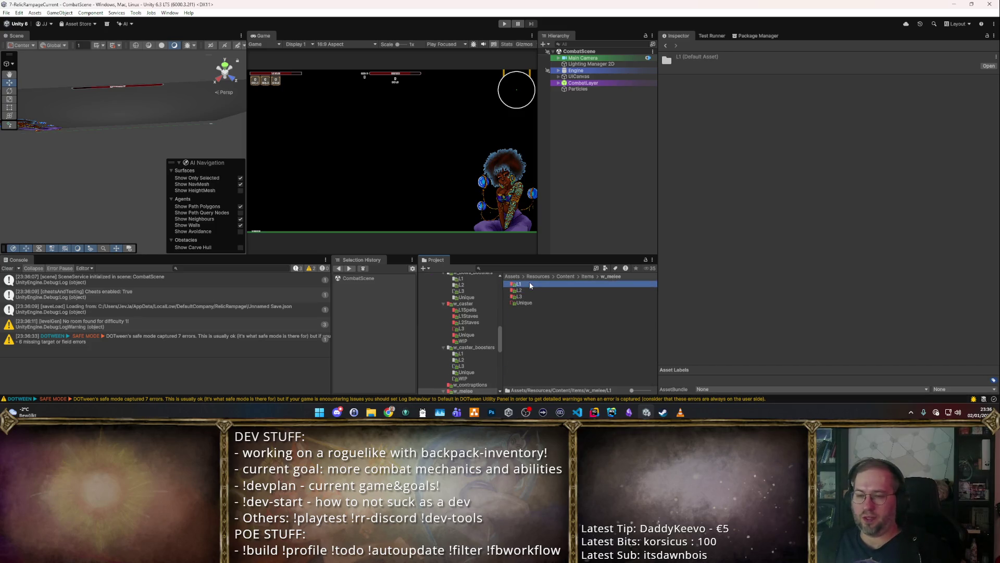
pyautogui.doubleClick(531, 285)
pyautogui.click(529, 290)
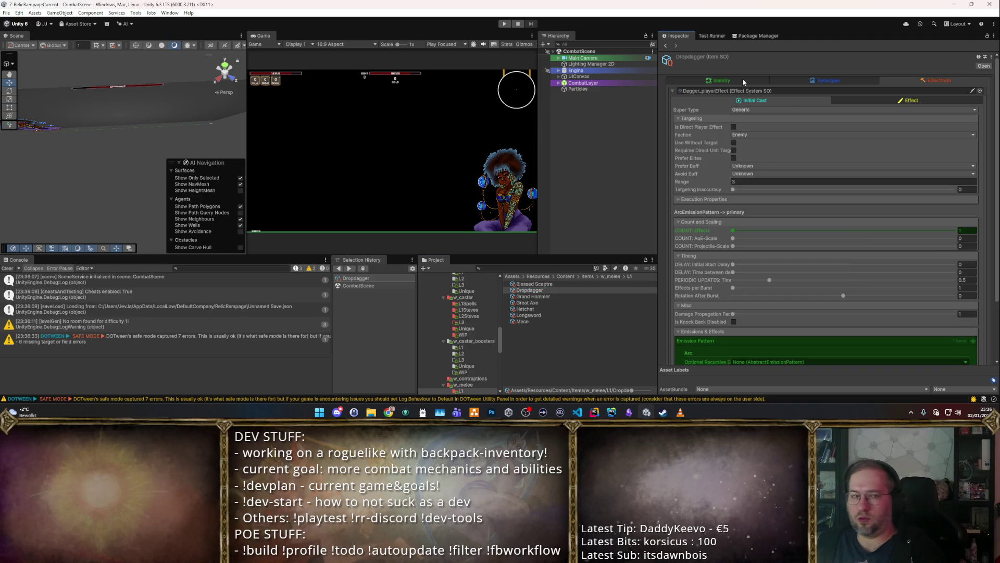
pyautogui.click(742, 80)
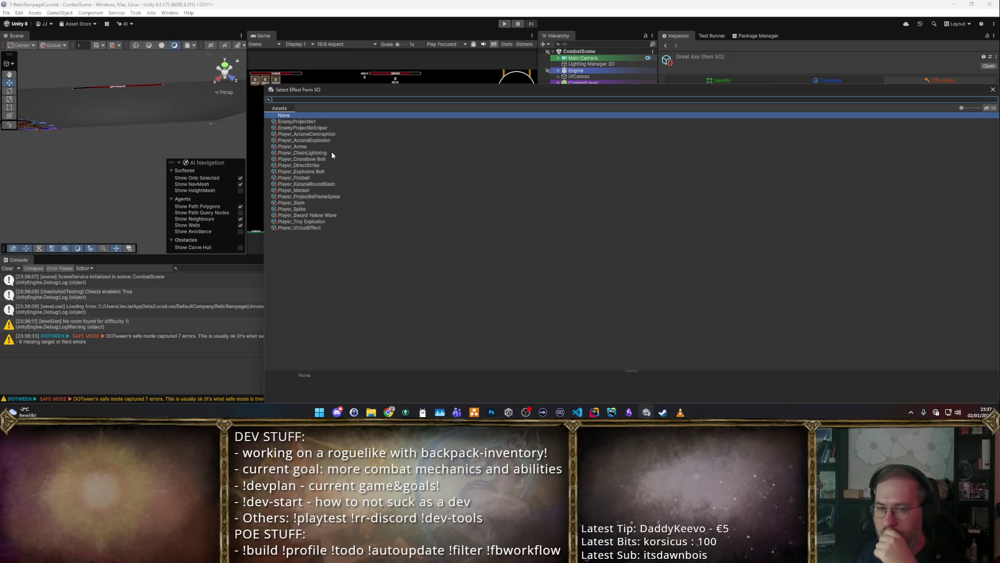
pyautogui.press('Escape')
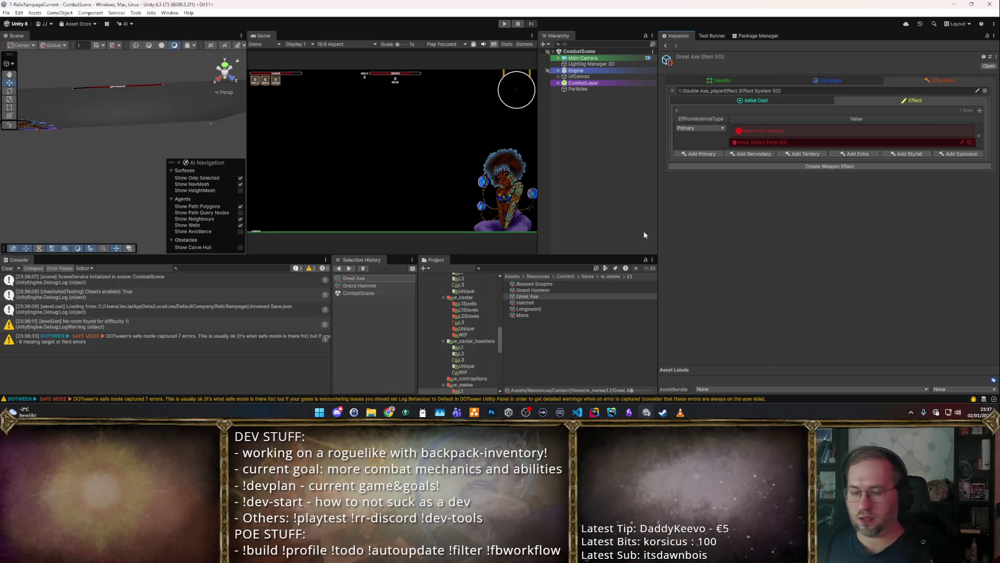
pyautogui.click(501, 304)
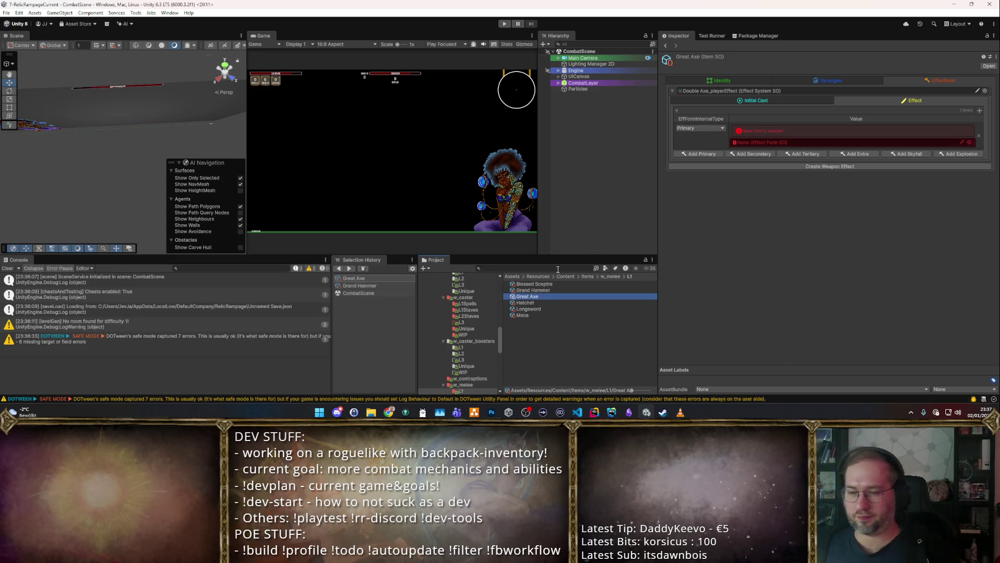
# Step: Open the Effects_Player folder and delete the _Kunai_playerEffect asset
pyautogui.moveTo(469, 333)
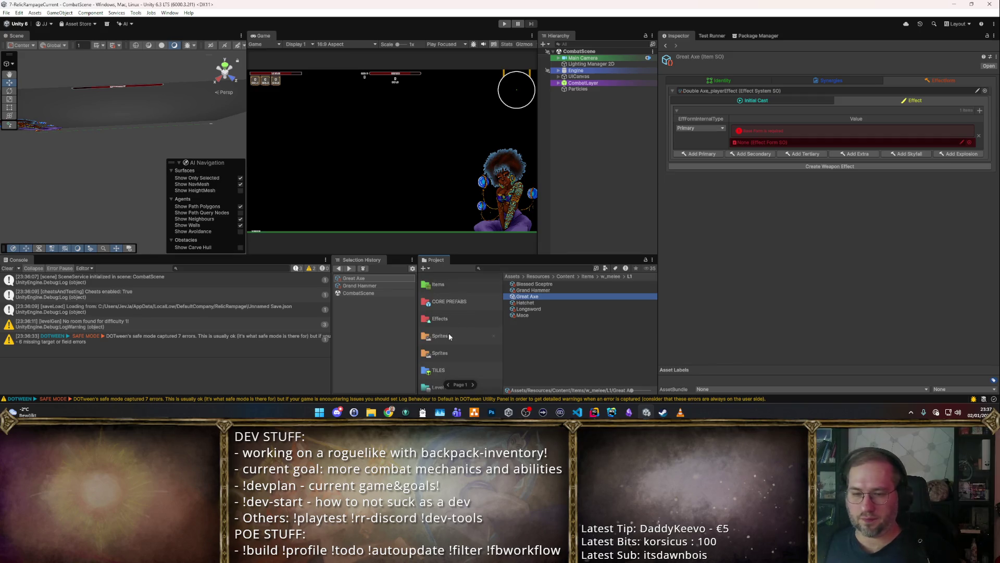
pyautogui.click(487, 319)
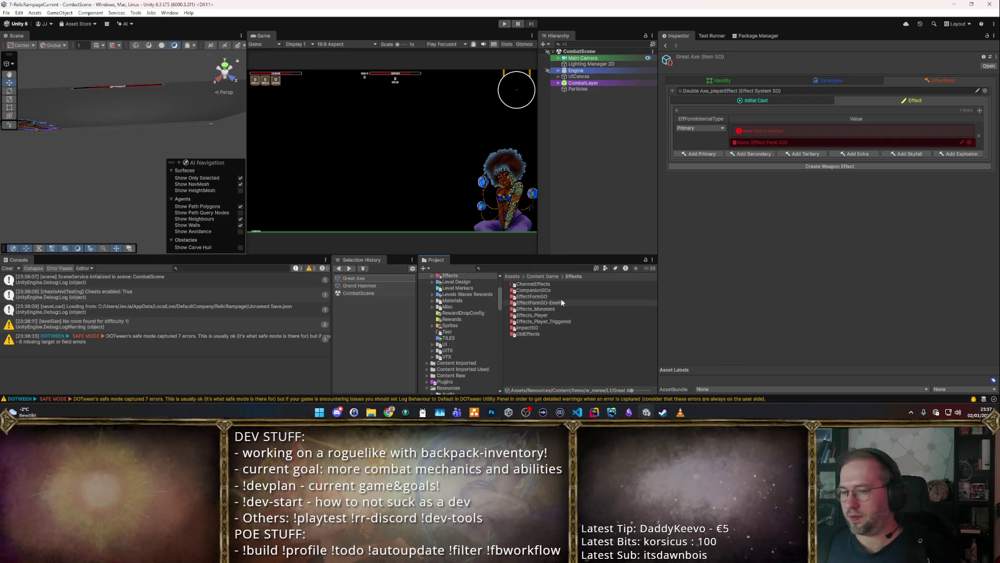
pyautogui.doubleClick(562, 315)
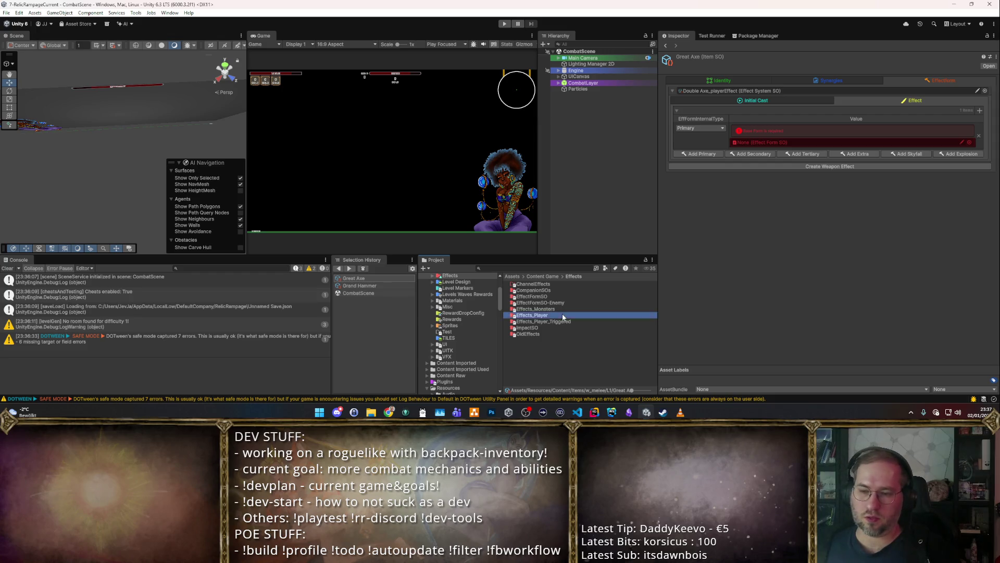
pyautogui.scroll(-2, 560, 313)
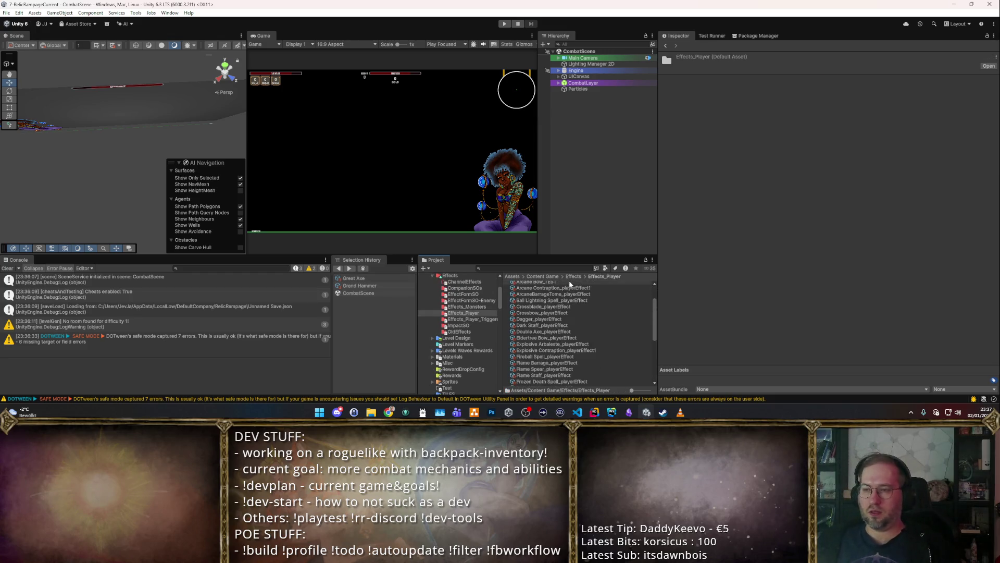
pyautogui.moveTo(465, 329)
pyautogui.scroll(2, 568, 308)
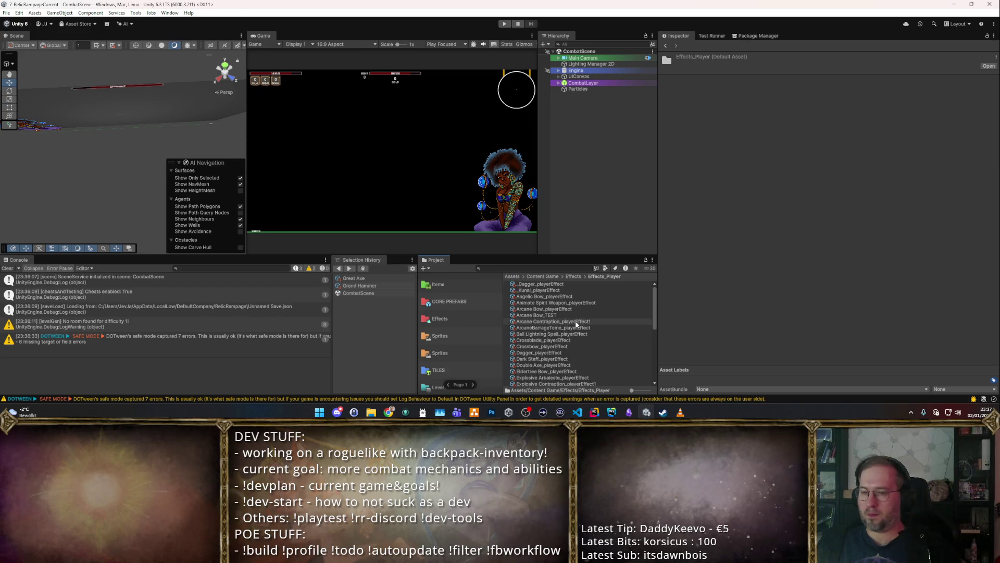
pyautogui.click(575, 292)
pyautogui.press('Delete')
pyautogui.click(518, 222)
# Step: Delete the _Dagger_playerEffect and Arcane Bow_TEST effect assets
pyautogui.click(560, 285)
pyautogui.press('Delete')
pyautogui.press('Return')
pyautogui.click(564, 296)
pyautogui.press('Up')
pyautogui.press('Down')
pyautogui.press('Down')
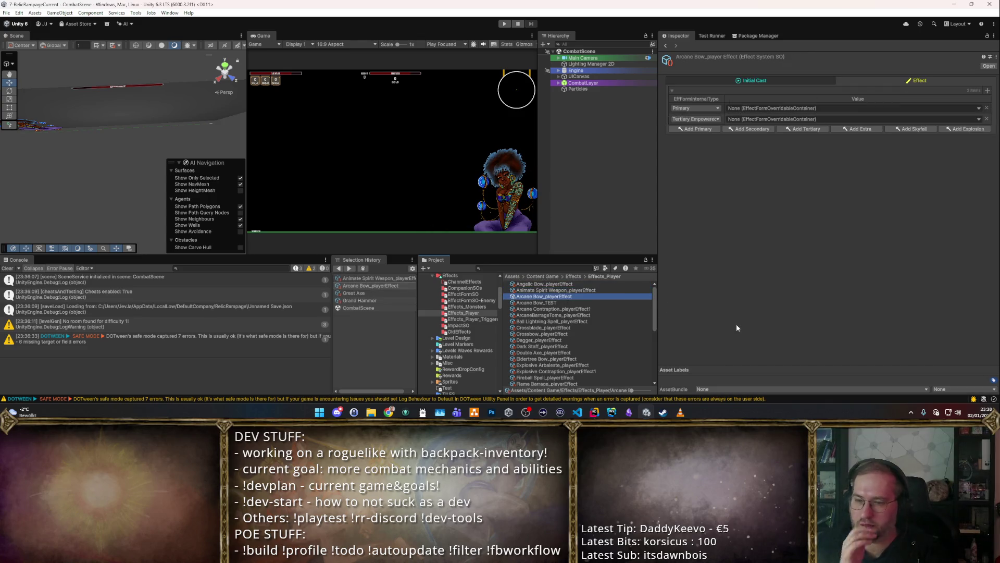
pyautogui.press('Delete')
pyautogui.press('Return')
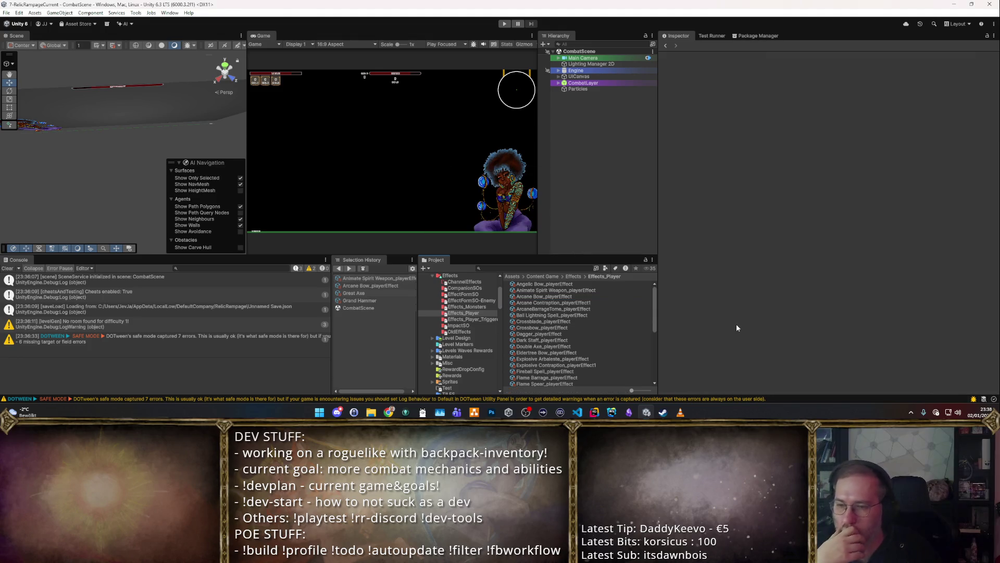
# Step: Select ArcaneBarrageTome_playerEffect and request its deletion
pyautogui.press('Up')
pyautogui.press('Down')
pyautogui.press('Down')
pyautogui.press('Down')
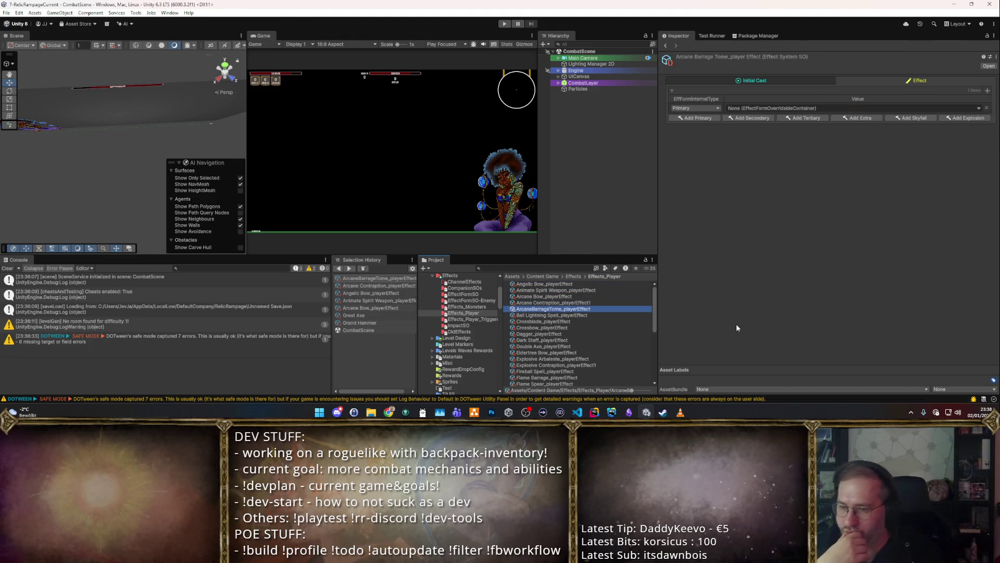
pyautogui.press('Down')
pyautogui.press('Up')
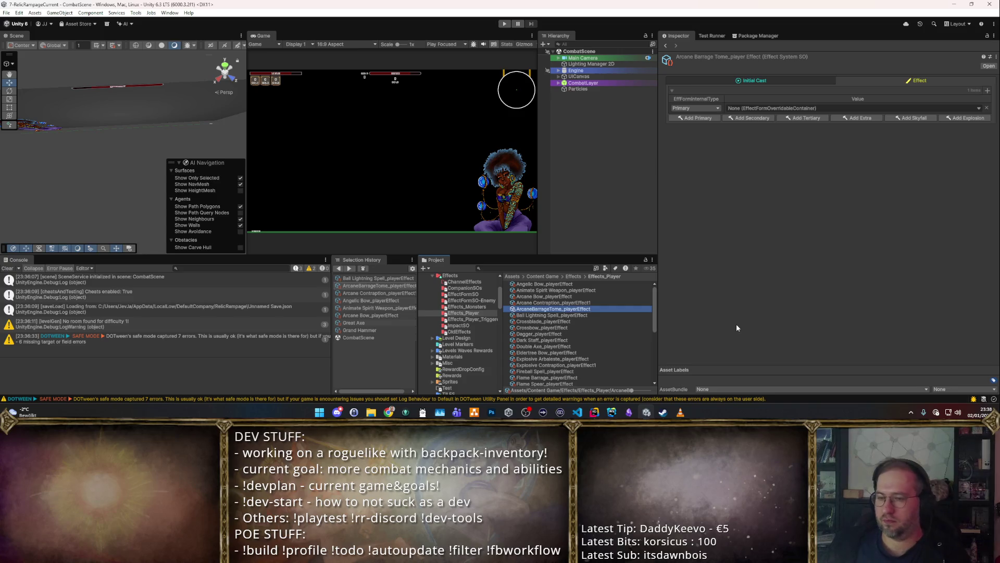
pyautogui.press('Delete')
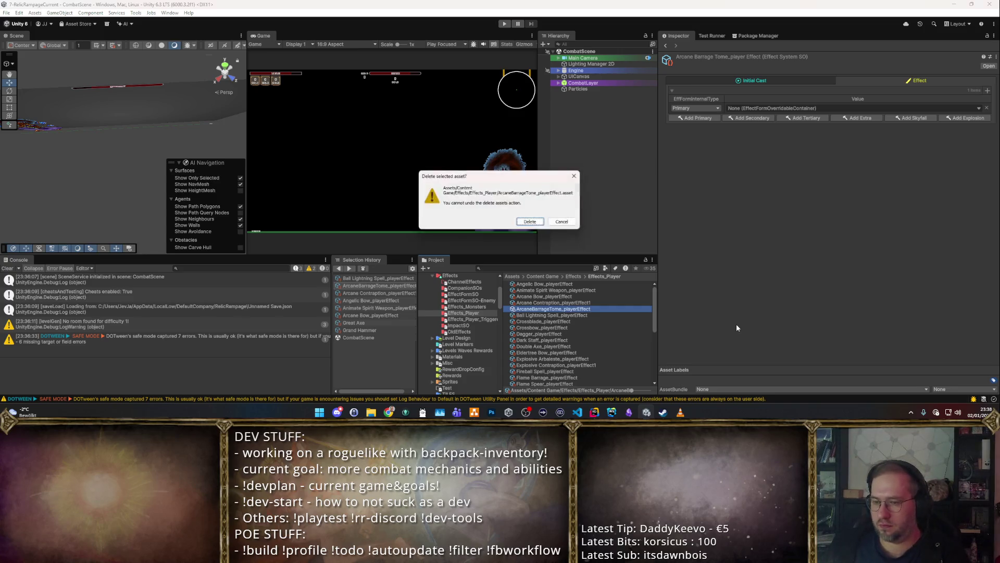
# Step: Confirm deleting ArcaneBarrageTome, then review the Crossblade through Hatchet player effect assets
pyautogui.press('Return')
pyautogui.press('Down')
pyautogui.press('Down')
pyautogui.press('Down')
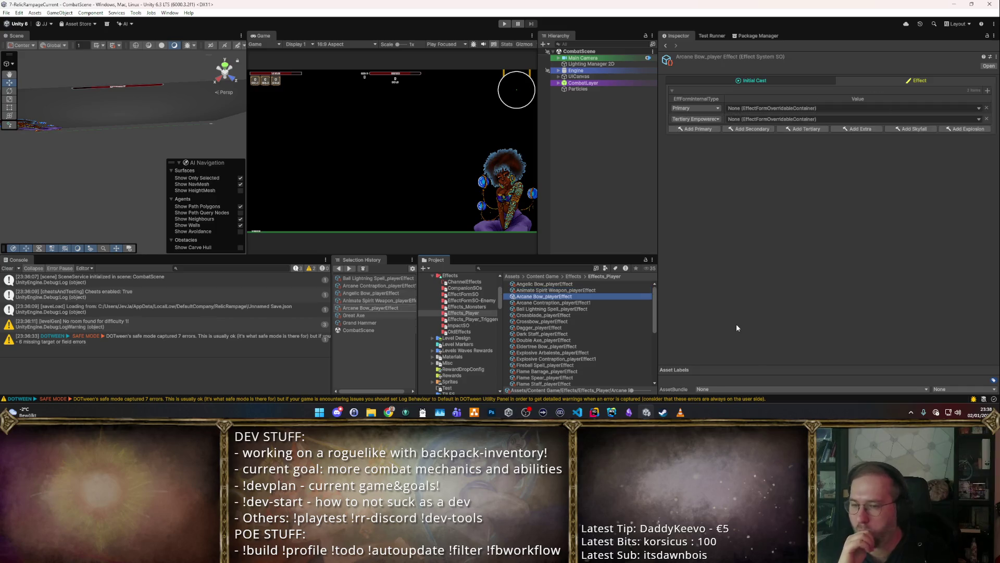
pyautogui.press('Down')
pyautogui.press('Down')
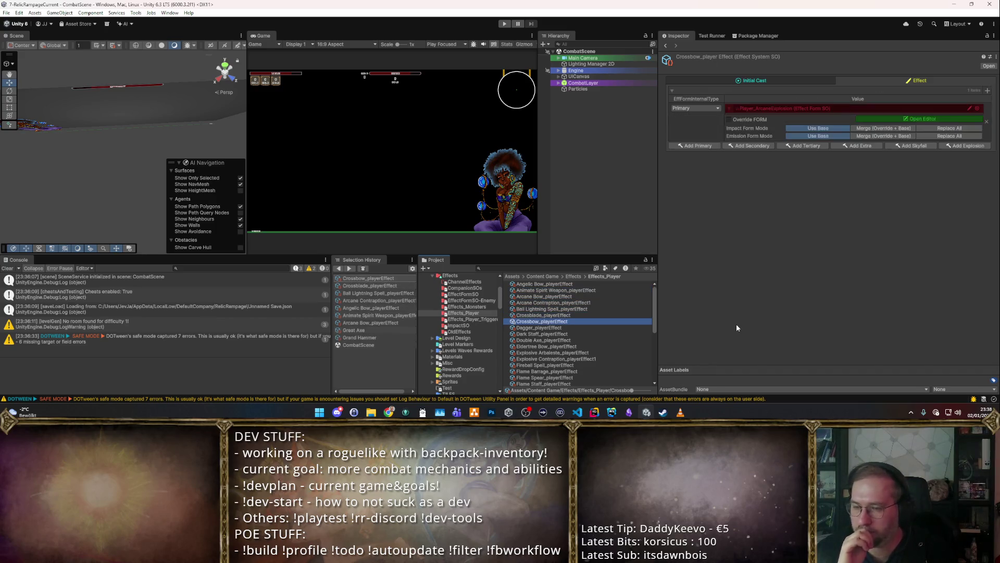
pyautogui.press('Up')
pyautogui.press('Return')
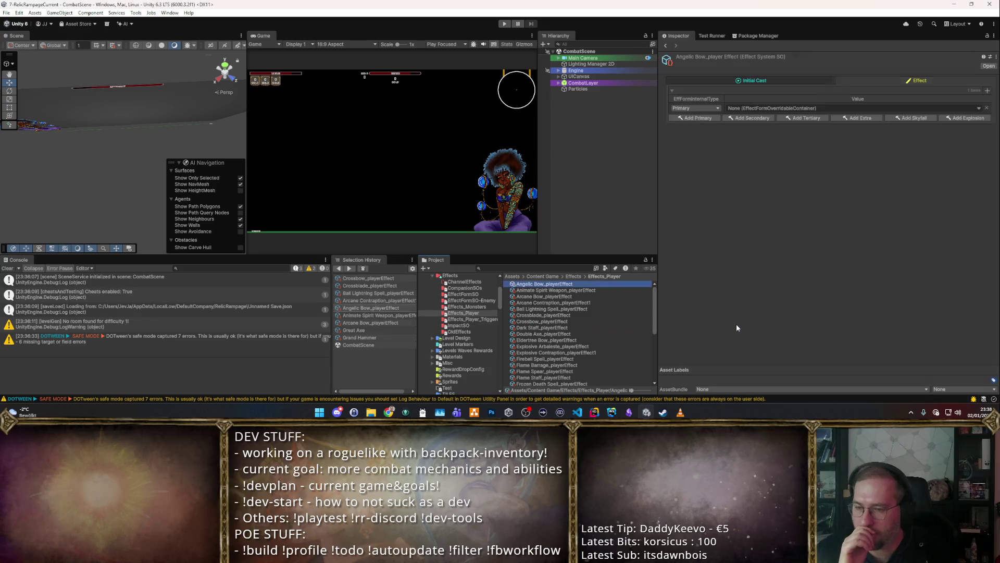
pyautogui.press('Down')
pyautogui.press('Down')
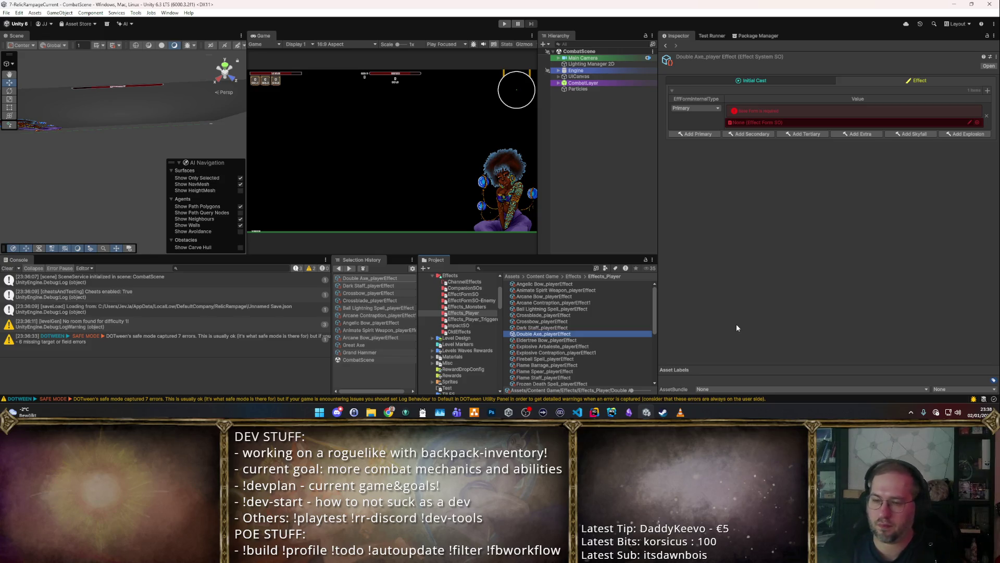
pyautogui.press('Down')
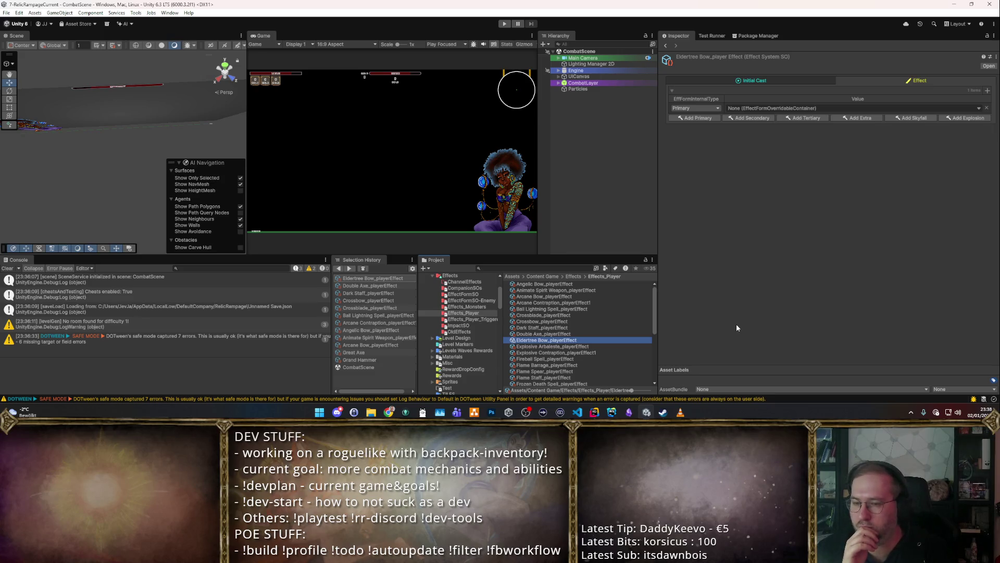
pyautogui.press('Down')
pyautogui.press('Down')
pyautogui.press('Down')
pyautogui.press('Down')
pyautogui.press('Down')
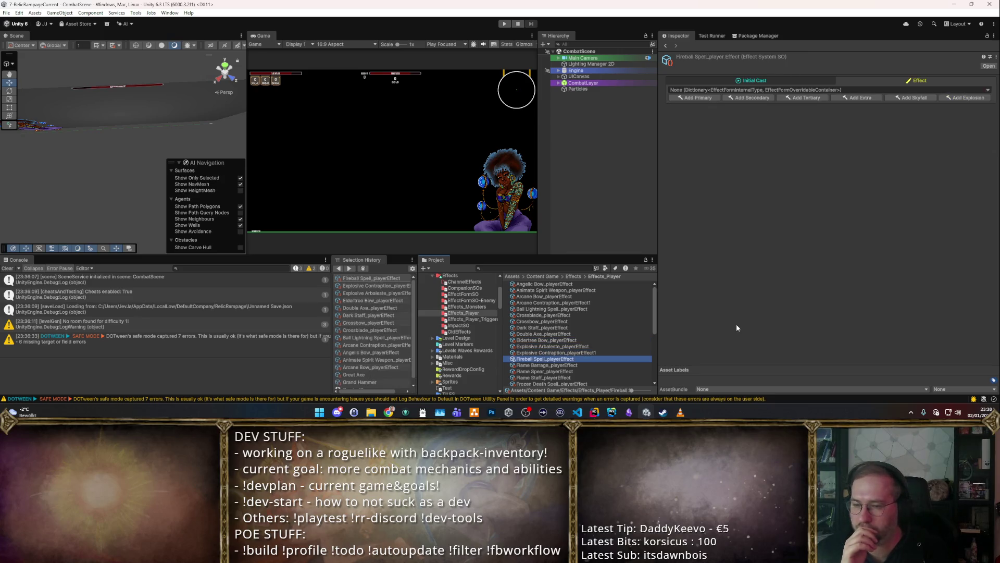
pyautogui.press('Down')
pyautogui.press('Down')
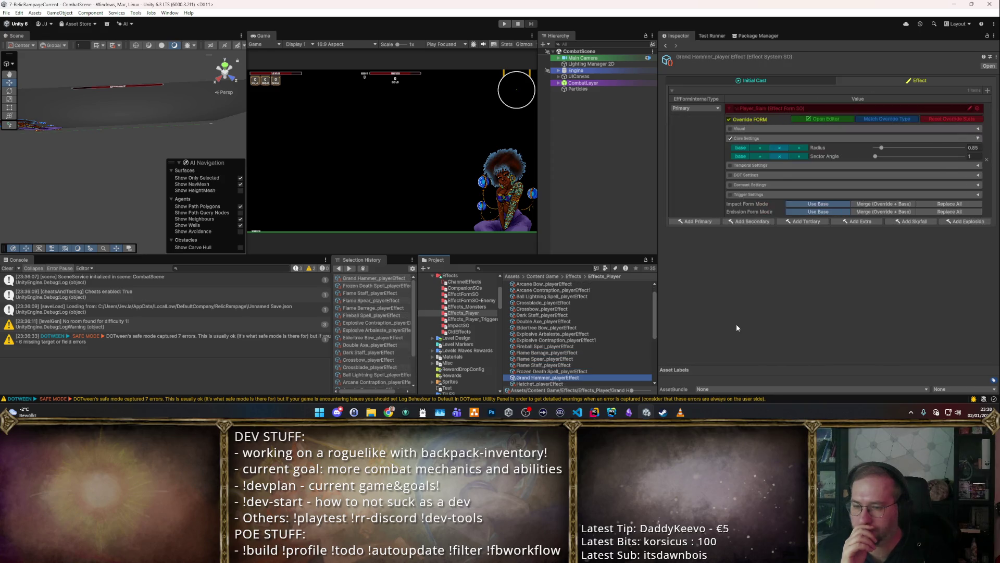
# Step: Review the remaining effect assets from Katana and Multishot Bow through Voidwood Bow and ZONETEST
pyautogui.press('Down')
pyautogui.press('Down')
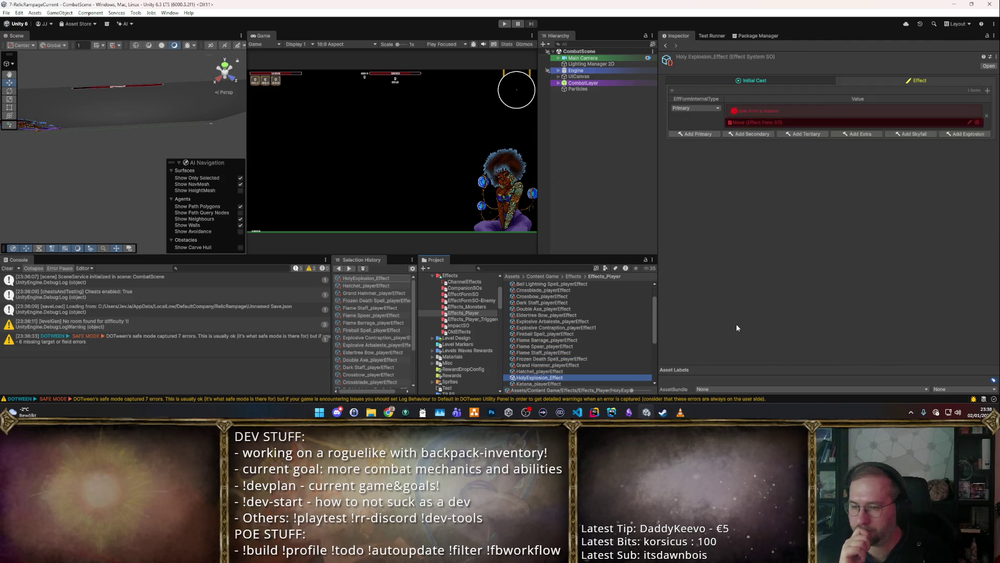
pyautogui.press('Down')
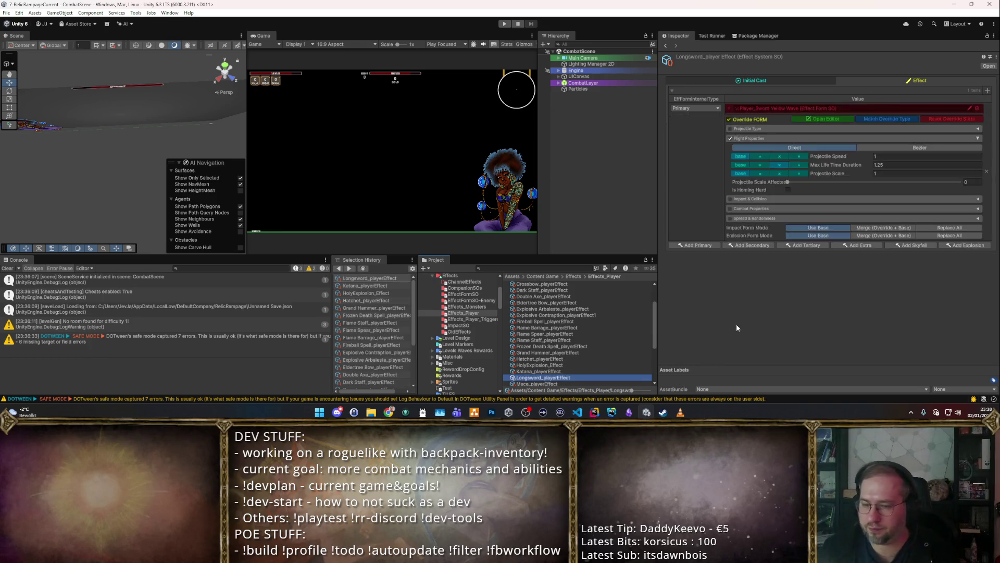
pyautogui.press('Up')
pyautogui.press('Up')
pyautogui.press('Down')
pyautogui.press('Down')
pyautogui.press('Down')
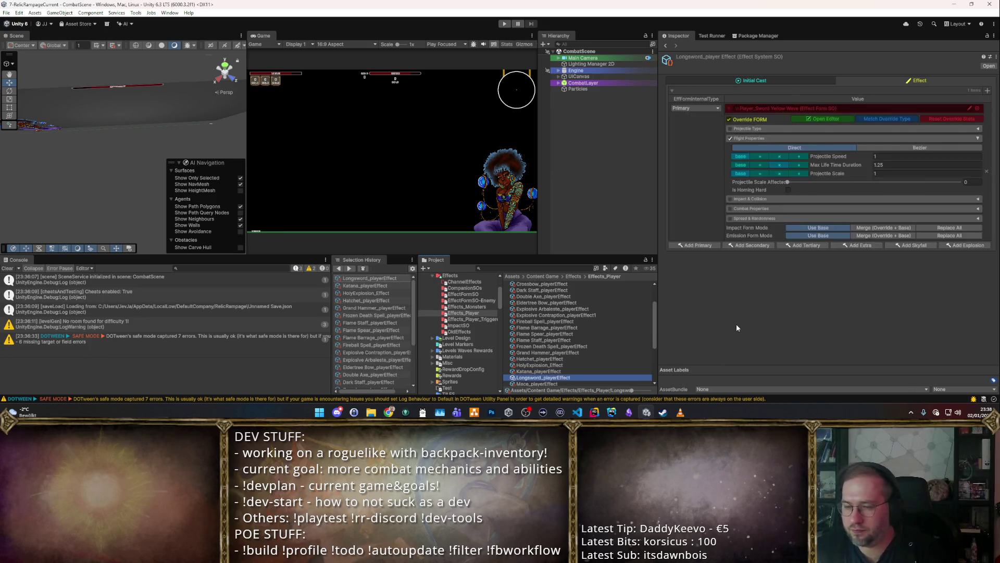
pyautogui.press('Down')
pyautogui.press('Up')
pyautogui.press('Up')
pyautogui.press('Up')
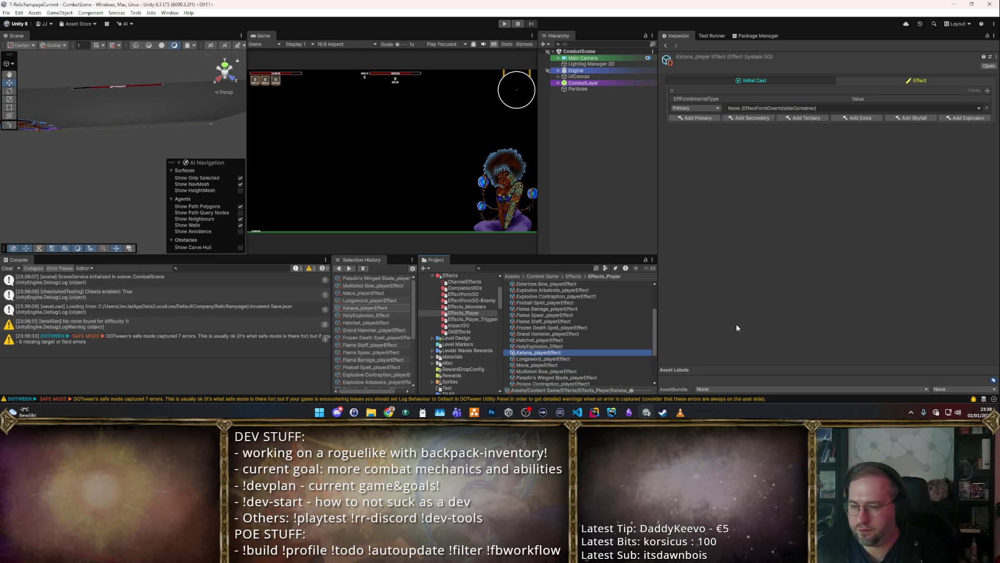
pyautogui.press('Down')
pyautogui.press('Down')
pyautogui.press('Down')
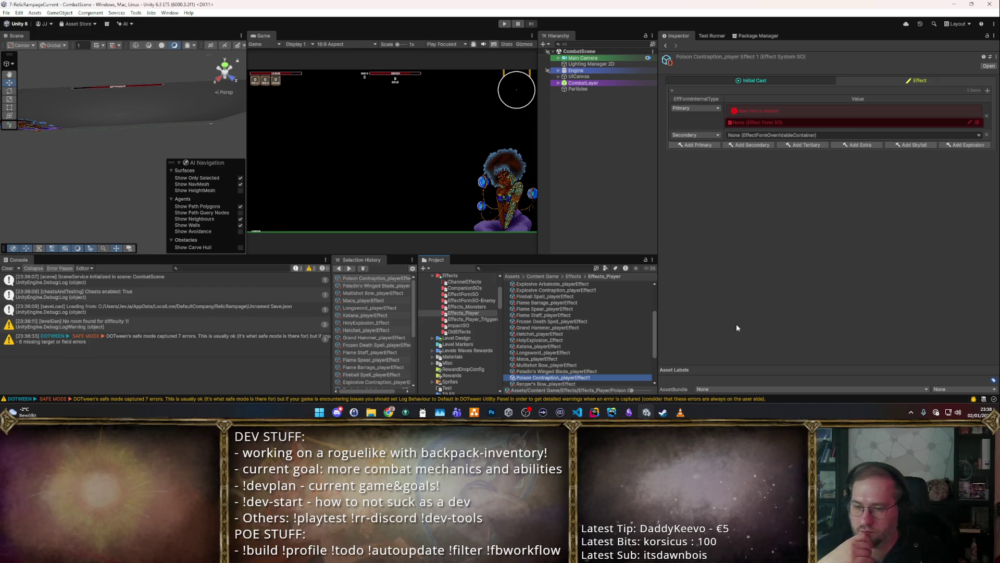
pyautogui.press('Down')
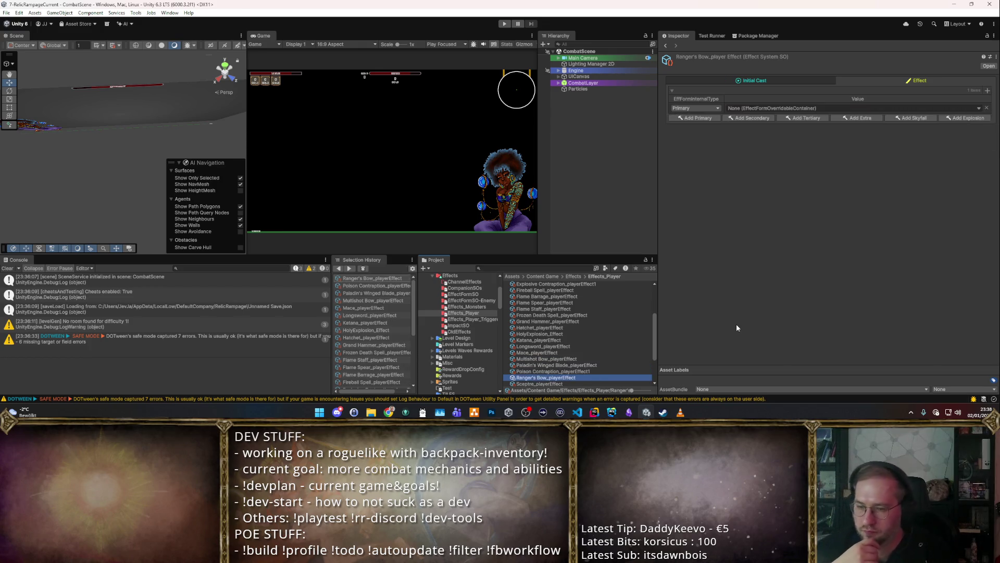
pyautogui.press('Up')
pyautogui.press('Down')
pyautogui.press('Down')
pyautogui.press('Down')
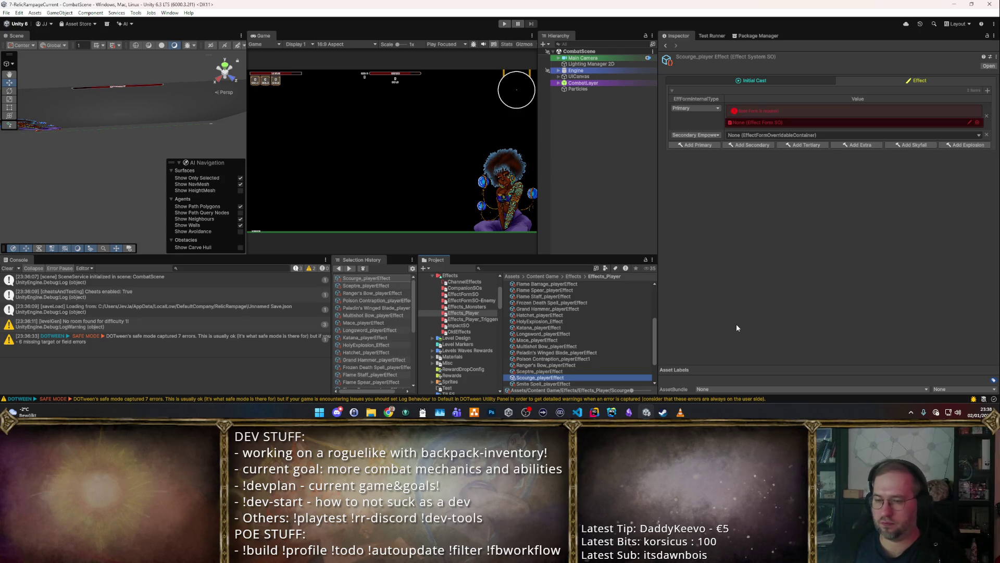
pyautogui.press('Down')
pyautogui.press('Down')
pyautogui.press('Down')
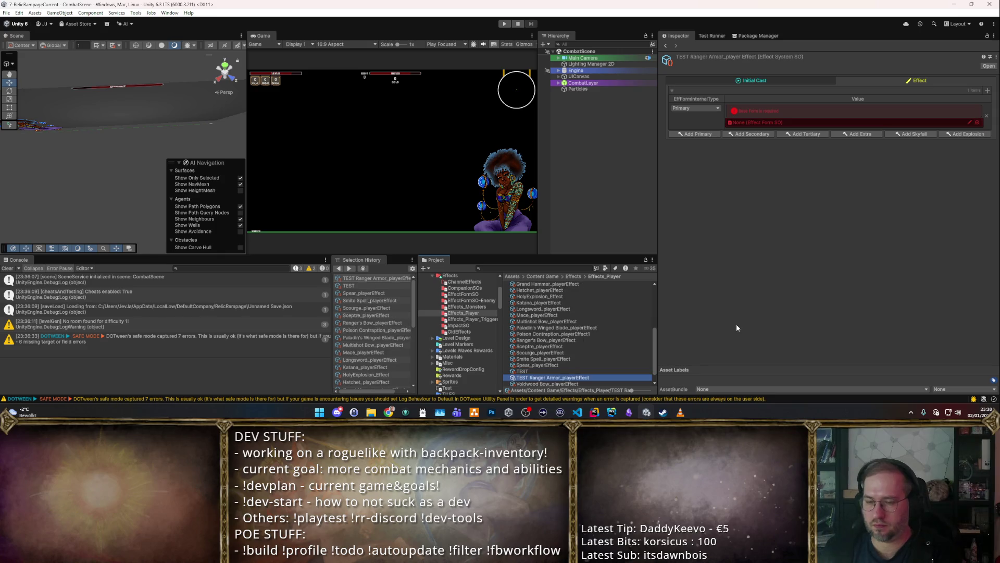
pyautogui.press('Down')
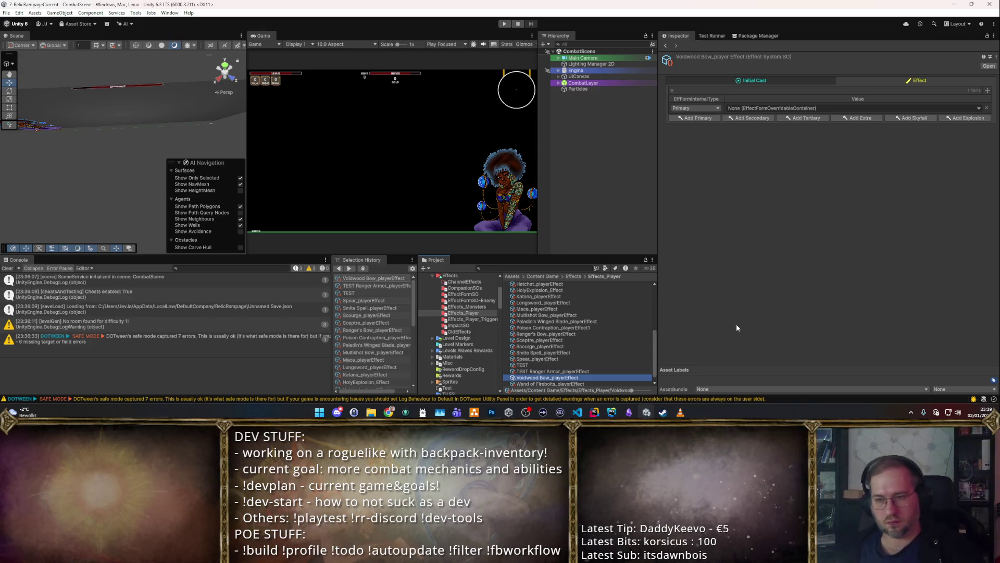
pyautogui.scroll(-1, 585, 313)
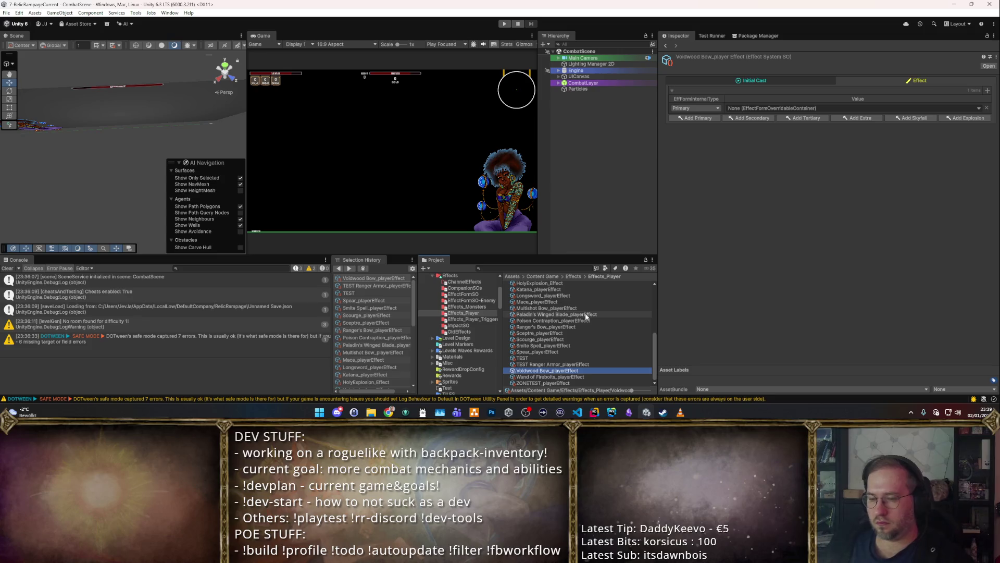
pyautogui.press('Down')
pyautogui.press('Down')
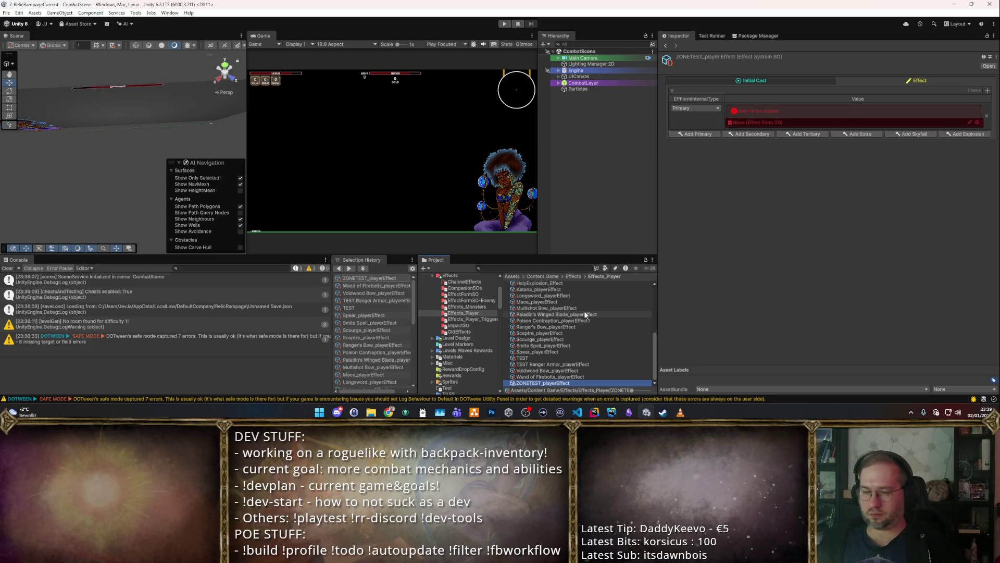
# Step: Delete the Wand of Firebolts_playerEffect asset at the end of the list
pyautogui.press('Home')
pyautogui.press('End')
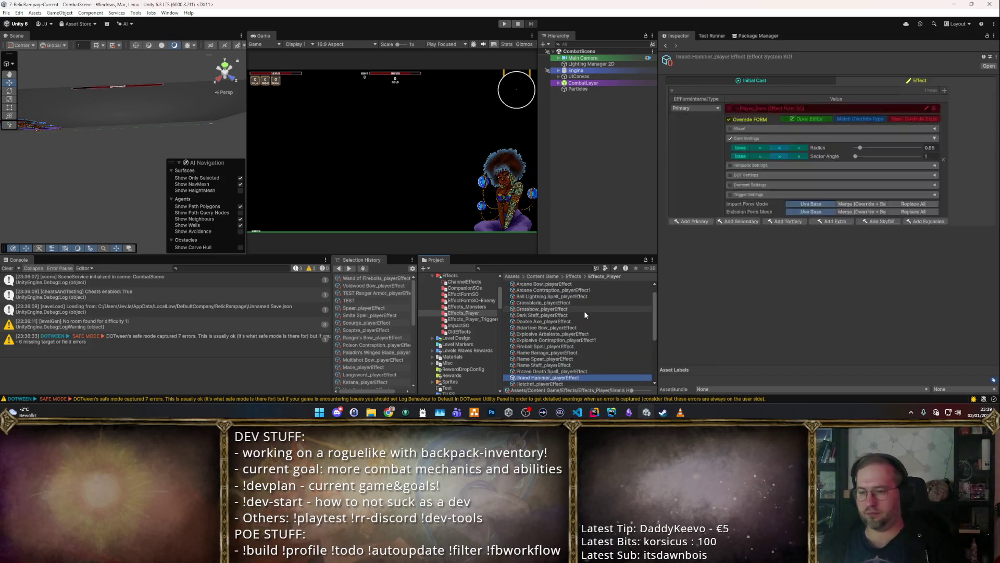
pyautogui.press('Delete')
pyautogui.press('Return')
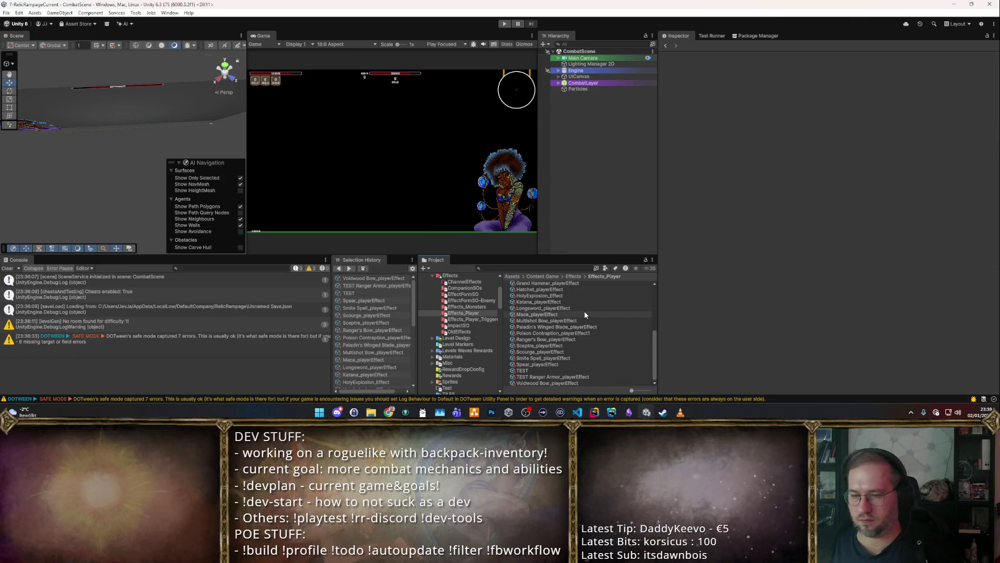
pyautogui.scroll(5, 573, 314)
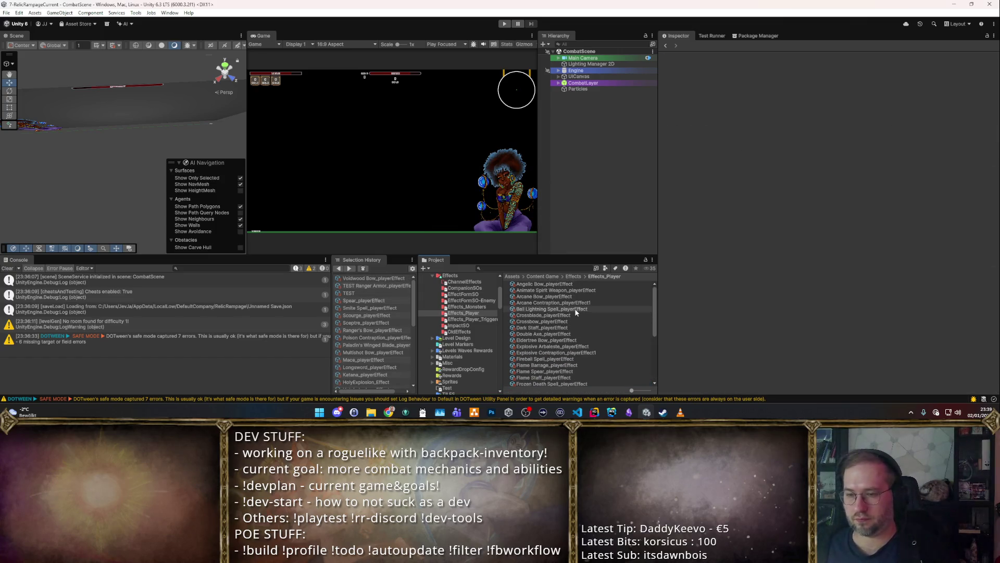
pyautogui.scroll(-3, 576, 313)
pyautogui.scroll(3, 576, 312)
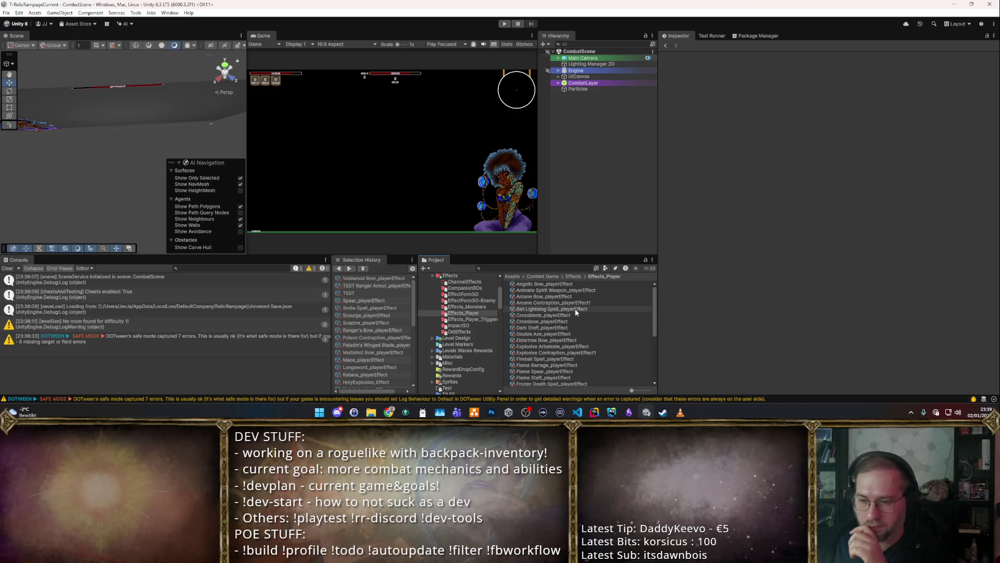
pyautogui.scroll(-5, 576, 312)
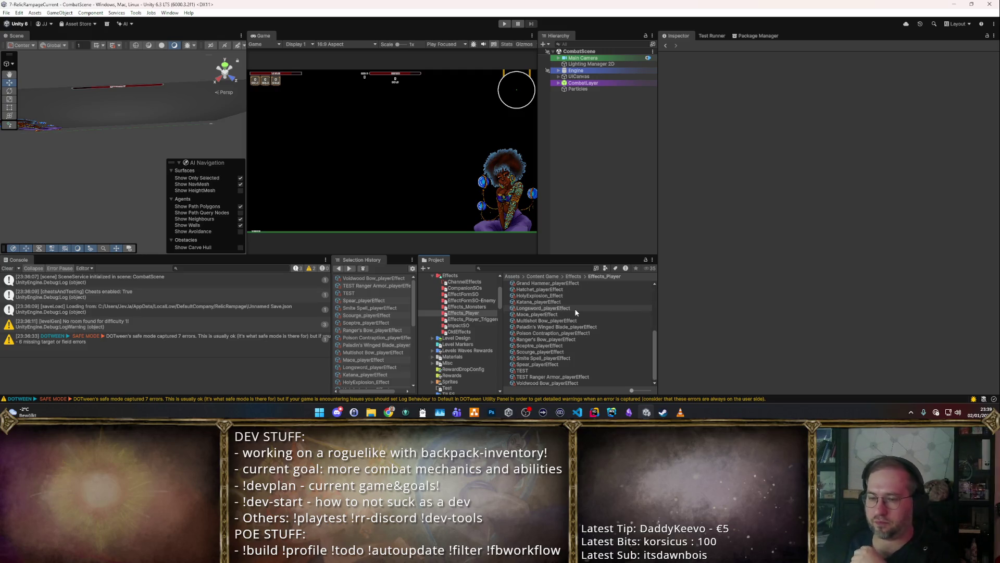
# Step: Delete the TEST effect asset and the TEST Ranger Armor asset
pyautogui.click(583, 371)
pyautogui.press('Delete')
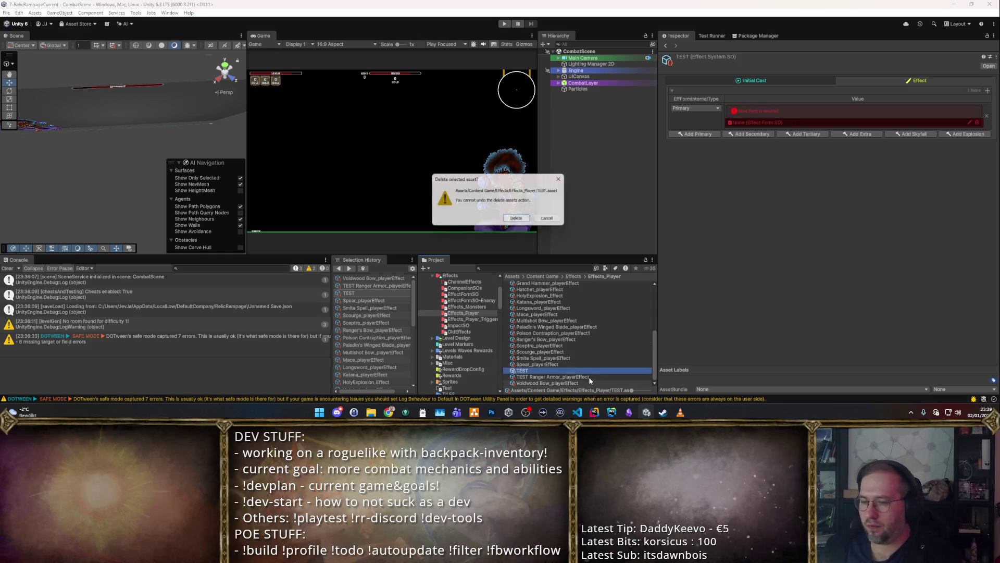
pyautogui.press('Return')
pyautogui.press('Delete')
pyautogui.press('Return')
# Step: Open the Items > w_melee folder and select the Great Axe weapon item
pyautogui.scroll(5, 618, 317)
pyautogui.scroll(-5, 618, 317)
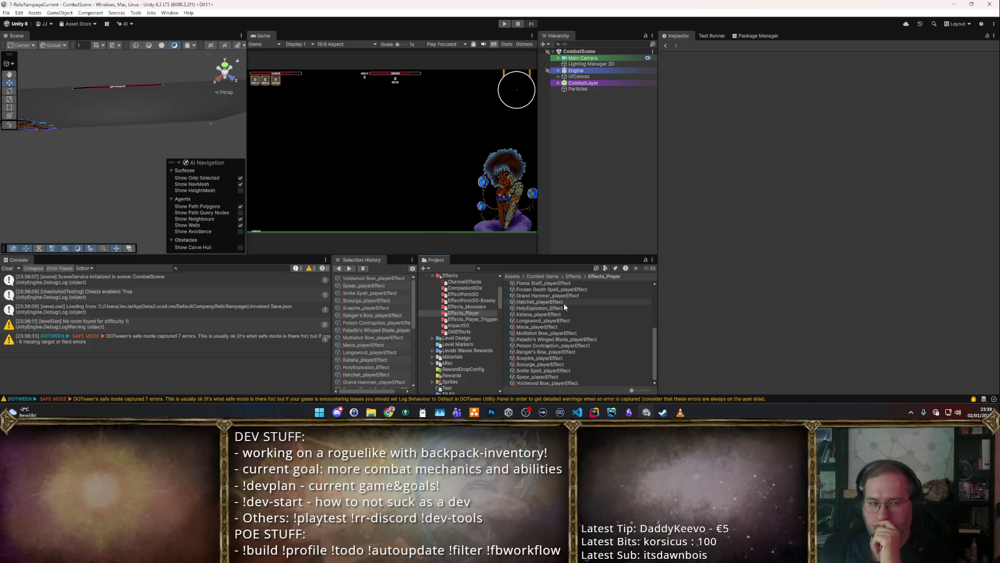
pyautogui.scroll(2, 493, 322)
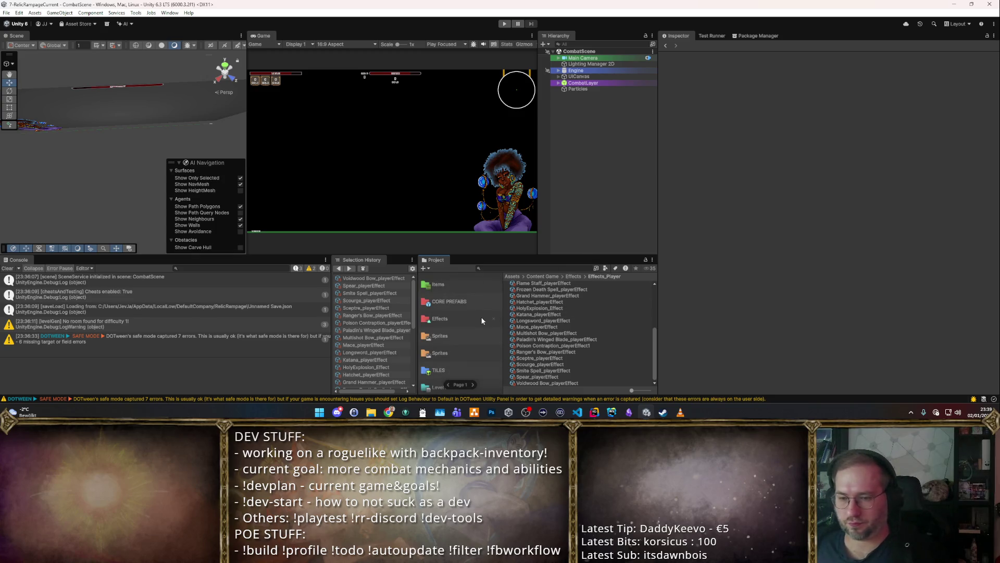
pyautogui.scroll(-2, 464, 321)
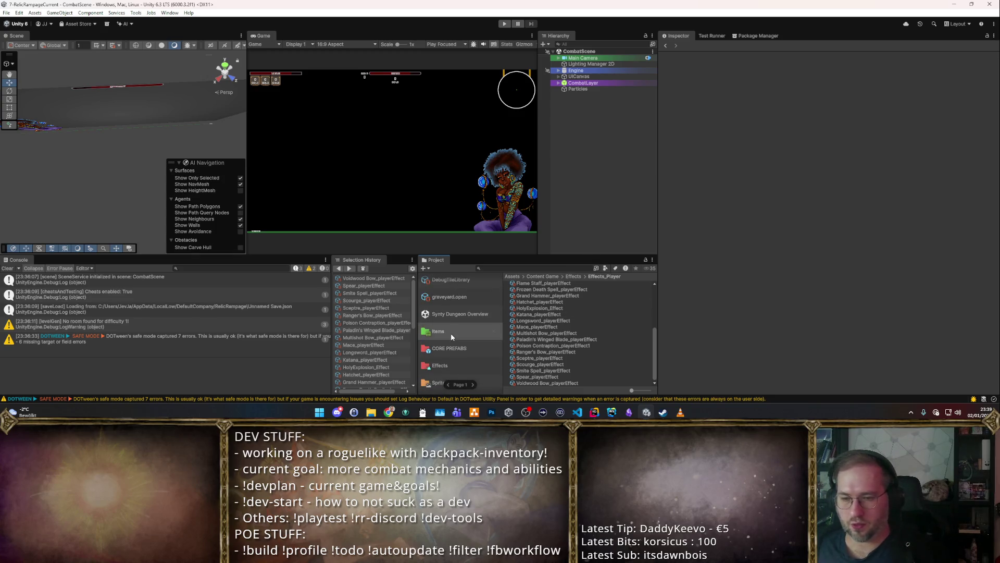
pyautogui.click(451, 333)
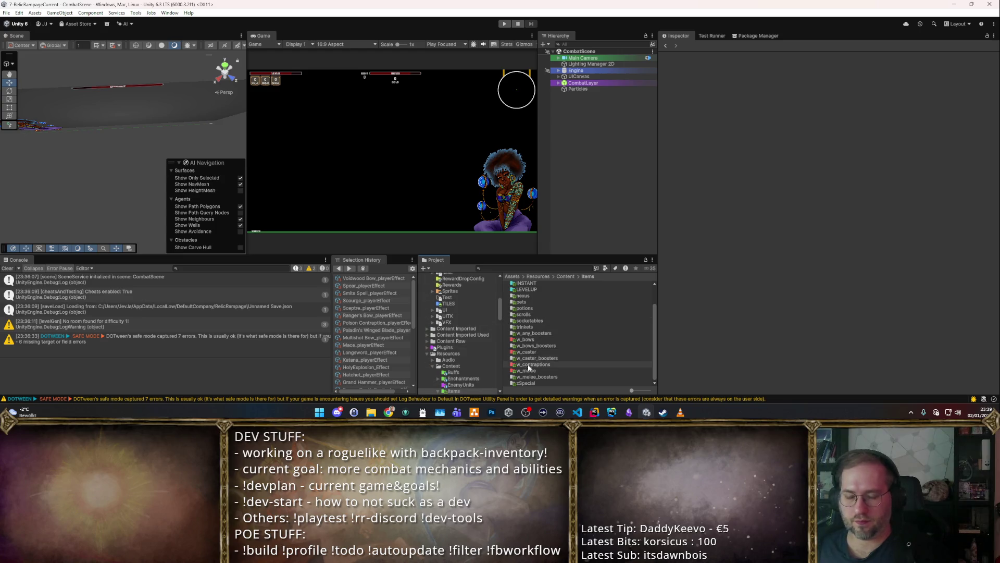
pyautogui.doubleClick(527, 370)
pyautogui.doubleClick(539, 284)
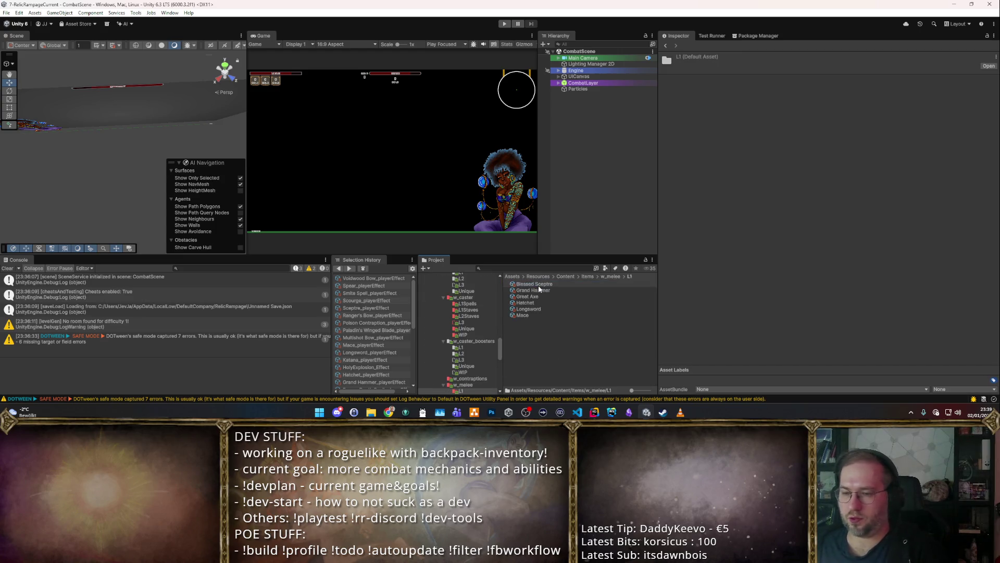
pyautogui.click(529, 296)
# Step: Step through the melee items (Hatchet, Mace, Grand Hammer, Blessed Sceptre), comparing their effects
pyautogui.press('Down')
pyautogui.press('Down')
pyautogui.press('Down')
pyautogui.press('Up')
pyautogui.press('Up')
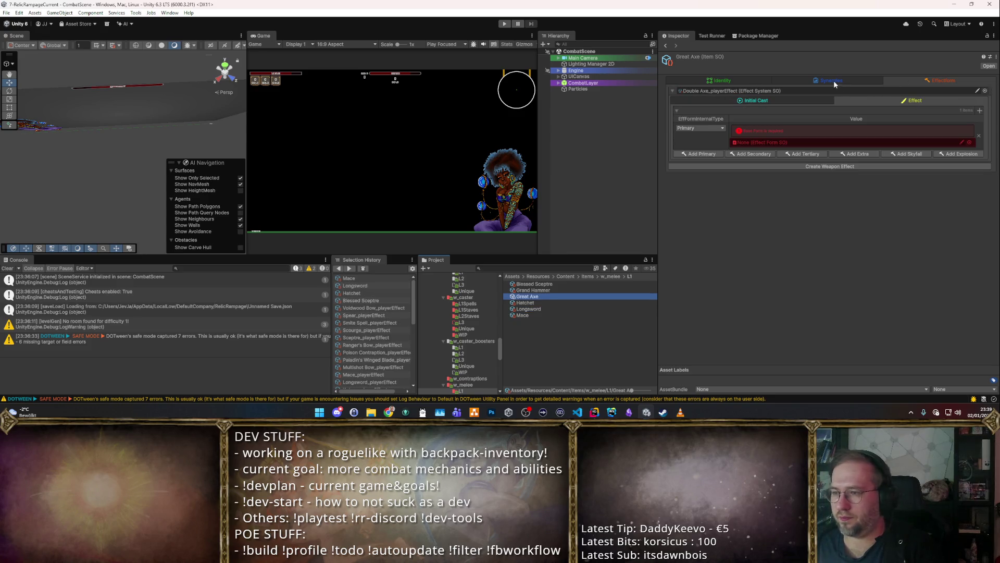
pyautogui.press('Up')
pyautogui.press('Down')
pyautogui.press('Down')
pyautogui.press('Down')
pyautogui.press('Up')
pyautogui.press('Up')
pyautogui.press('Up')
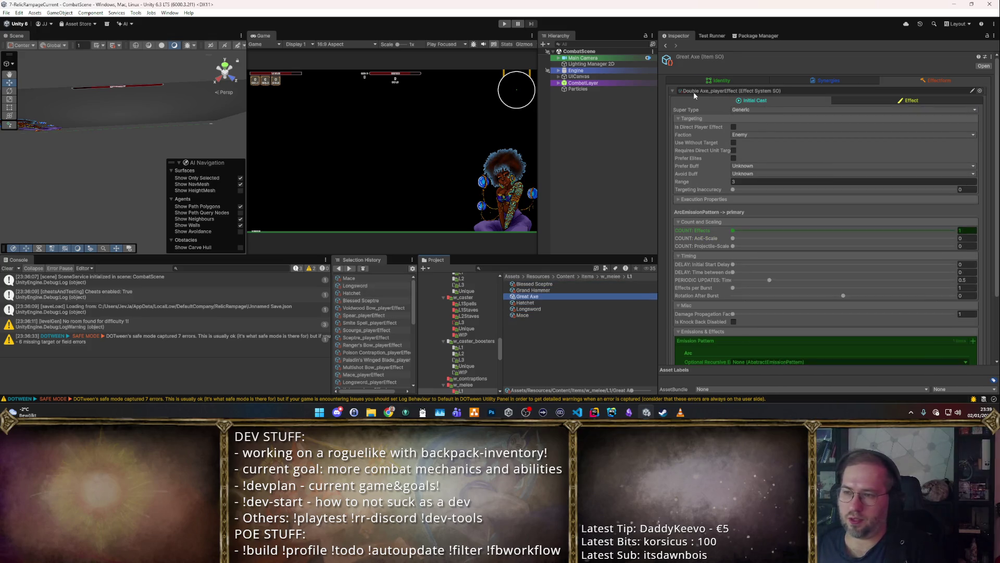
pyautogui.press('Up')
pyautogui.press('Down')
pyautogui.press('Up')
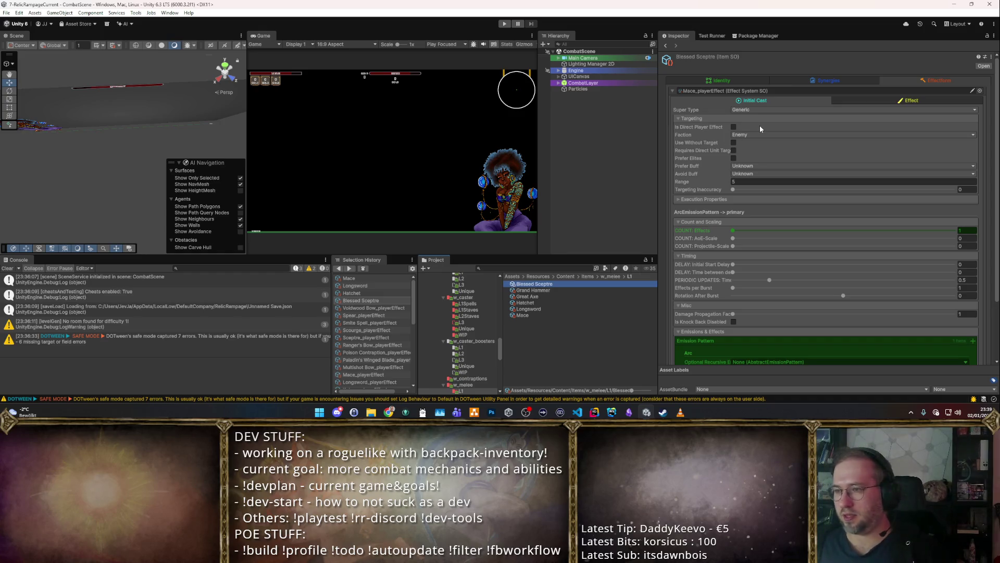
# Step: Compare the Blessed Sceptre's initial cast and form tabs, then check Grand Hammer and Hatchet
pyautogui.click(890, 104)
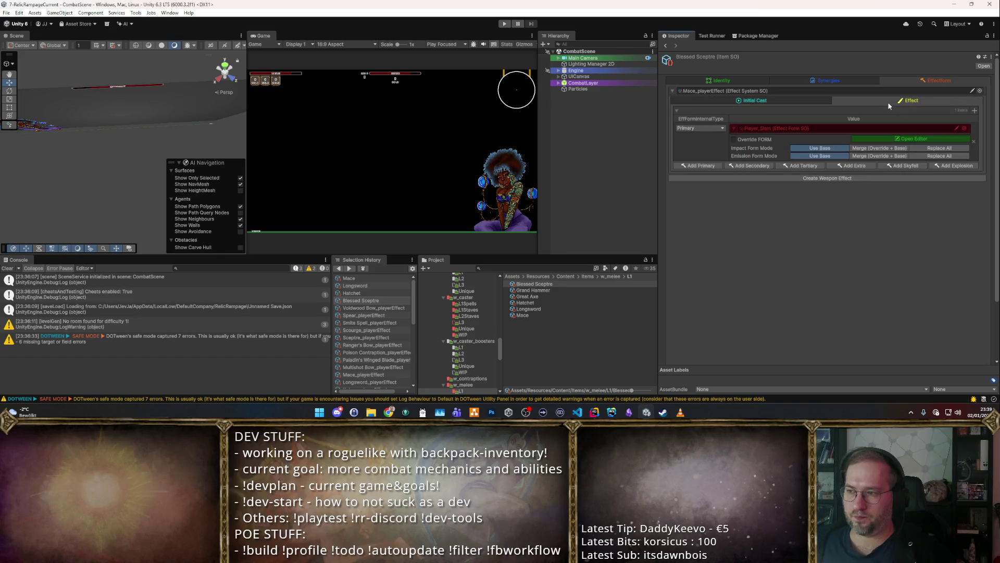
pyautogui.click(796, 99)
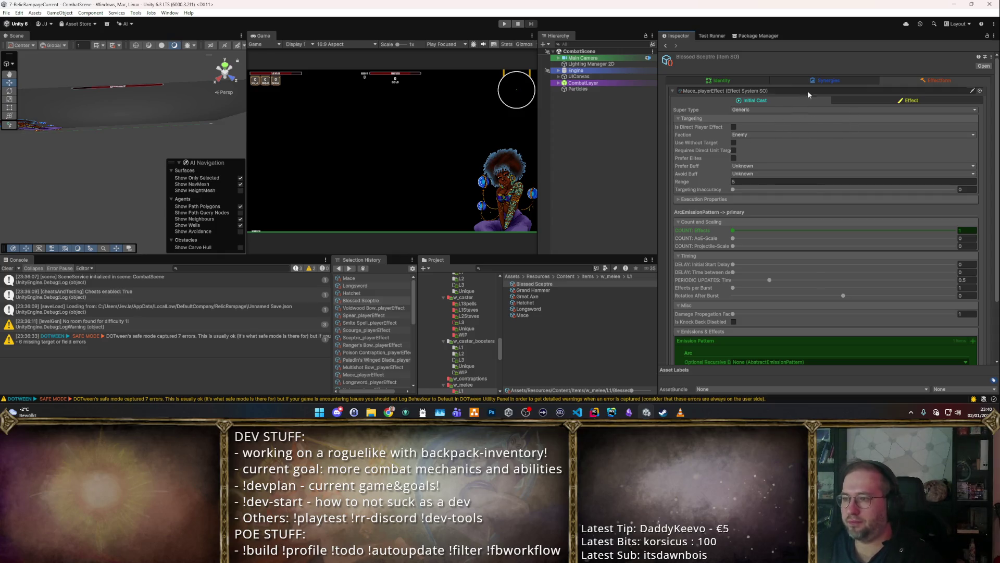
pyautogui.click(921, 98)
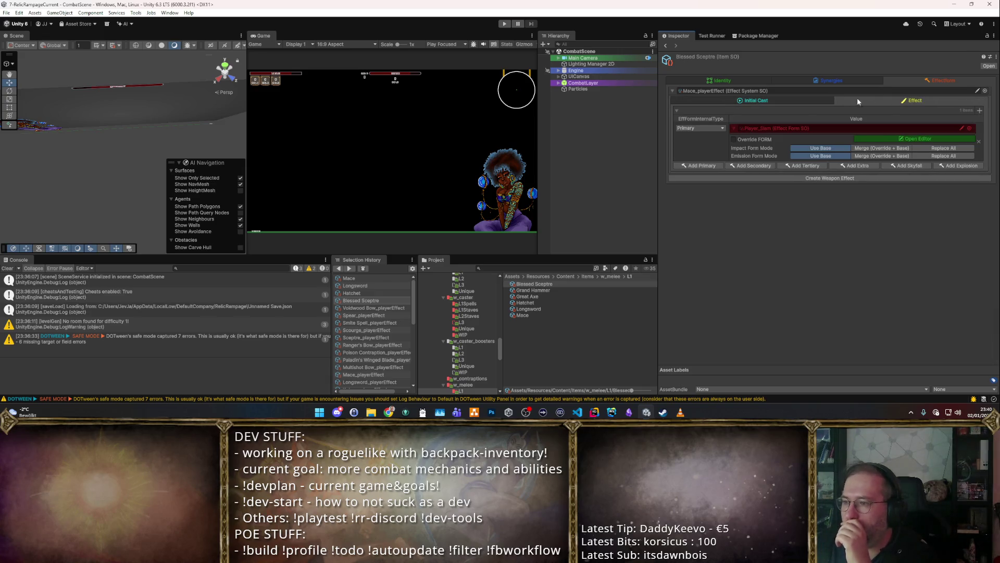
pyautogui.click(545, 293)
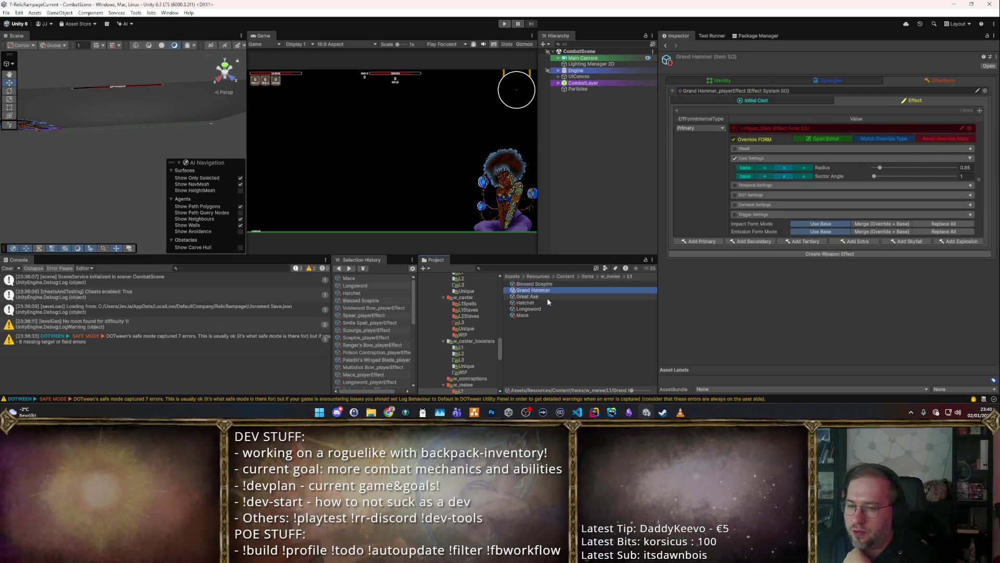
pyautogui.click(542, 304)
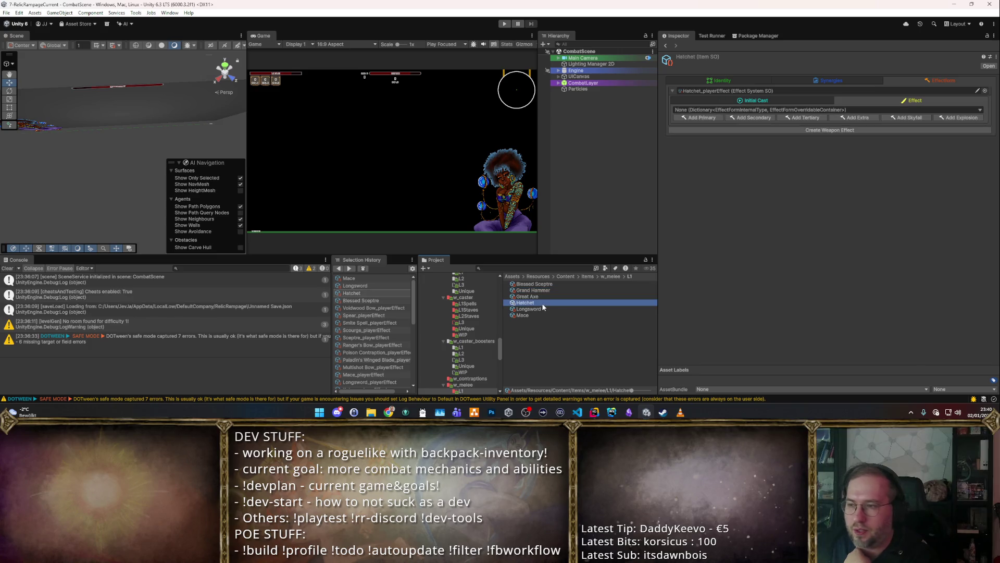
# Step: Scroll the Project sidebar past Items and open the Effects folder
pyautogui.scroll(3, 480, 313)
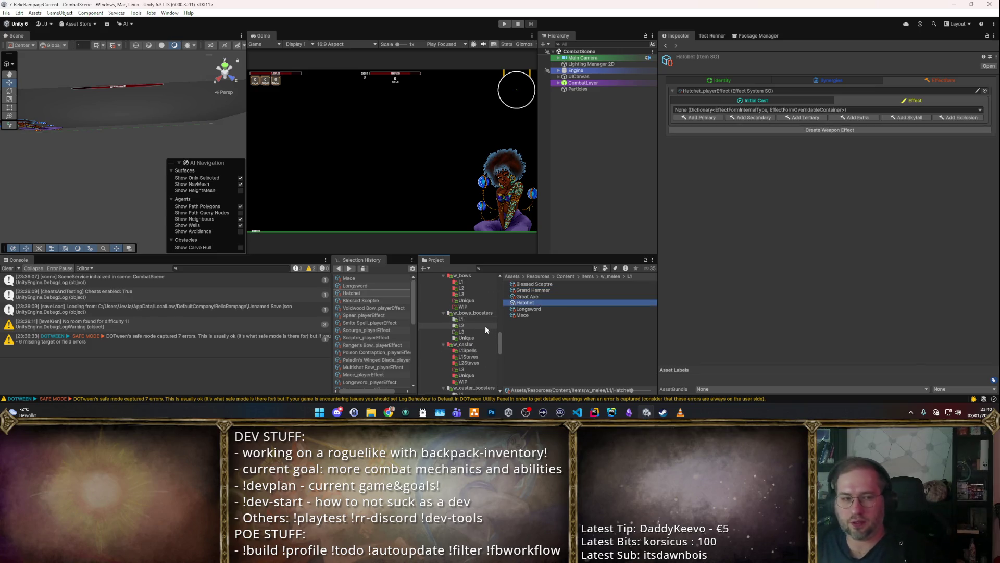
pyautogui.scroll(10, 485, 326)
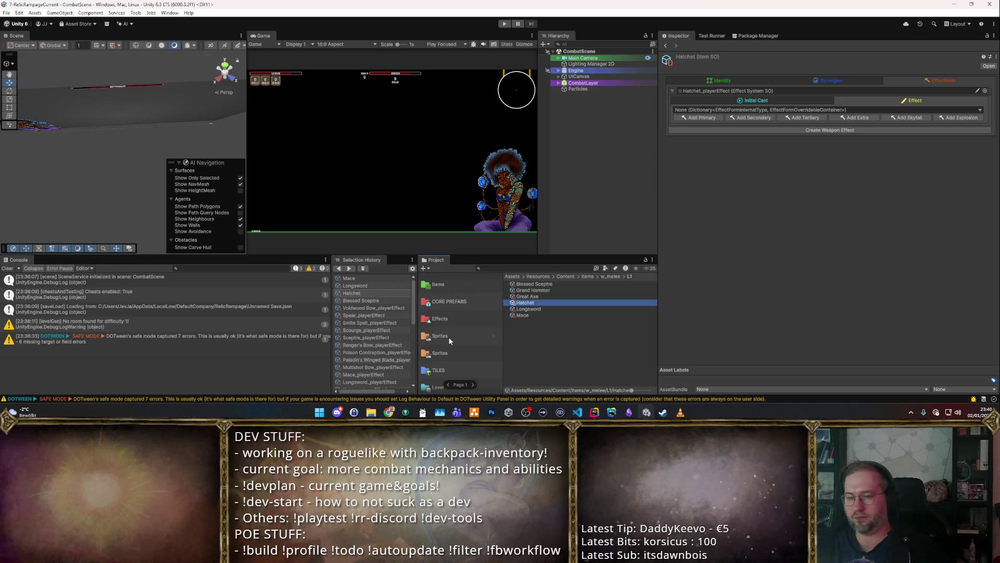
pyautogui.scroll(-5, 449, 318)
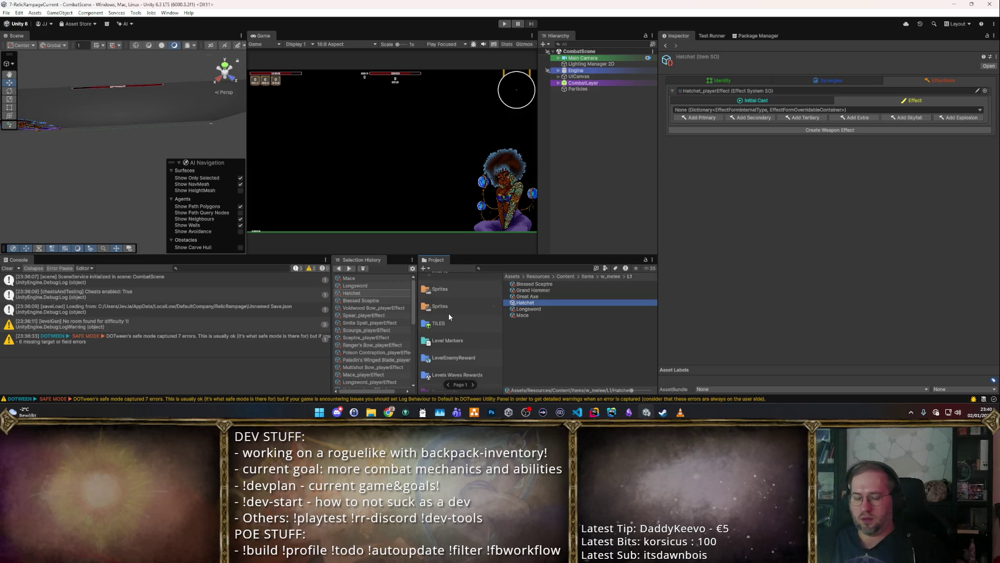
pyautogui.scroll(-3, 451, 325)
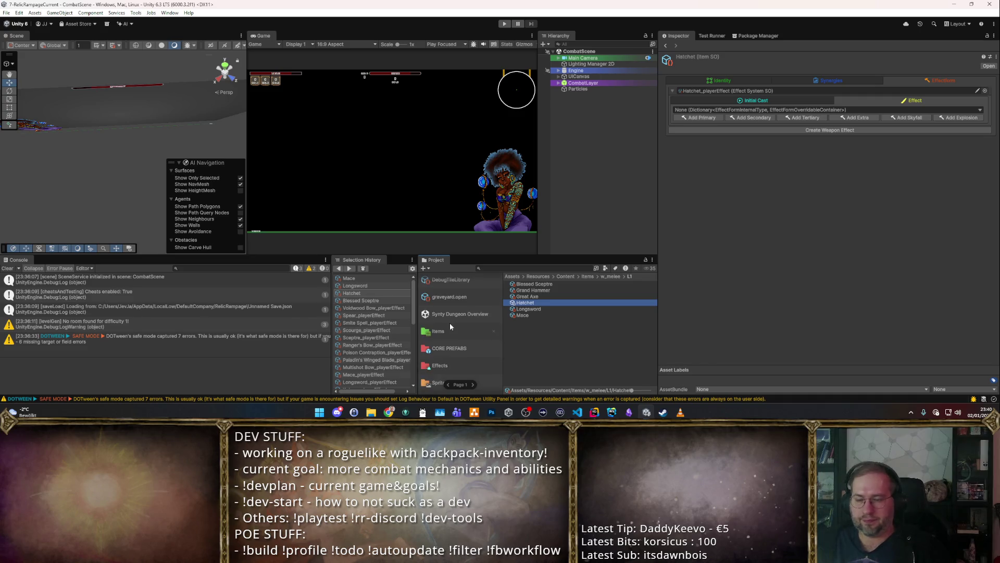
pyautogui.scroll(-3, 450, 328)
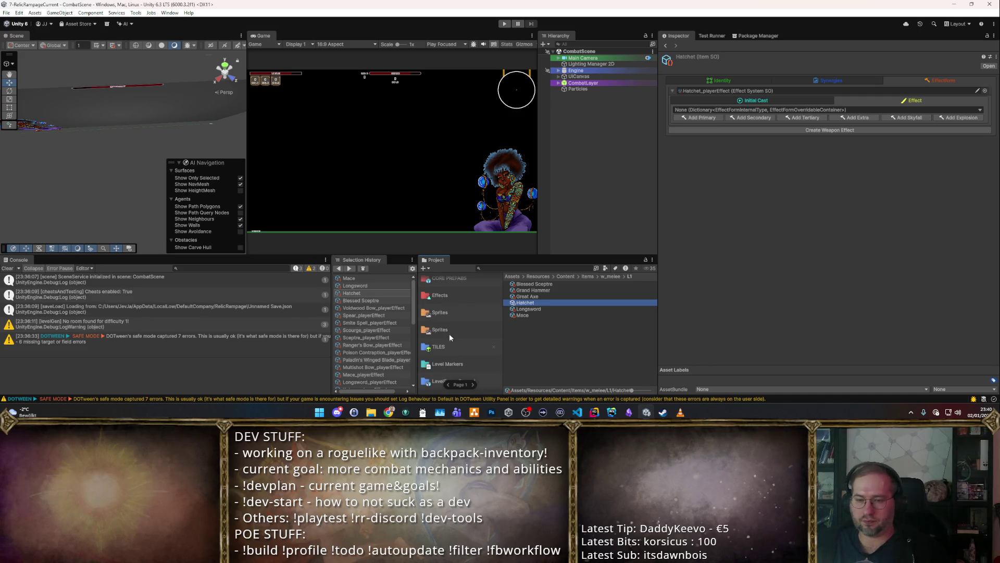
pyautogui.scroll(-5, 445, 349)
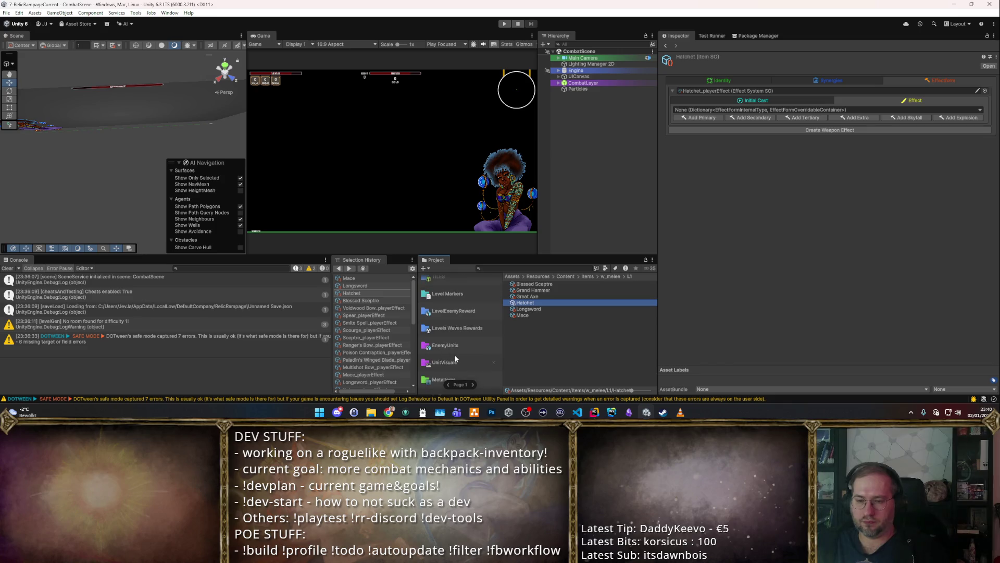
pyautogui.scroll(8, 452, 351)
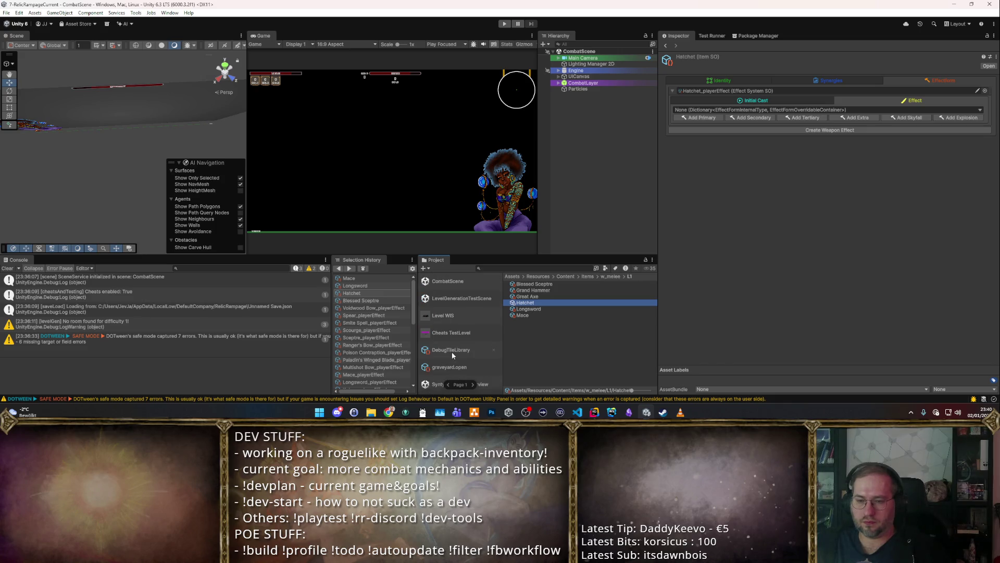
pyautogui.scroll(-1, 451, 354)
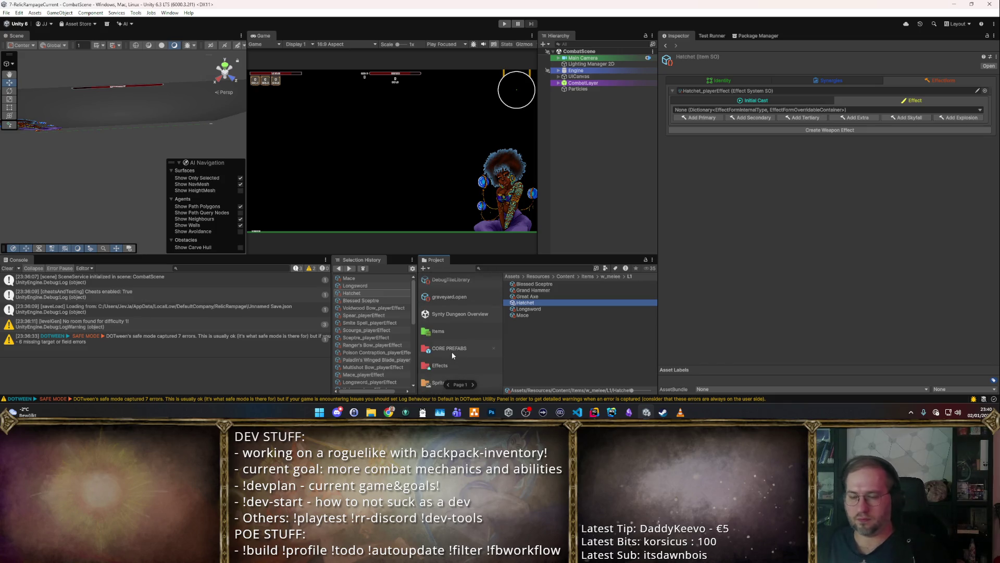
pyautogui.click(470, 332)
pyautogui.scroll(-1, 450, 341)
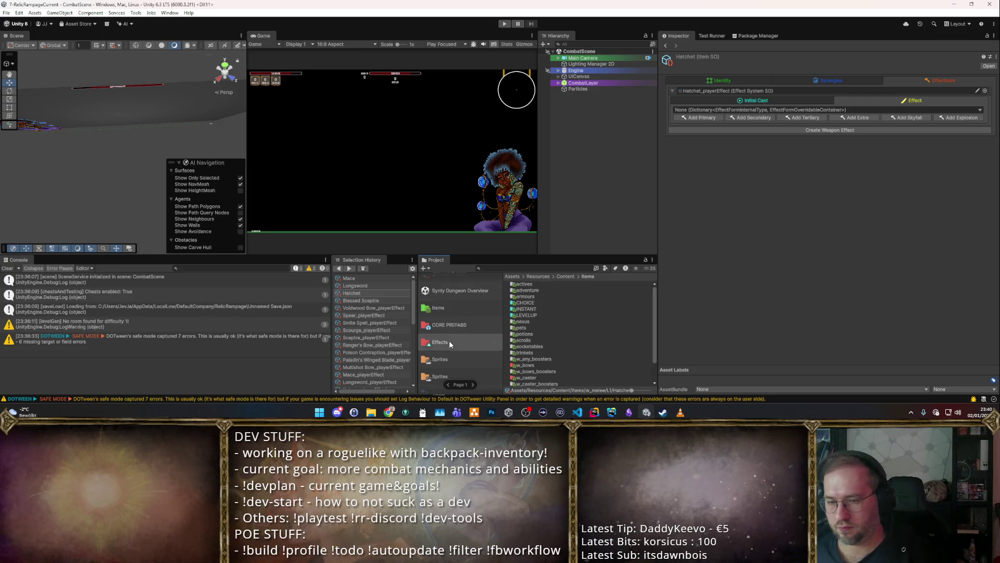
pyautogui.click(449, 343)
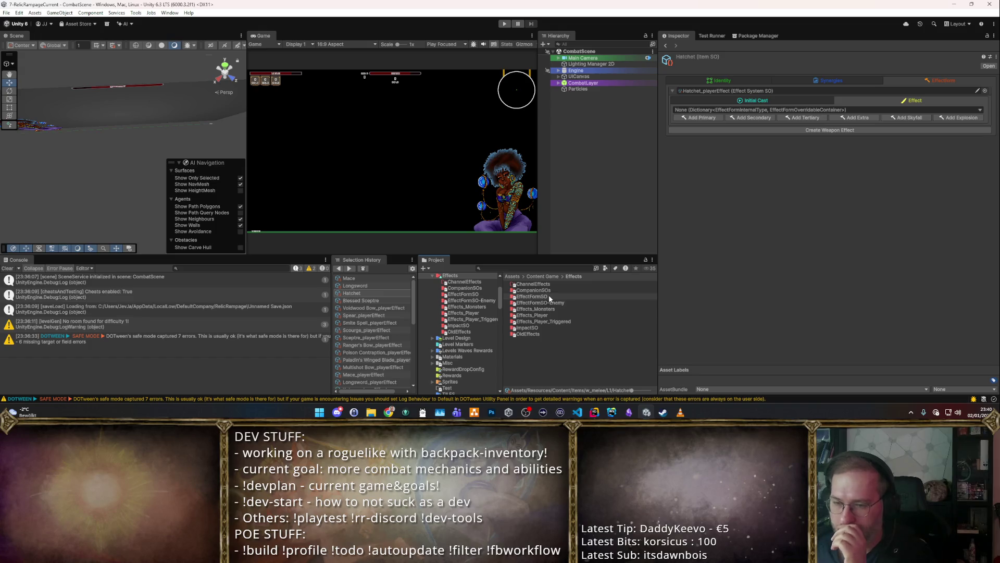
# Step: Browse Effects_Player and Effects_Player_Triggered, inspecting PTrigger_ExplosiveArrow and PTrigger_SkitteringArrow
pyautogui.doubleClick(563, 314)
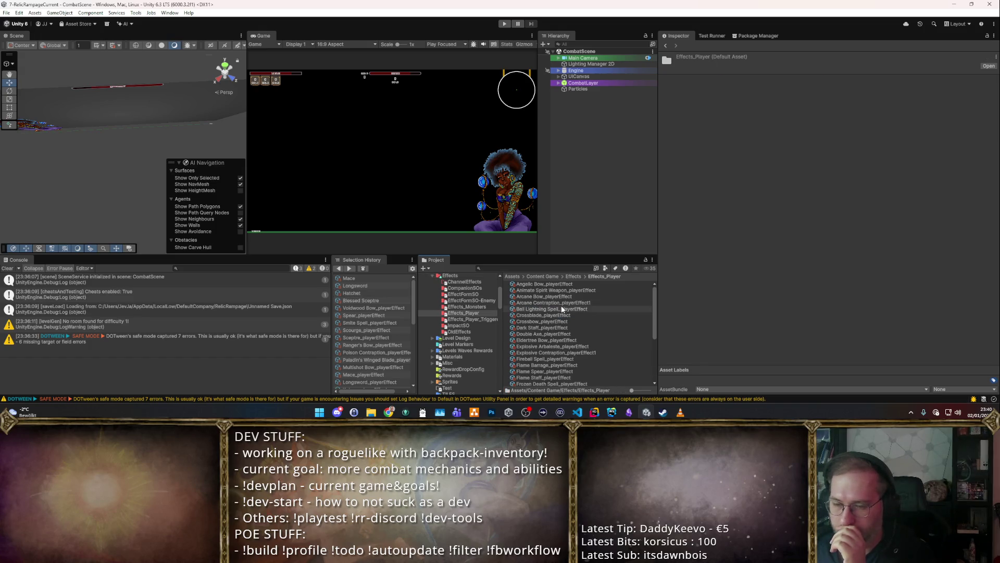
pyautogui.click(573, 276)
pyautogui.doubleClick(546, 315)
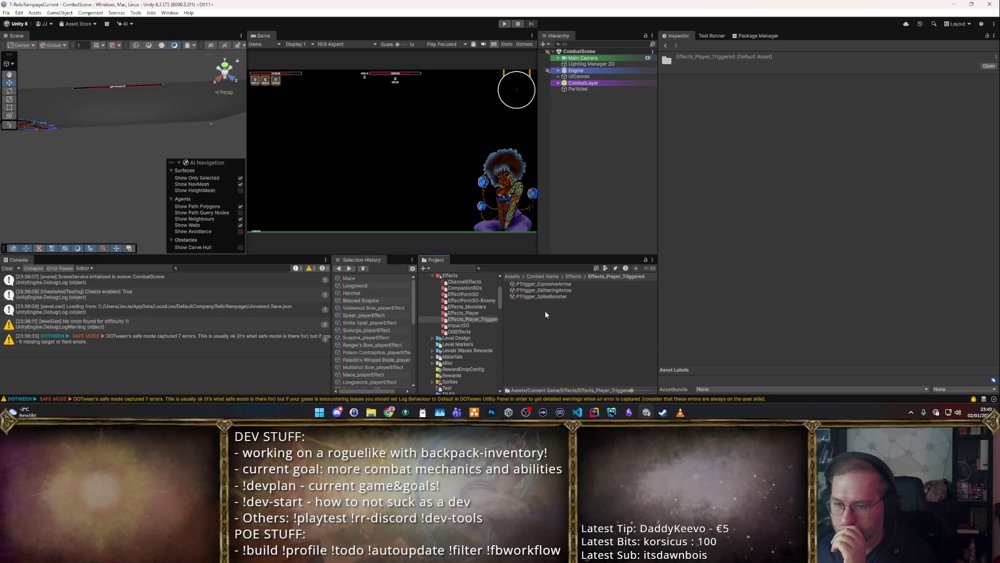
pyautogui.click(548, 284)
pyautogui.click(547, 296)
pyautogui.click(544, 290)
pyautogui.click(570, 276)
# Step: Open the EffectFormSO folder inside Effects_Player
pyautogui.click(548, 312)
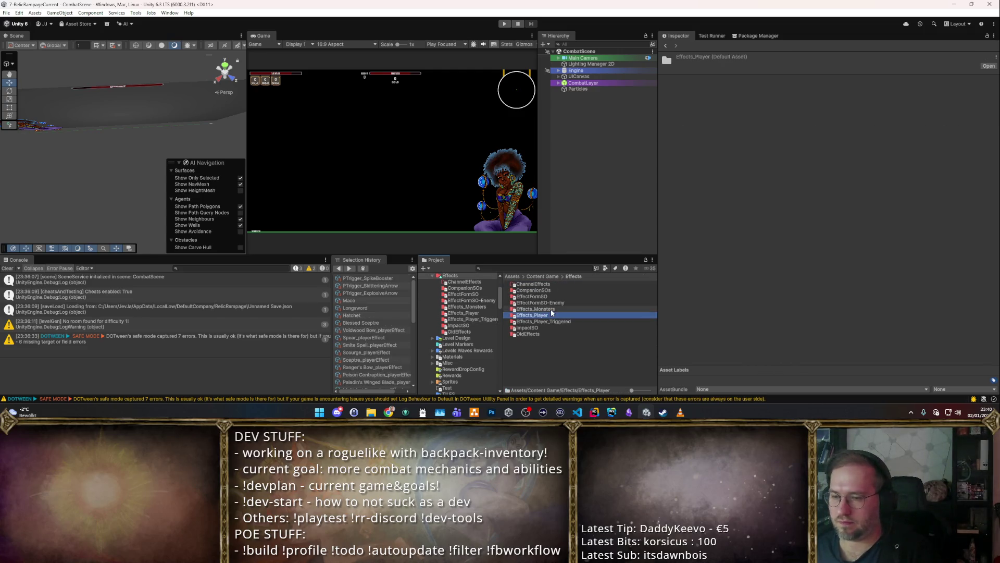
pyautogui.doubleClick(568, 297)
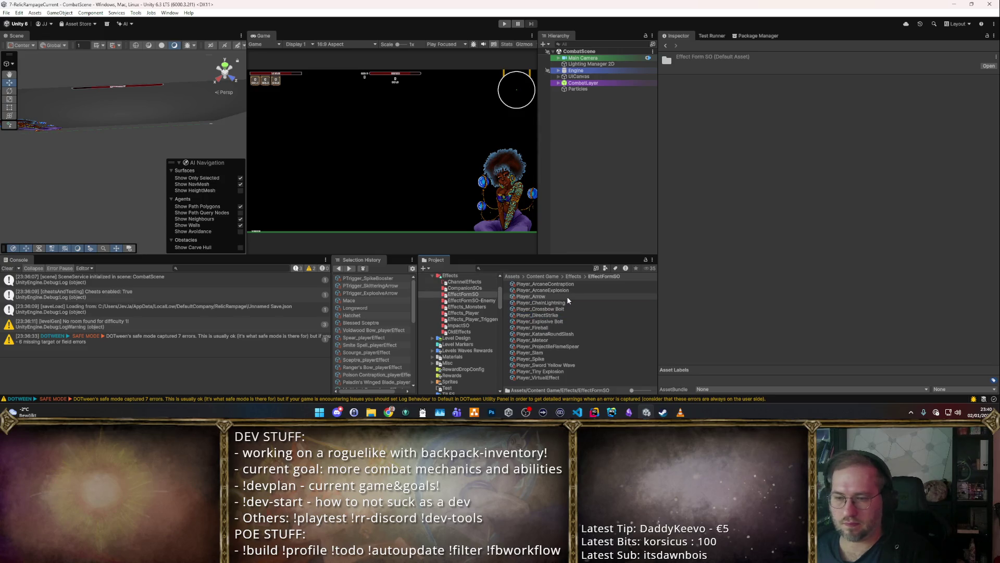
pyautogui.click(573, 276)
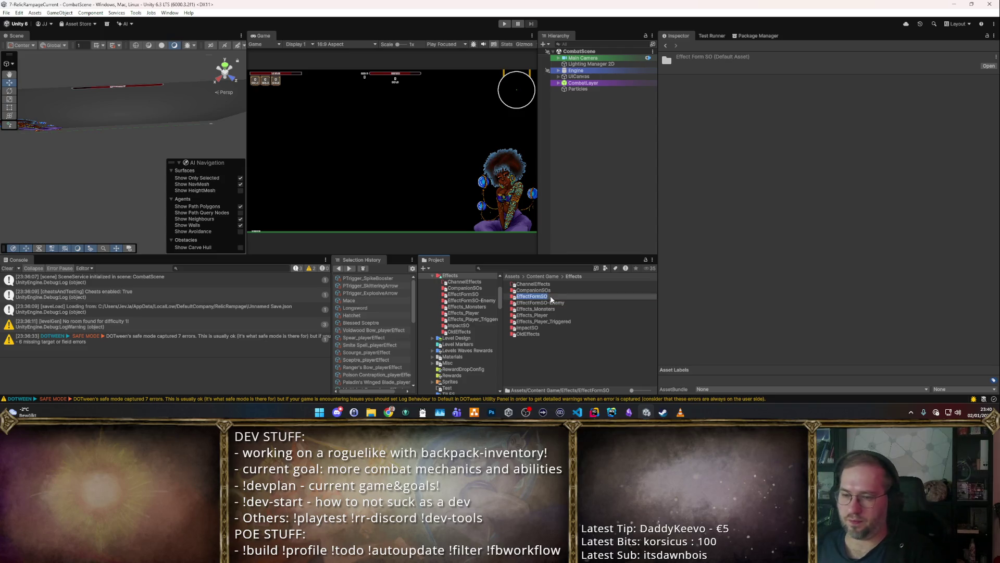
pyautogui.doubleClick(561, 296)
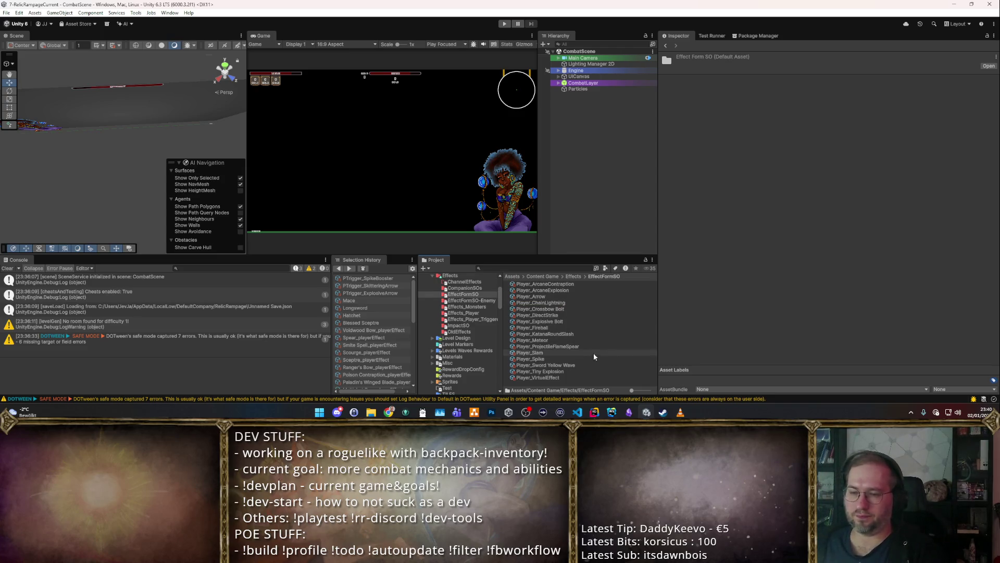
# Step: Duplicate the Player_Slam effect form and rename the copy Player_Cleave
pyautogui.click(562, 377)
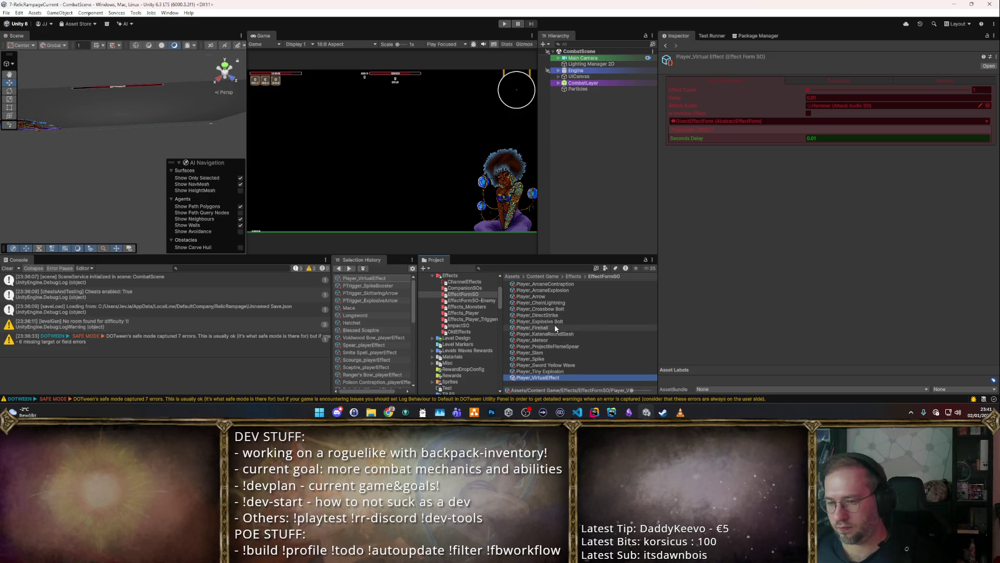
pyautogui.click(555, 351)
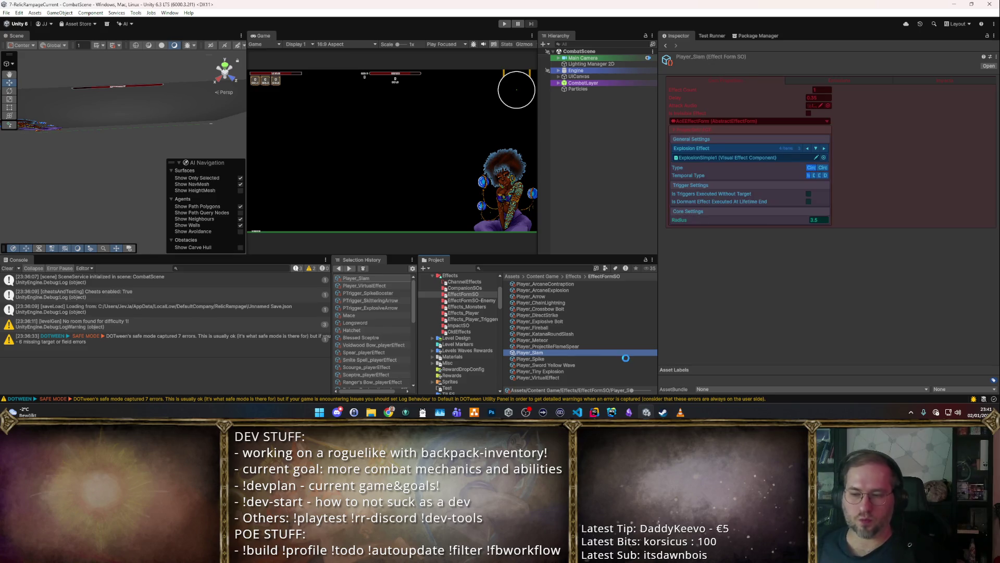
pyautogui.hotkey('ctrl', 'd')
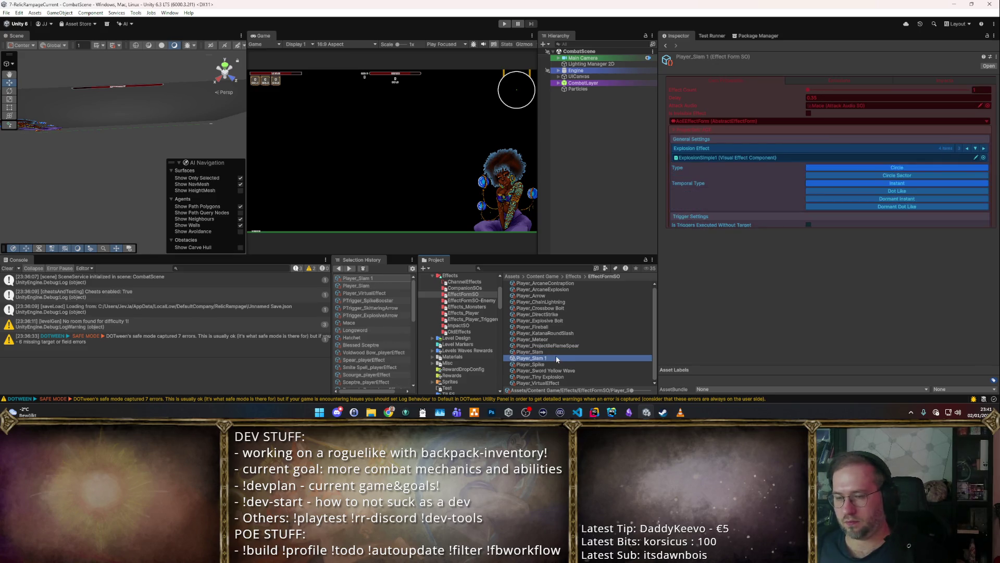
pyautogui.click(530, 360)
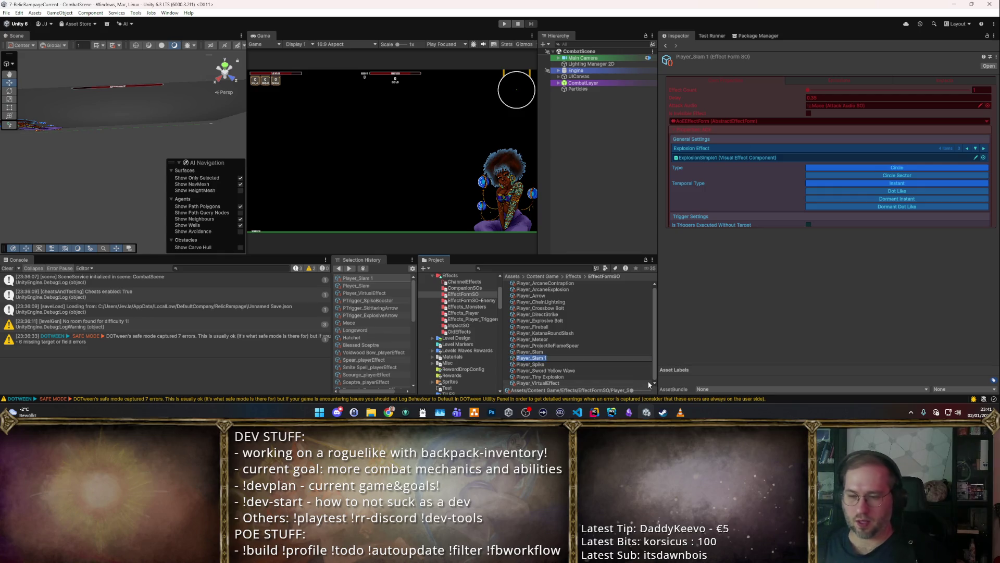
pyautogui.write('Cleave')
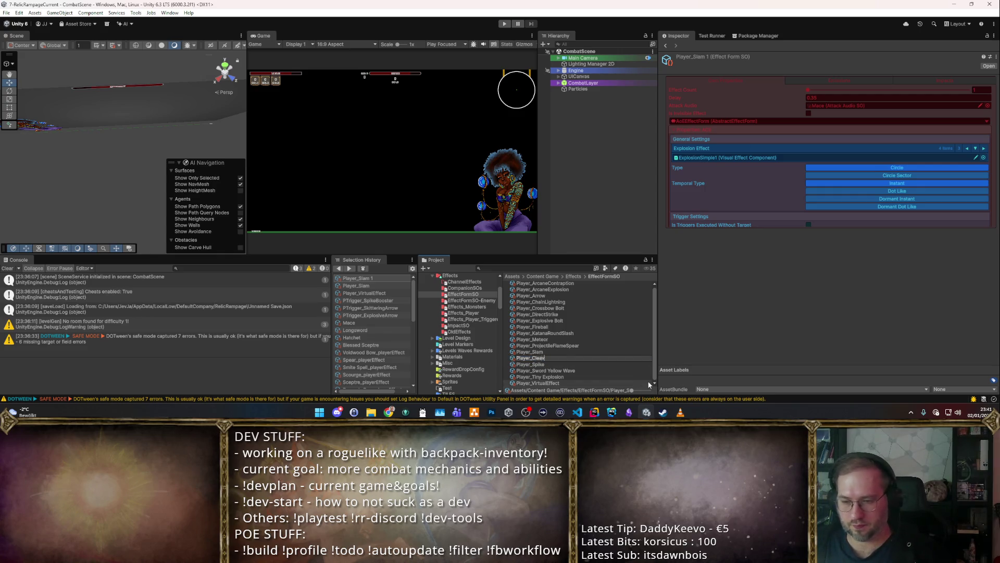
pyautogui.press('Return')
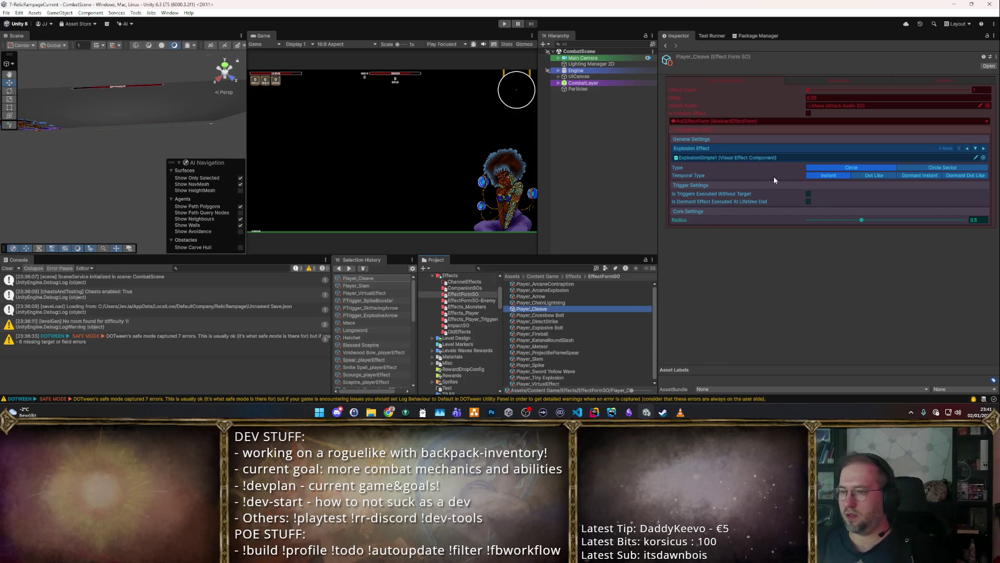
# Step: Make Player_Cleave a circle-sector area and retype its 0.35 value, glancing at Synergies
pyautogui.click(920, 168)
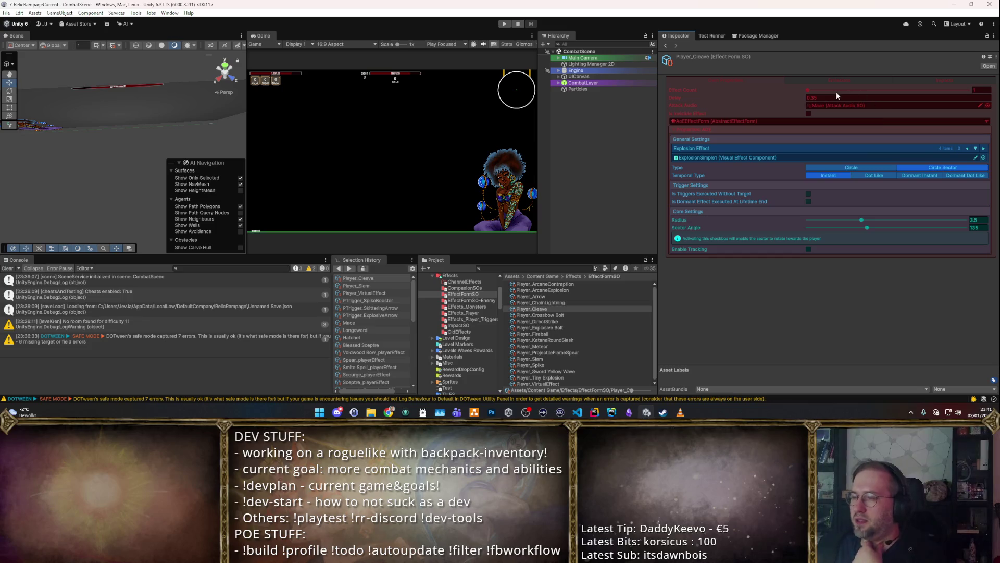
pyautogui.write('0')
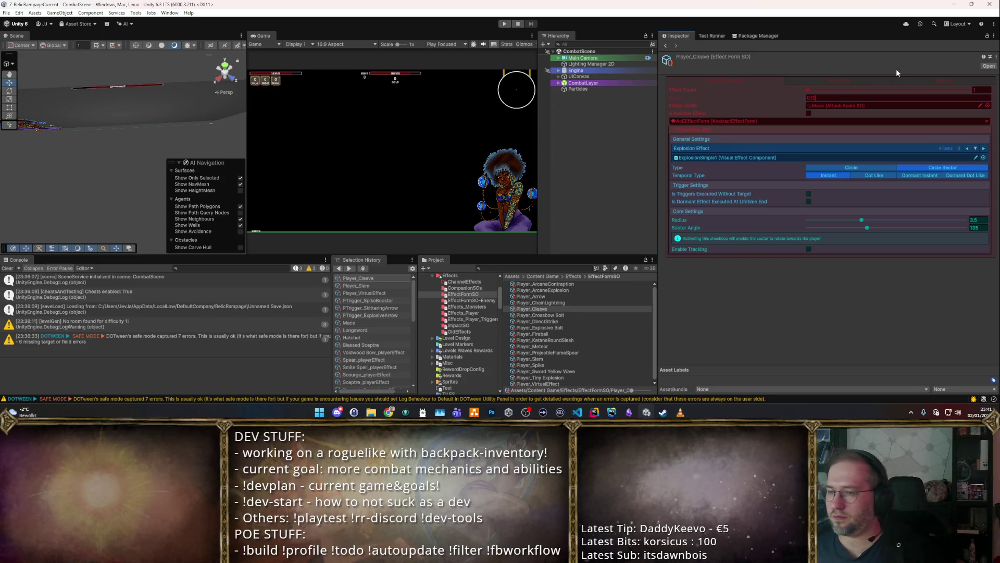
pyautogui.click(874, 81)
pyautogui.click(941, 80)
pyautogui.click(723, 78)
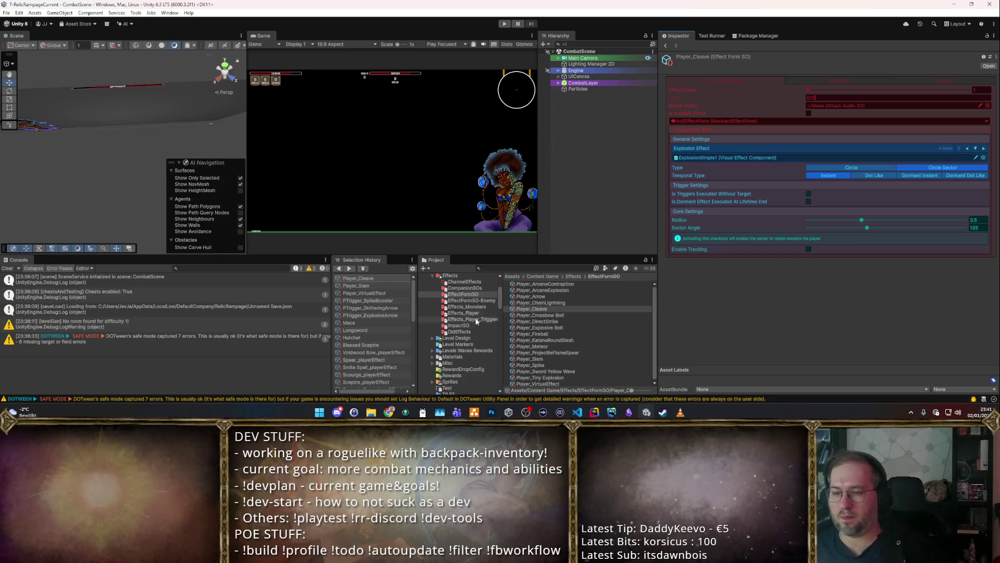
pyautogui.press('alt')
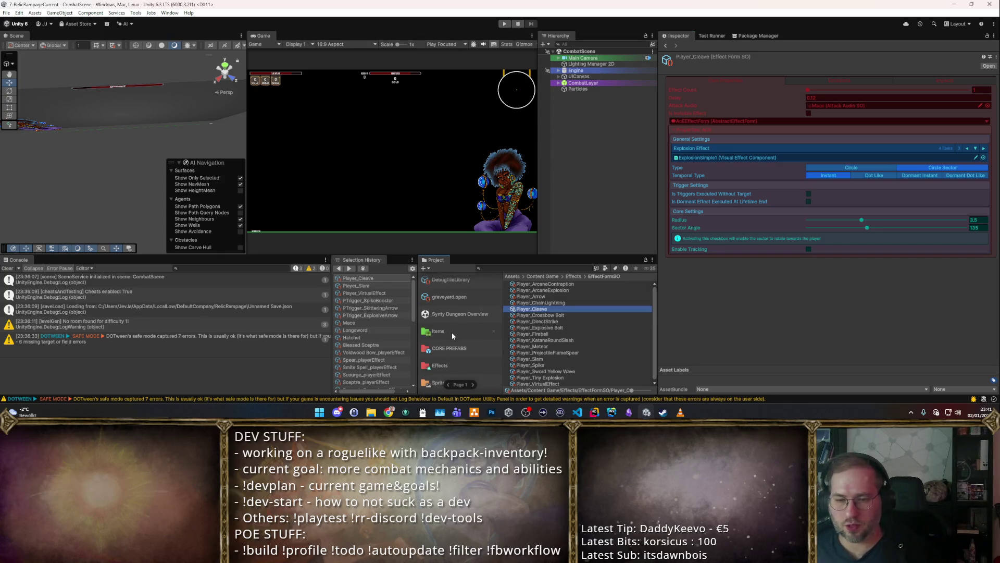
# Step: Go to the Items > w_melee > L1 weapons folder
pyautogui.click(451, 333)
pyautogui.scroll(-2, 538, 371)
pyautogui.click(528, 383)
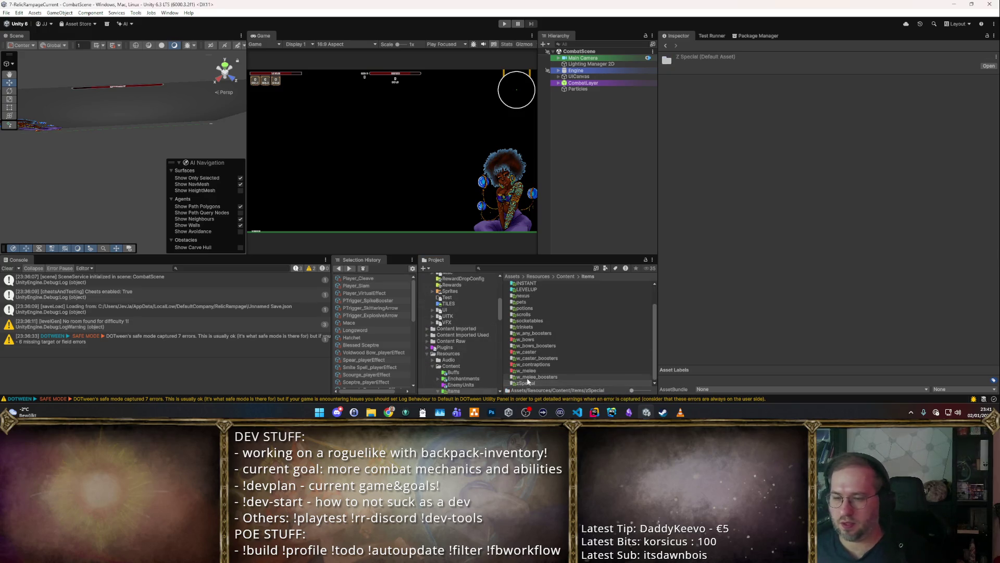
pyautogui.doubleClick(526, 370)
pyautogui.doubleClick(522, 276)
# Step: Set the Hatchet's Player_Cleave attack audio to Sword and enter play mode
pyautogui.click(527, 285)
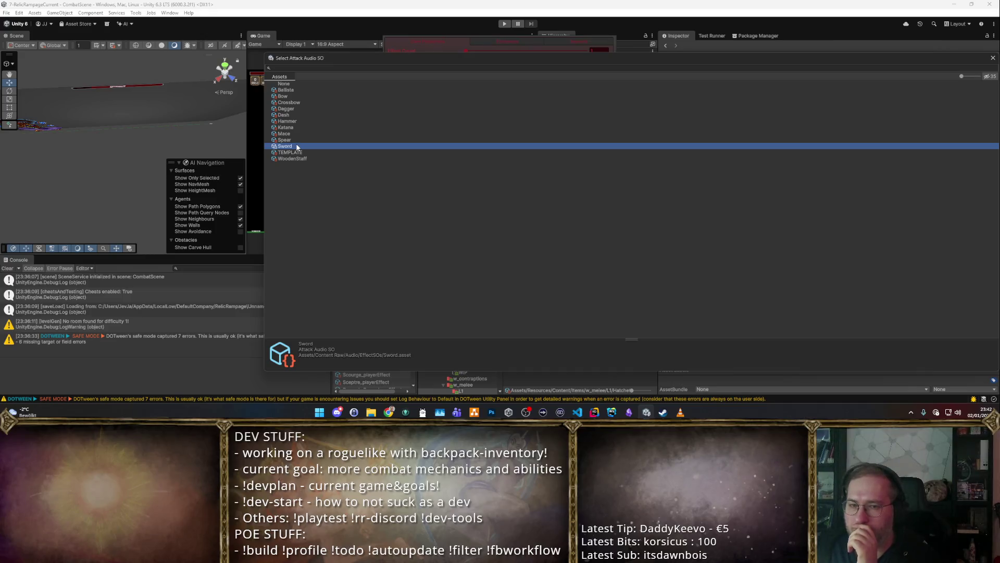
pyautogui.doubleClick(297, 147)
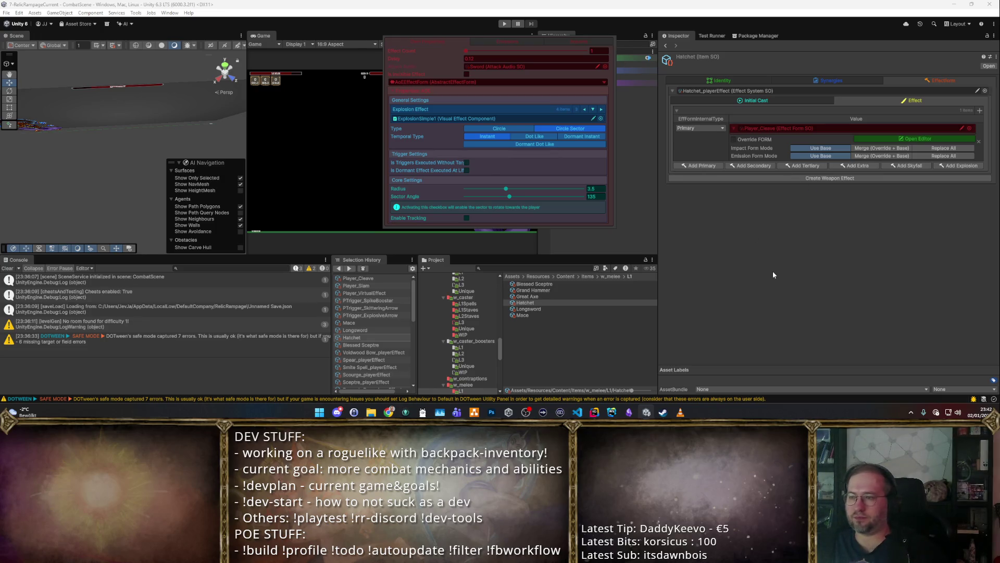
pyautogui.click(642, 31)
pyautogui.click(505, 24)
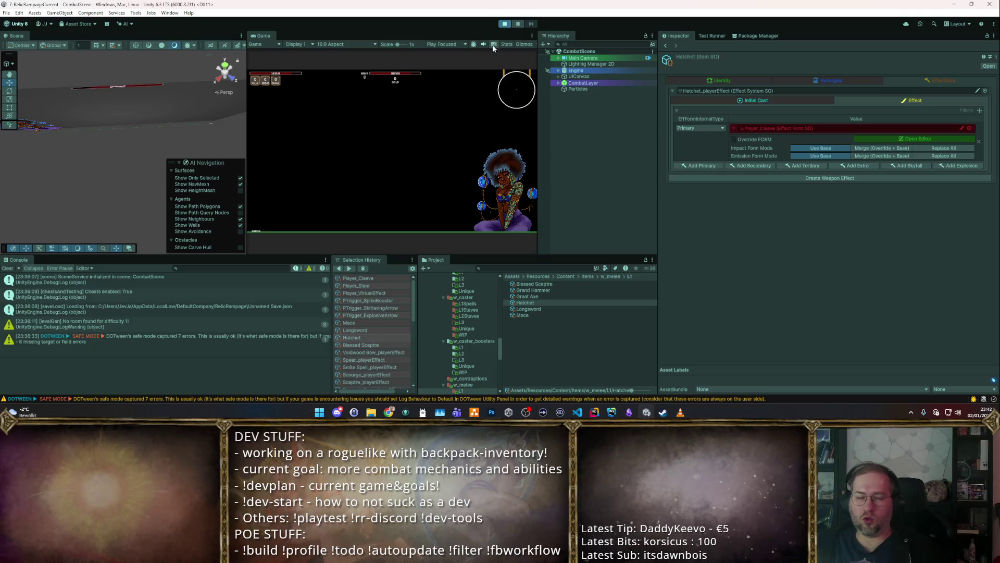
pyautogui.hotkey('shift', 'space')
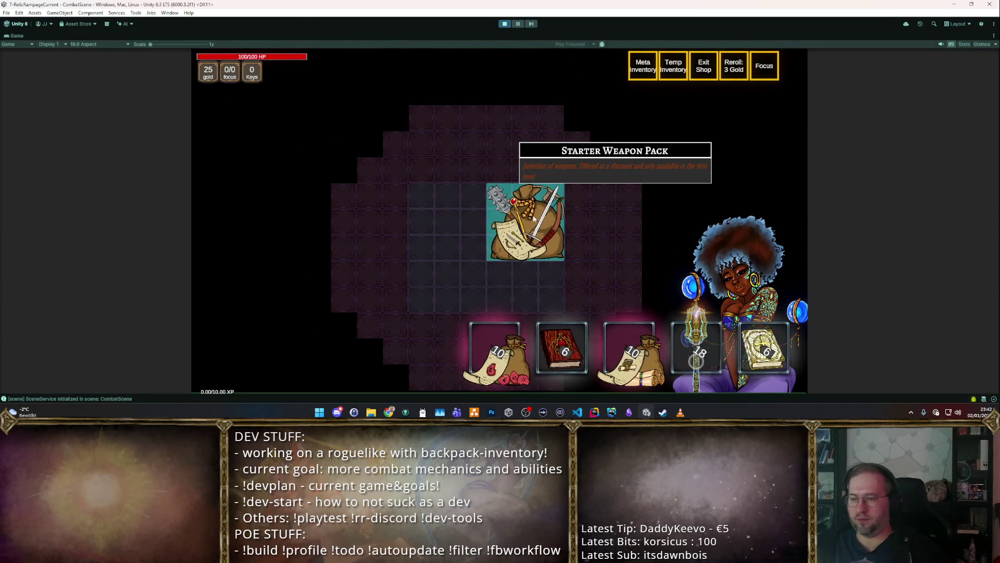
# Step: Equip the axe from the Starter Weapon Pack, cleave the training dummies, then stop play
pyautogui.click(527, 219)
pyautogui.moveTo(404, 292); pyautogui.dragTo(442, 239)
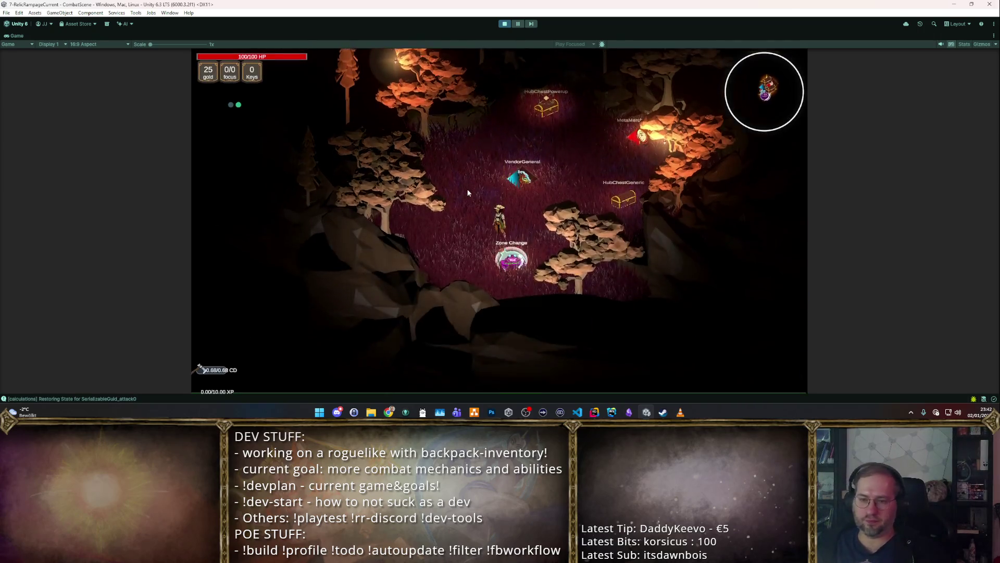
pyautogui.press('s')
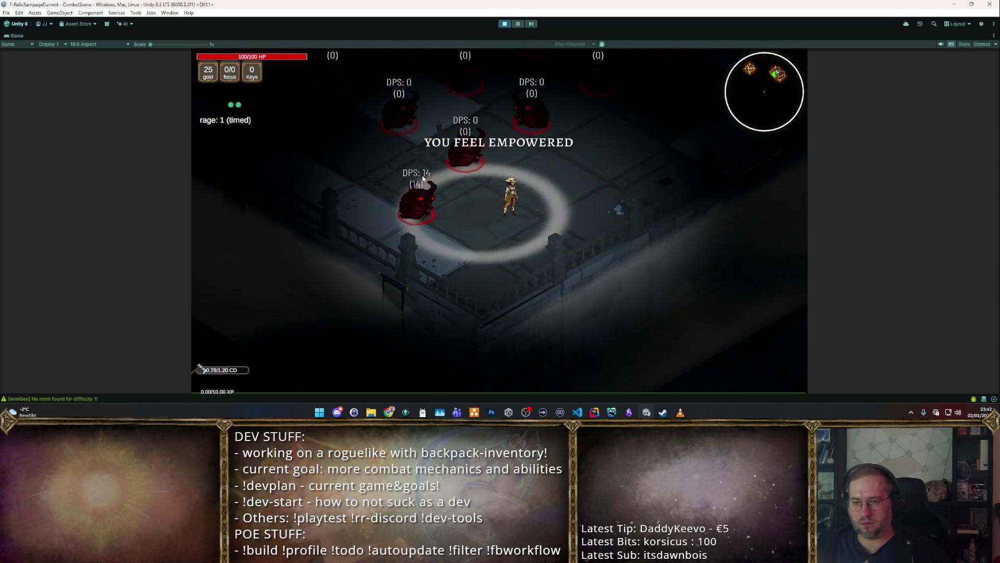
pyautogui.press('w')
pyautogui.press('w')
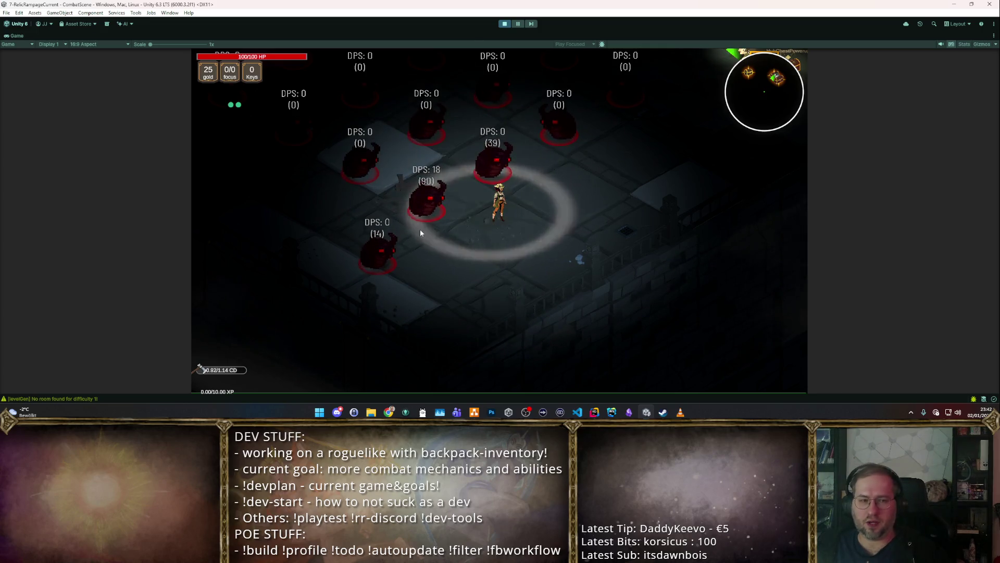
pyautogui.press('d')
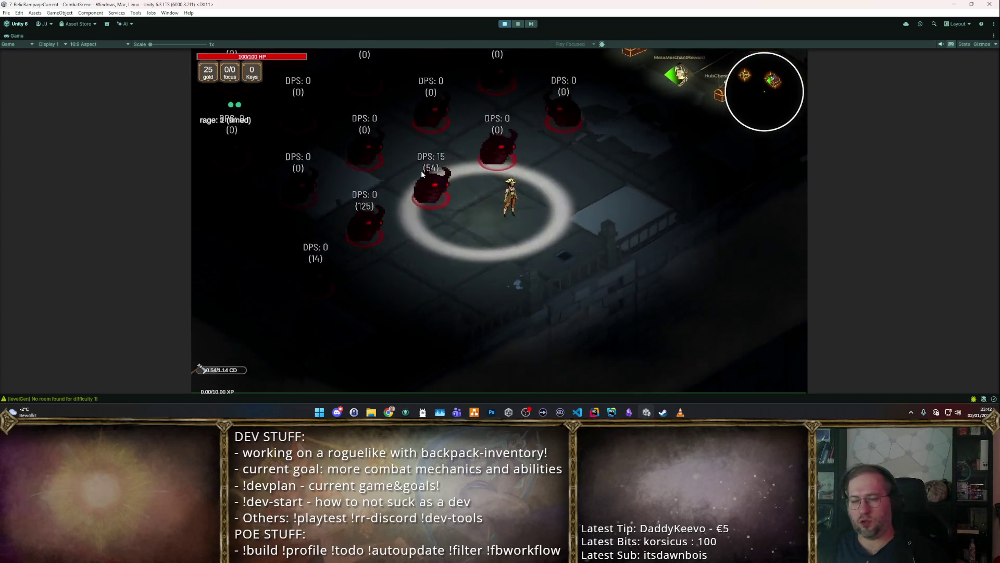
pyautogui.click(504, 24)
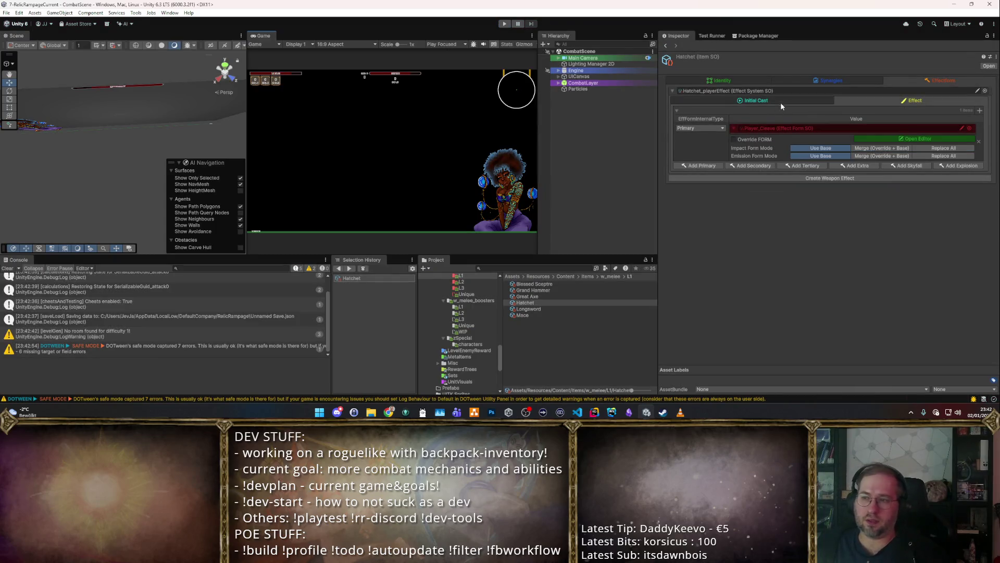
# Step: Set the Hatchet's initial-cast targeting Range to 3.2, then check its Player_Cleave form
pyautogui.click(780, 102)
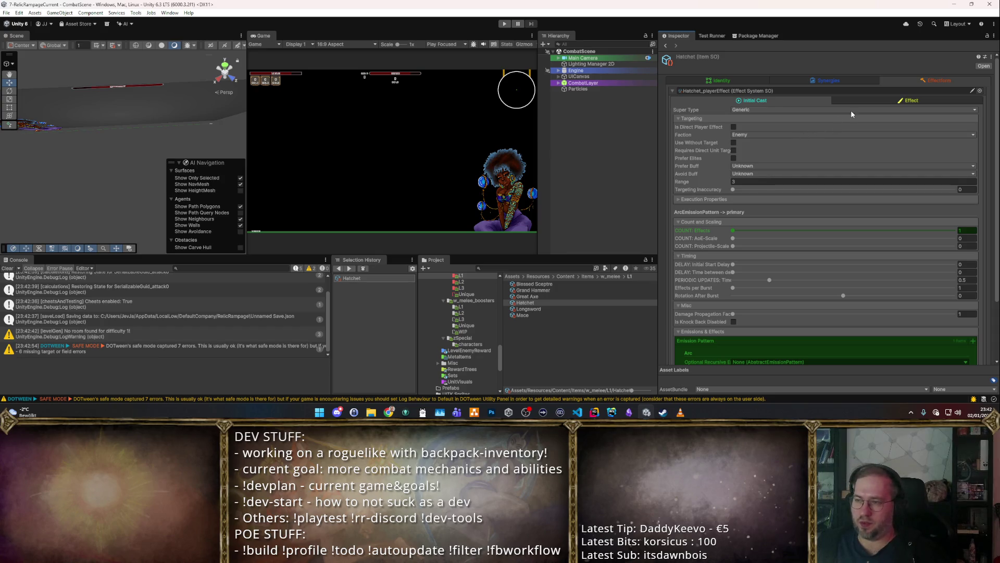
pyautogui.click(875, 103)
pyautogui.click(790, 101)
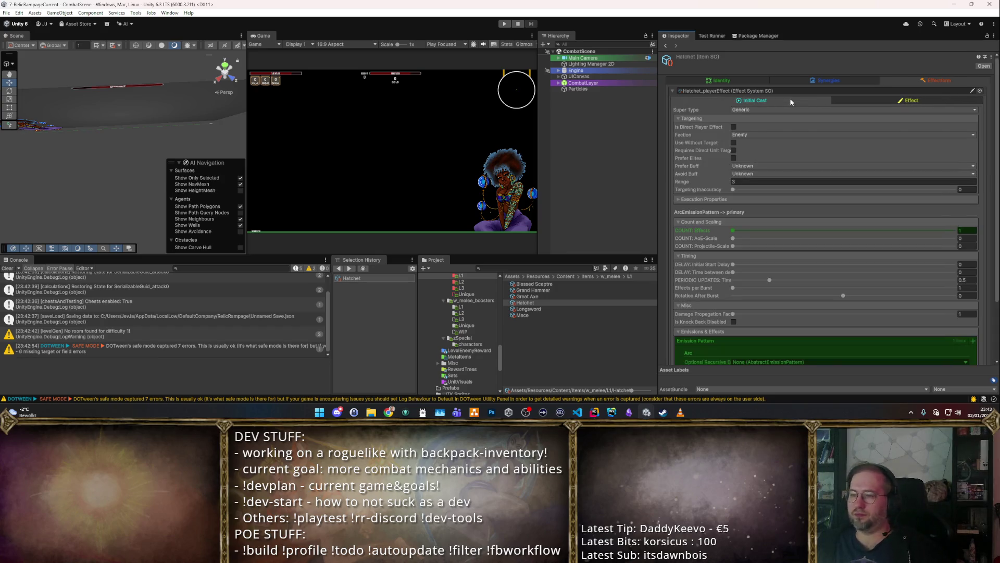
pyautogui.click(776, 182)
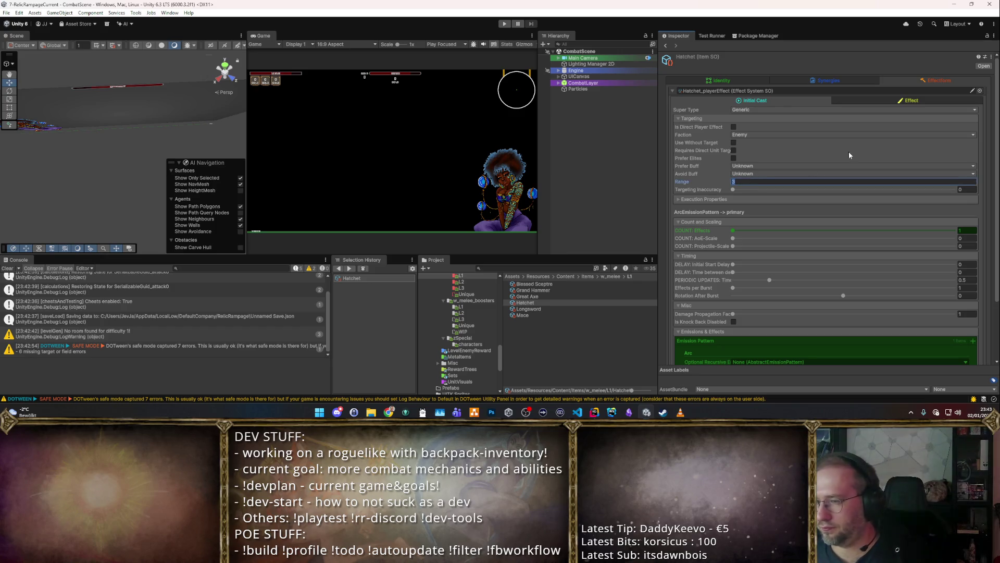
pyautogui.write('3.2')
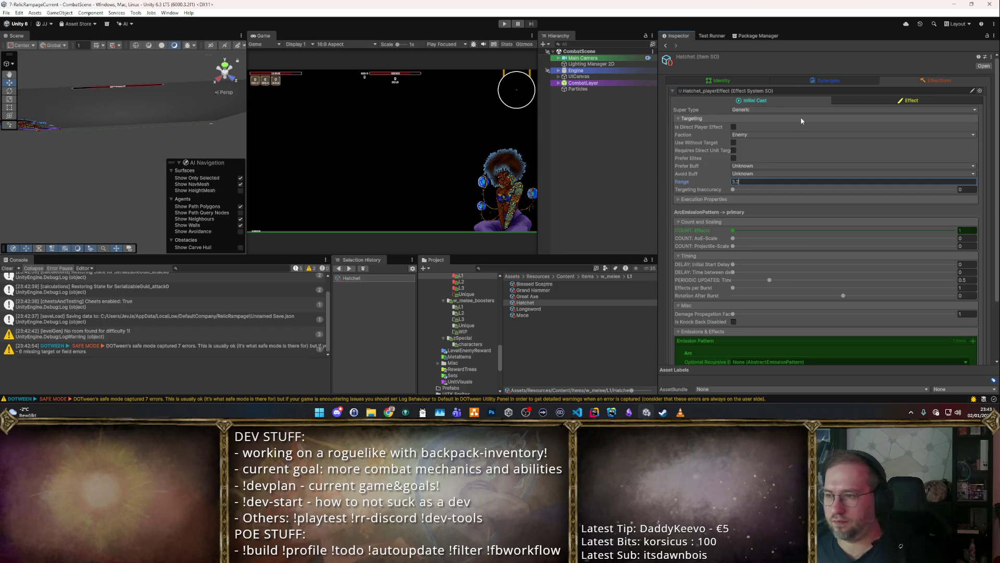
pyautogui.click(862, 102)
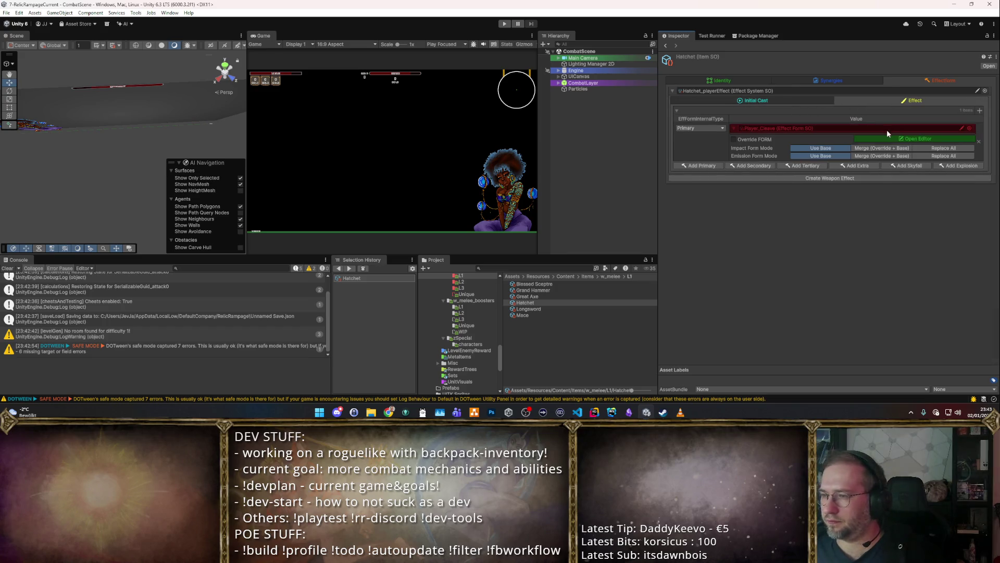
pyautogui.click(929, 138)
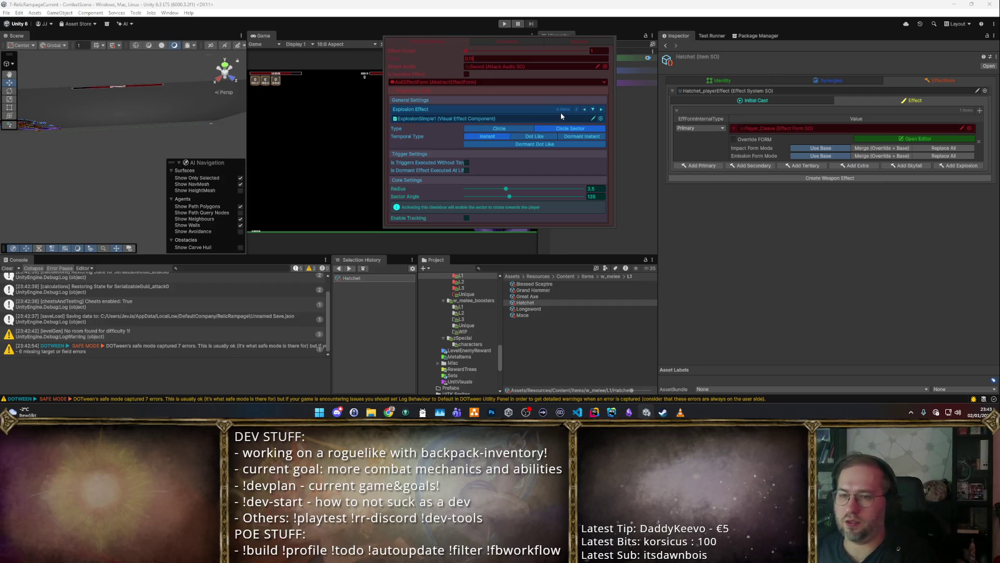
# Step: Switch Player_Cleave's explosion visual to OrangeSlash and lower its 3.5 radius
pyautogui.click(600, 110)
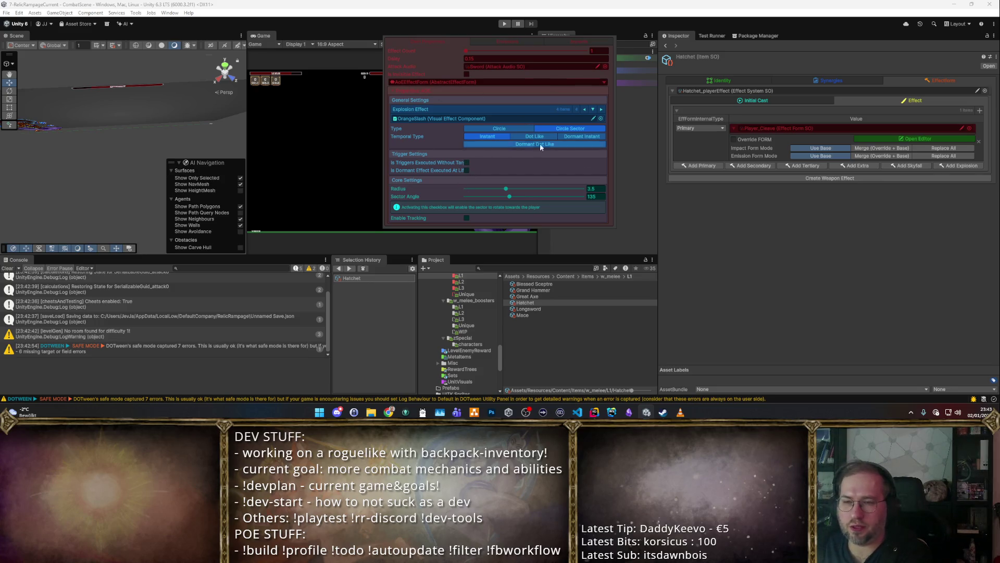
pyautogui.click(591, 189)
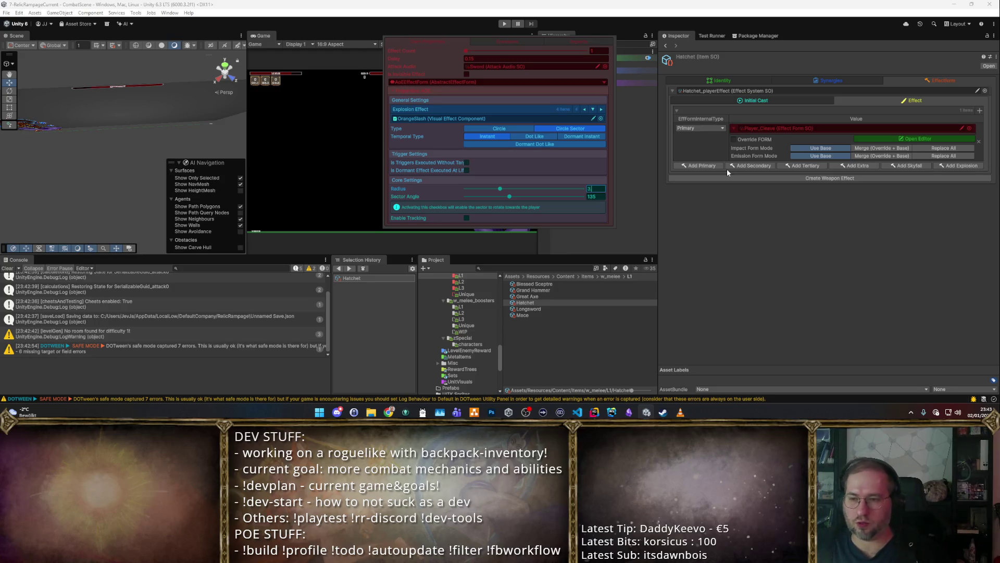
pyautogui.press('Escape')
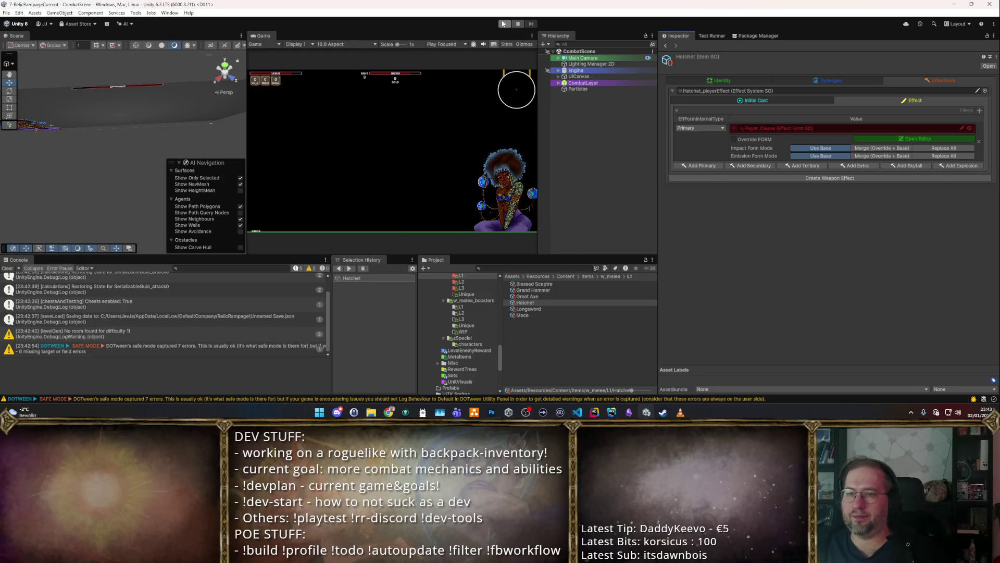
# Step: Start play mode full-screen and walk around the arena cleaving the training dummies
pyautogui.click(503, 25)
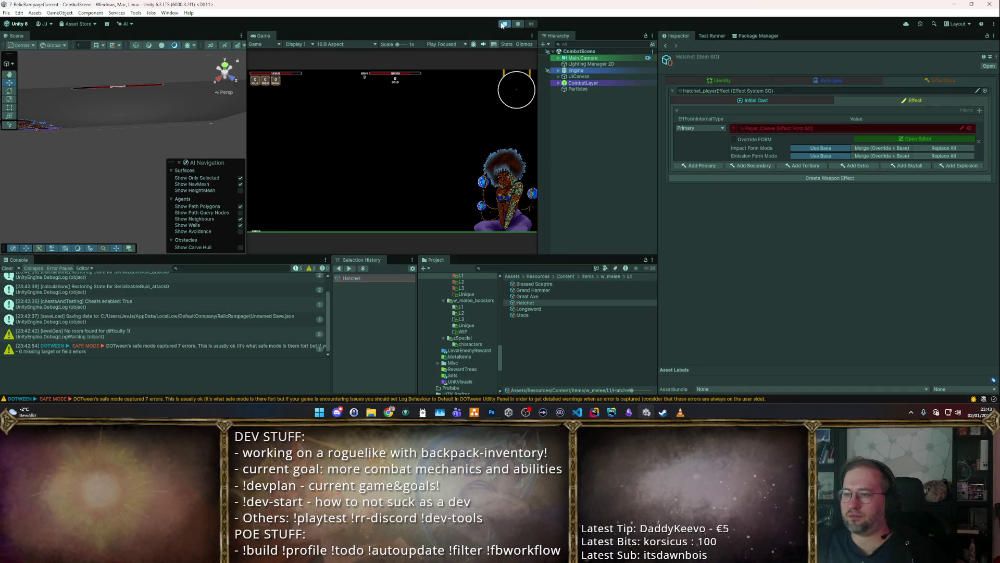
pyautogui.doubleClick(267, 35)
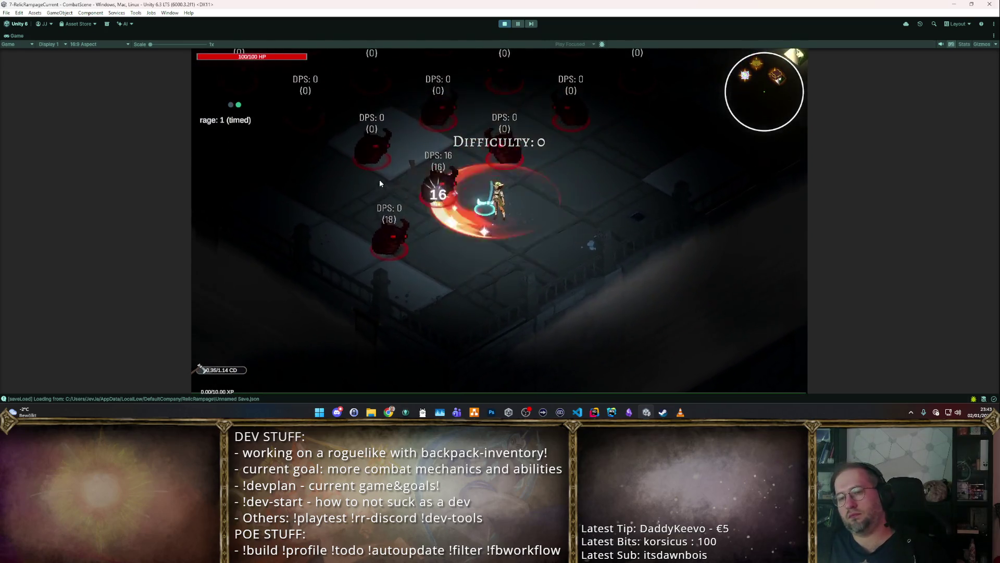
pyautogui.press('w')
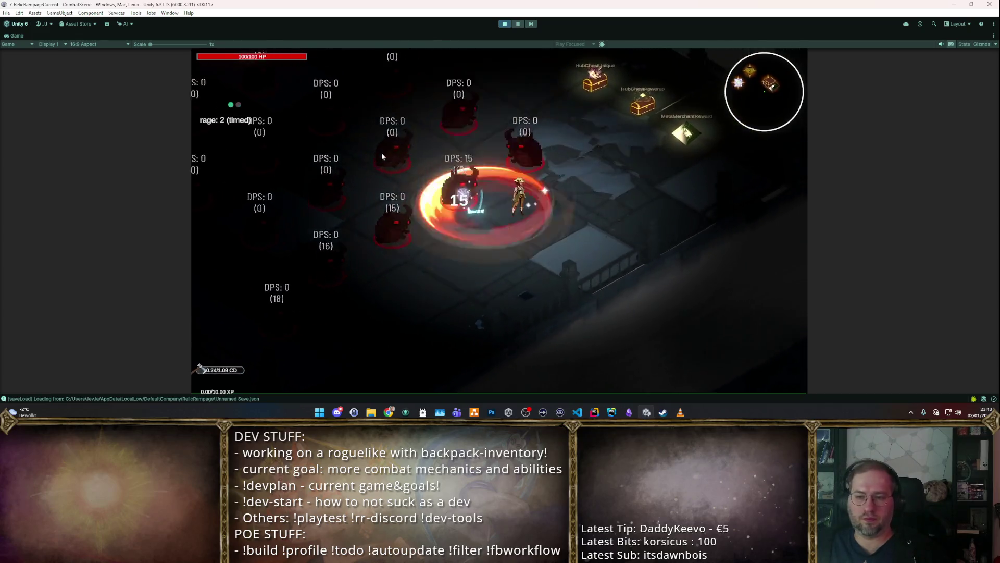
pyautogui.press('w')
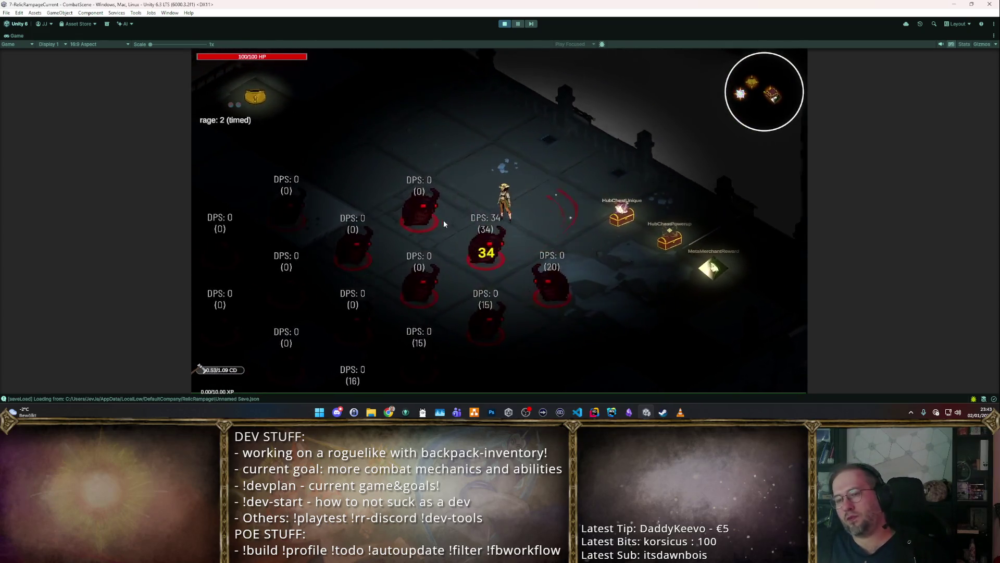
pyautogui.press('w')
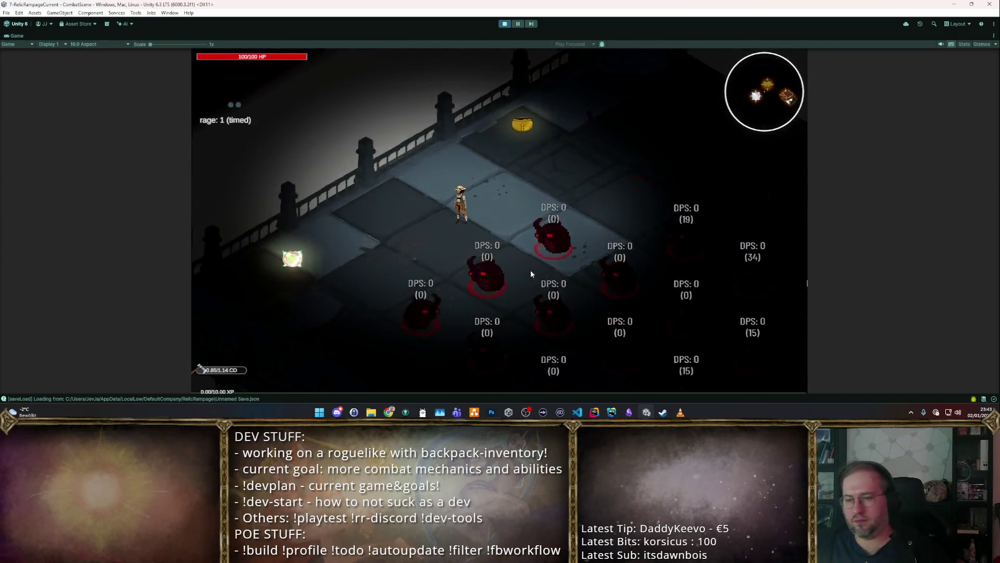
pyautogui.press('a')
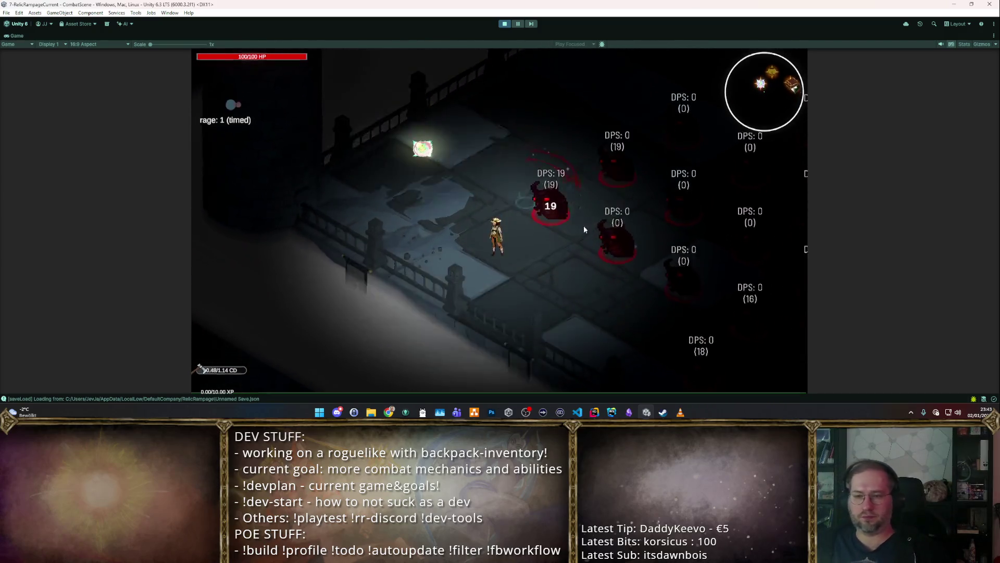
pyautogui.press('s')
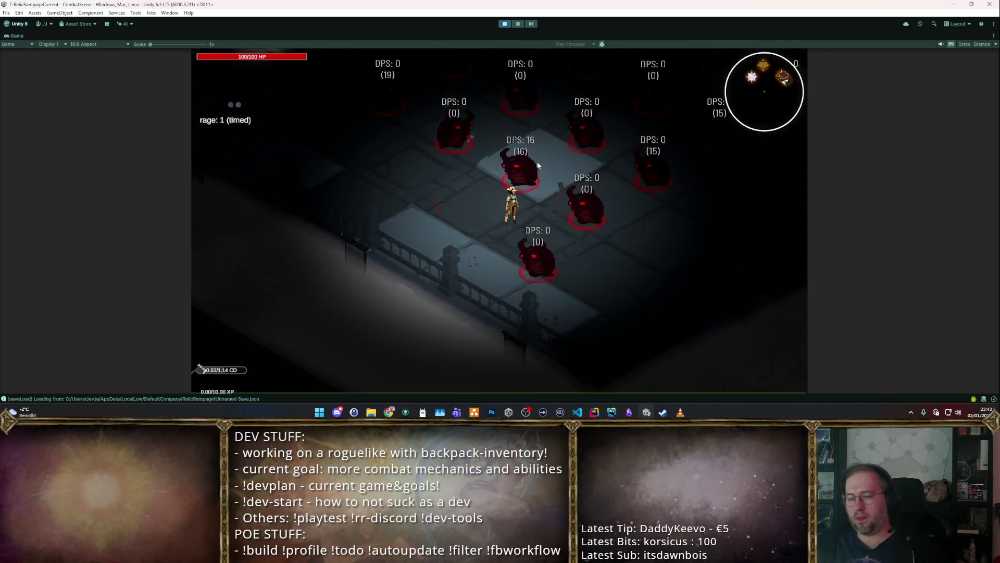
pyautogui.press('d')
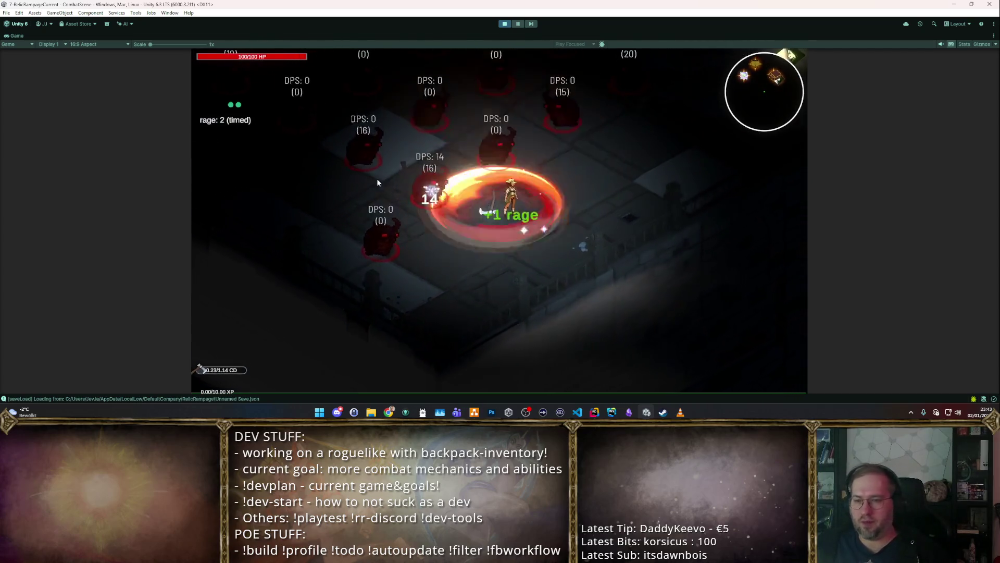
pyautogui.press('w')
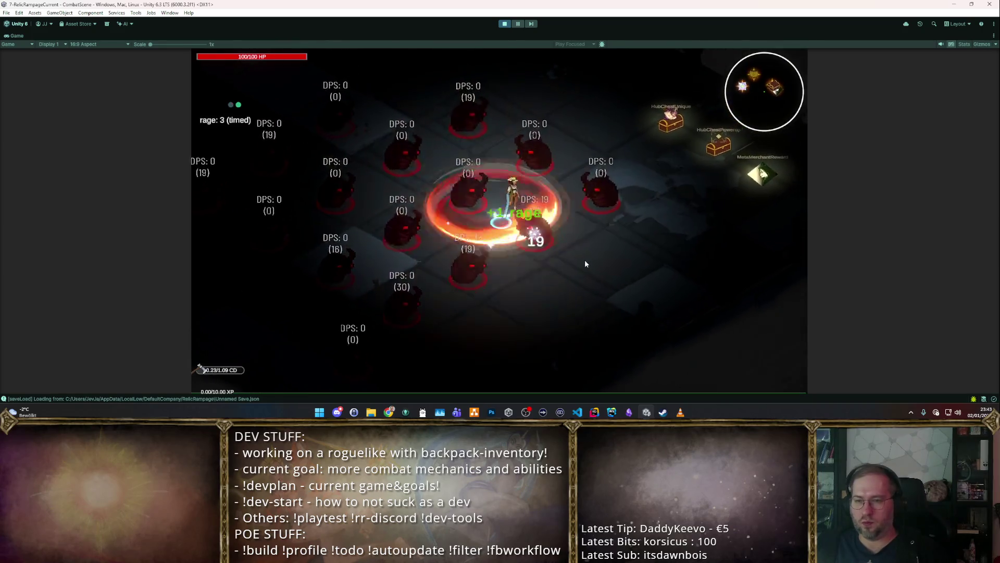
# Step: Keep attacking enemies, switch to manual attack mode, then stop play mode
pyautogui.hotkey('w', 'a')
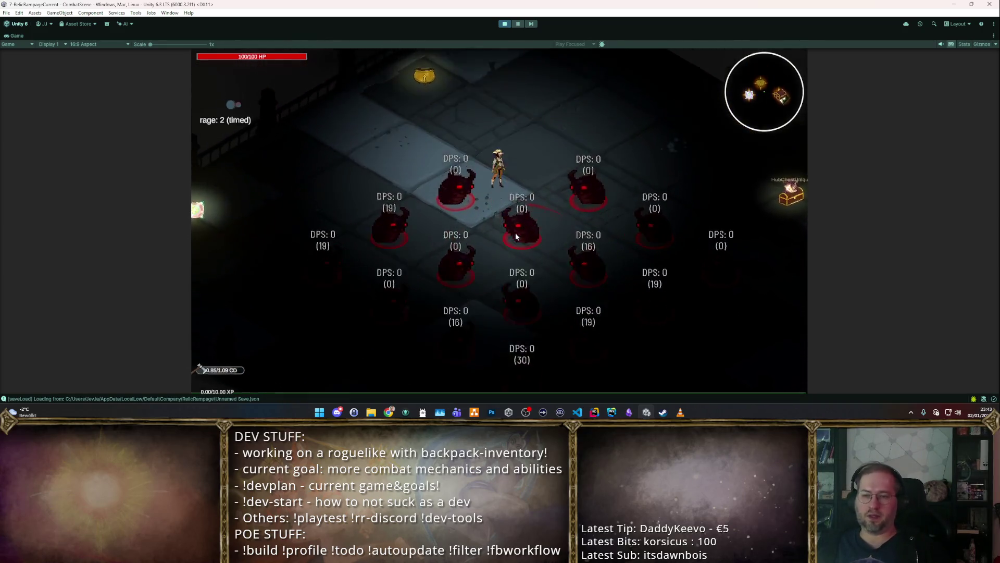
pyautogui.hotkey('w', 'a')
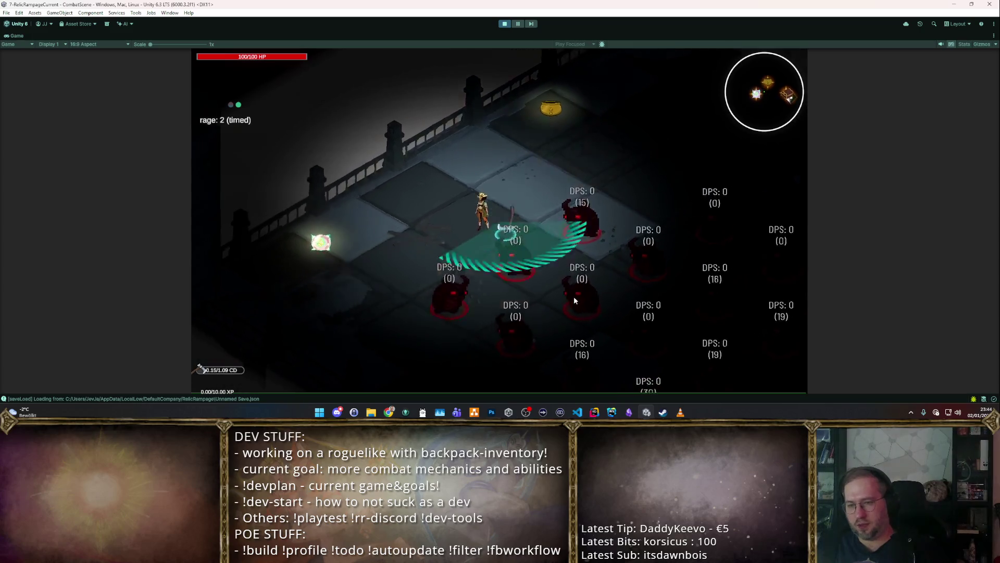
pyautogui.hotkey('s', 'a')
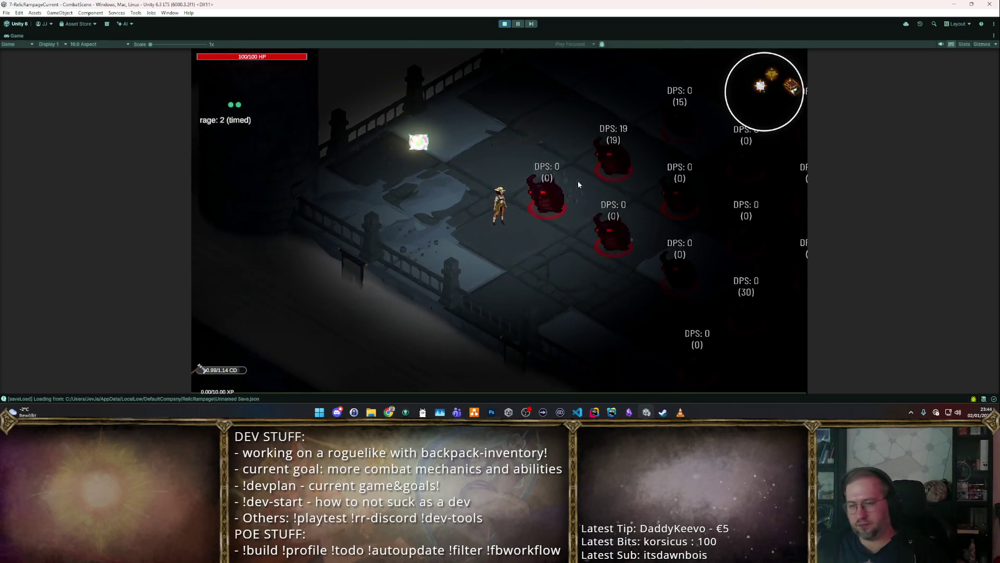
pyautogui.press('a')
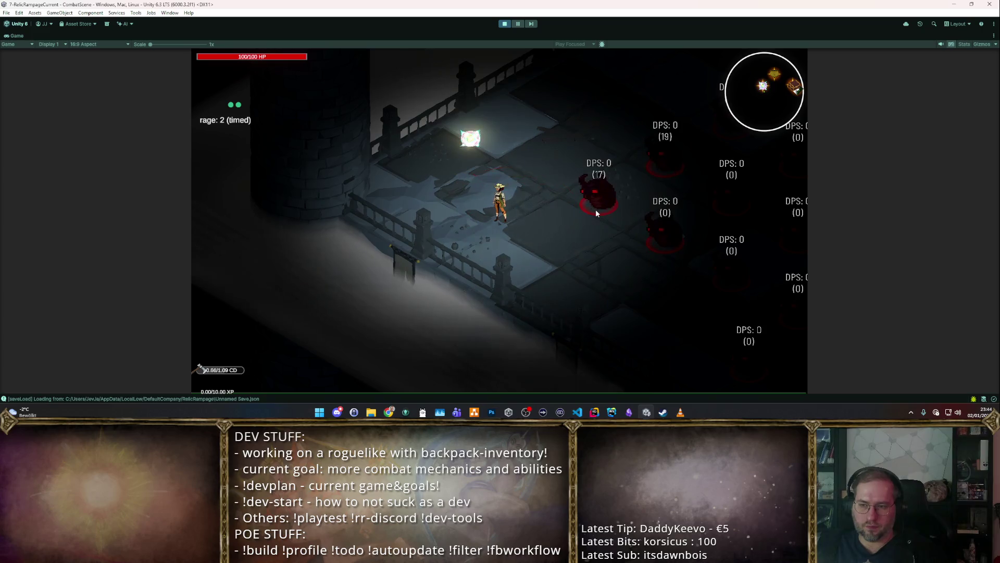
pyautogui.press('m')
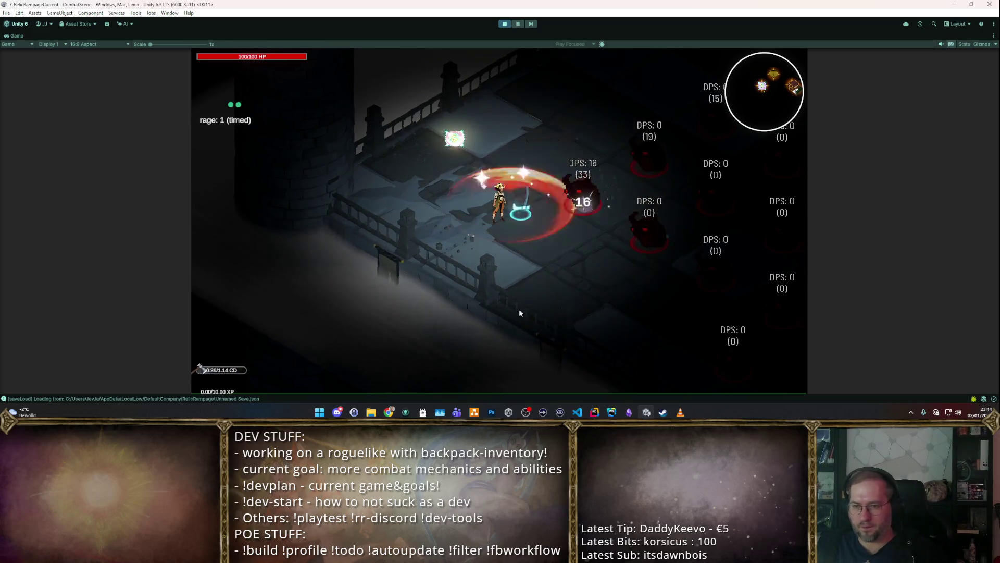
pyautogui.press('d')
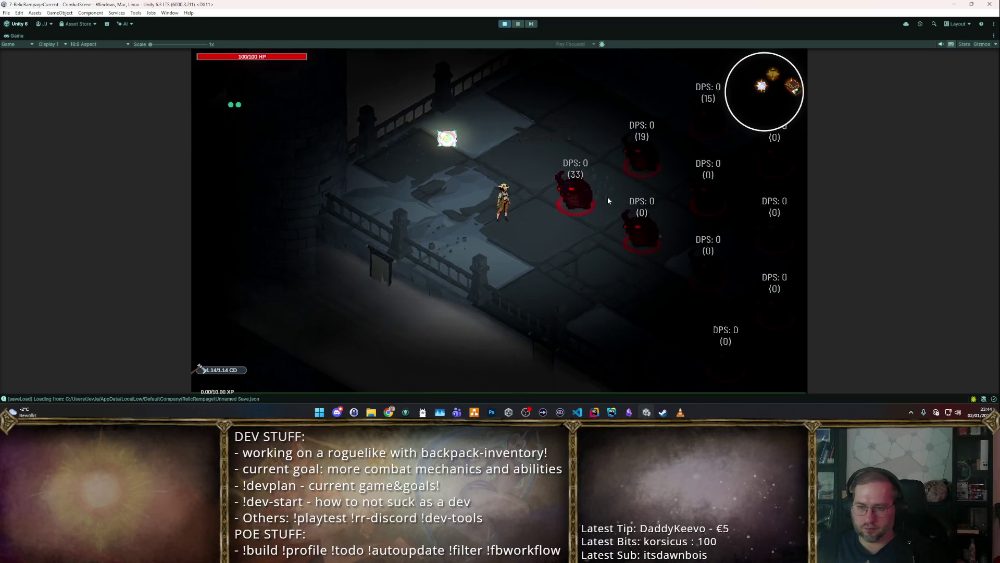
pyautogui.press('d')
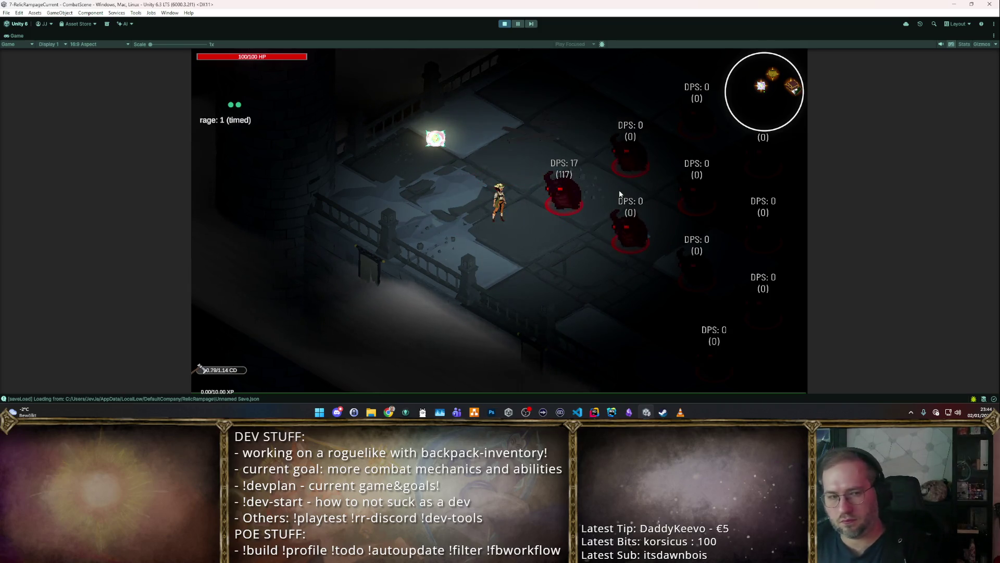
pyautogui.click(505, 25)
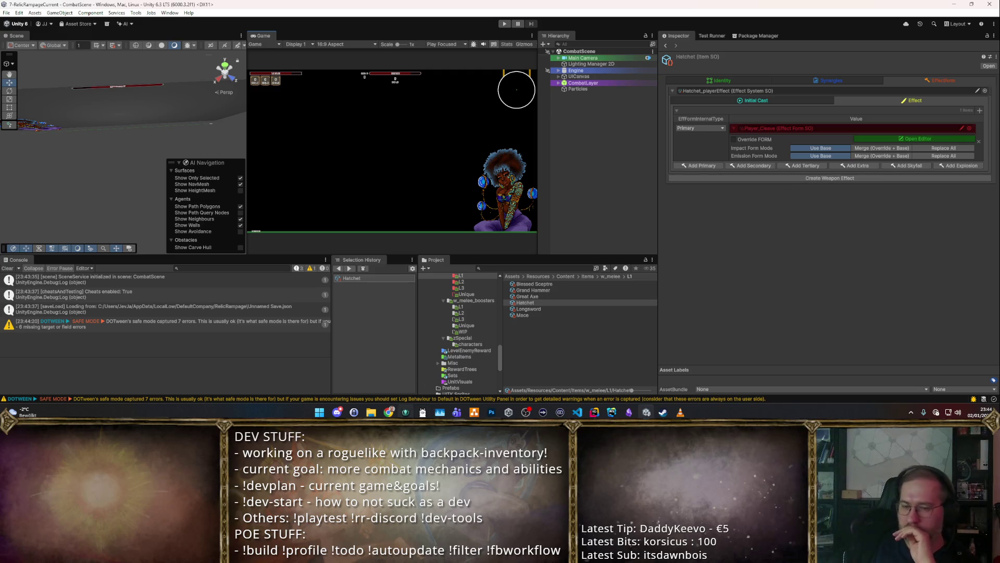
# Step: Commit all changes in GitKraken as 'wip migrating all items to use new system', then return to Unity
pyautogui.hotkey('alt', 'Tab')
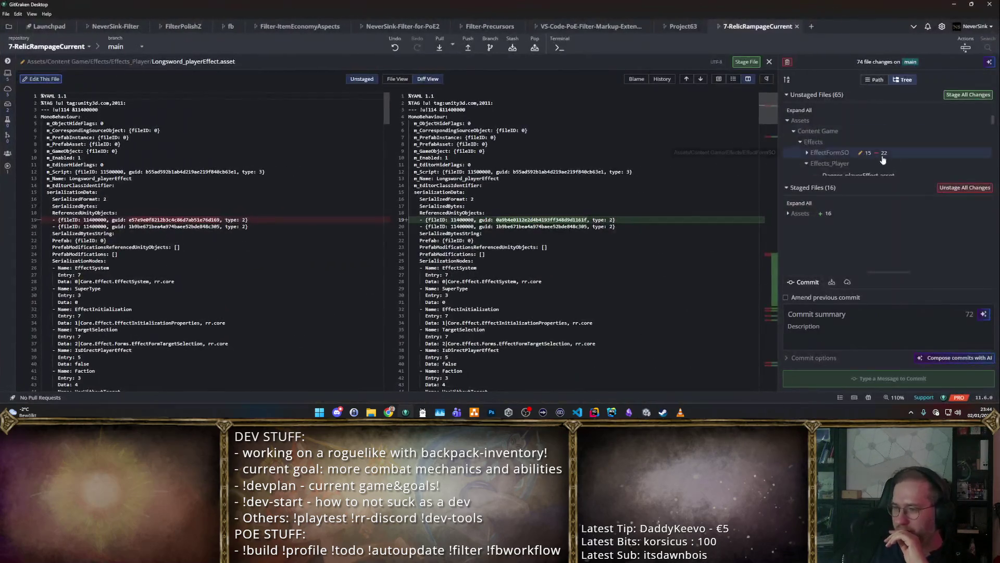
pyautogui.click(966, 95)
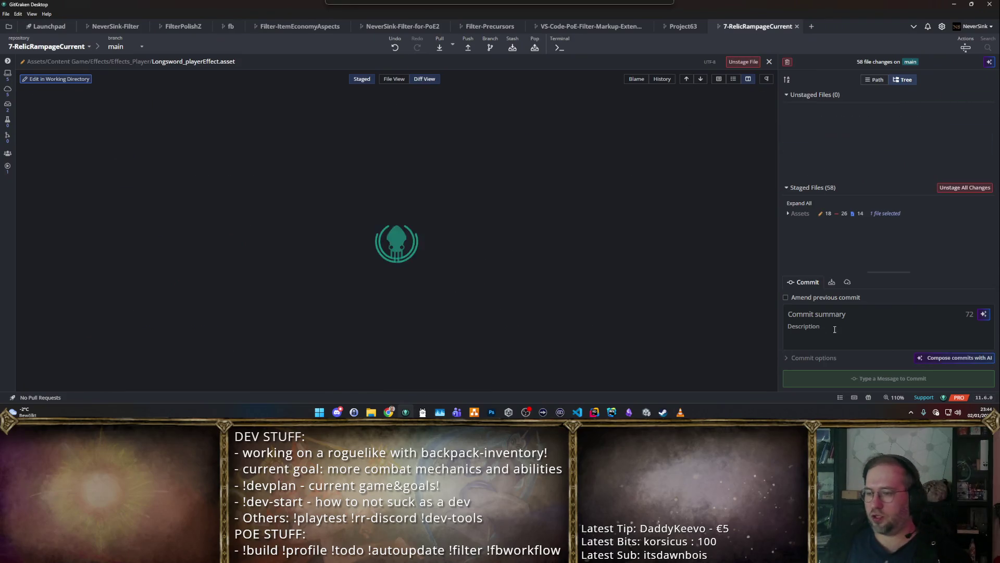
pyautogui.write('wip re')
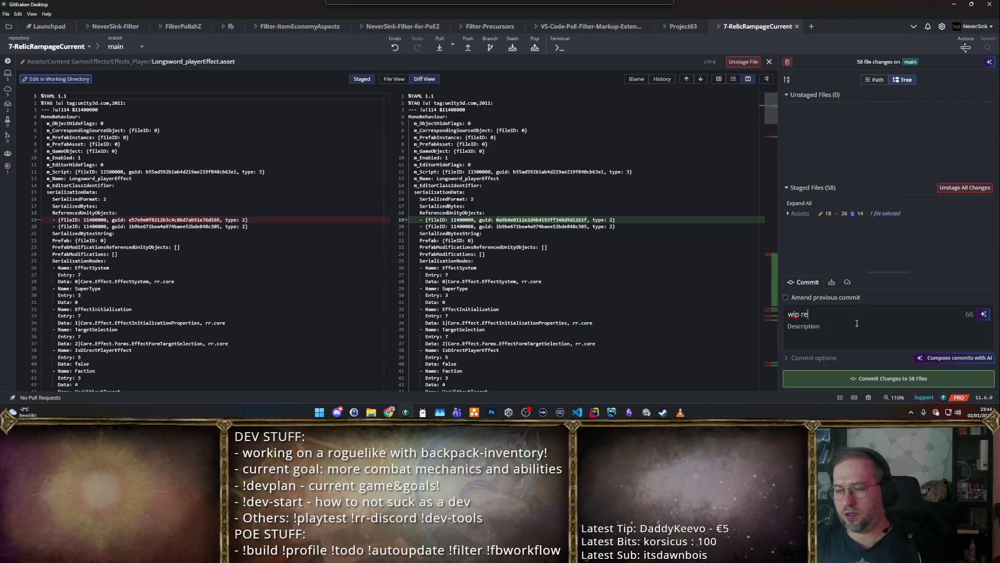
pyautogui.press('BackSpace')
pyautogui.press('BackSpace')
pyautogui.write('migrati')
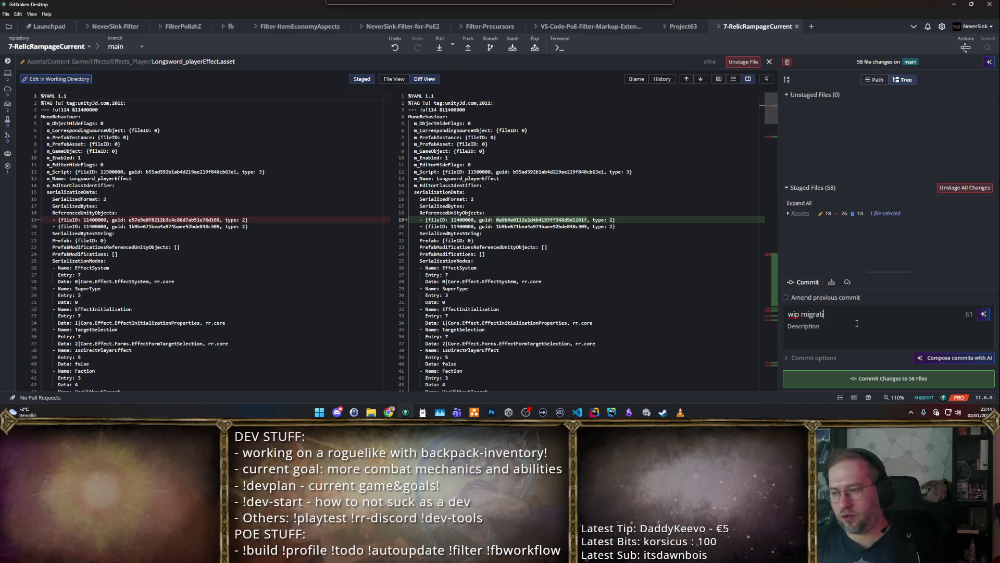
pyautogui.write('ng alems to use')
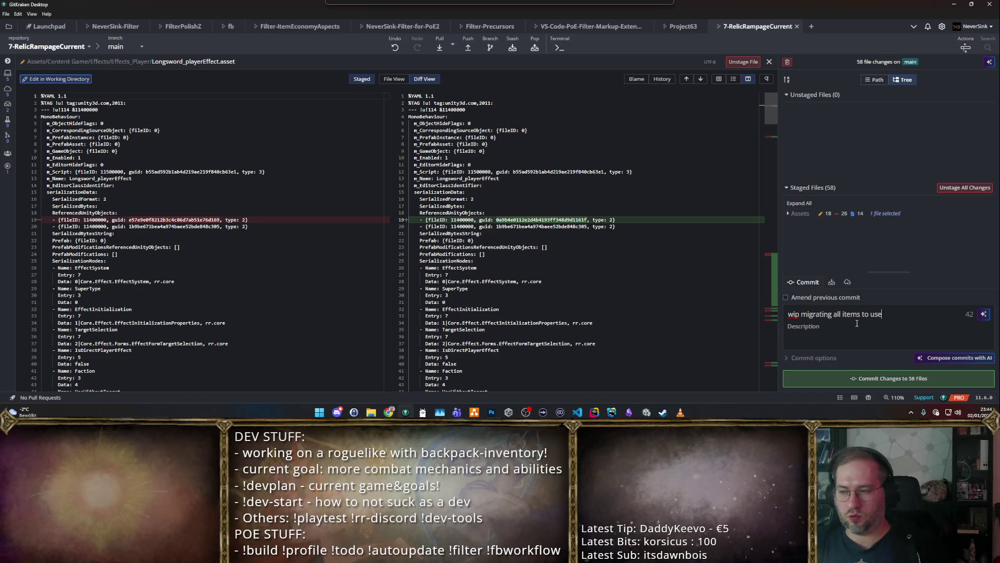
pyautogui.write(' new sm')
pyautogui.hotkey('ctrl', 'Return')
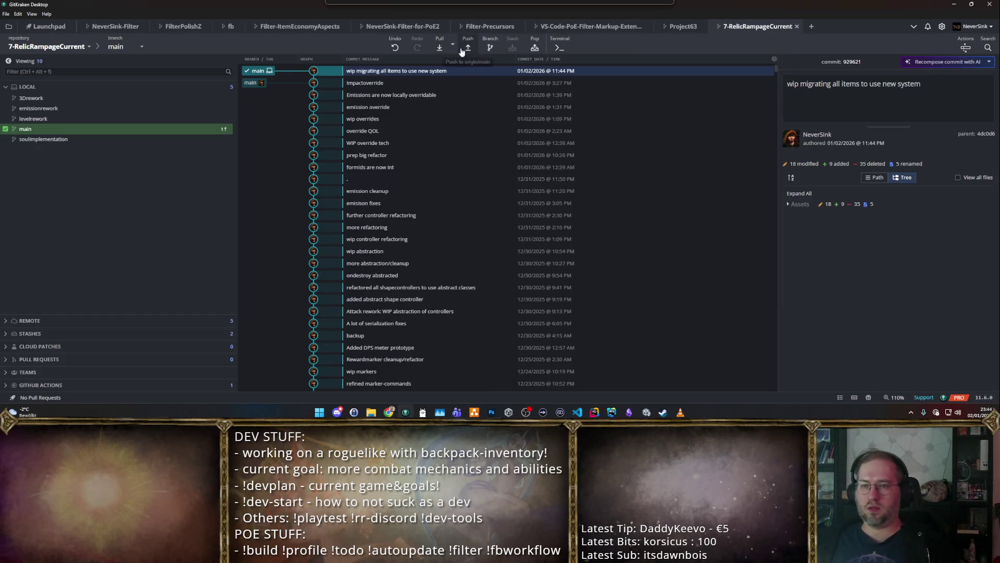
pyautogui.hotkey('alt', 'Tab')
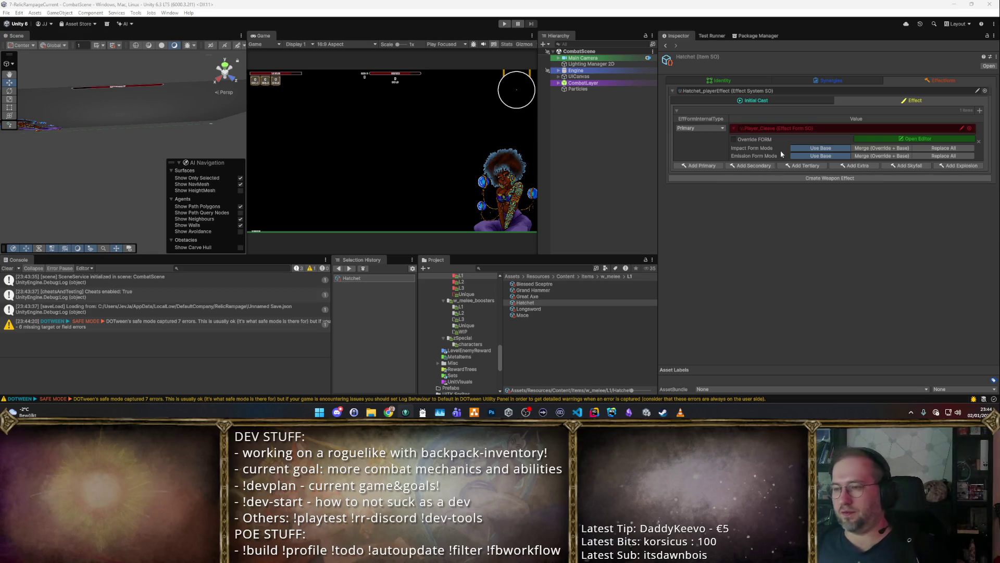
pyautogui.click(802, 127)
# Step: Duplicate Player_Cleave and rename the copy Player_CleaveLarge
pyautogui.doubleClick(802, 128)
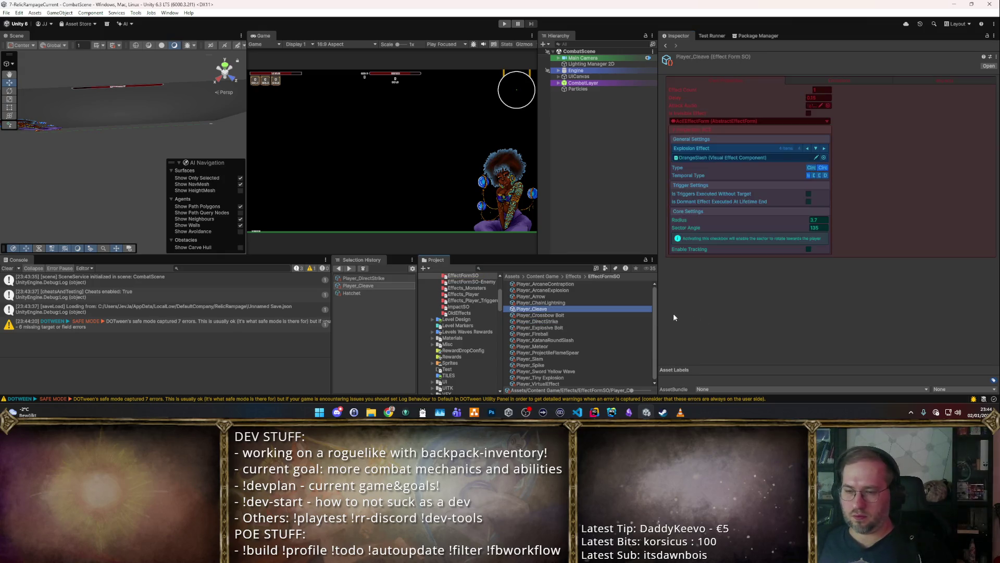
pyautogui.hotkey('ctrl', 'd')
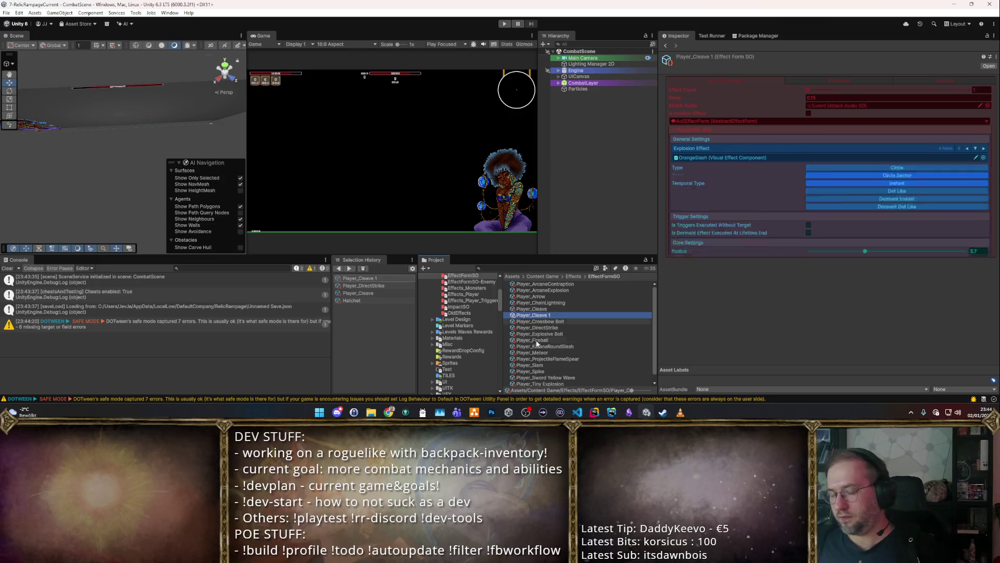
pyautogui.press('Right')
pyautogui.press('BackSpace')
pyautogui.press('BackSpace')
pyautogui.press('BackSpace')
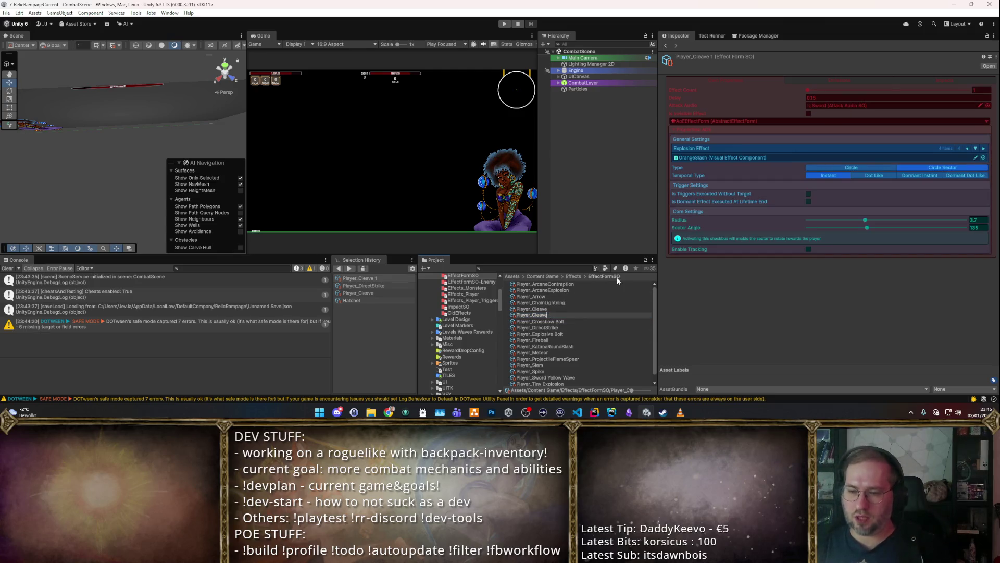
pyautogui.write('CleaveGre')
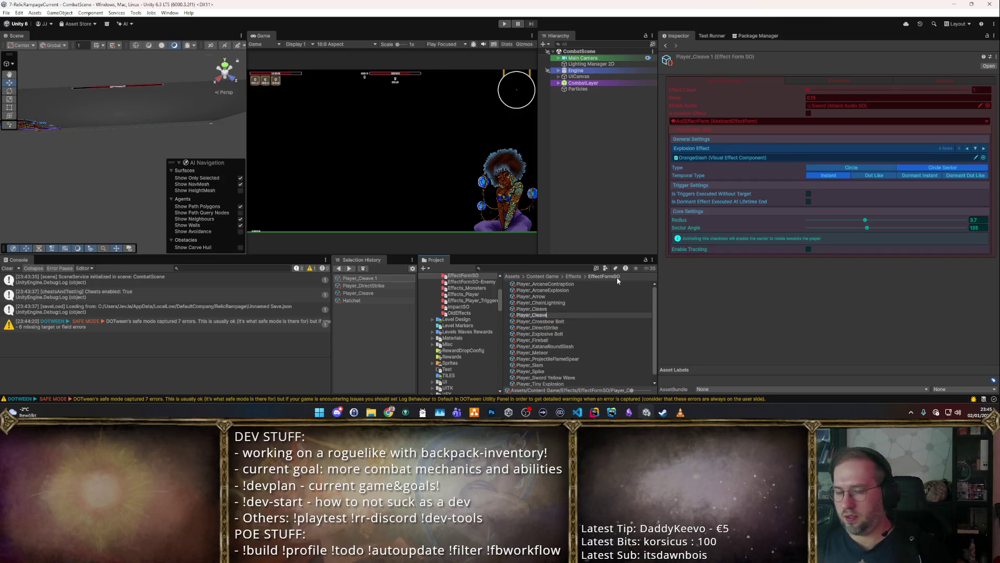
pyautogui.press('BackSpace')
pyautogui.press('BackSpace')
pyautogui.press('BackSpace')
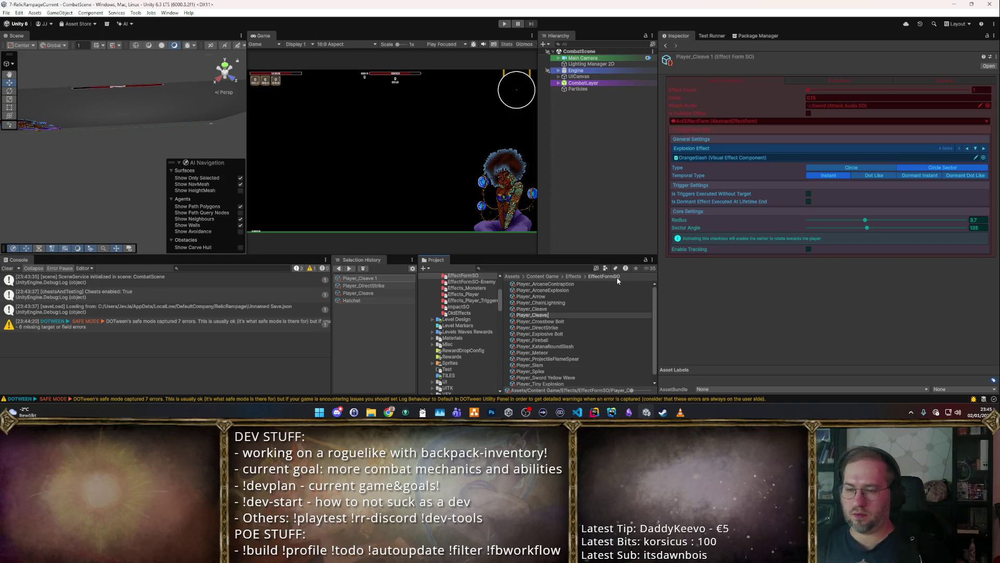
pyautogui.write('Large')
pyautogui.press('Return')
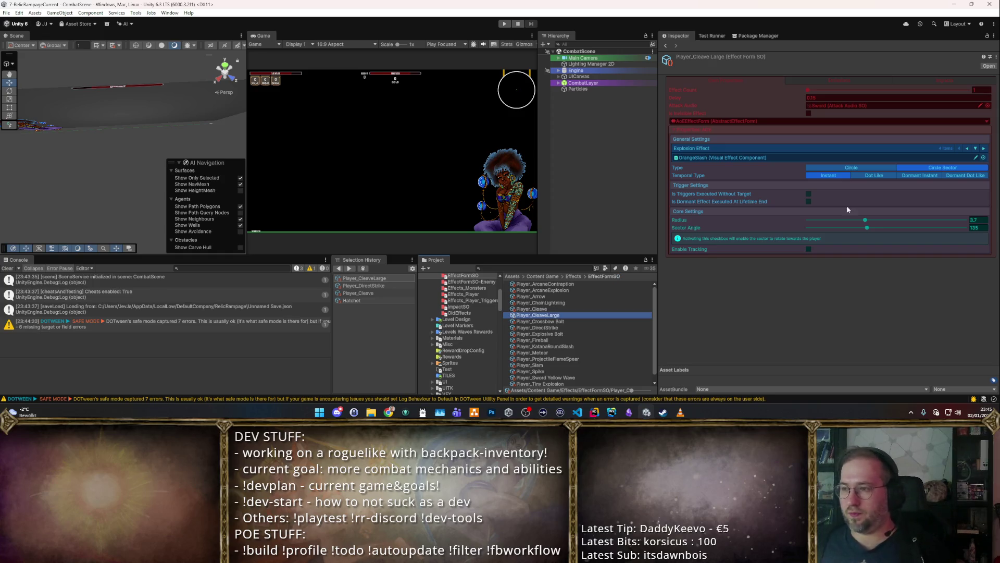
# Step: Give Player_CleaveLarge radius 5 and sector angle 170, then enter play mode
pyautogui.click(826, 96)
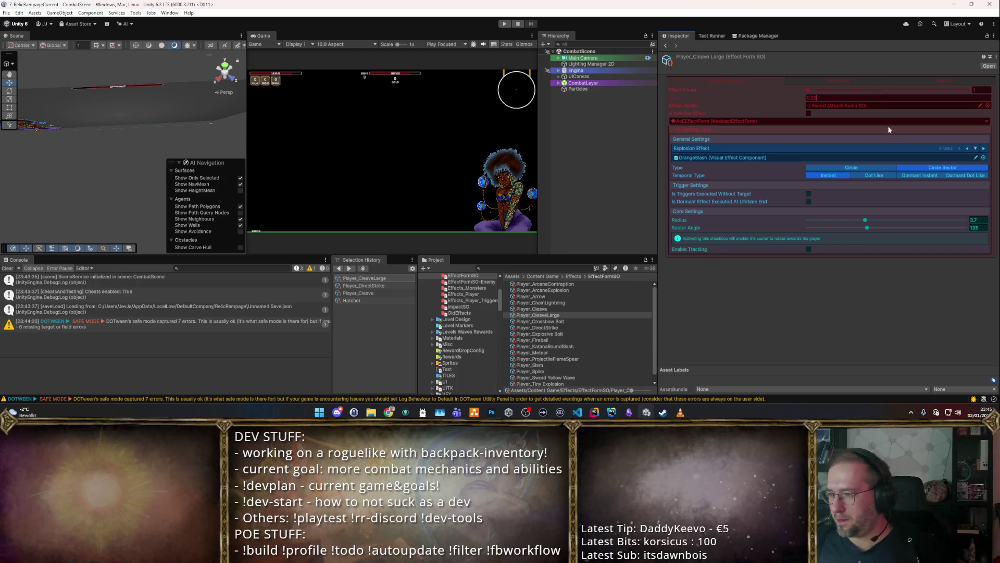
pyautogui.click(984, 220)
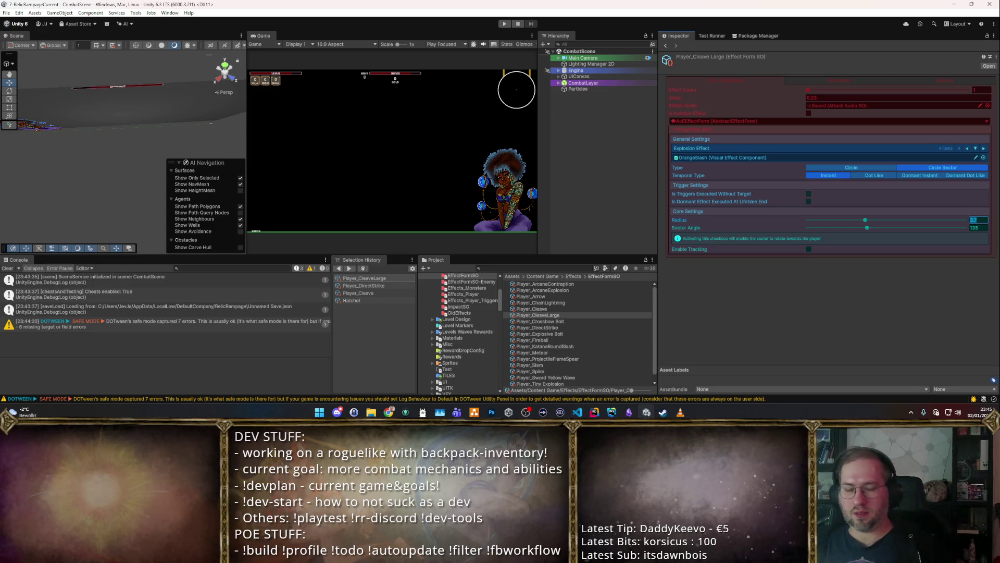
pyautogui.write('4.')
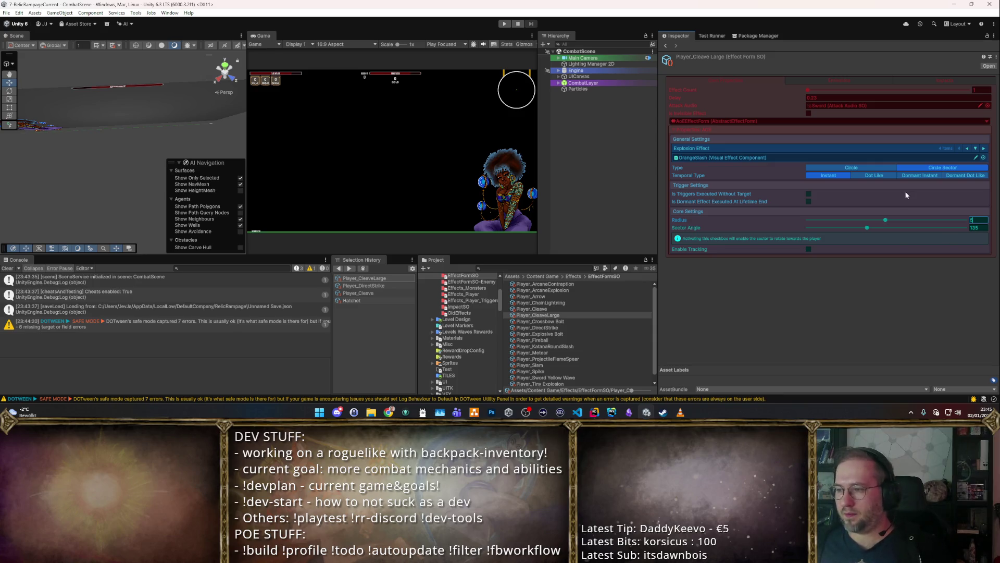
pyautogui.press('BackSpace')
pyautogui.press('BackSpace')
pyautogui.write('5')
pyautogui.click(978, 228)
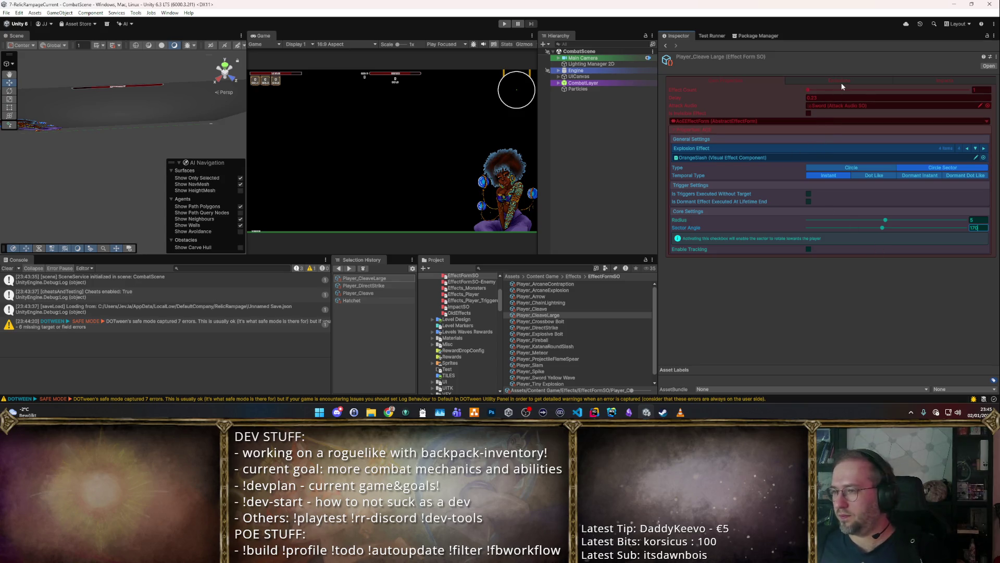
pyautogui.click(504, 24)
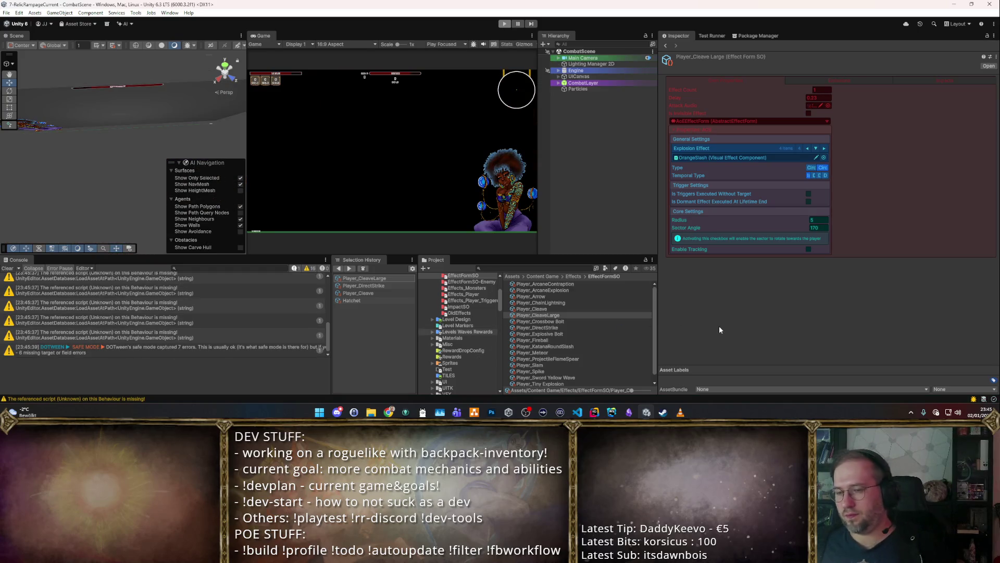
pyautogui.click(356, 286)
pyautogui.click(353, 300)
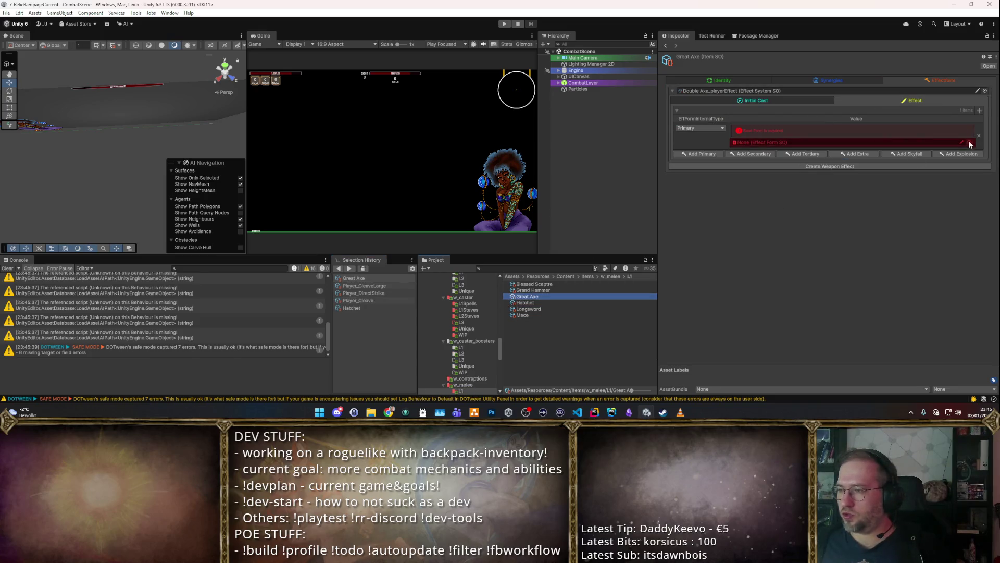
# Step: Assign Player_CleaveLarge as the Great Axe's effect form, then expand both PASSIVE synergy modules
pyautogui.click(971, 144)
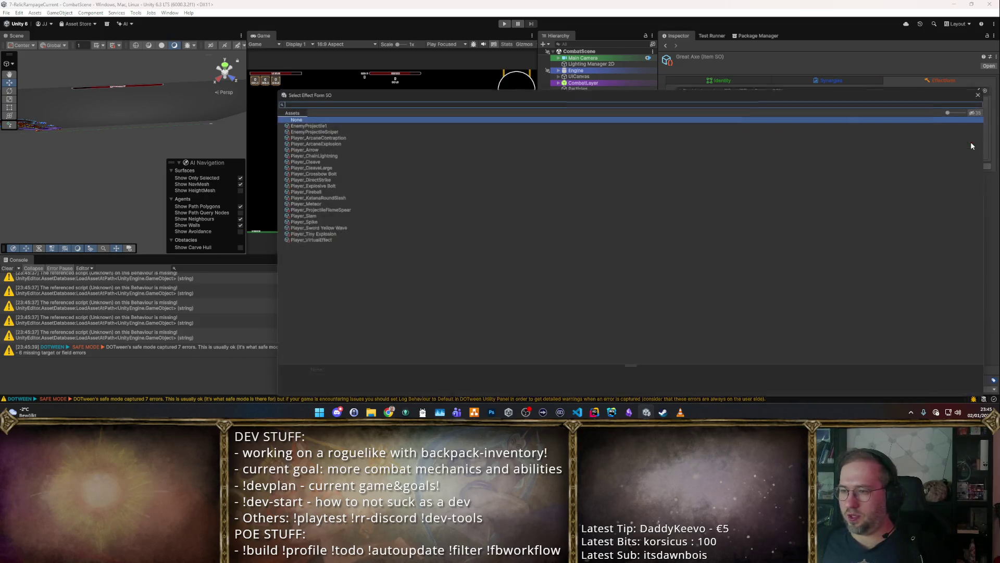
pyautogui.doubleClick(310, 165)
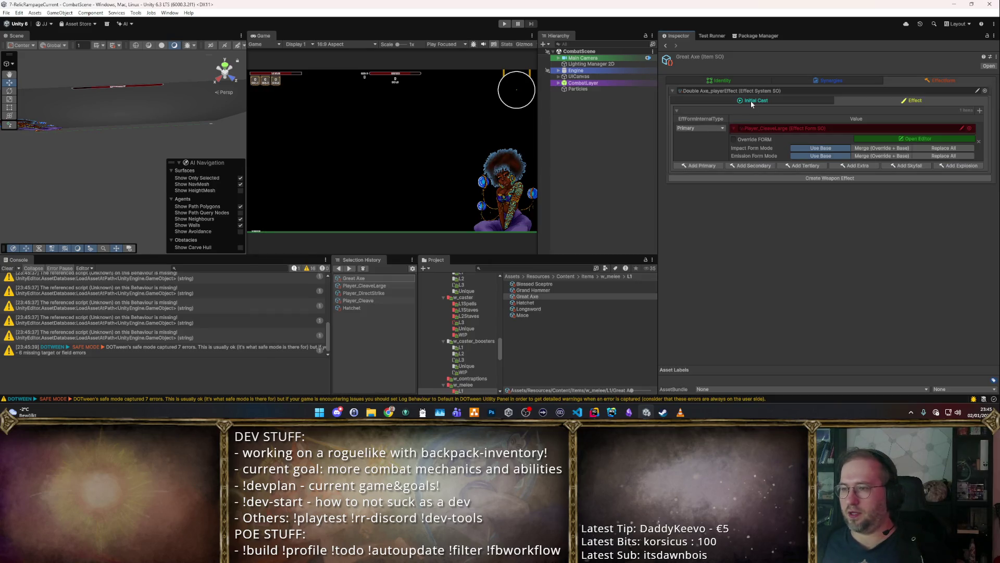
pyautogui.click(751, 101)
pyautogui.scroll(-5, 823, 157)
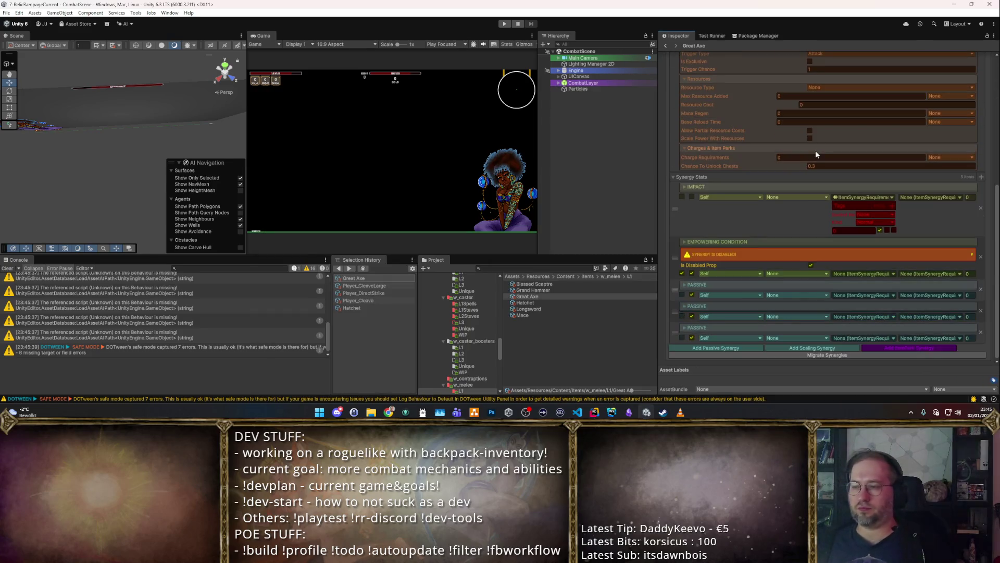
pyautogui.click(684, 284)
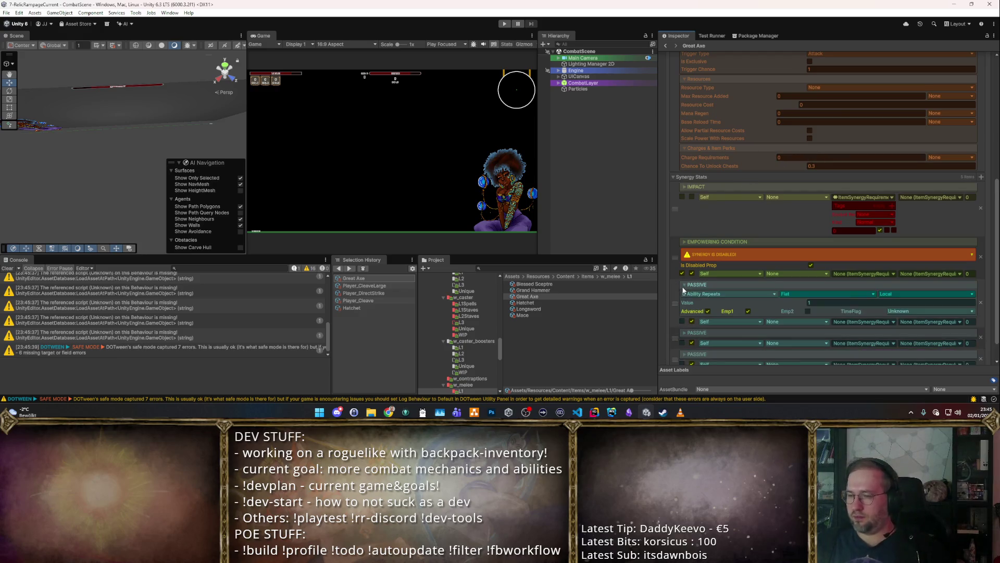
pyautogui.scroll(-1, 686, 292)
pyautogui.click(684, 306)
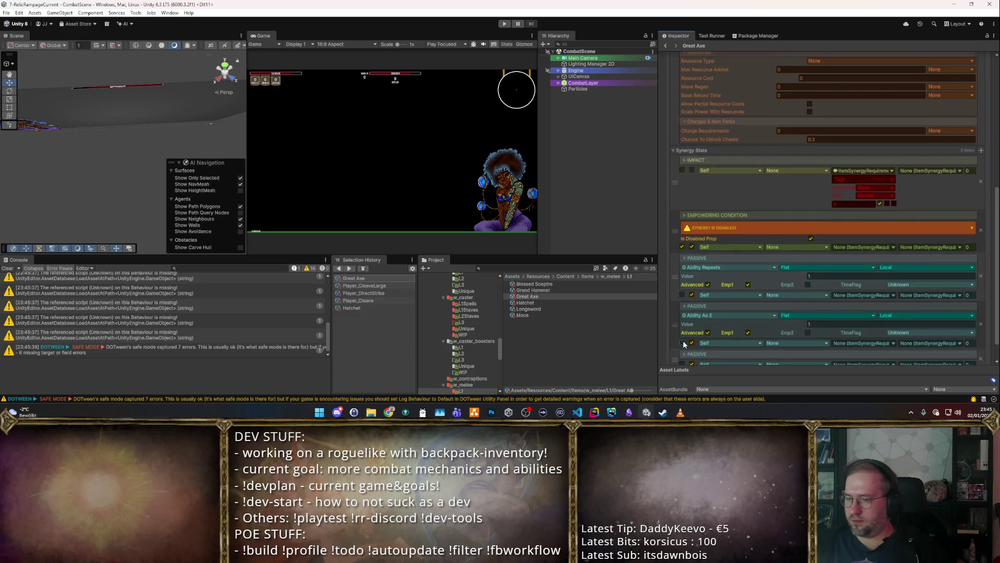
pyautogui.scroll(8, 692, 239)
pyautogui.scroll(2, 692, 239)
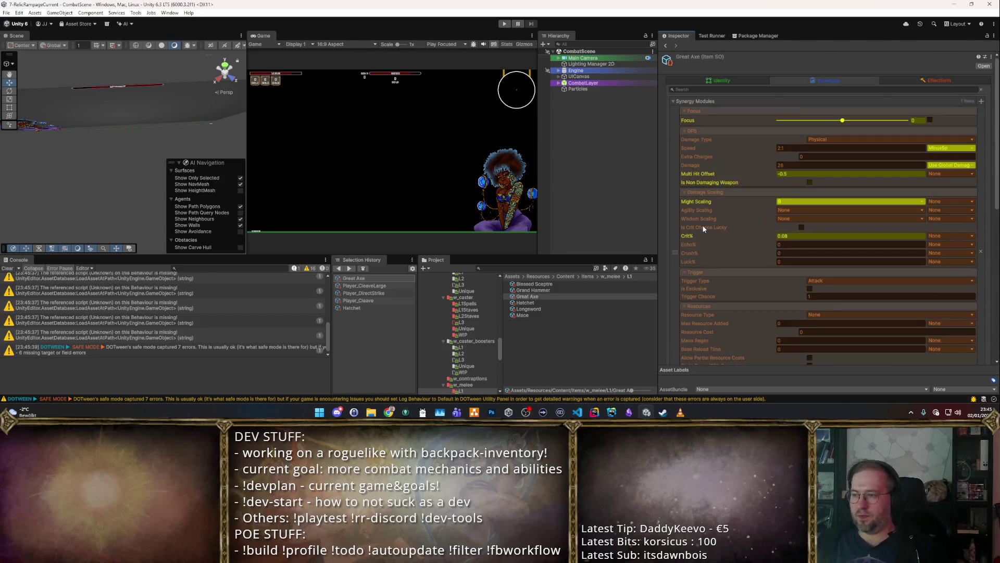
# Step: Start Play mode with the game view maximized and spawn test weapons with the F1 cheat
pyautogui.click(505, 23)
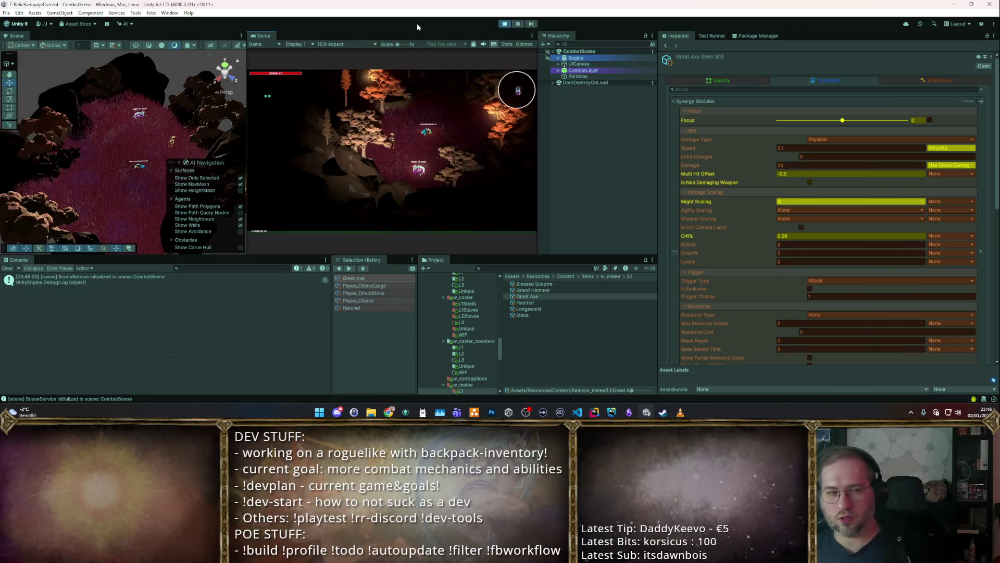
pyautogui.doubleClick(263, 37)
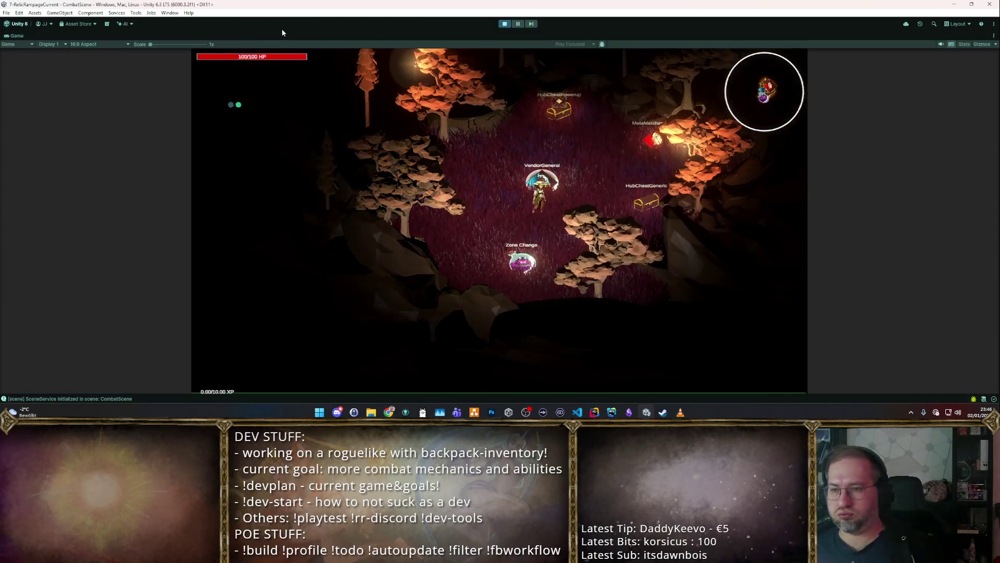
pyautogui.press('F1')
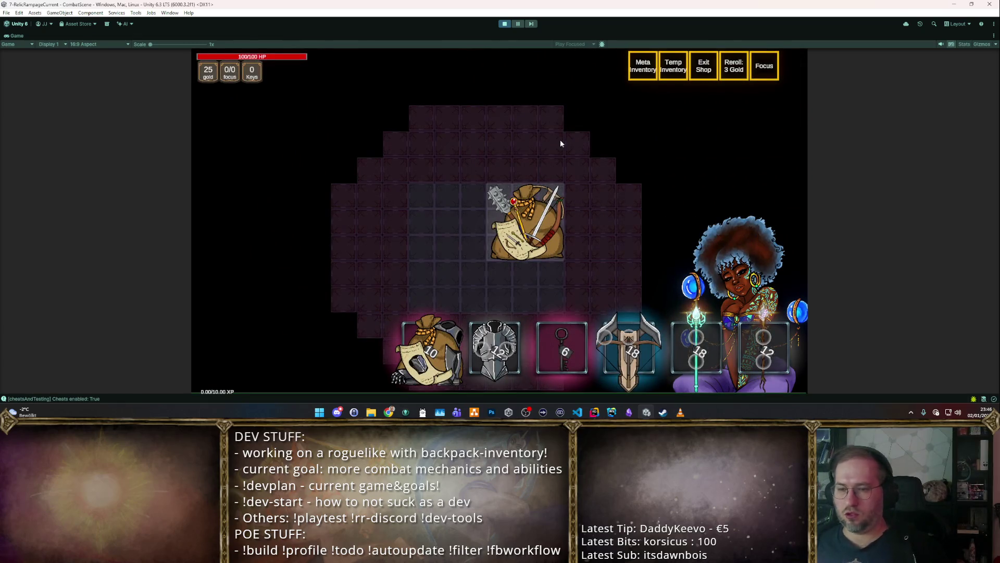
pyautogui.press('F1')
pyautogui.press('F1')
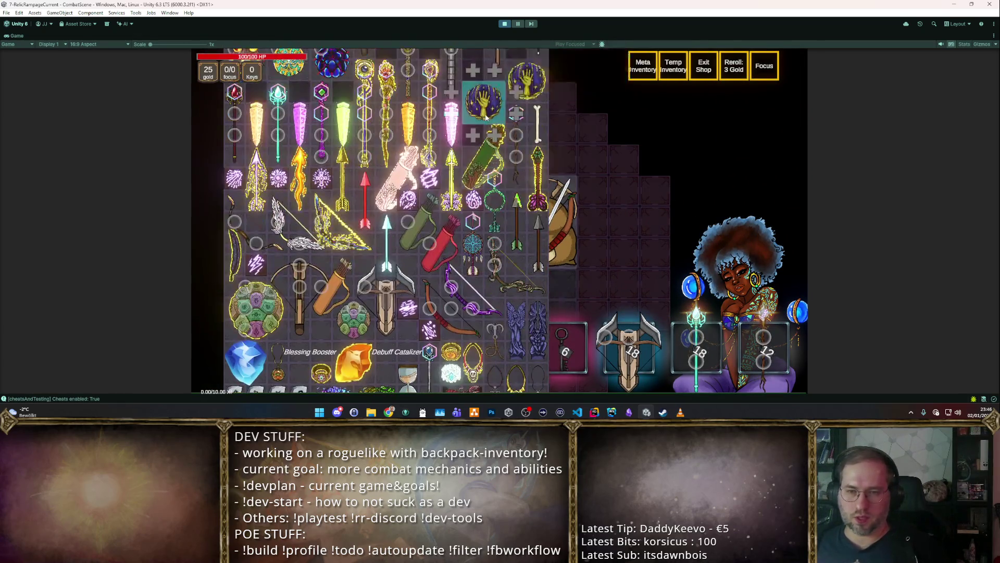
# Step: Drag the axe into the backpack grid, open the starter pack, and sell the starter item
pyautogui.moveTo(521, 134)
pyautogui.mouseDown()
pyautogui.moveTo(440, 227)
pyautogui.moveTo(460, 209)
pyautogui.mouseUp()
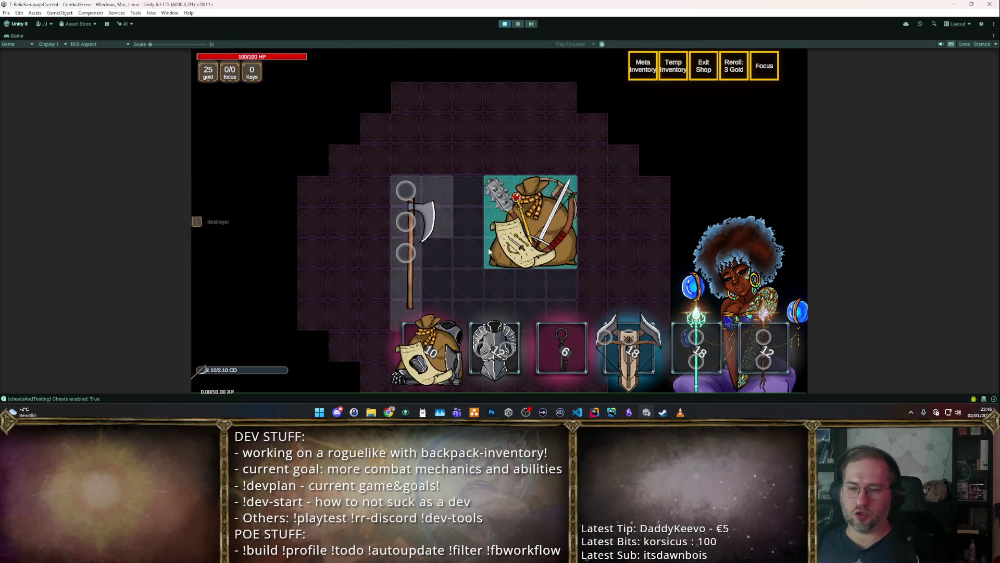
pyautogui.click(521, 219)
pyautogui.click(463, 235)
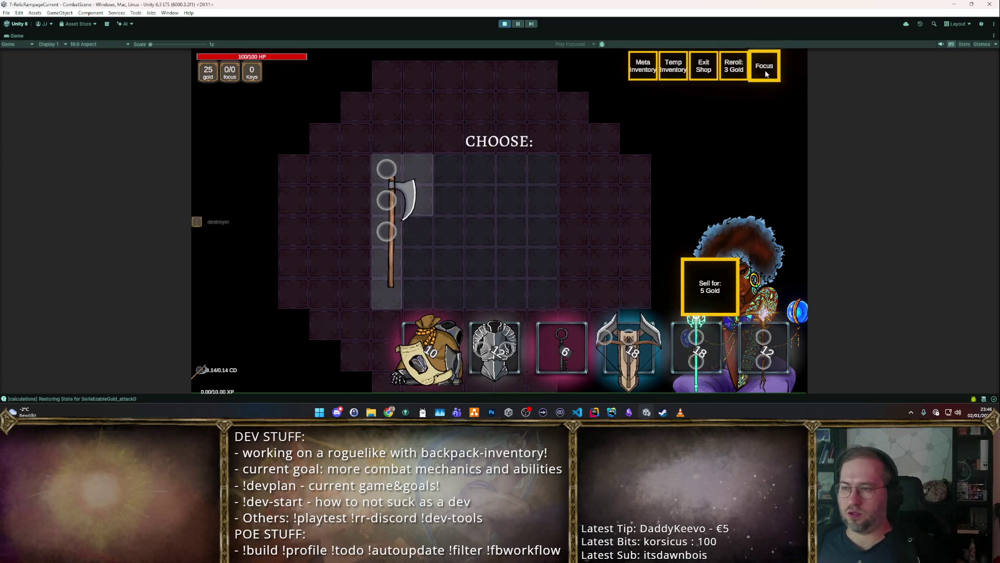
pyautogui.click(709, 261)
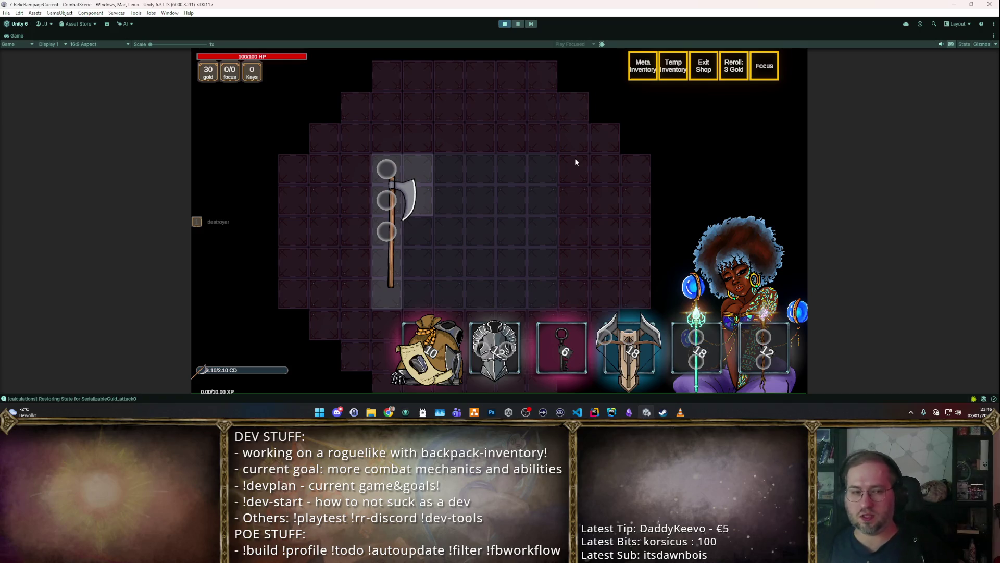
# Step: Leave the shop with 30 gold and return to the forest hub
pyautogui.press('Escape')
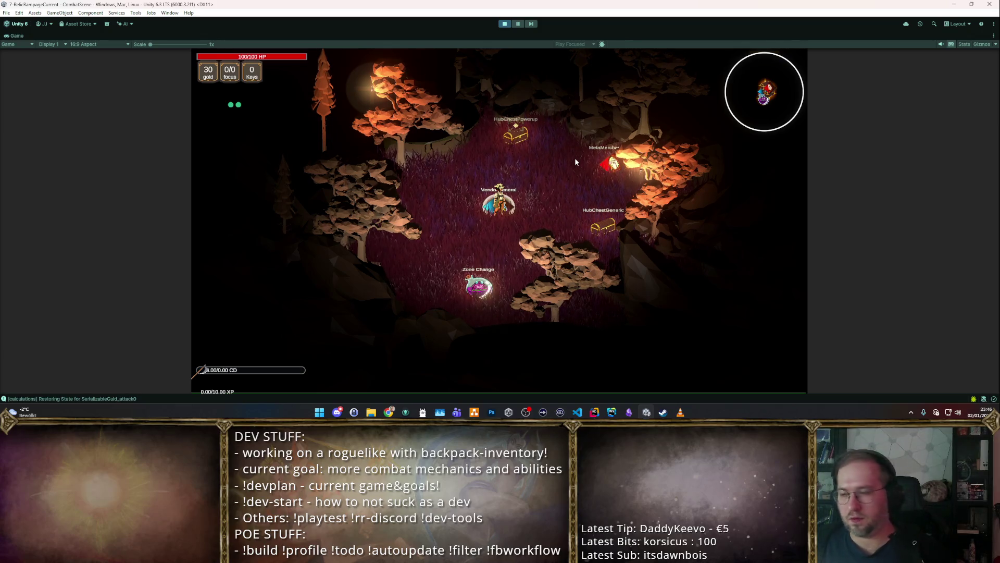
# Step: Walk through the Zone Change portal and cleave the nearest training dummies with the axe
pyautogui.press('space')
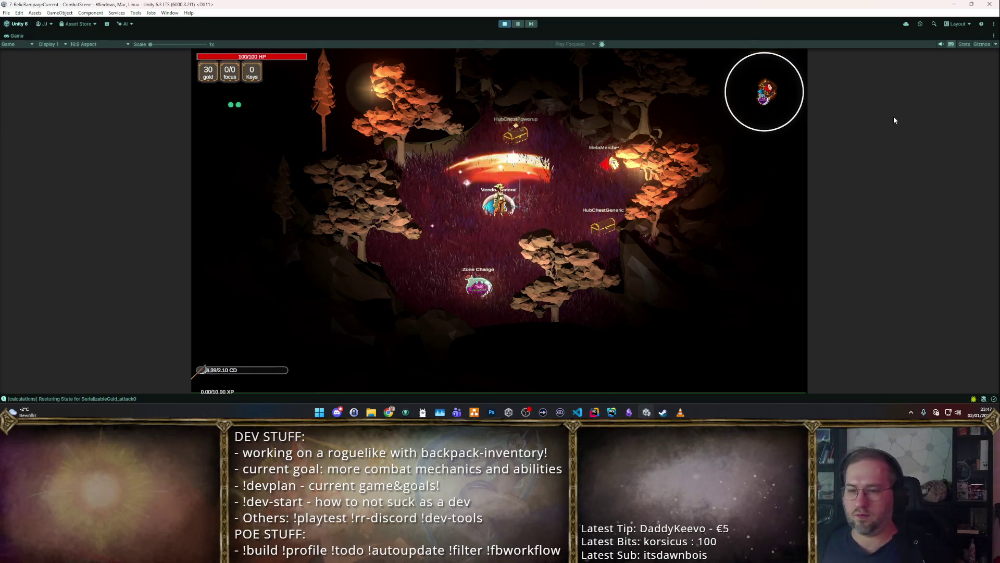
pyautogui.press('s')
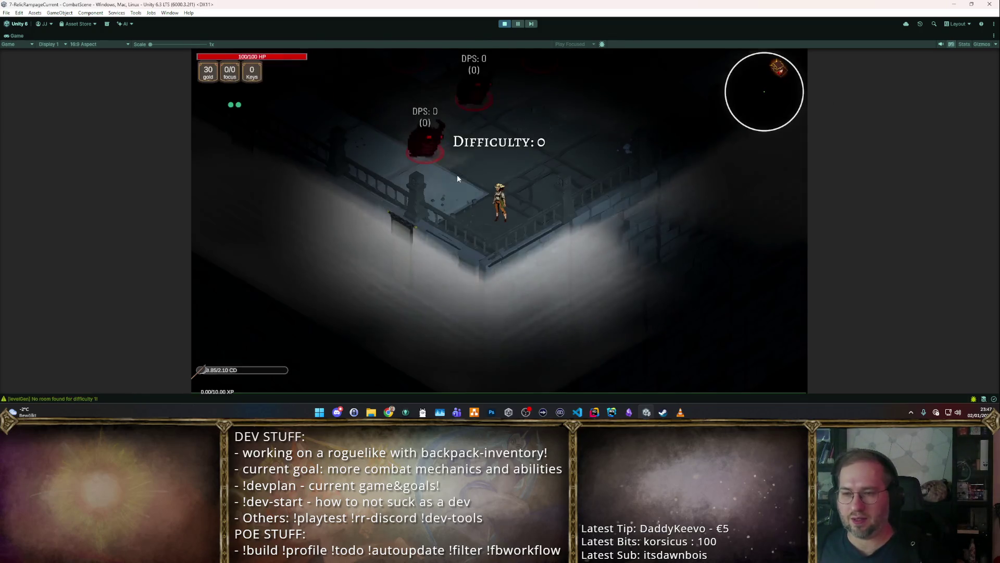
pyautogui.press('w')
pyautogui.press('space')
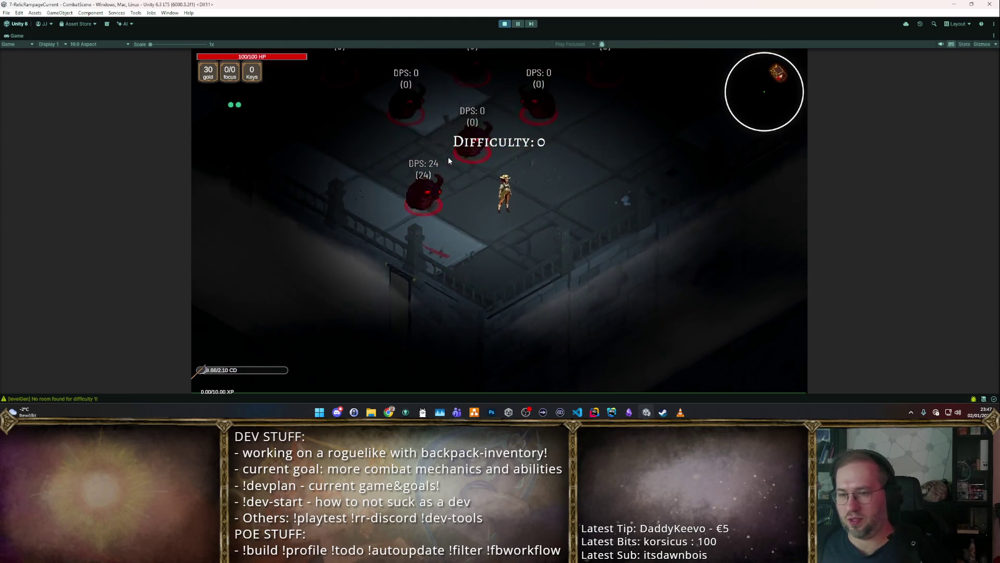
pyautogui.press('w')
pyautogui.press('space')
pyautogui.press('space')
# Step: Move around the dummy cluster, cleaving groups for up to 73 damage, then stop Play mode
pyautogui.press('w')
pyautogui.press('d')
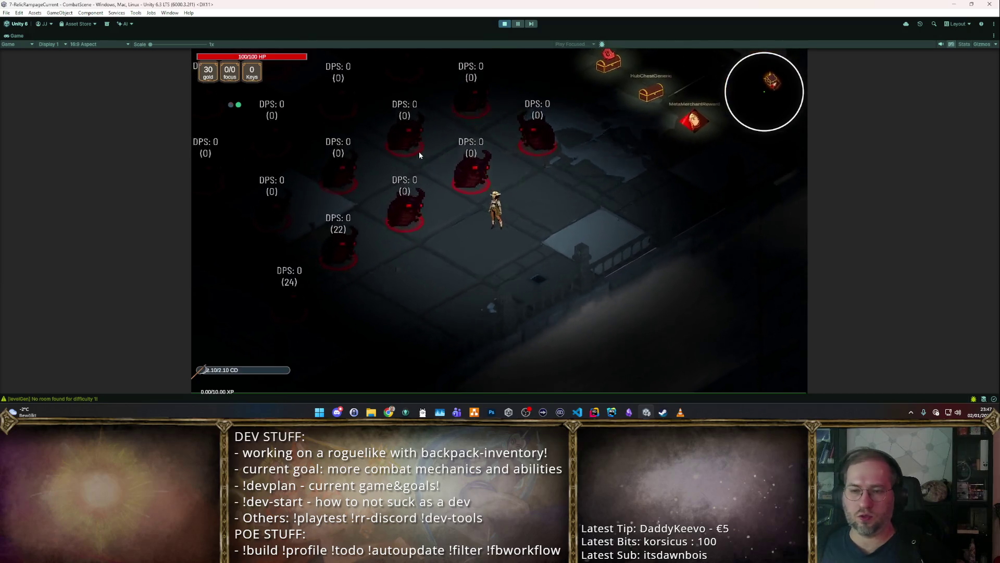
pyautogui.press('s')
pyautogui.press('space')
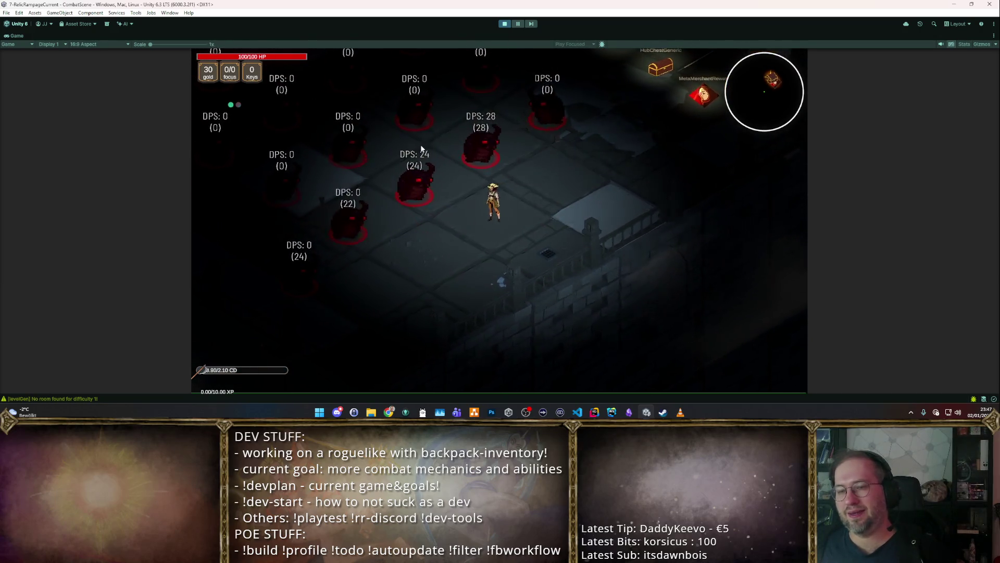
pyautogui.press('space')
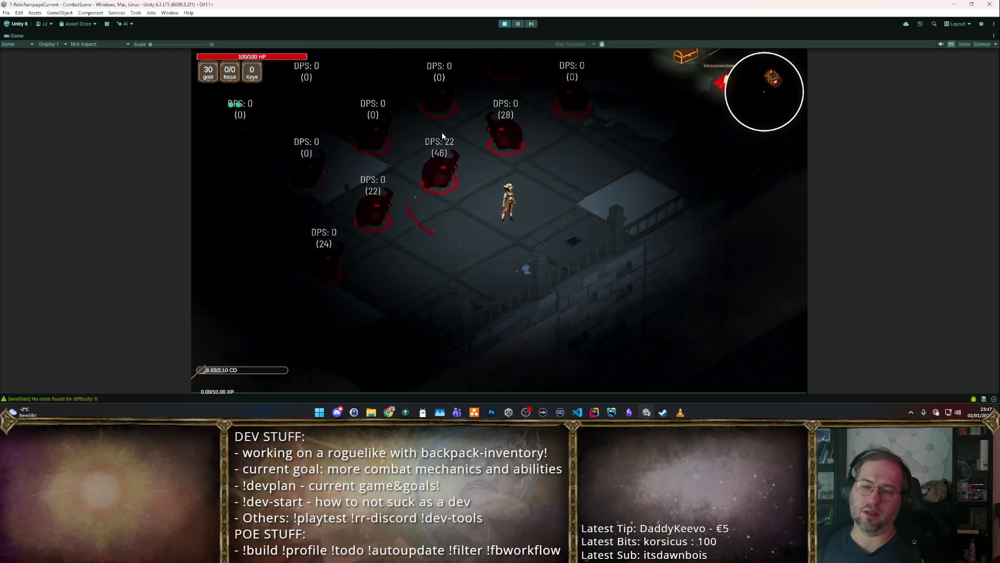
pyautogui.press('w')
pyautogui.press('d')
pyautogui.press('space')
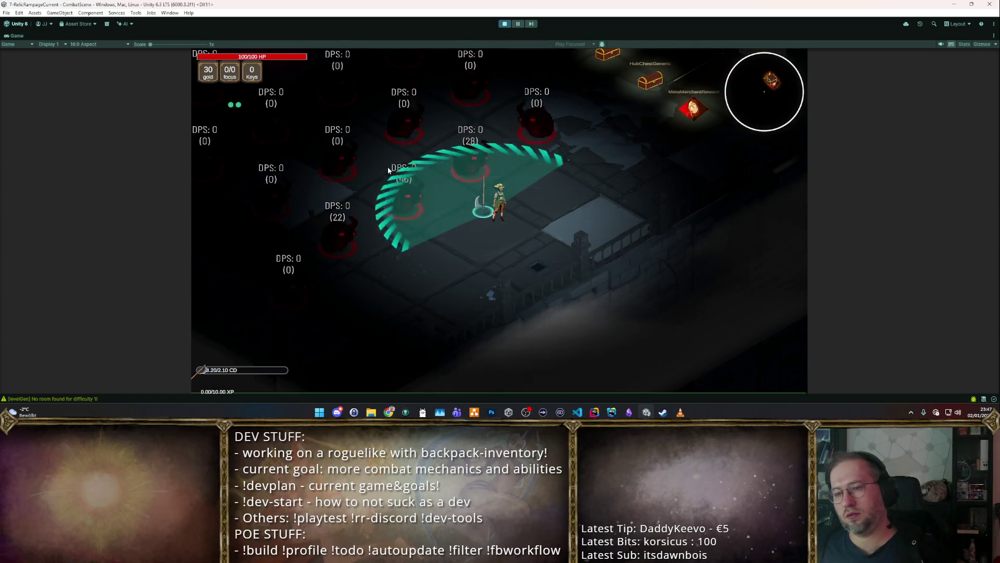
pyautogui.press('w')
pyautogui.press('d')
pyautogui.press('space')
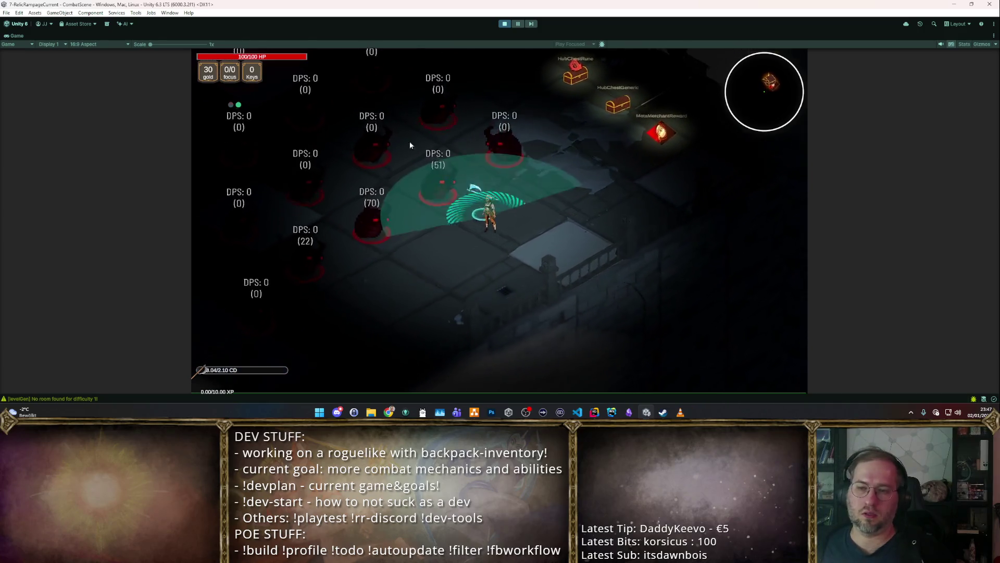
pyautogui.click(501, 25)
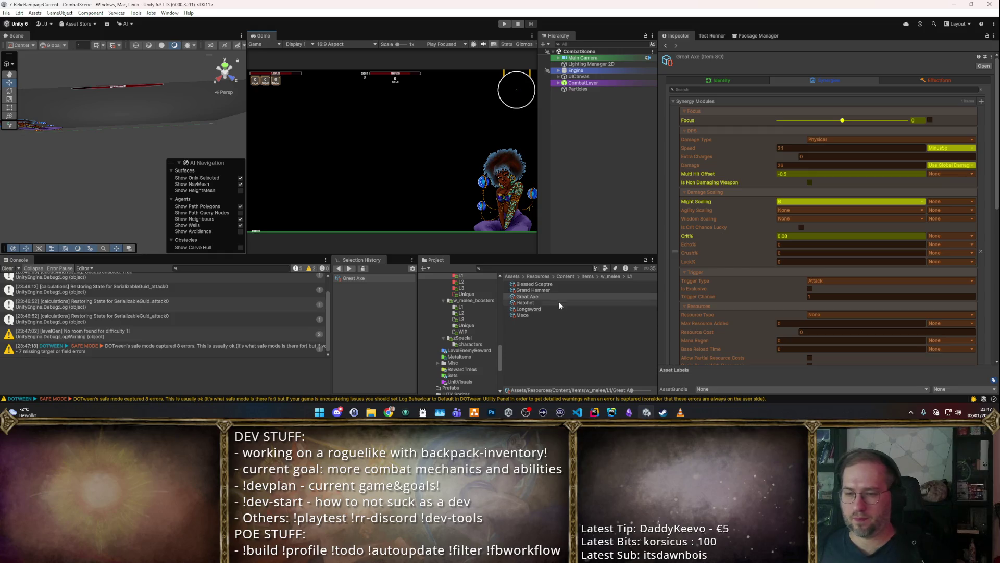
# Step: Raise the Player_CleaveLarge form's Radius from 5 to 5.5, keeping it as the Great Axe's form
pyautogui.click(923, 82)
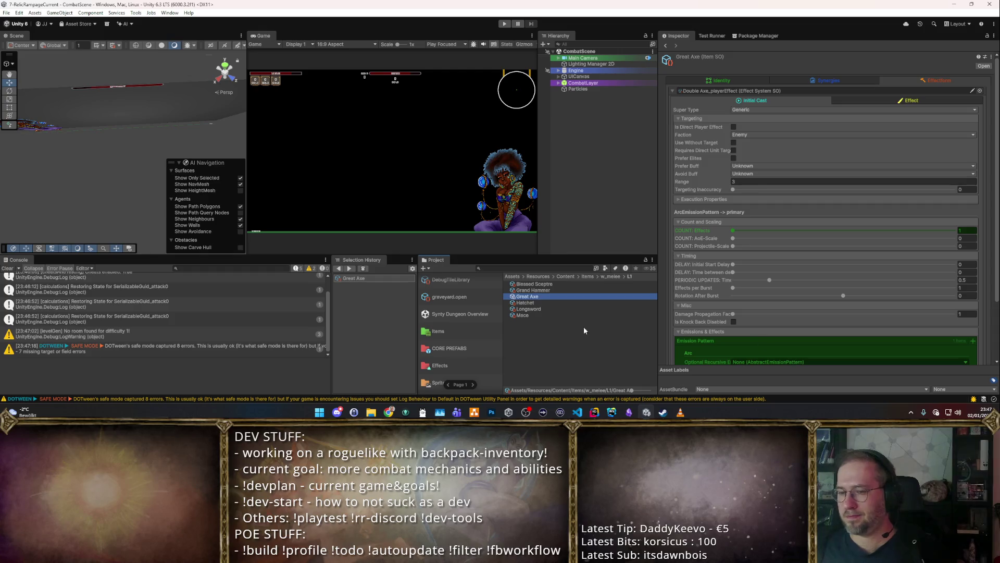
pyautogui.click(924, 99)
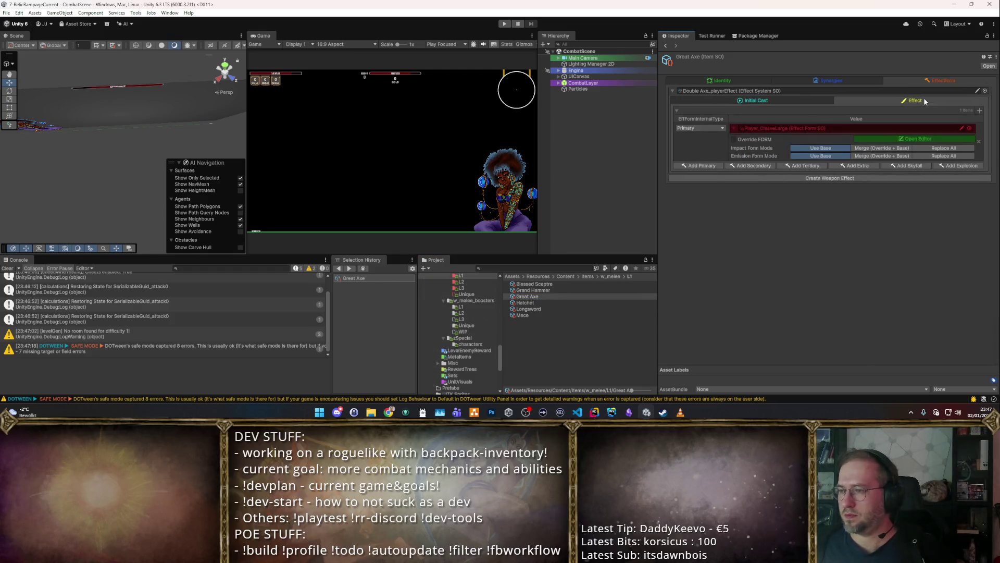
pyautogui.click(920, 139)
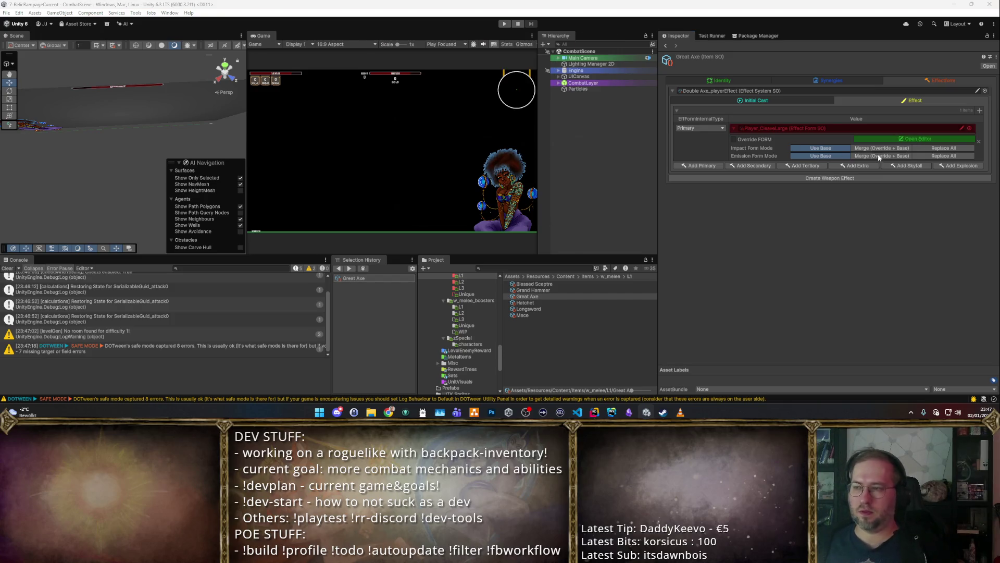
pyautogui.click(905, 138)
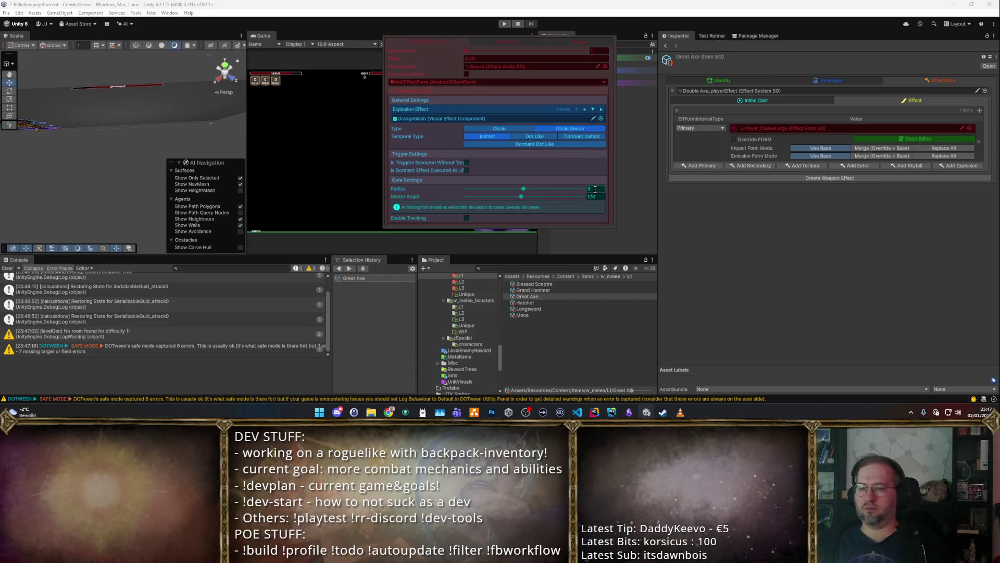
pyautogui.write('5.5')
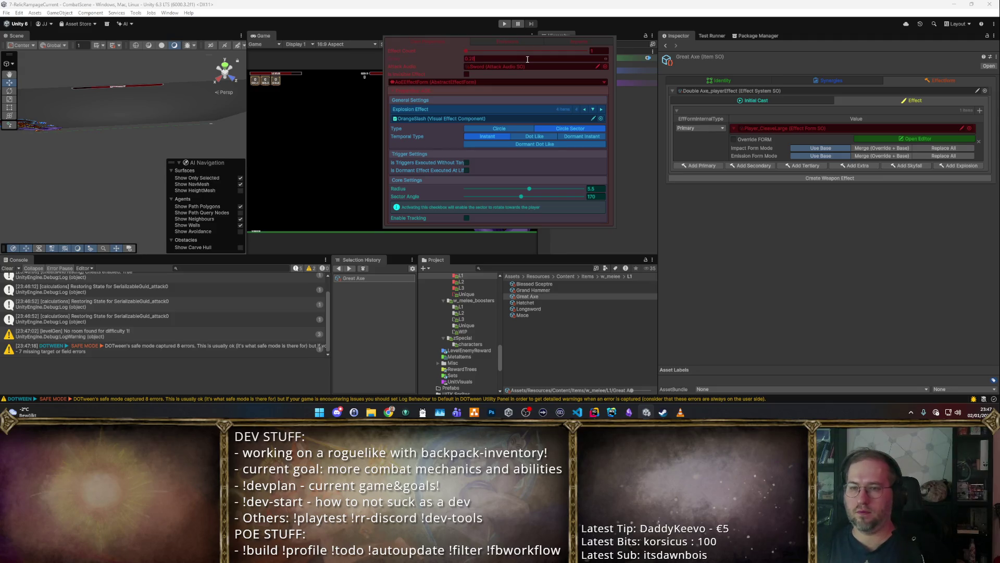
pyautogui.click(745, 249)
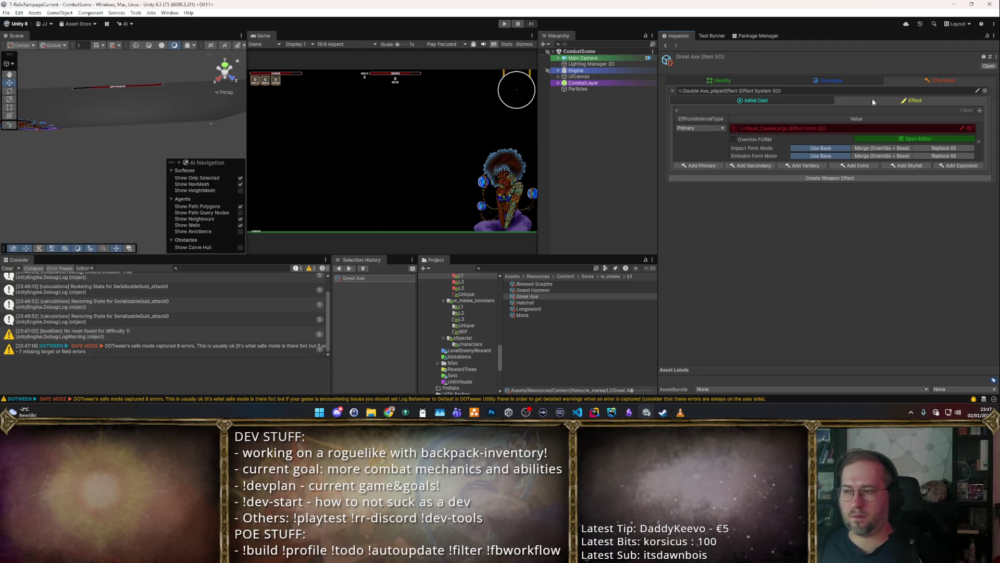
pyautogui.click(970, 129)
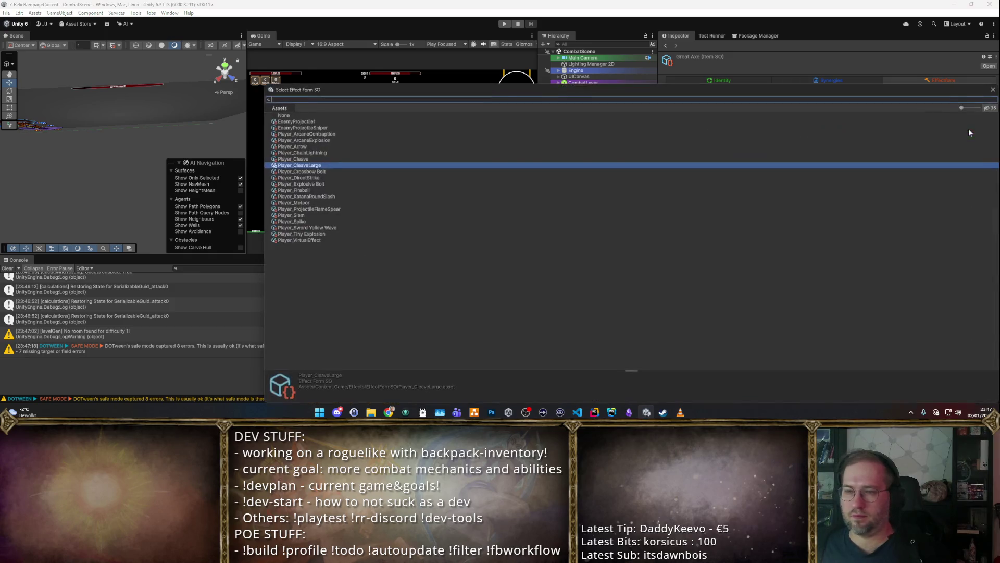
pyautogui.click(707, 143)
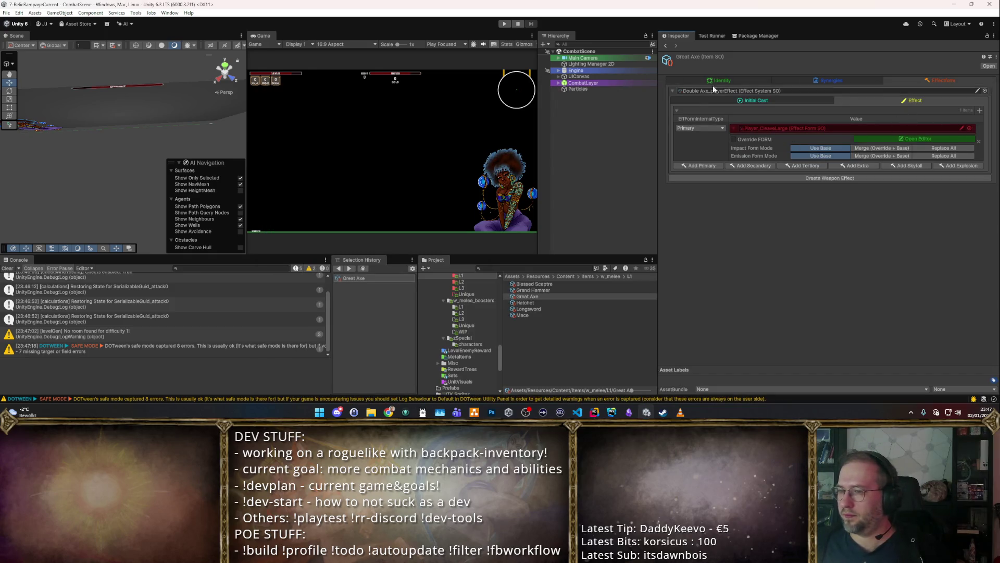
pyautogui.click(755, 99)
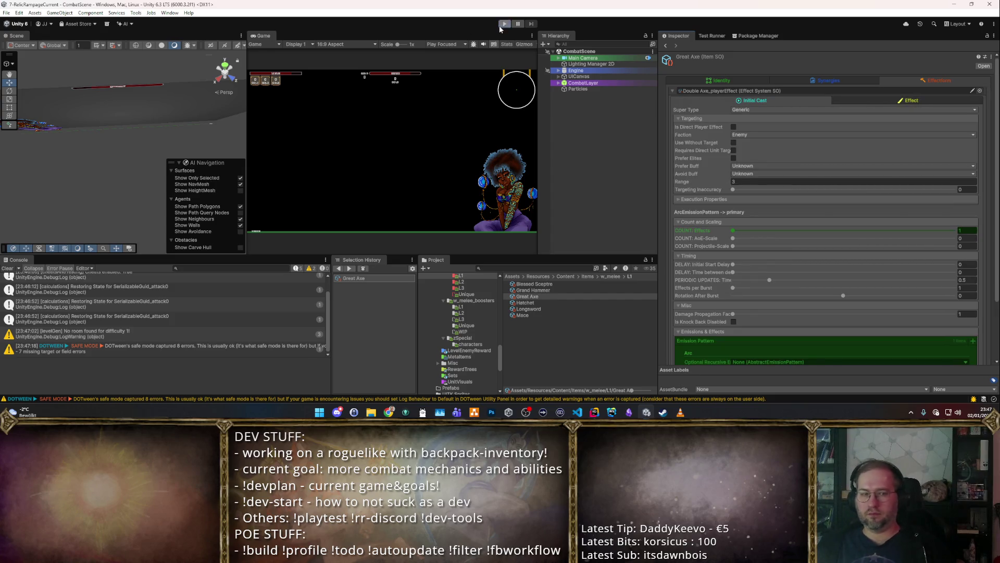
# Step: Replay the game full view to test the wider cleave on the dungeon dummies, then stop
pyautogui.click(505, 25)
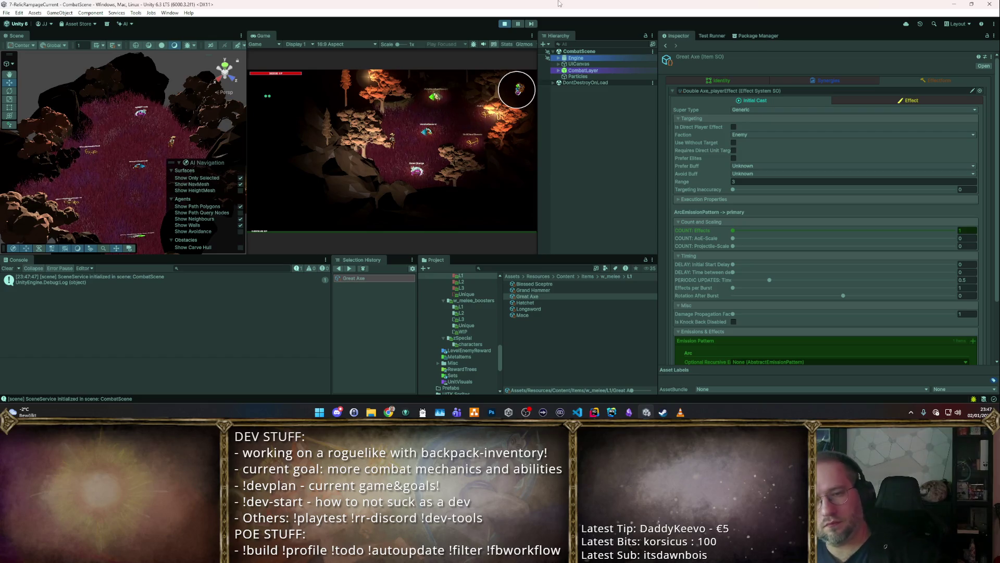
pyautogui.doubleClick(266, 35)
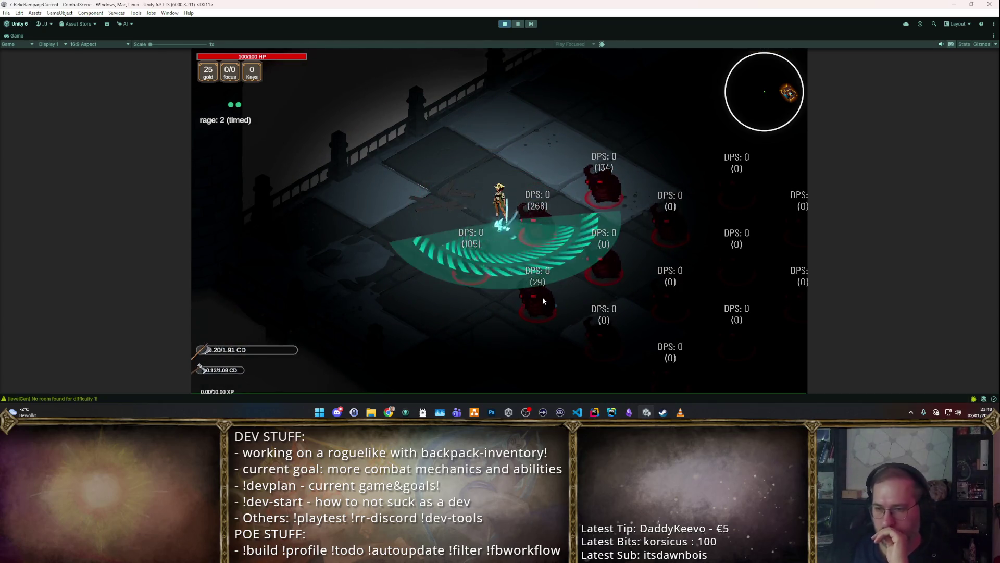
pyautogui.click(505, 24)
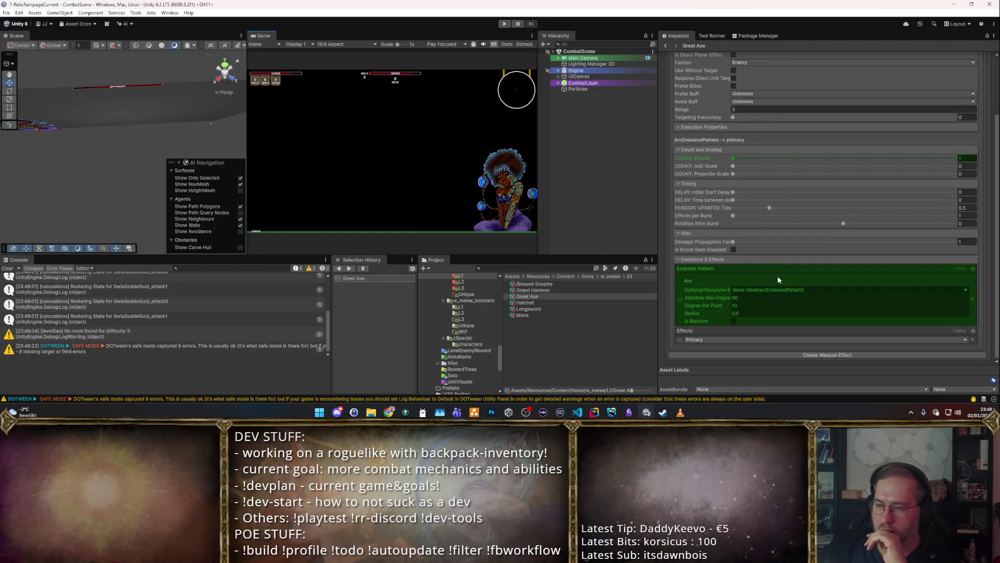
# Step: Glance at the Hatchet asset, then return to the Great Axe item in the Inspector
pyautogui.click(532, 301)
pyautogui.press('Up')
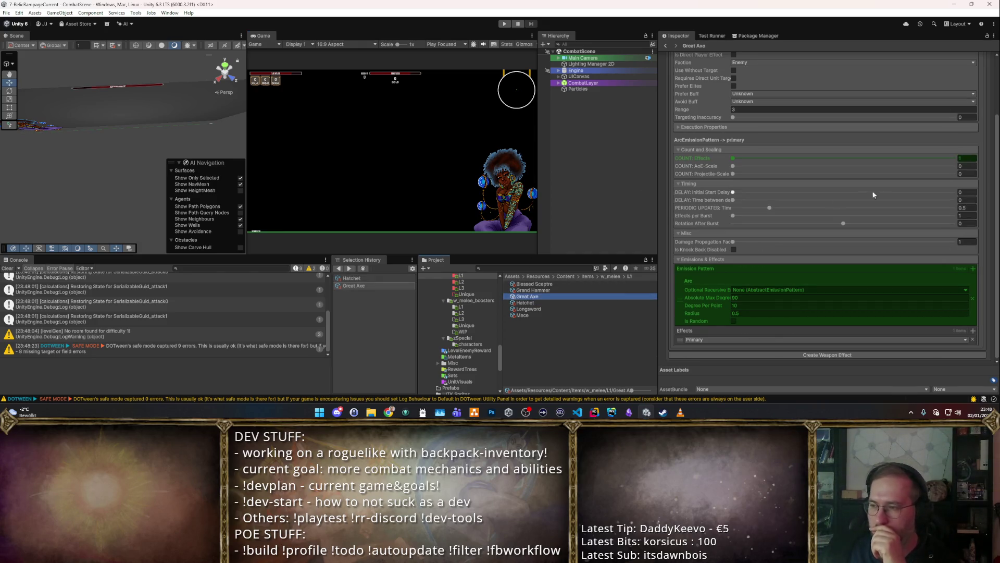
pyautogui.scroll(3, 902, 248)
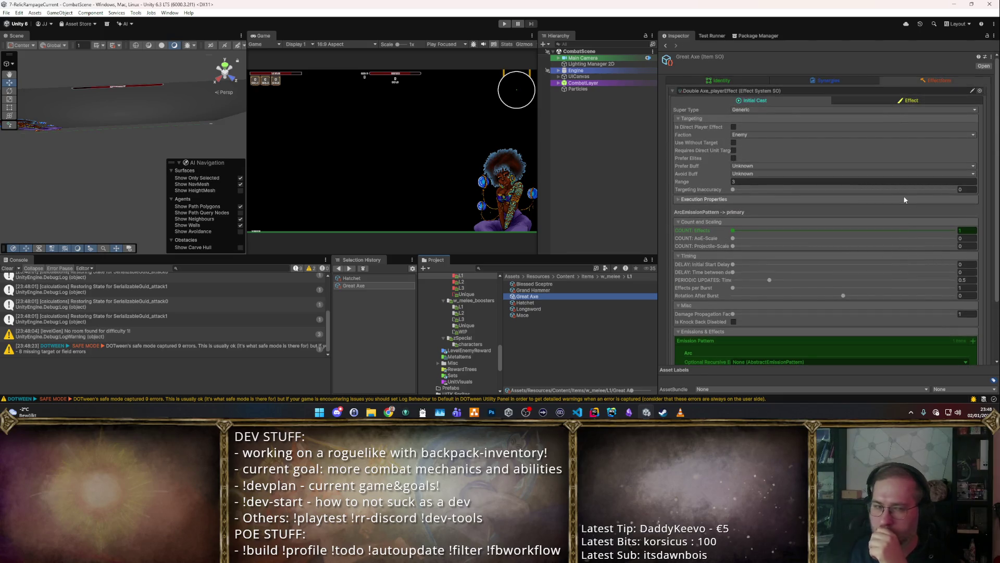
pyautogui.scroll(-3, 903, 197)
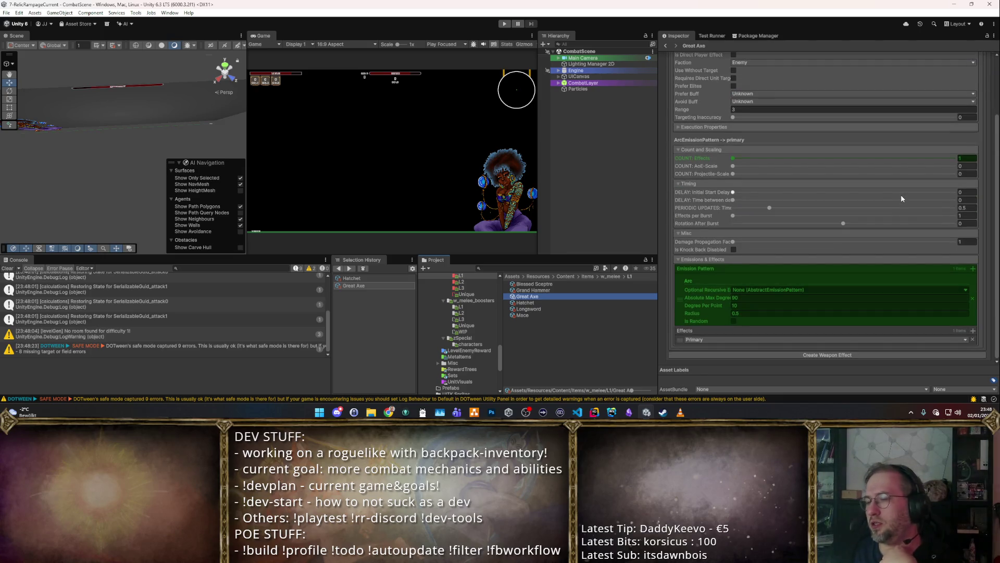
pyautogui.scroll(2, 898, 188)
pyautogui.scroll(-2, 904, 179)
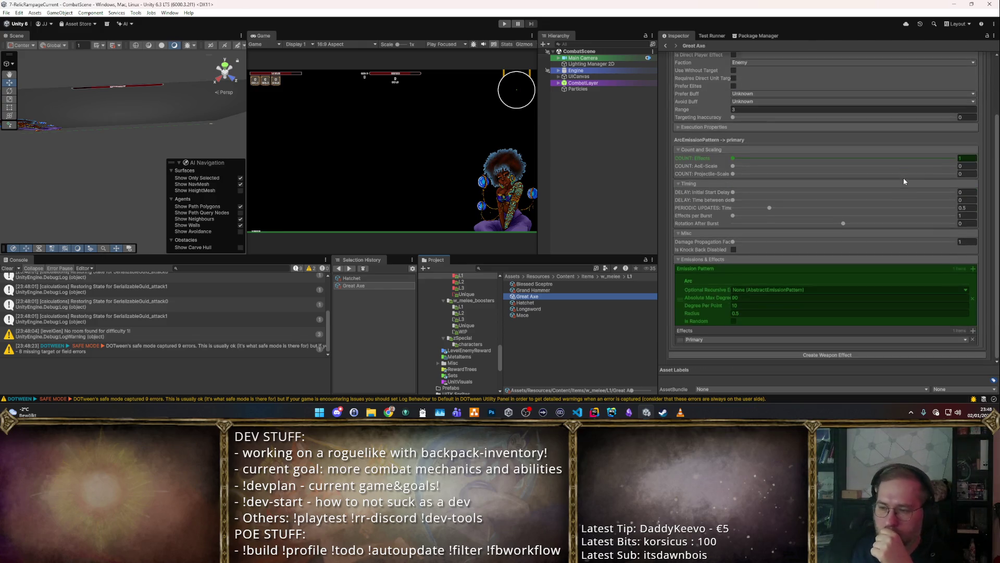
pyautogui.scroll(3, 903, 177)
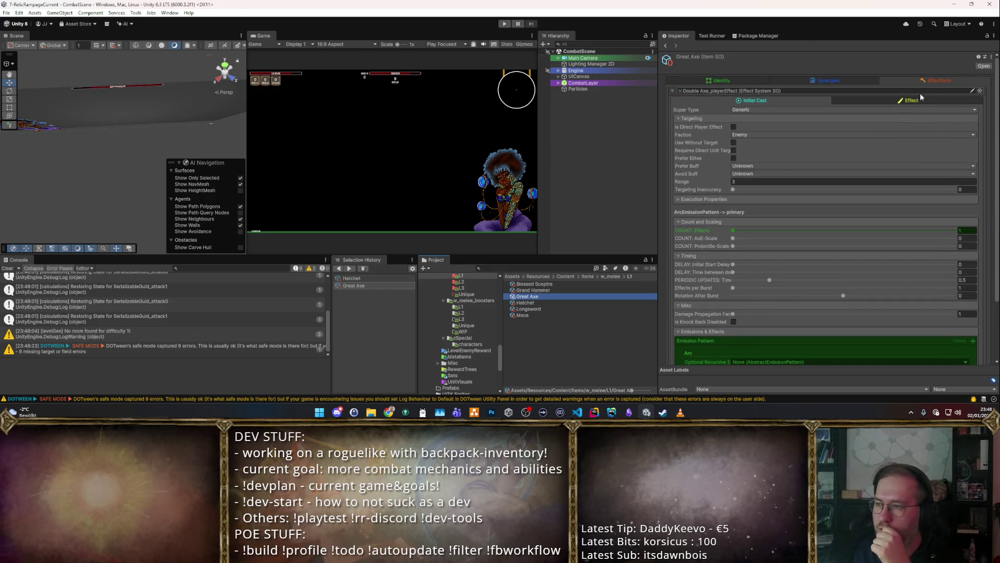
# Step: Raise Player_CleaveLarge's Sector Angle from 170 to 200 and start Play mode
pyautogui.click(918, 101)
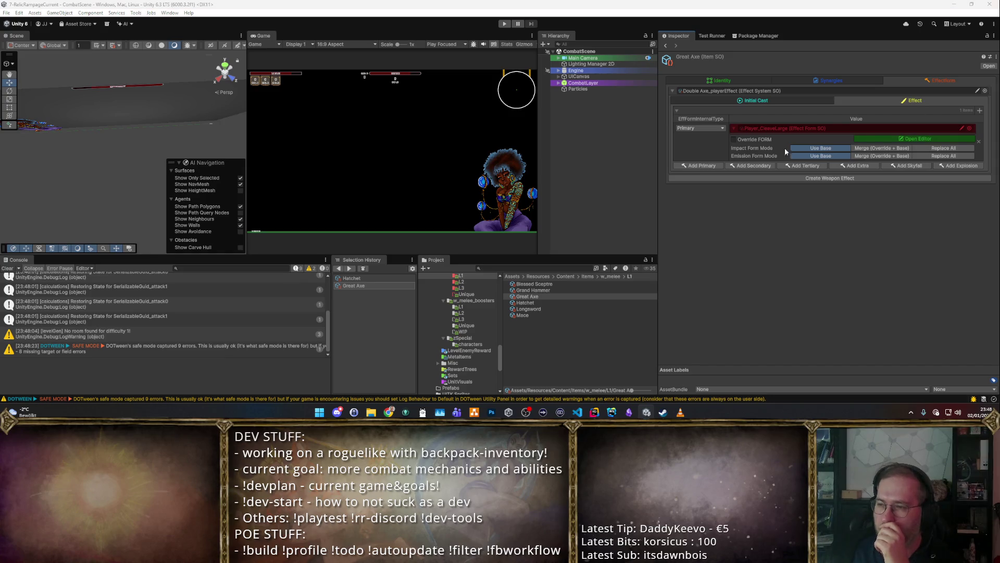
pyautogui.click(734, 164)
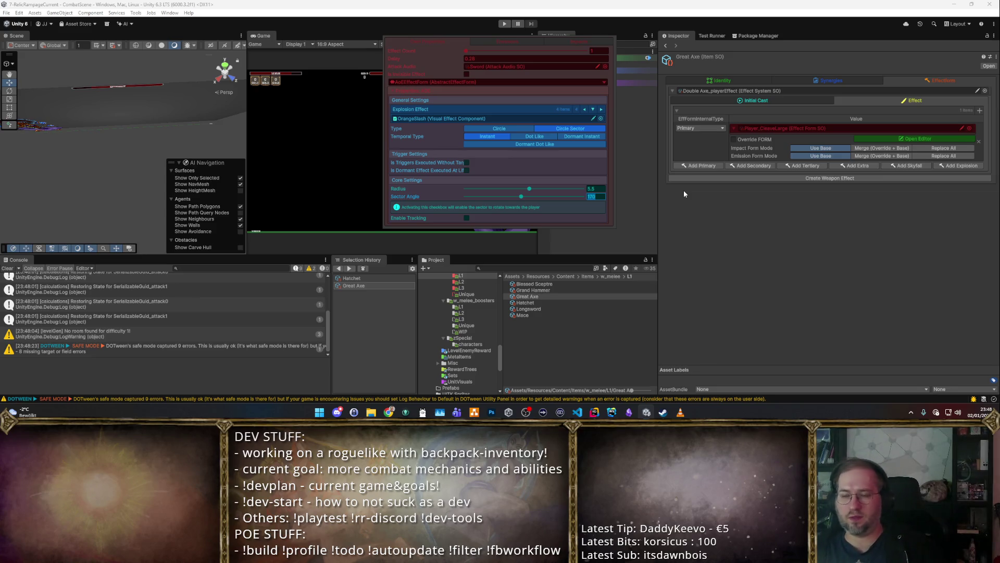
pyautogui.write('10')
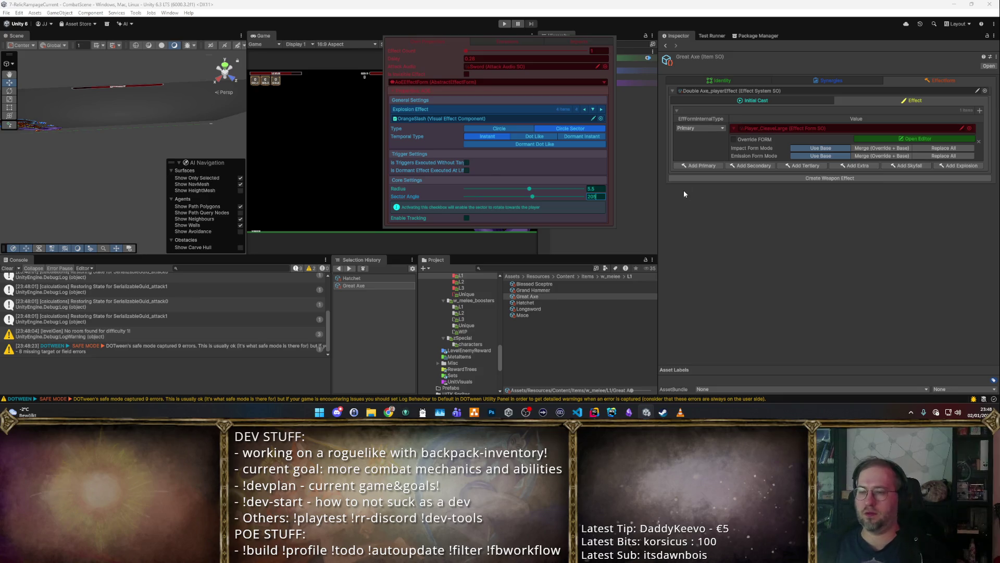
pyautogui.click(684, 190)
pyautogui.click(508, 24)
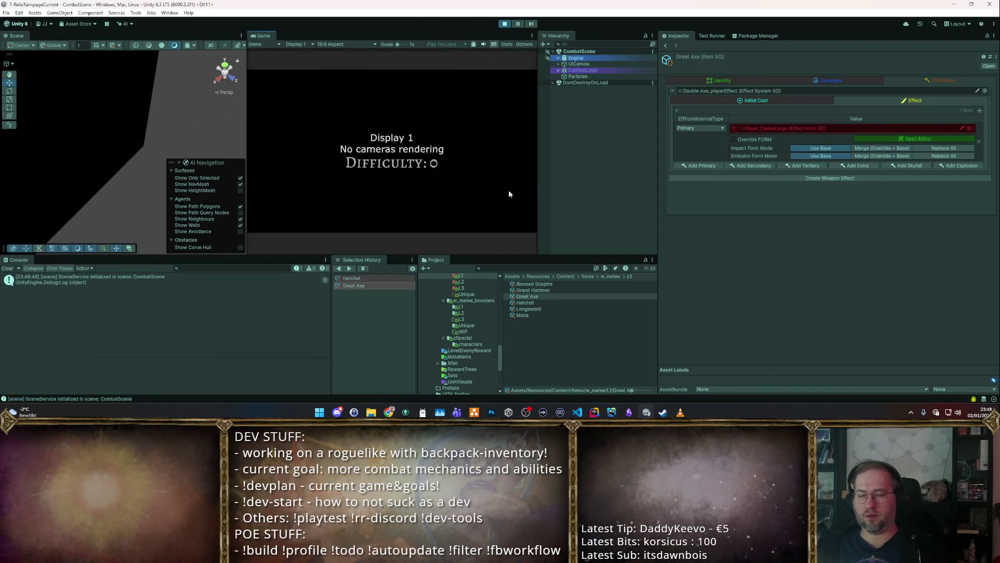
# Step: Maximize the game view and clear the backpack down to only the axe with the R cheat
pyautogui.doubleClick(263, 37)
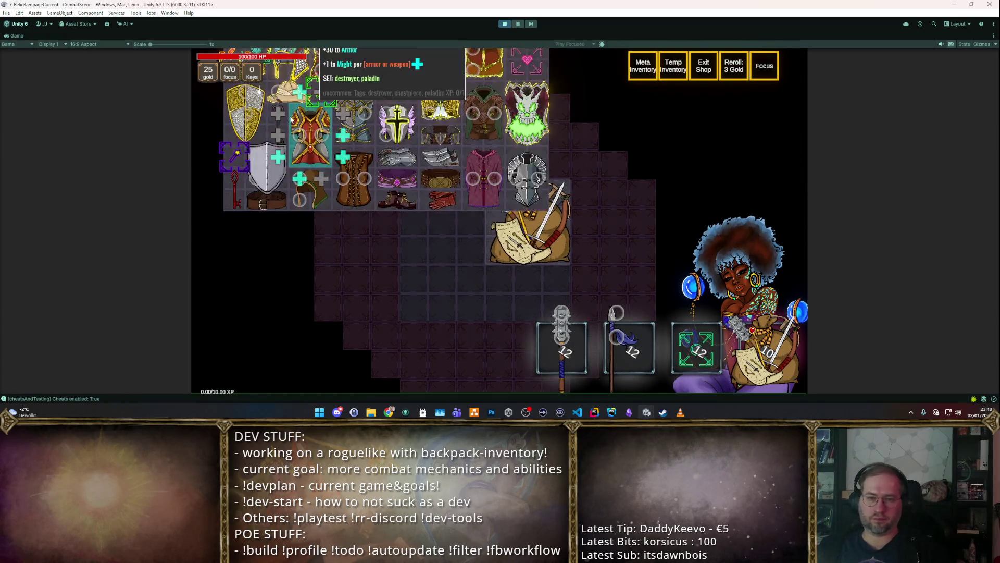
pyautogui.scroll(5, 308, 123)
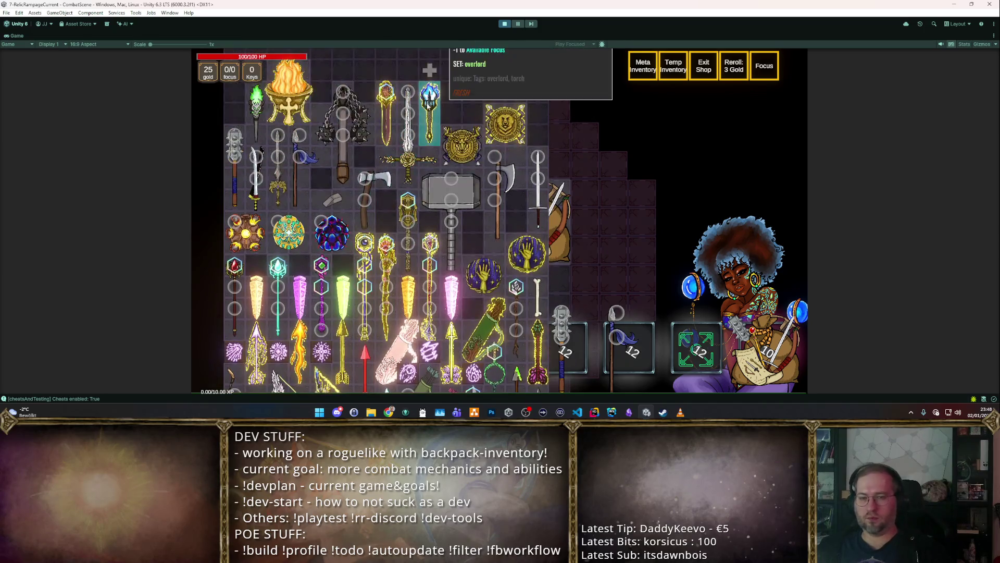
pyautogui.press('r')
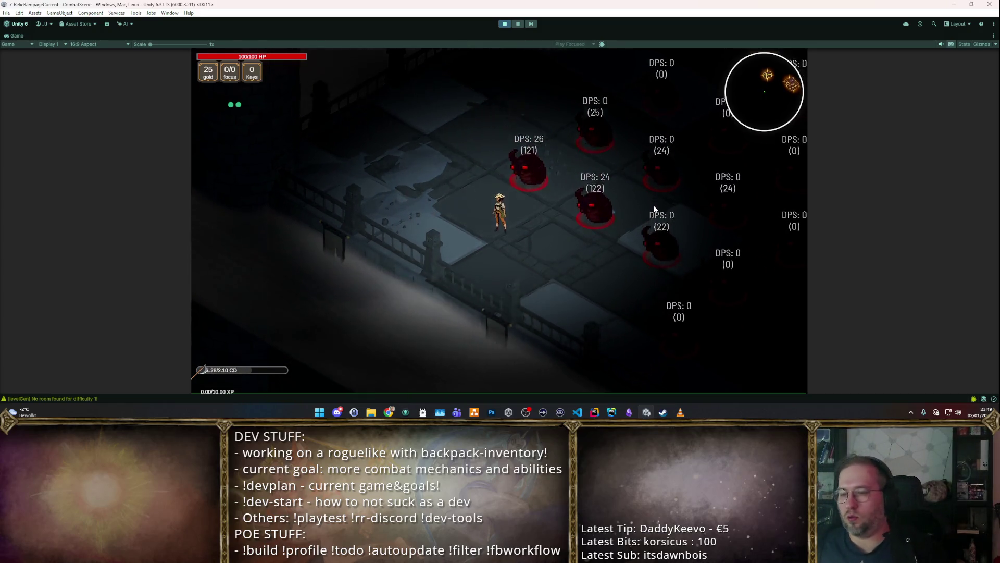
# Step: Override the Great Axe's form Core Settings with Radius 3, then relaunch the game full view
pyautogui.click(504, 24)
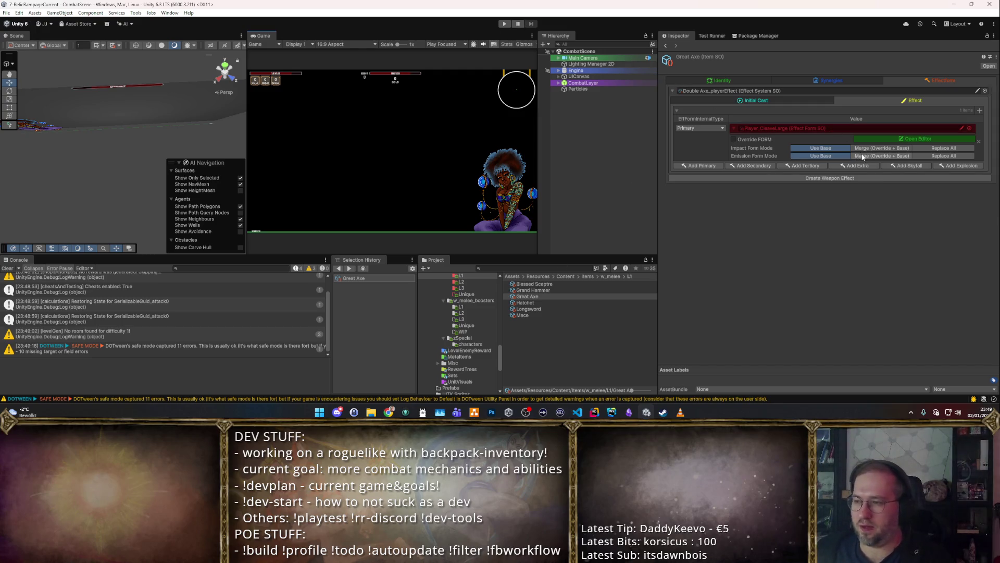
pyautogui.click(733, 139)
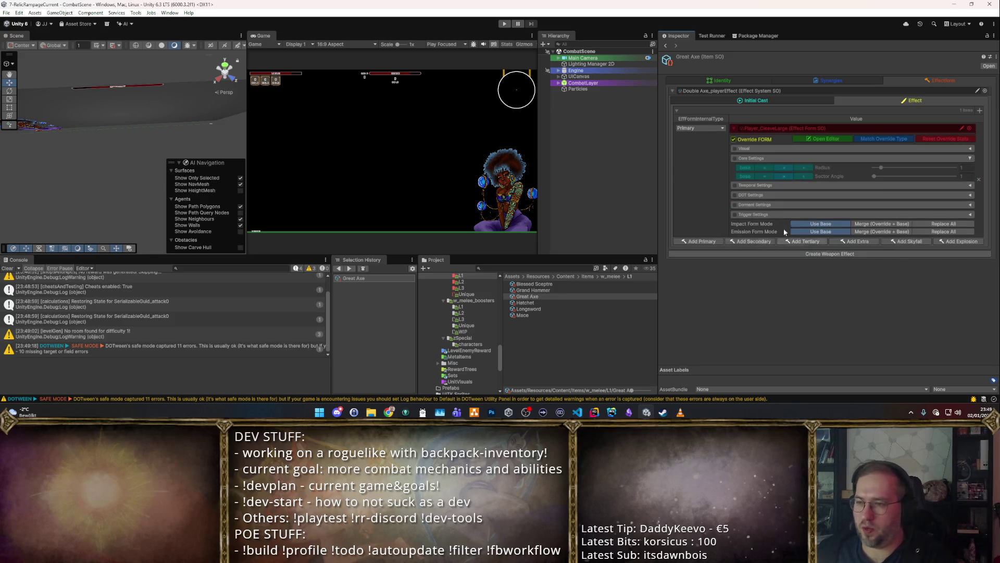
pyautogui.click(735, 159)
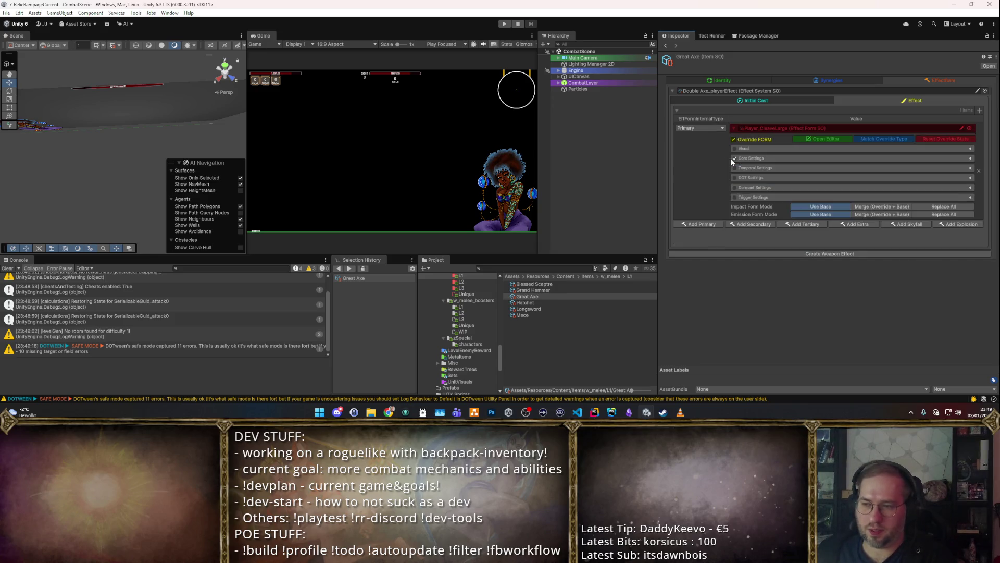
pyautogui.click(776, 158)
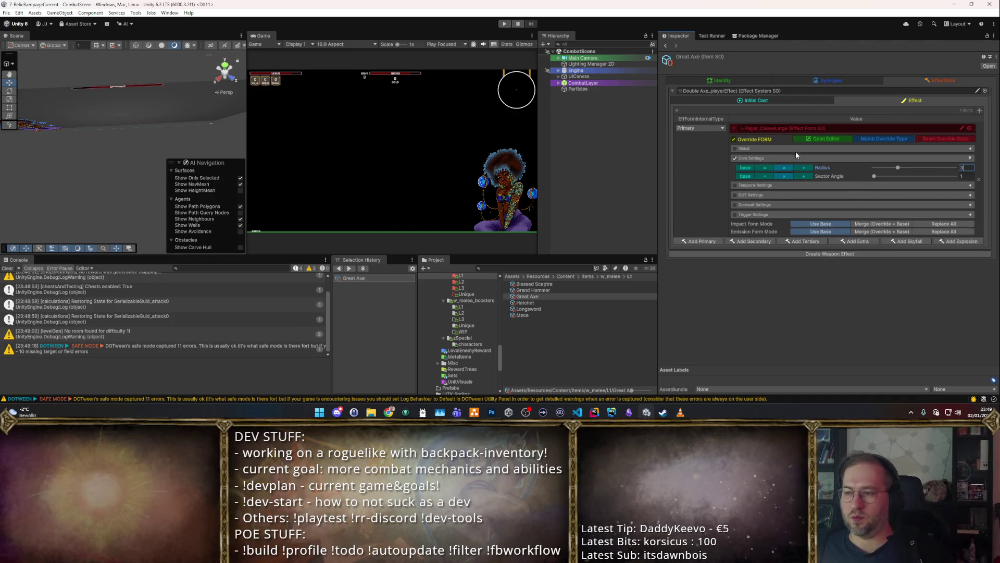
pyautogui.click(508, 25)
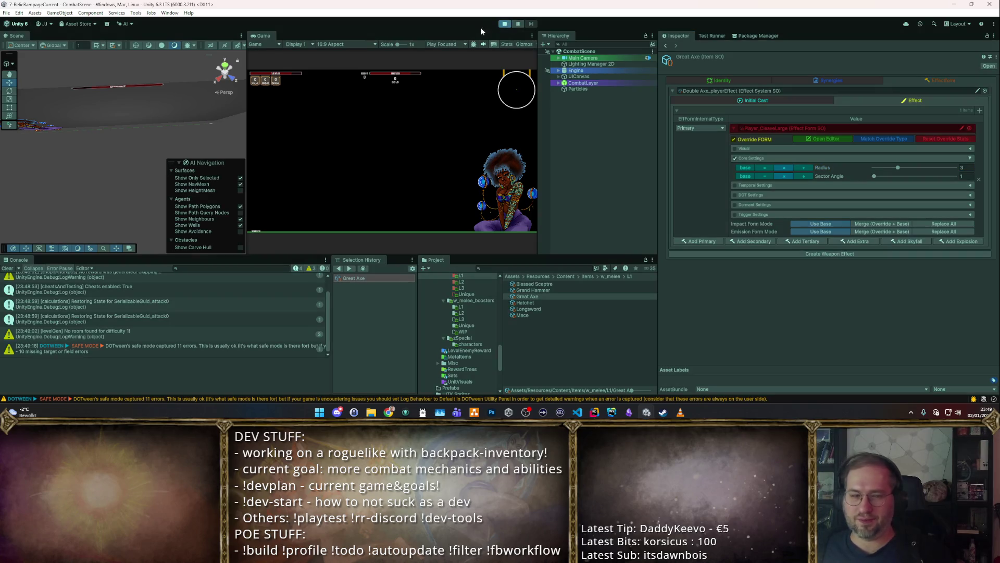
pyautogui.doubleClick(266, 36)
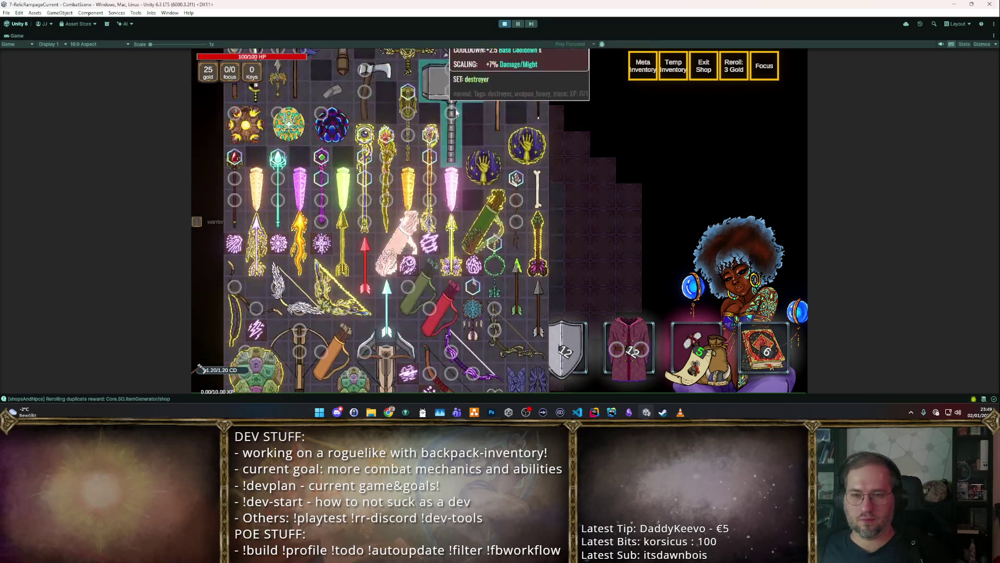
# Step: Put the axe in the backpack, enter the dungeon, cleave the dummies for up to 32, then stop play
pyautogui.moveTo(521, 130); pyautogui.dragTo(480, 224)
pyautogui.press('Escape')
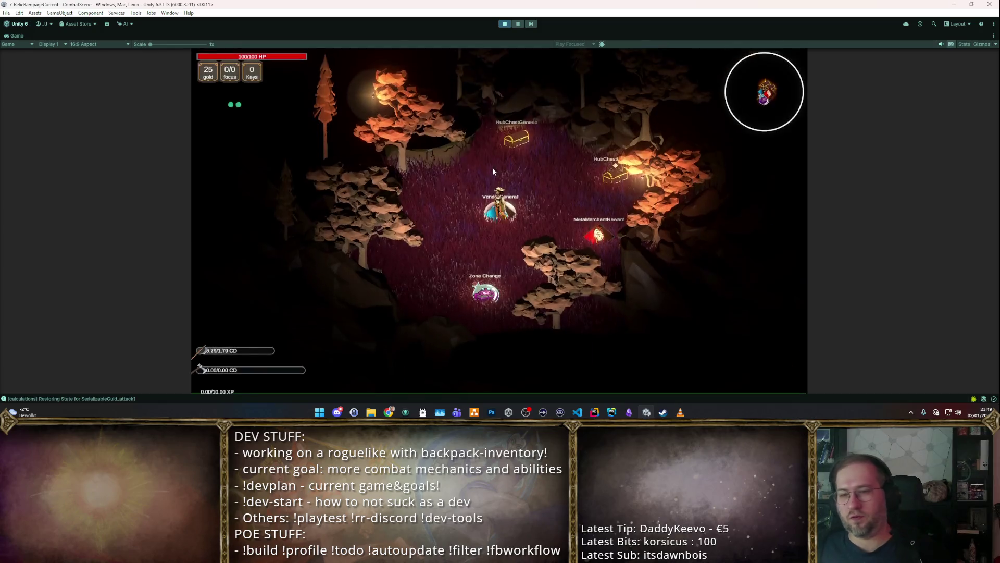
pyautogui.press('s')
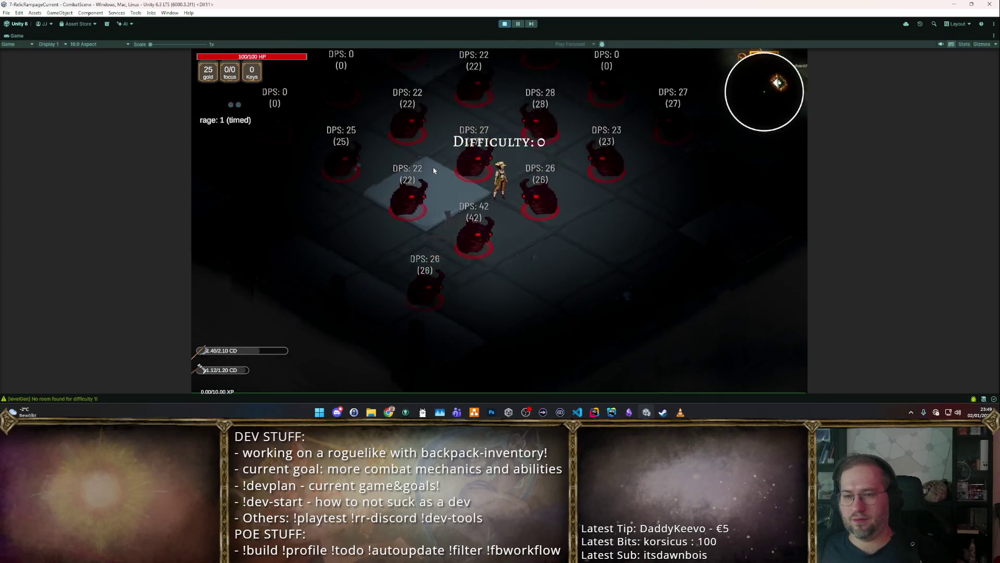
pyautogui.press('a')
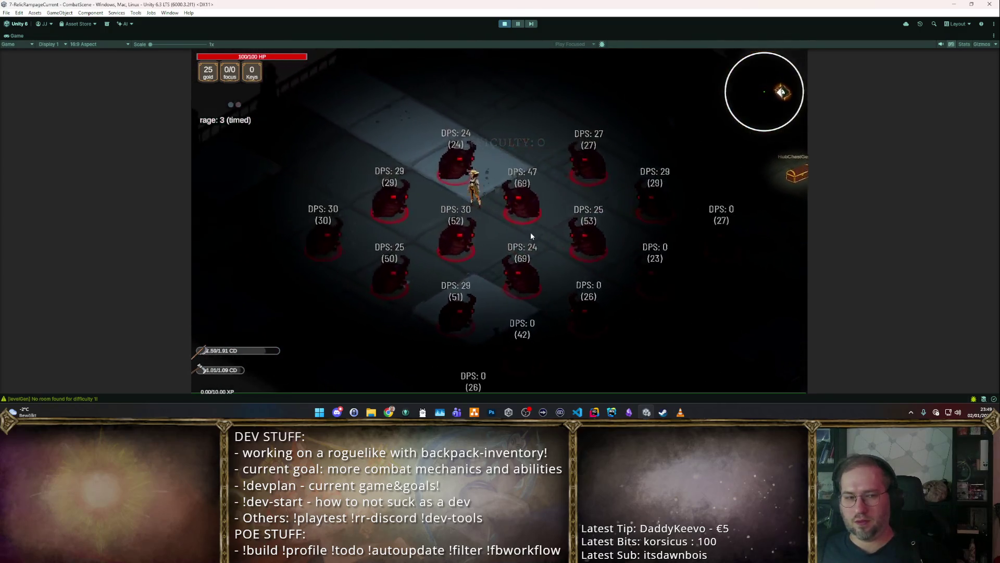
pyautogui.press('a')
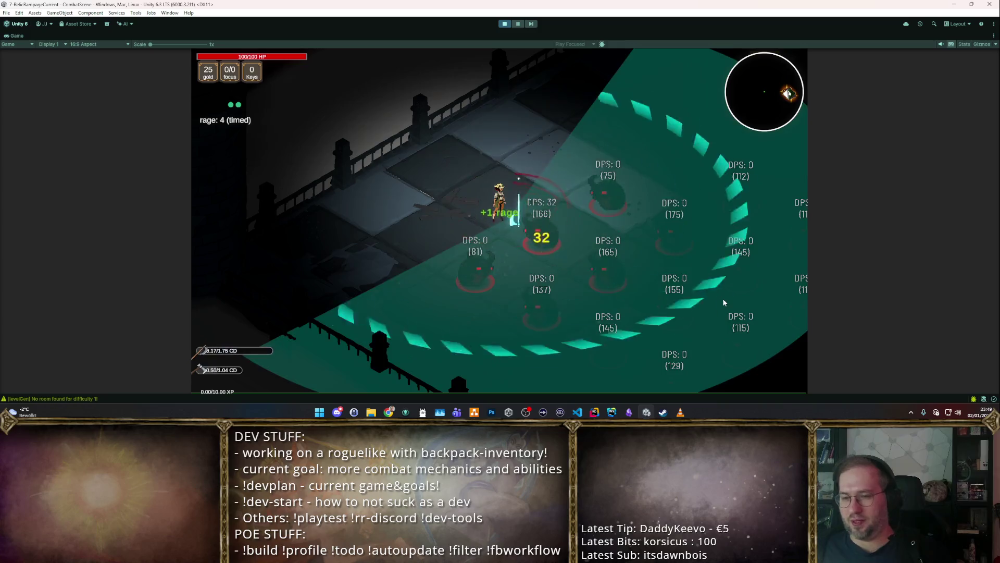
pyautogui.hotkey('ctrl', 'p')
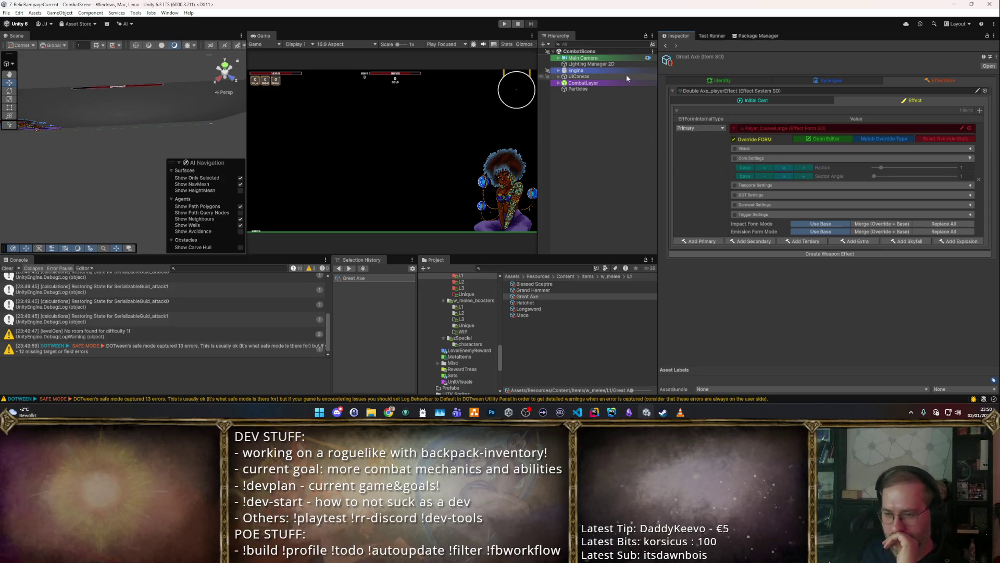
# Step: Run play mode briefly, stop it, and select the Blessed Sceptre asset
pyautogui.click(504, 24)
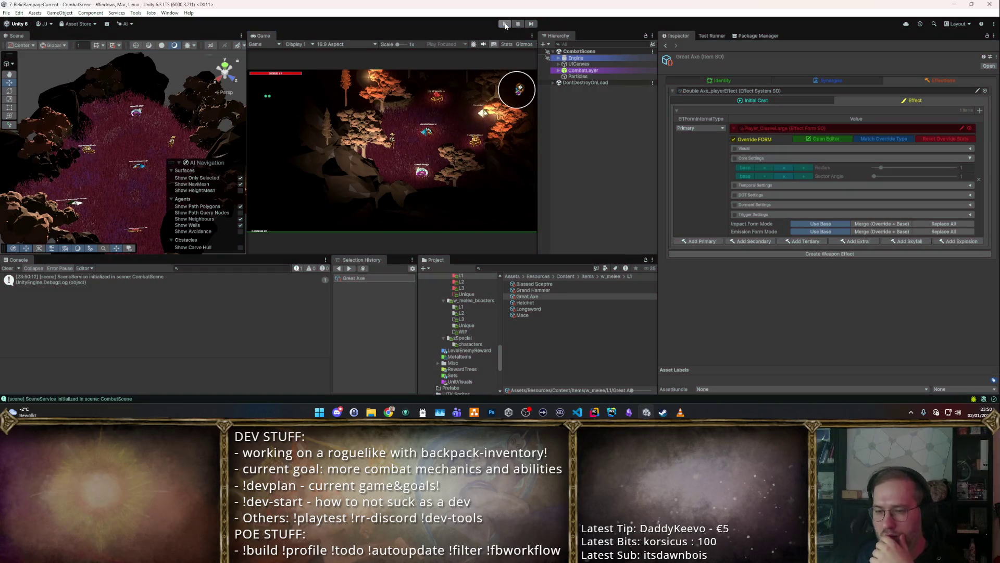
pyautogui.click(504, 24)
pyautogui.press('Up')
pyautogui.press('Up')
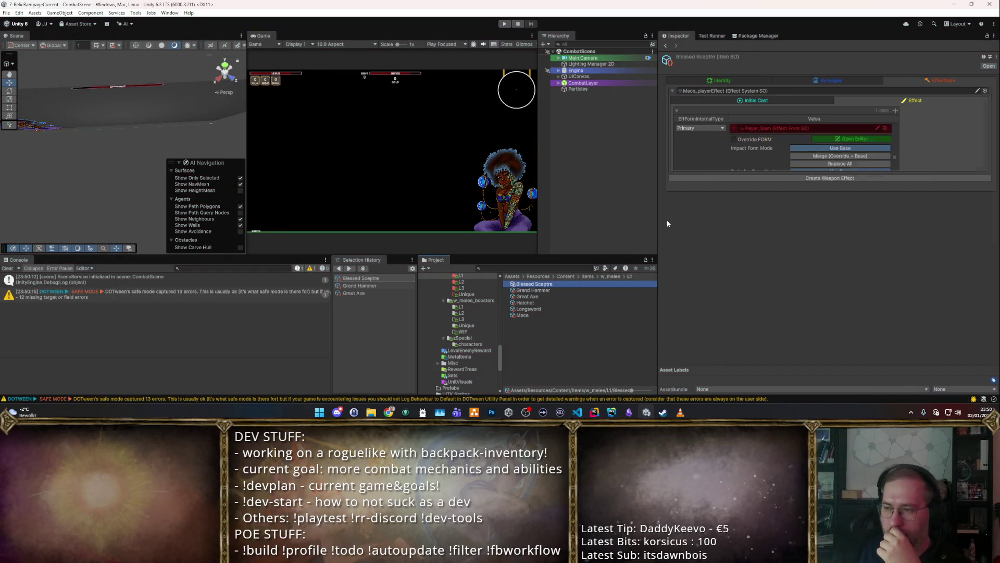
# Step: Check Great Axe and Mace, return to Blessed Sceptre, and open Mace_playerEffect
pyautogui.press('Down')
pyautogui.press('Down')
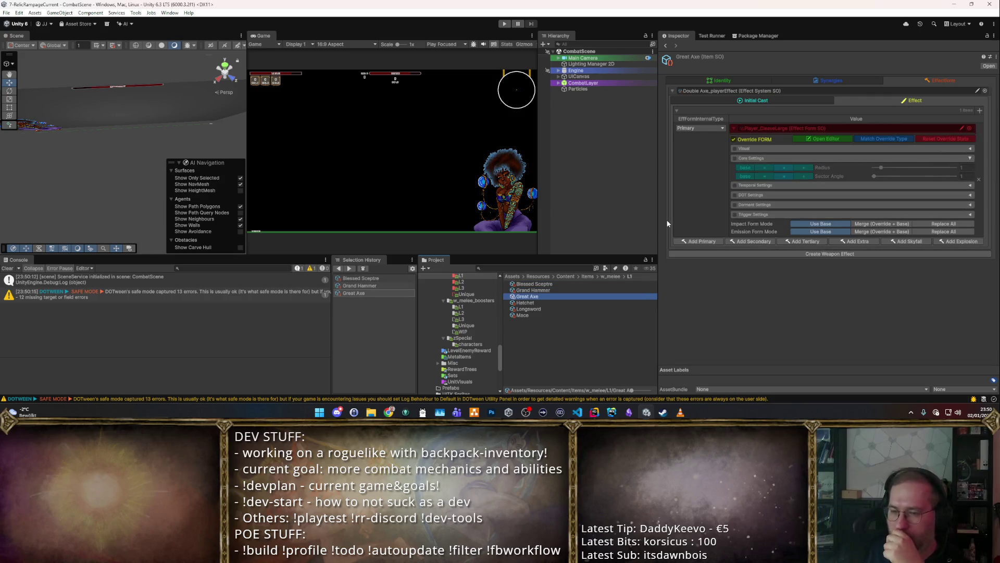
pyautogui.press('Down')
pyautogui.press('Down')
pyautogui.press('Down')
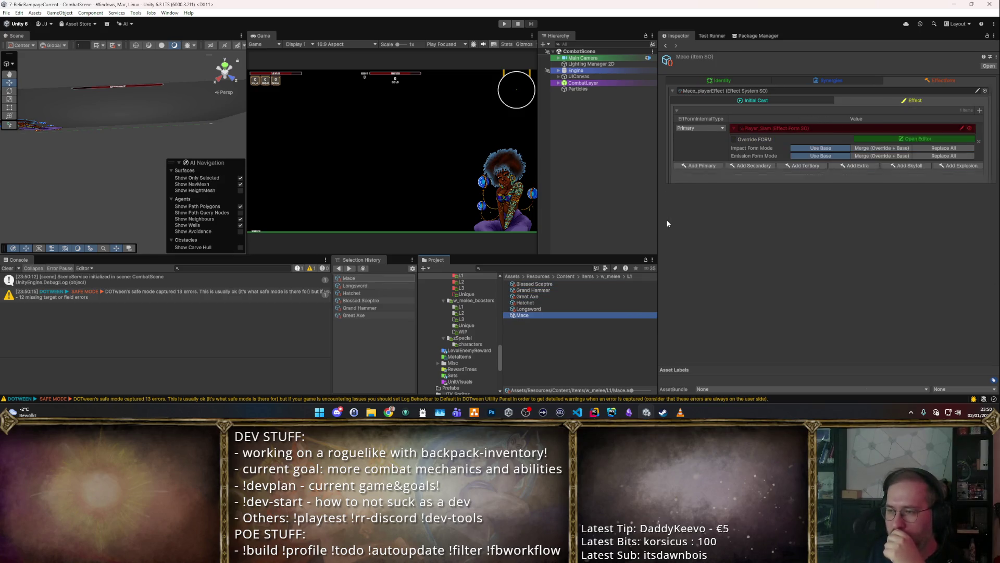
pyautogui.press('Up')
pyautogui.press('Up')
pyautogui.press('Up')
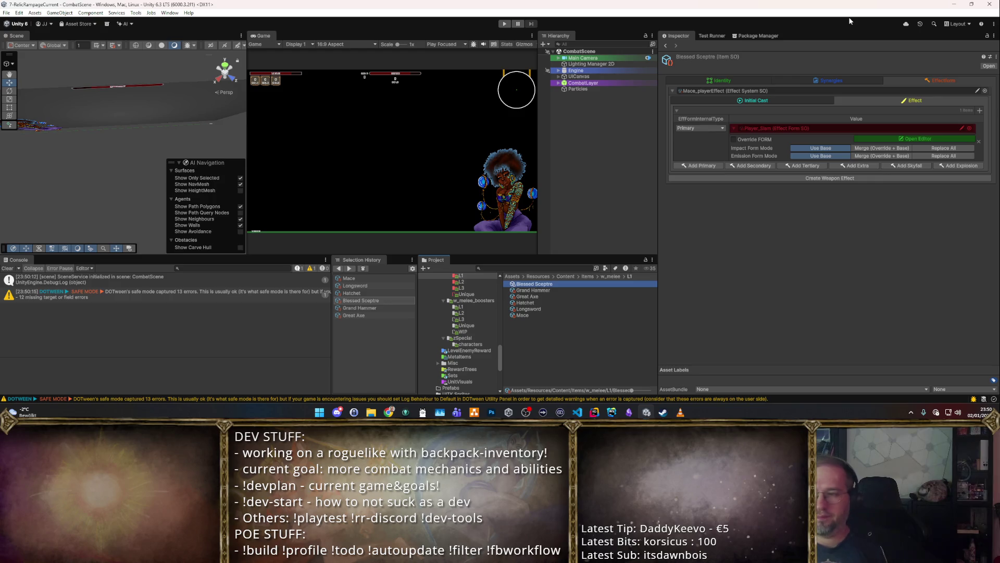
pyautogui.doubleClick(711, 91)
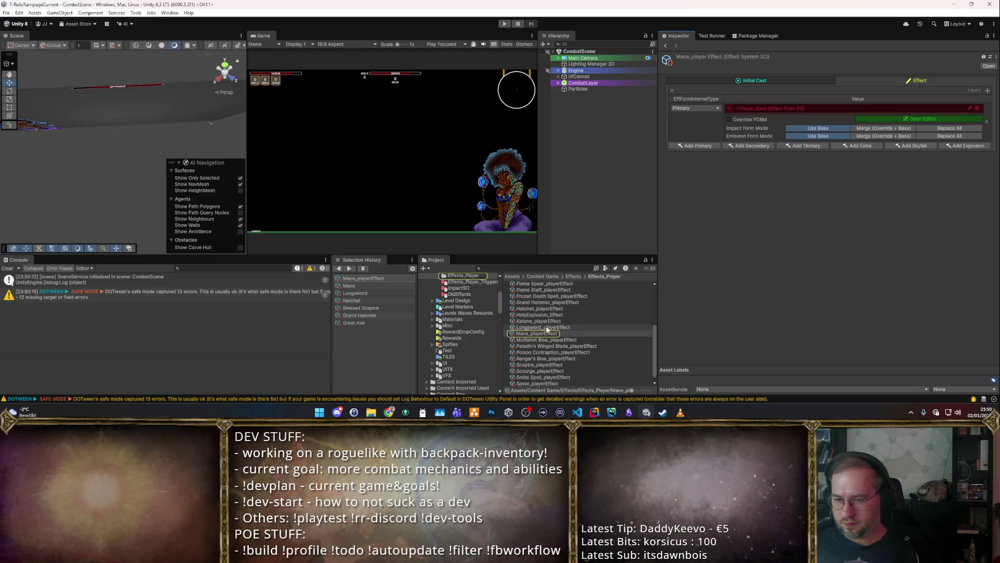
# Step: Duplicate Mace_playerEffect as Blessed_Sceptre, locate it in its folder, and expand its initial cast settings
pyautogui.scroll(-1, 521, 333)
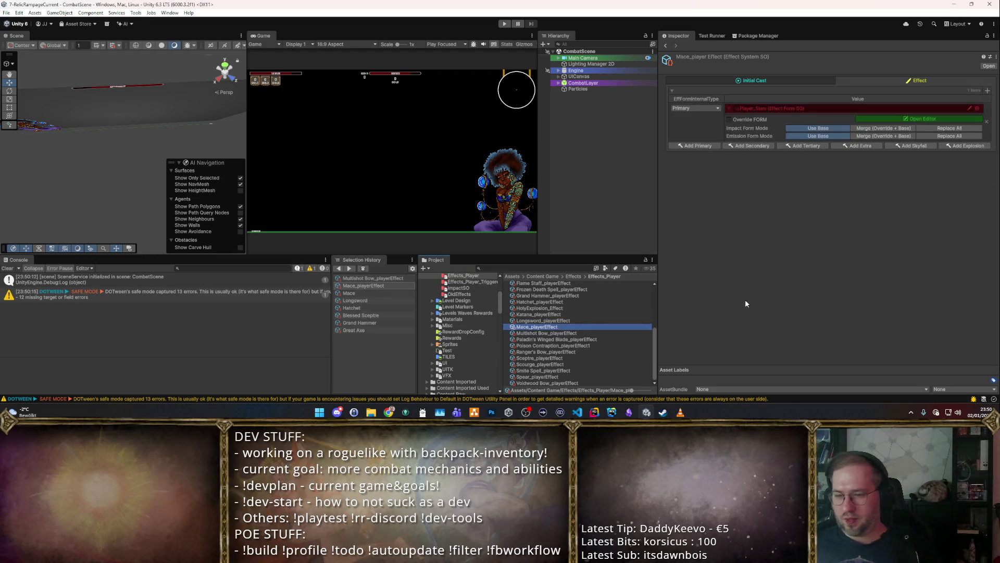
pyautogui.hotkey('ctrl', 'd')
pyautogui.write('Blessed_Scept')
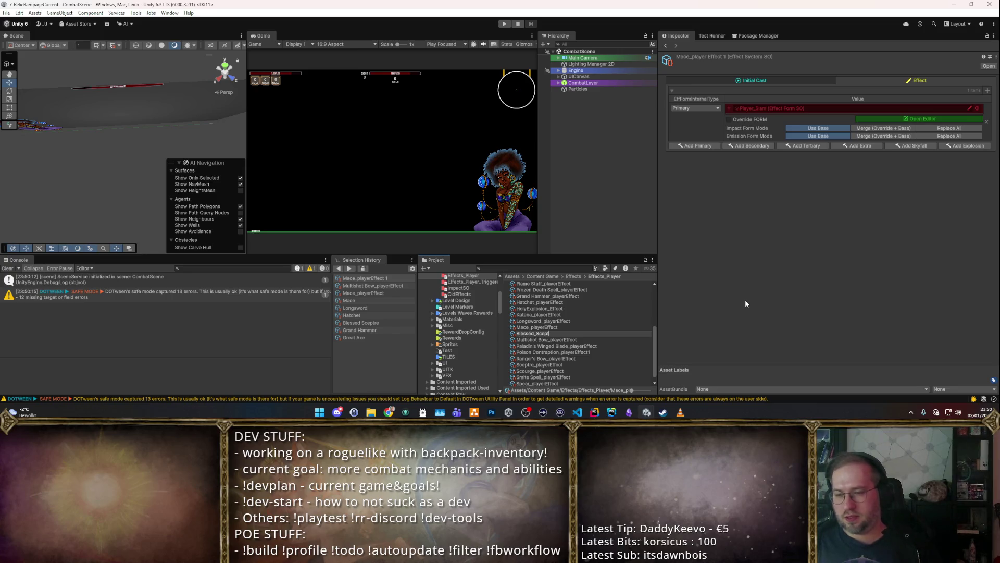
pyautogui.write('re')
pyautogui.press('Return')
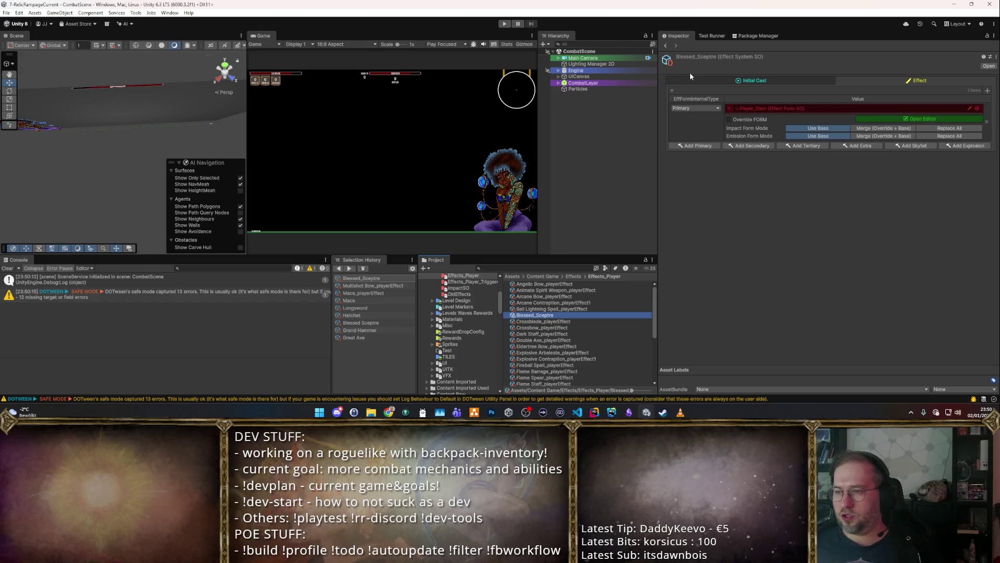
pyautogui.click(356, 286)
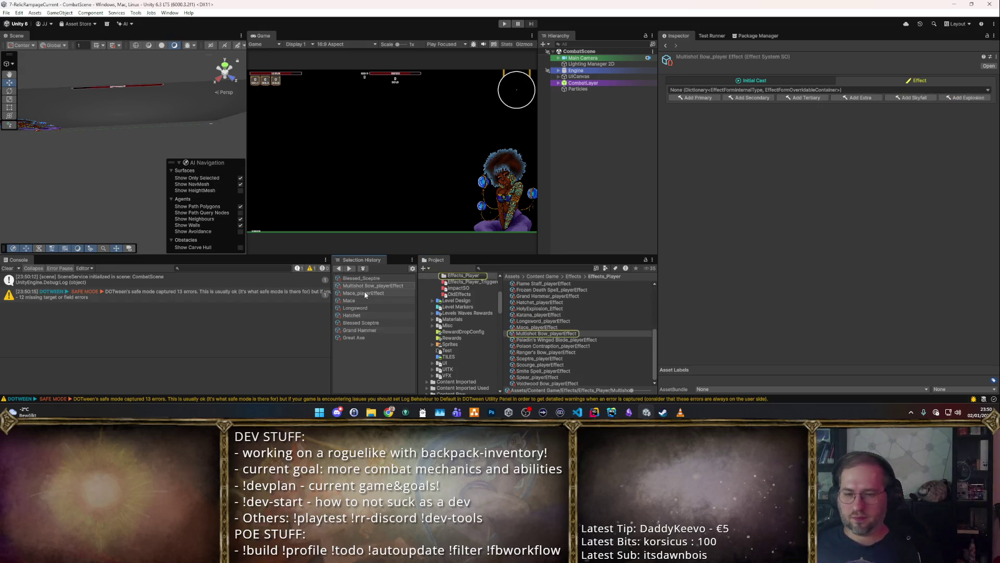
pyautogui.click(365, 280)
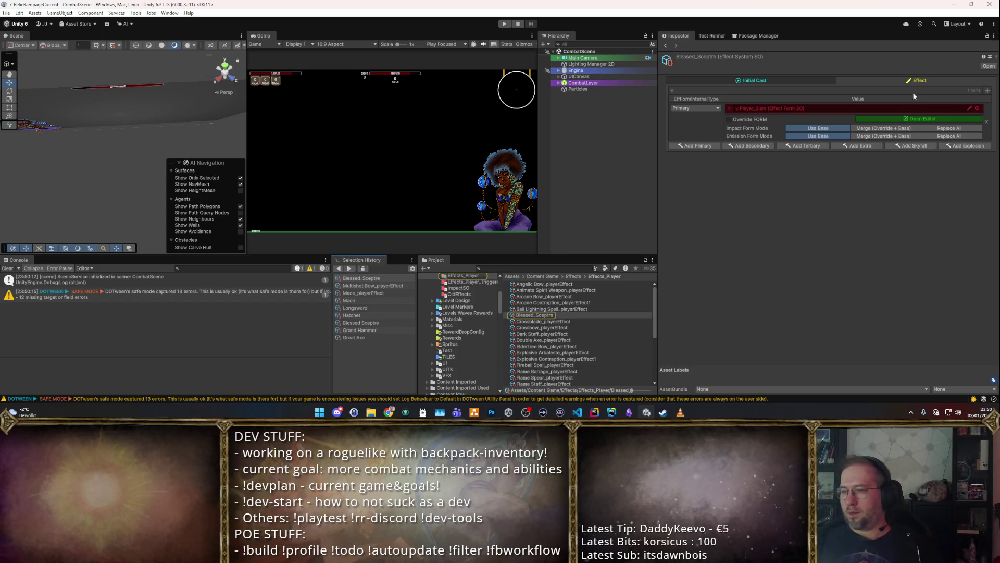
pyautogui.click(782, 79)
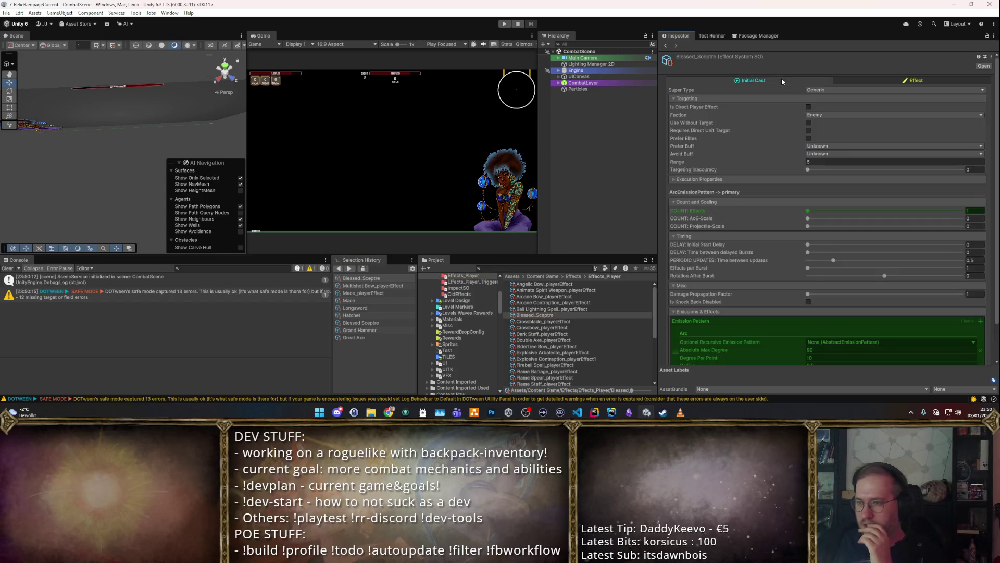
# Step: Show the Blessed Sceptre item, which still uses Mace_playerEffect, and open its effect picker
pyautogui.click(371, 301)
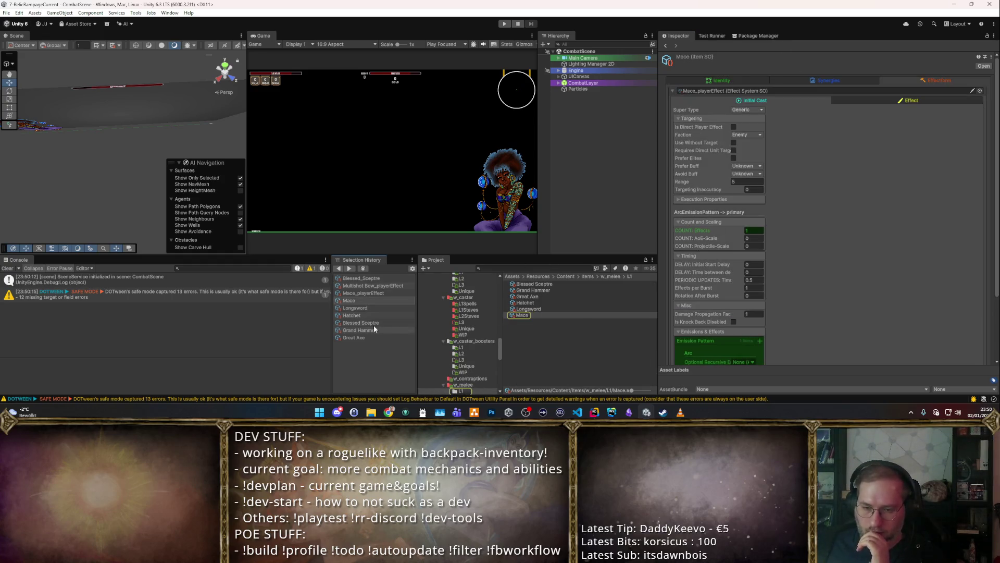
pyautogui.click(551, 282)
pyautogui.click(972, 91)
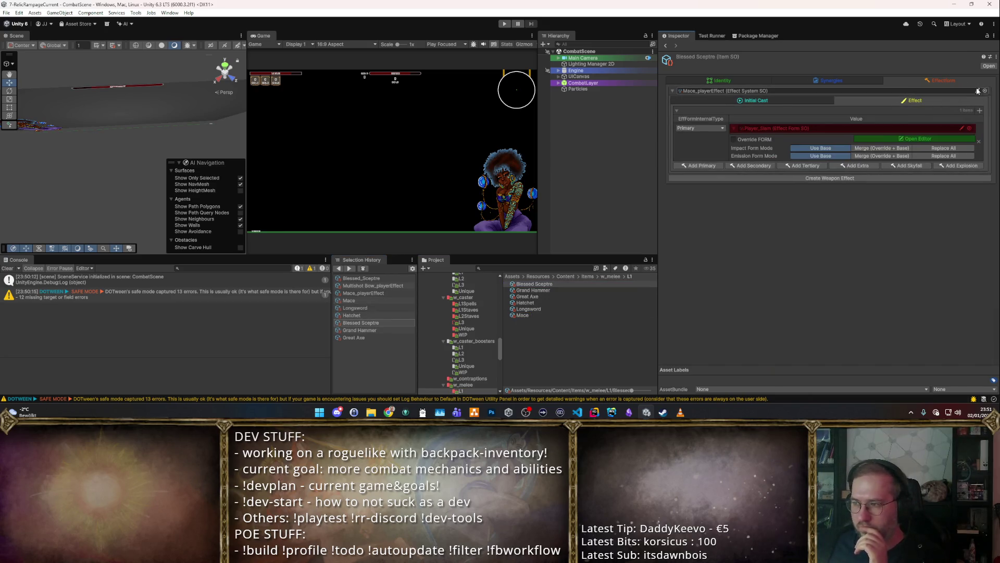
pyautogui.click(986, 91)
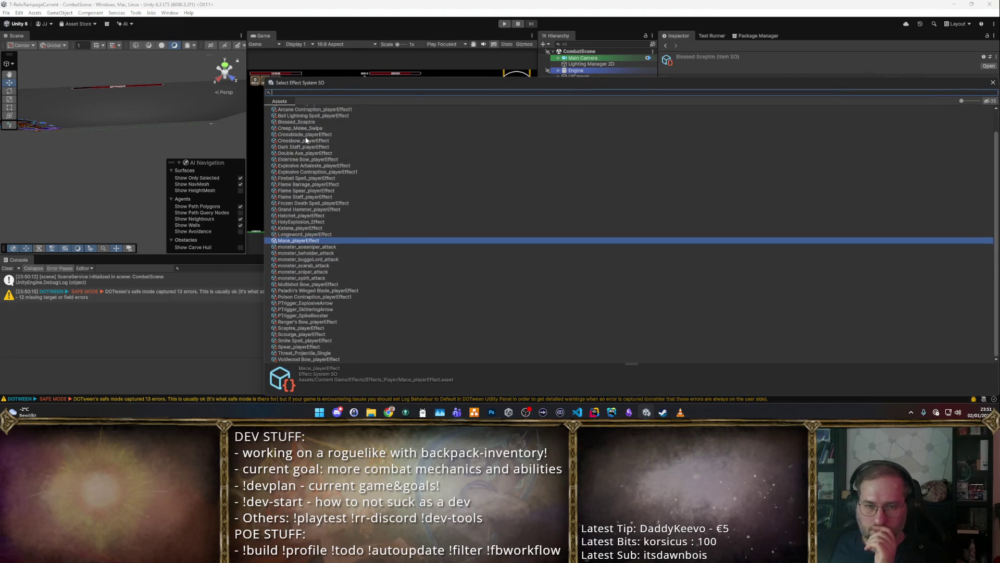
# Step: Search 'Bless' in the effect picker and assign Blessed_Sceptre to the Blessed Sceptre item
pyautogui.scroll(2, 307, 139)
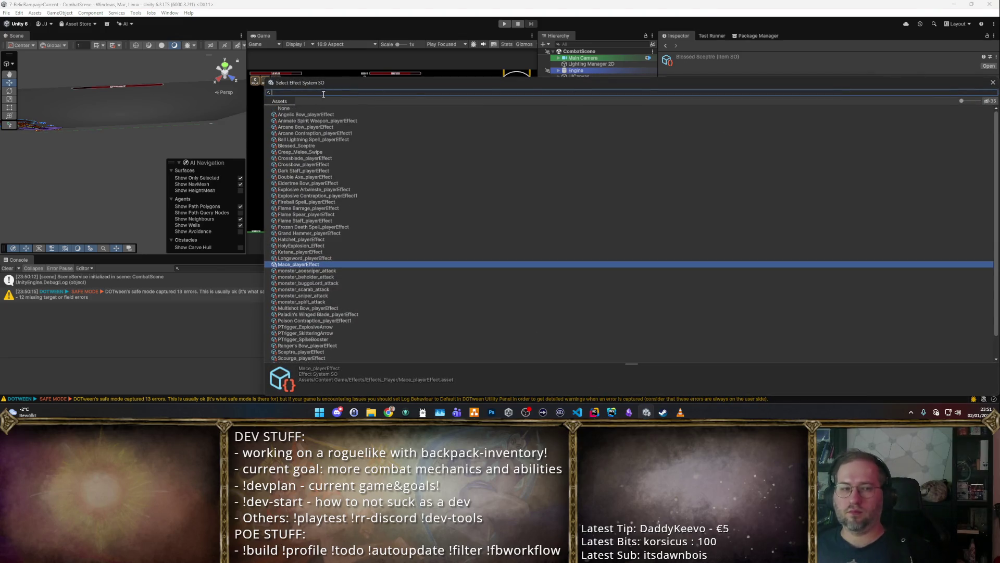
pyautogui.write('Bless')
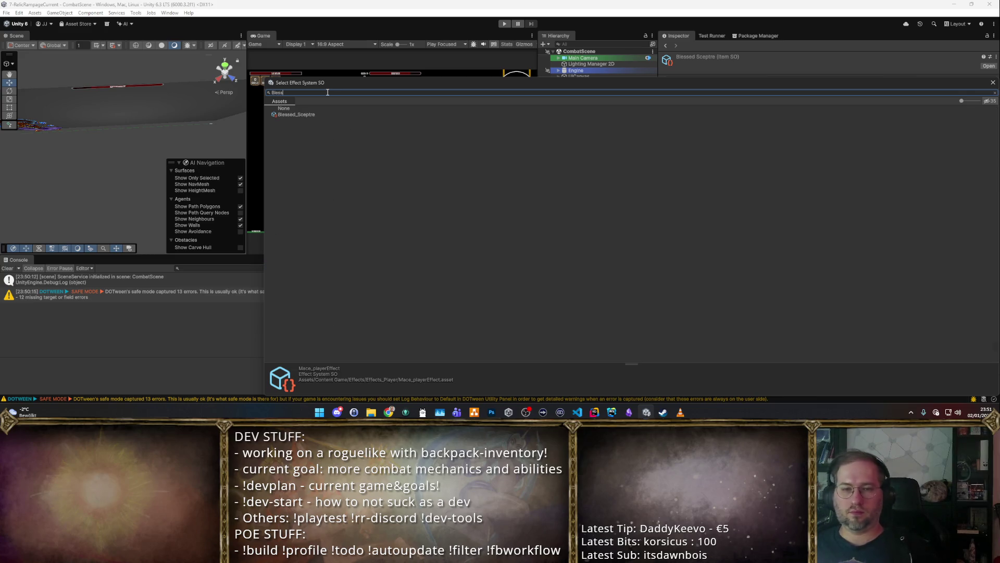
pyautogui.press('Return')
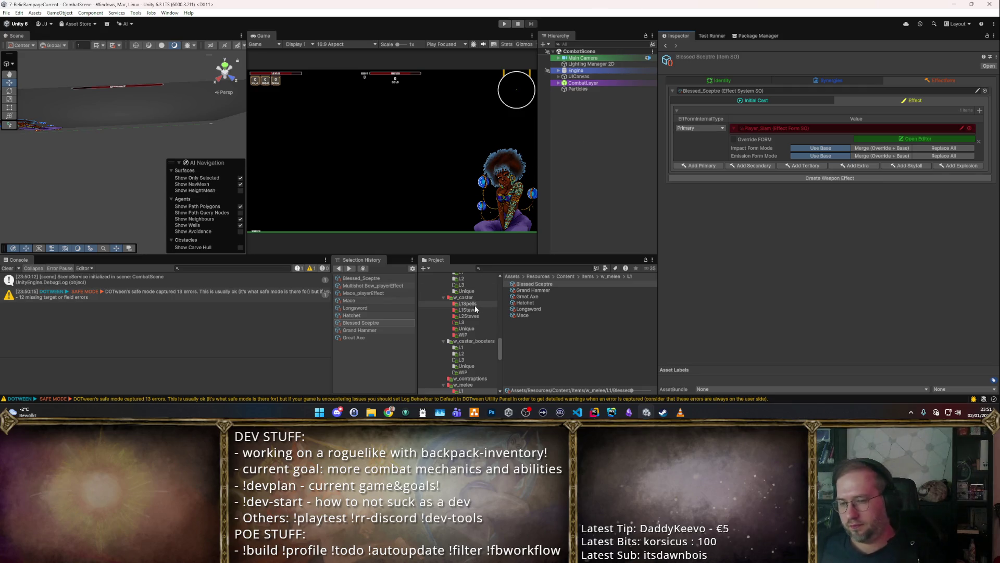
# Step: Select the Multishot Bow in w_bows/L1 and show its effect settings
pyautogui.scroll(5, 476, 327)
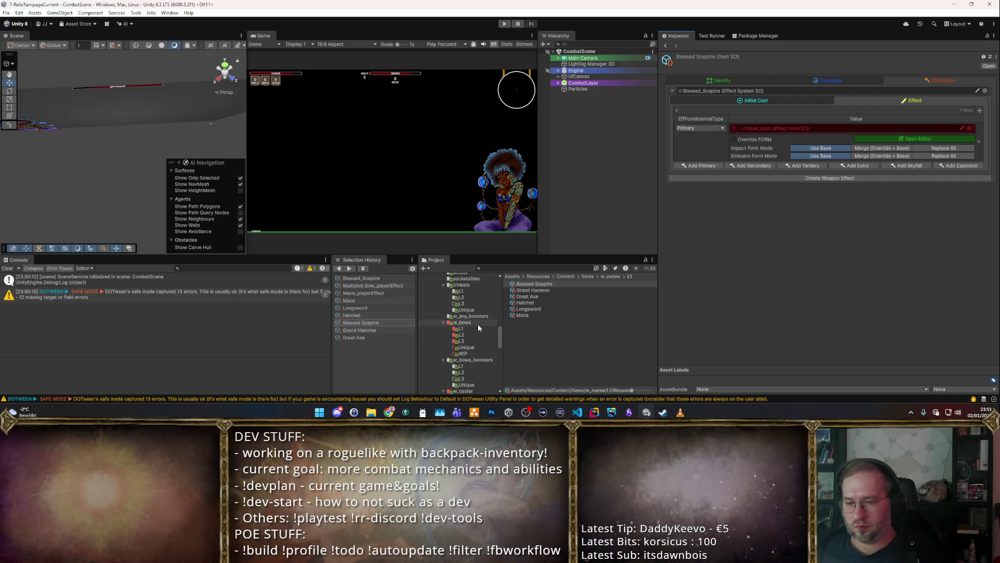
pyautogui.click(475, 330)
pyautogui.click(532, 284)
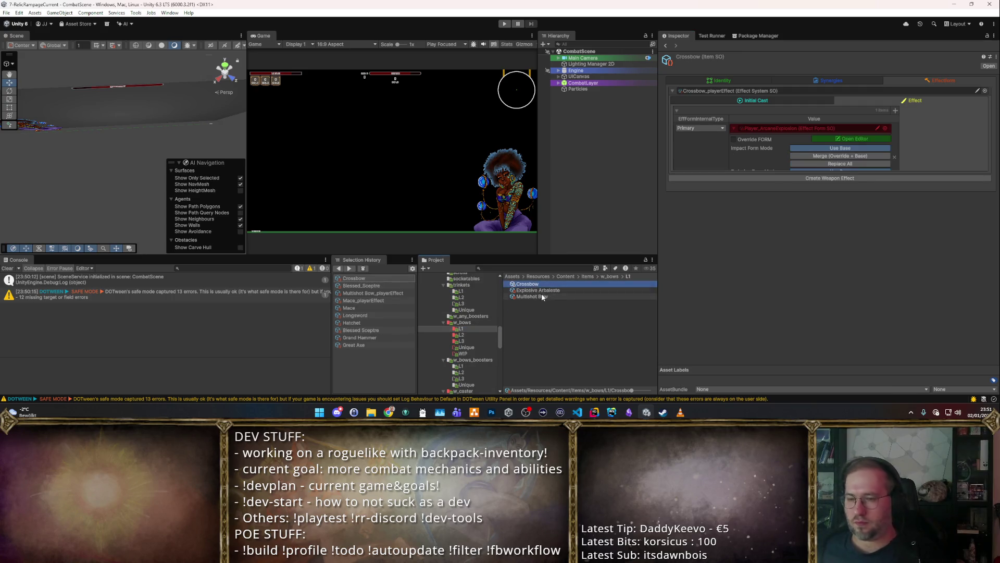
pyautogui.click(542, 298)
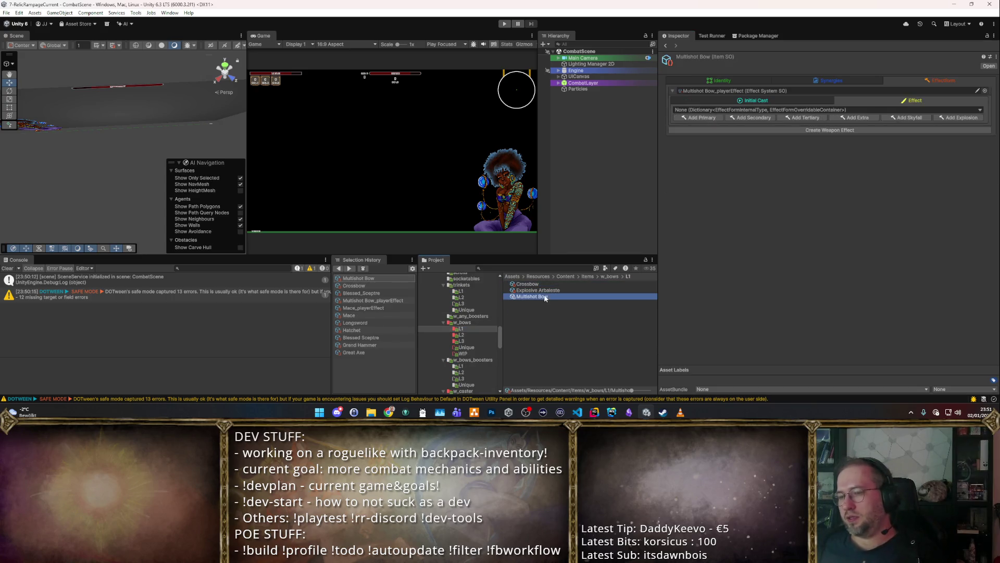
pyautogui.click(796, 91)
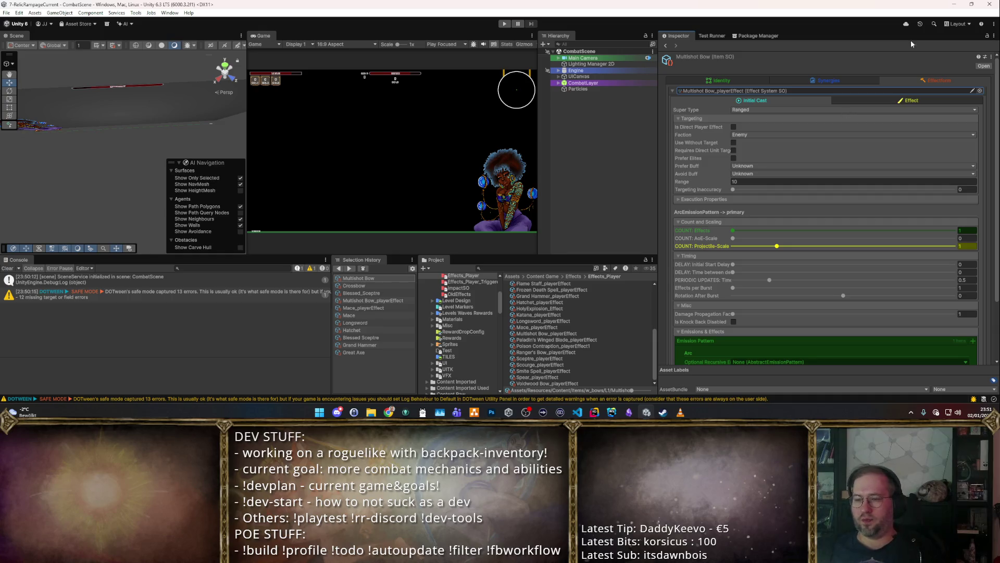
# Step: Add a Primary form set to Player_Arrow, then start play mode
pyautogui.click(895, 100)
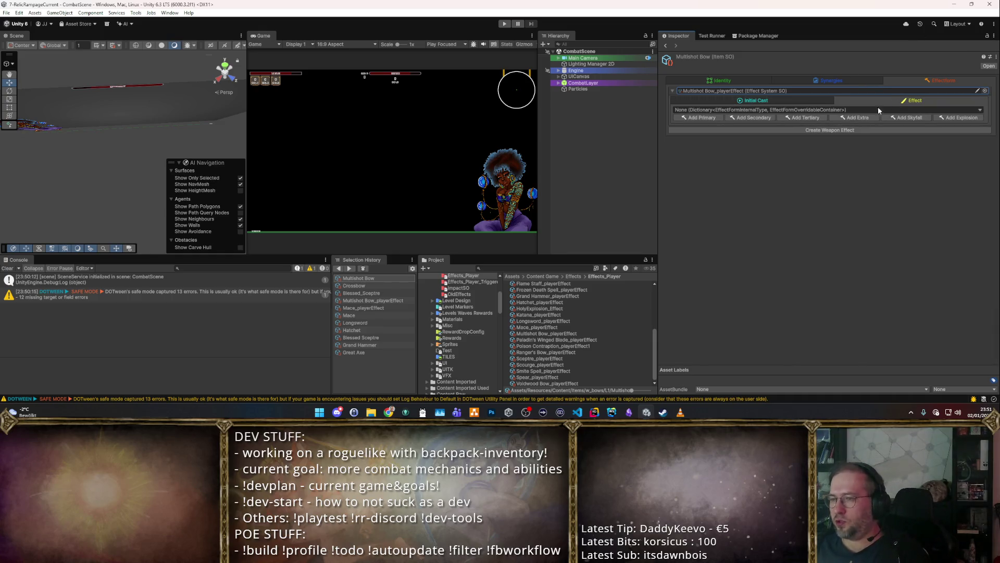
pyautogui.click(690, 117)
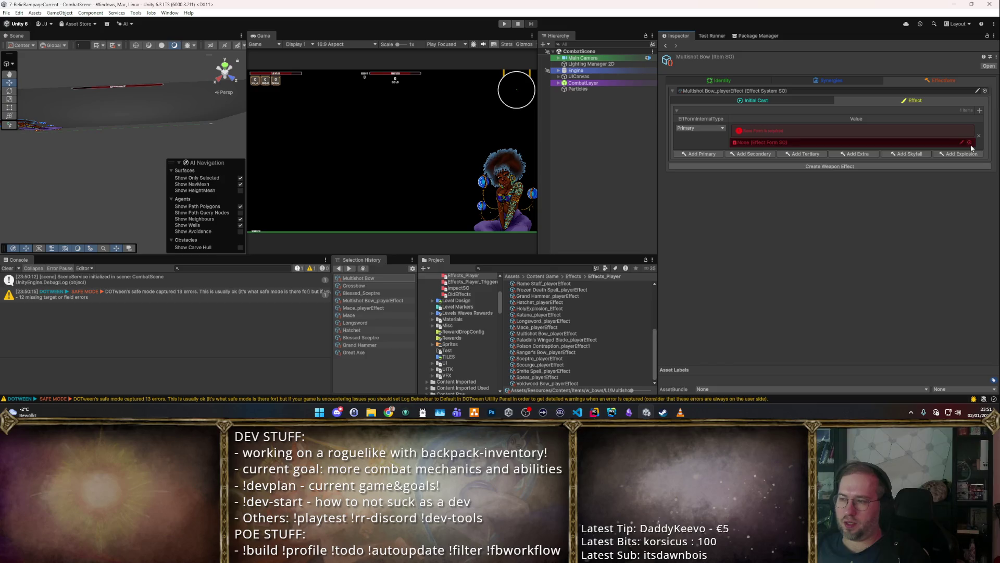
pyautogui.click(971, 146)
pyautogui.doubleClick(317, 145)
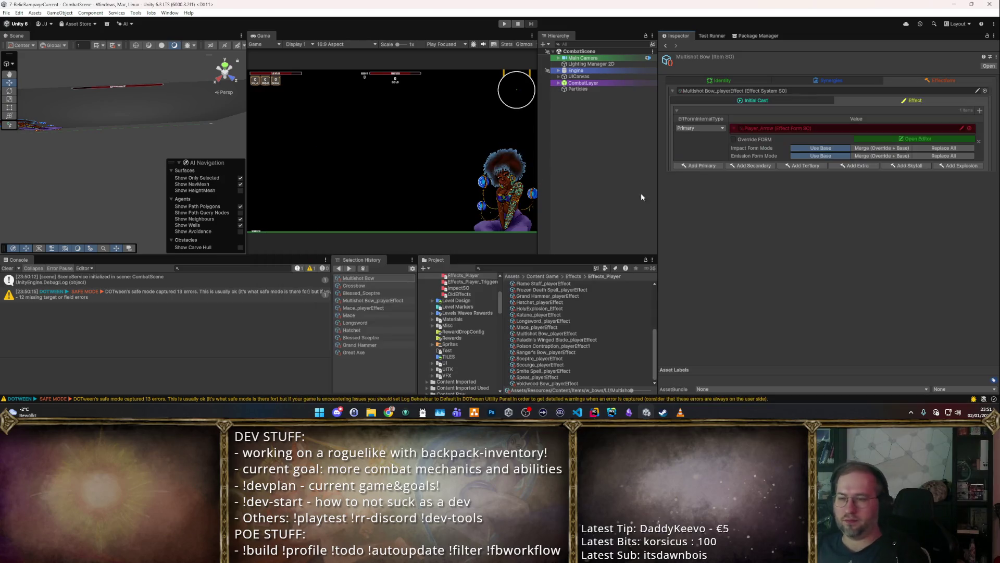
pyautogui.click(505, 24)
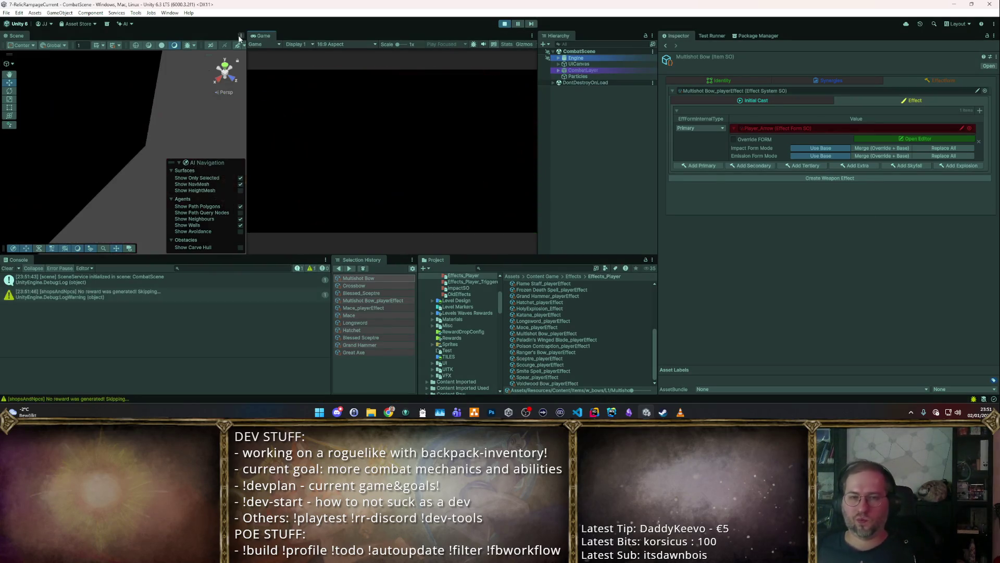
# Step: Maximize the Game view and choose the bow from the Starter Weapon Pack
pyautogui.hotkey('shift', 'space')
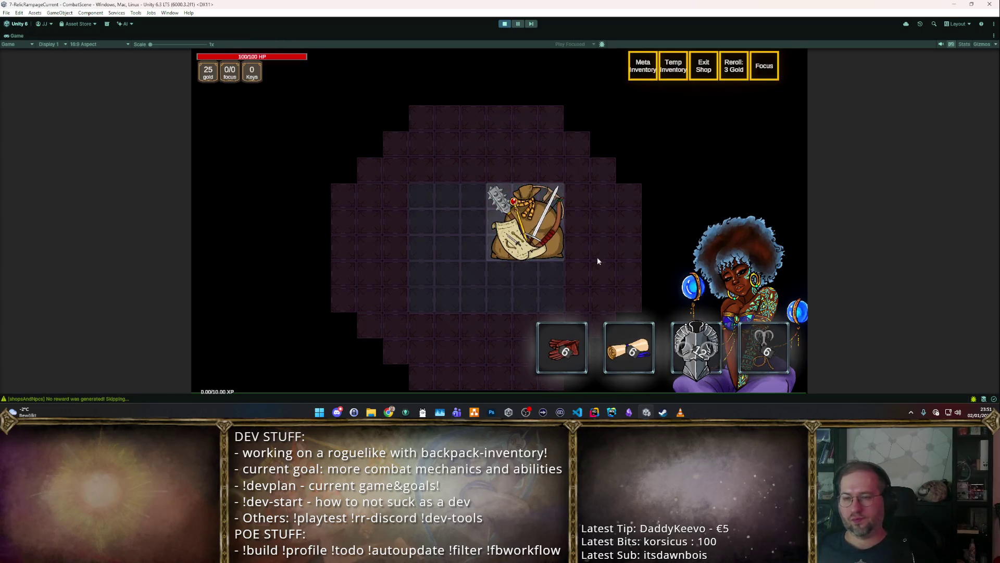
pyautogui.click(555, 232)
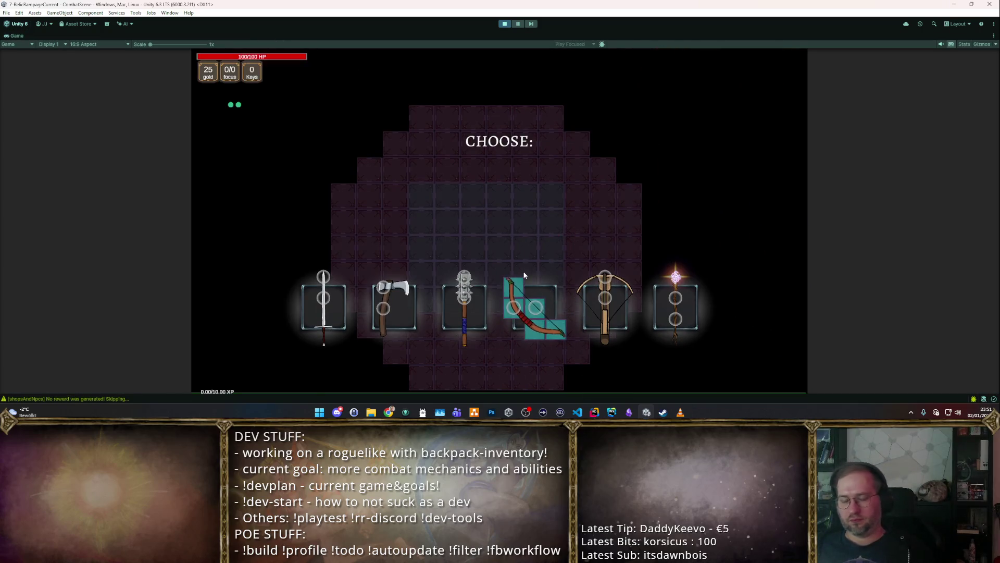
pyautogui.click(505, 304)
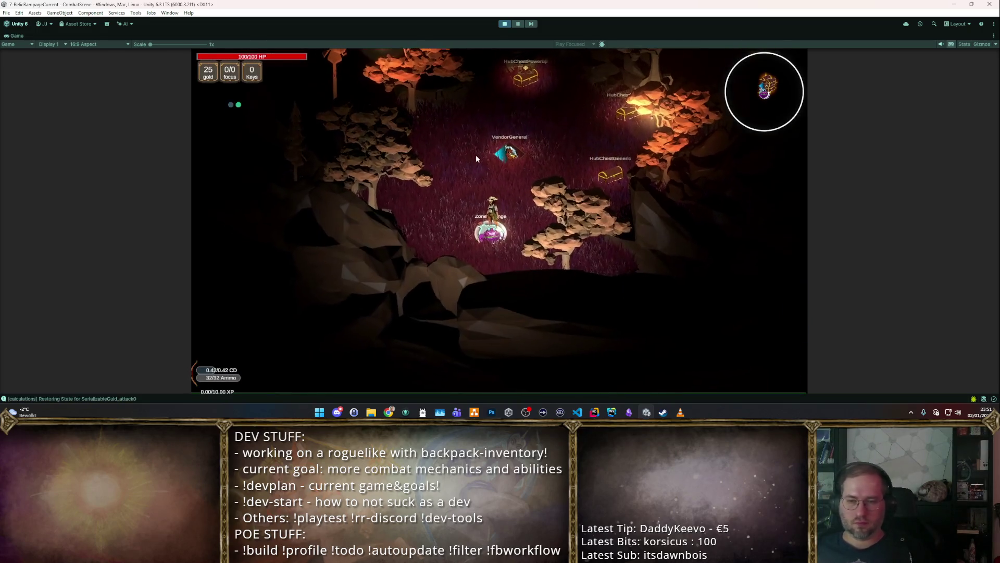
# Step: Walk around firing arrows at the dummies, hitting for 16–18 damage until ammo reaches 2/32
pyautogui.press('w')
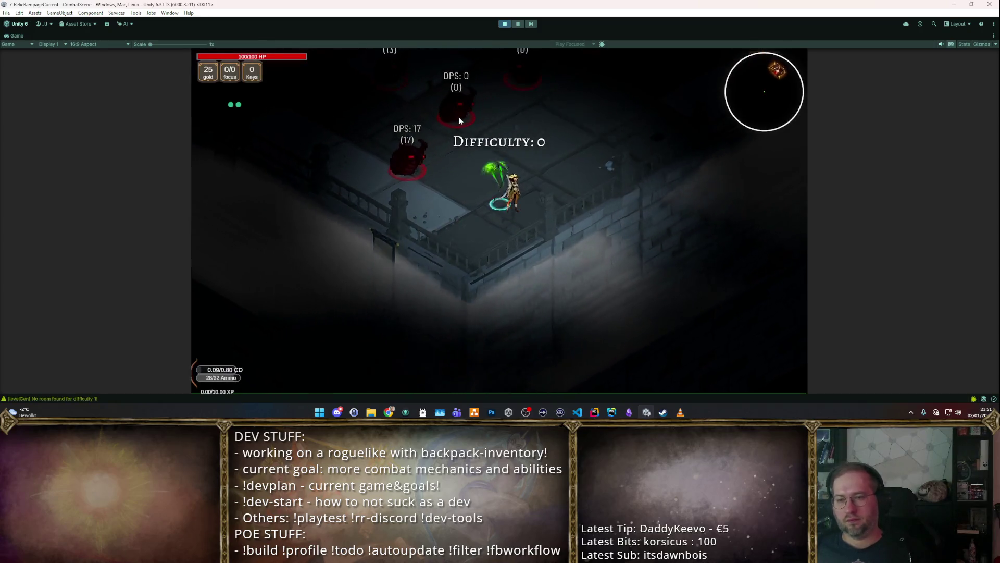
pyautogui.press('w')
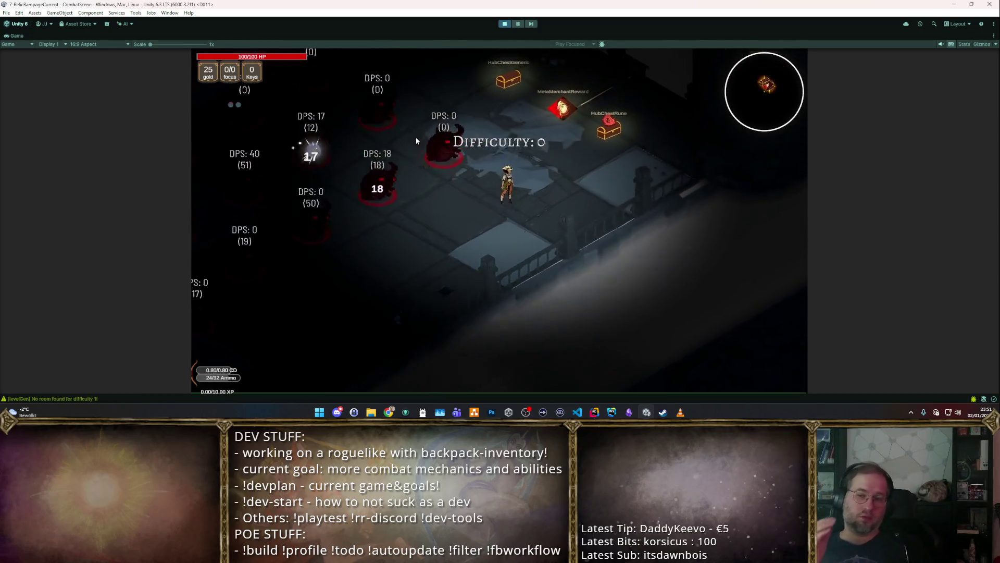
pyautogui.press('w')
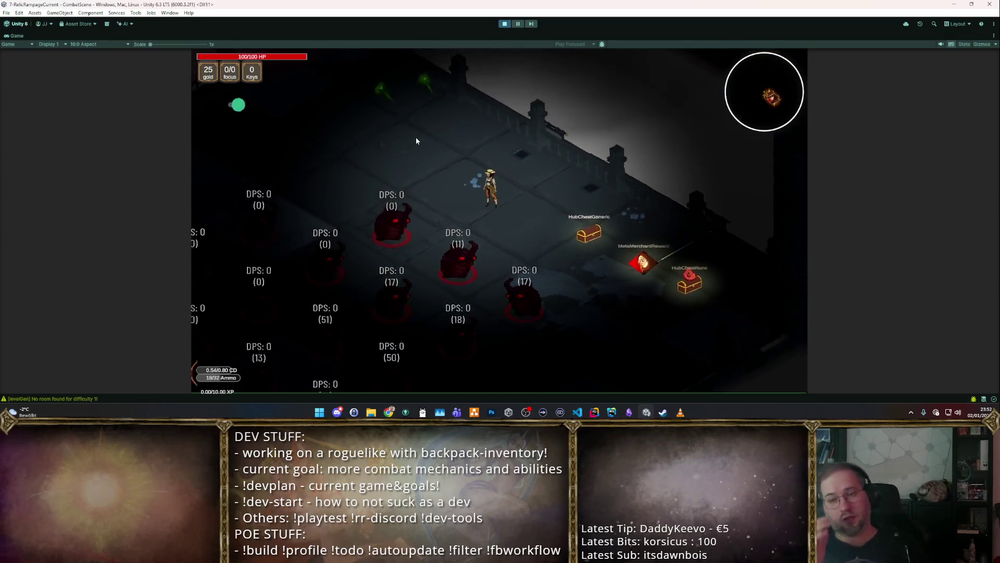
pyautogui.press('s')
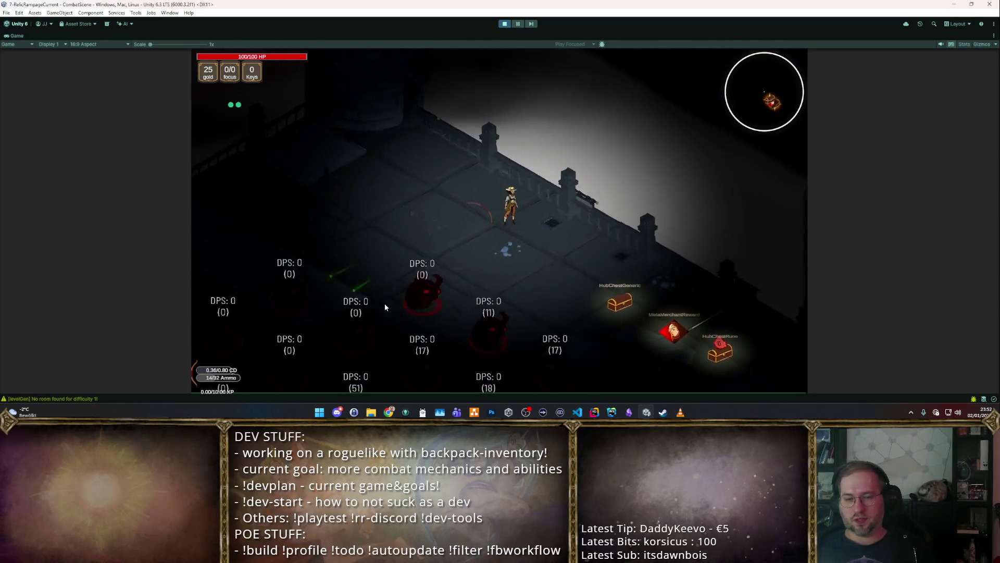
pyautogui.press('s')
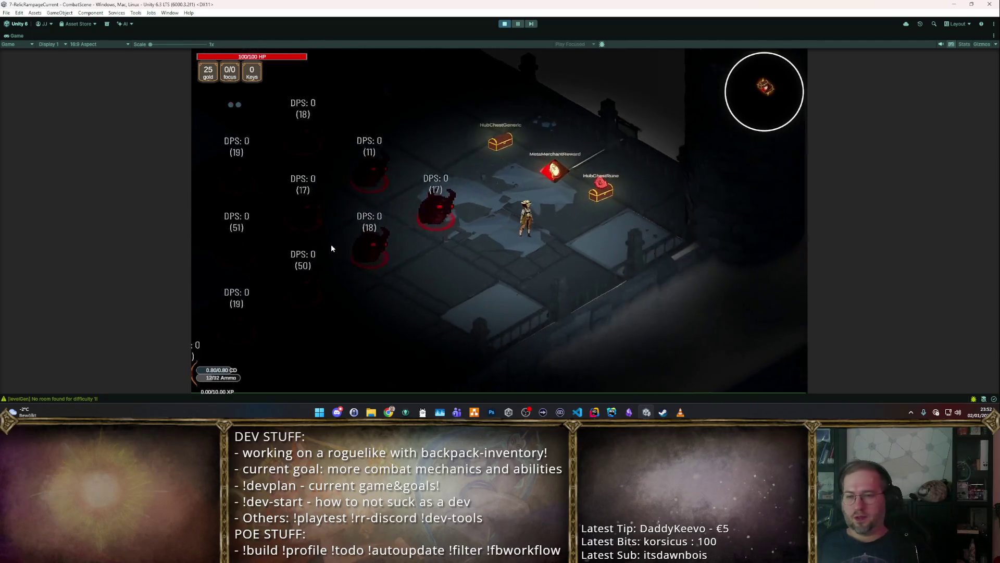
pyautogui.press('a')
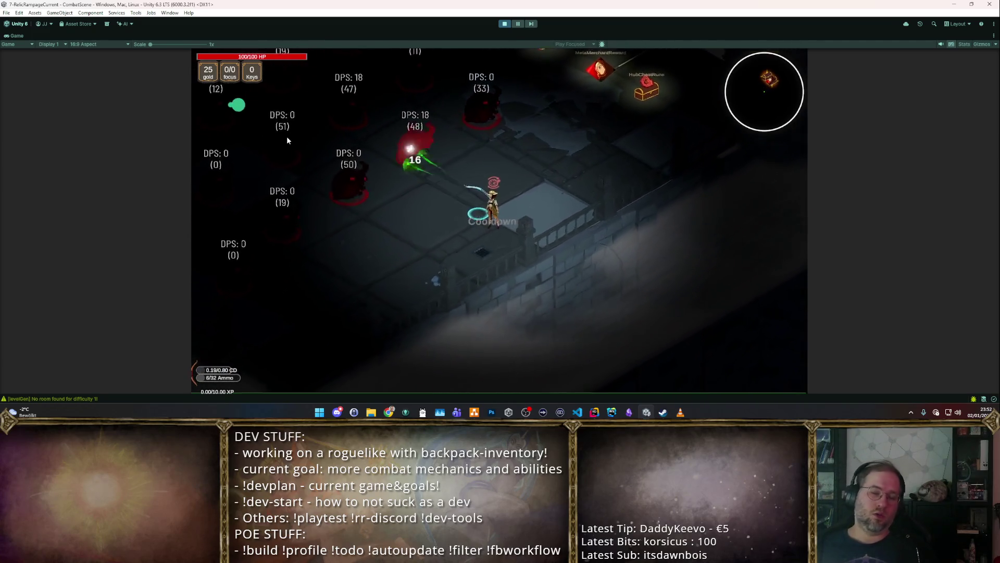
pyautogui.press('w')
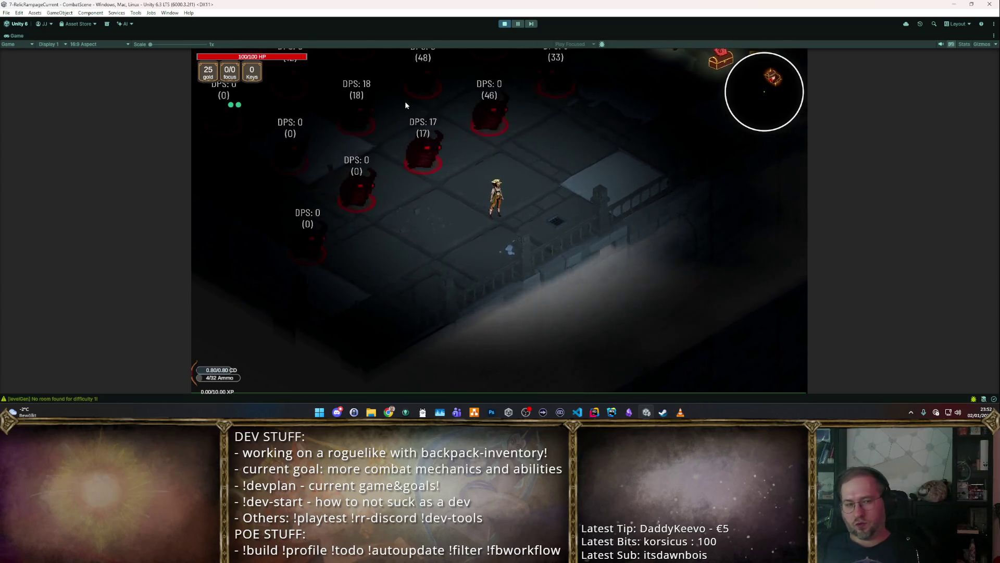
pyautogui.press('d')
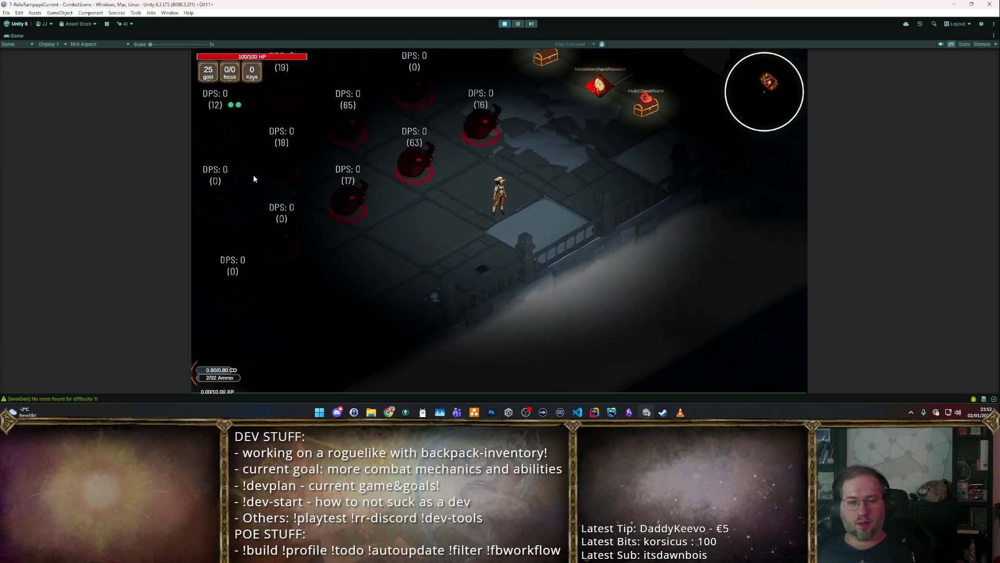
pyautogui.press('d')
pyautogui.press('d')
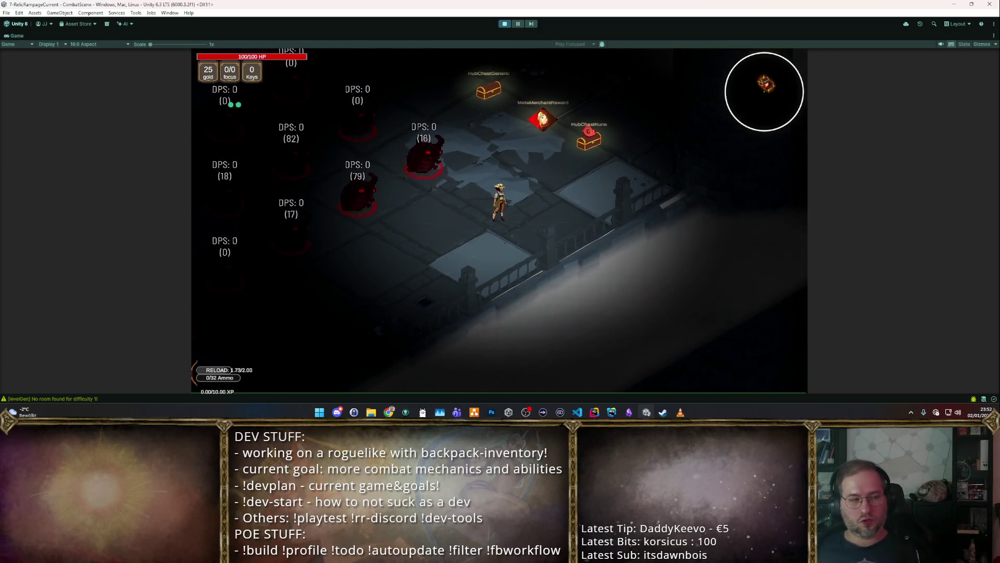
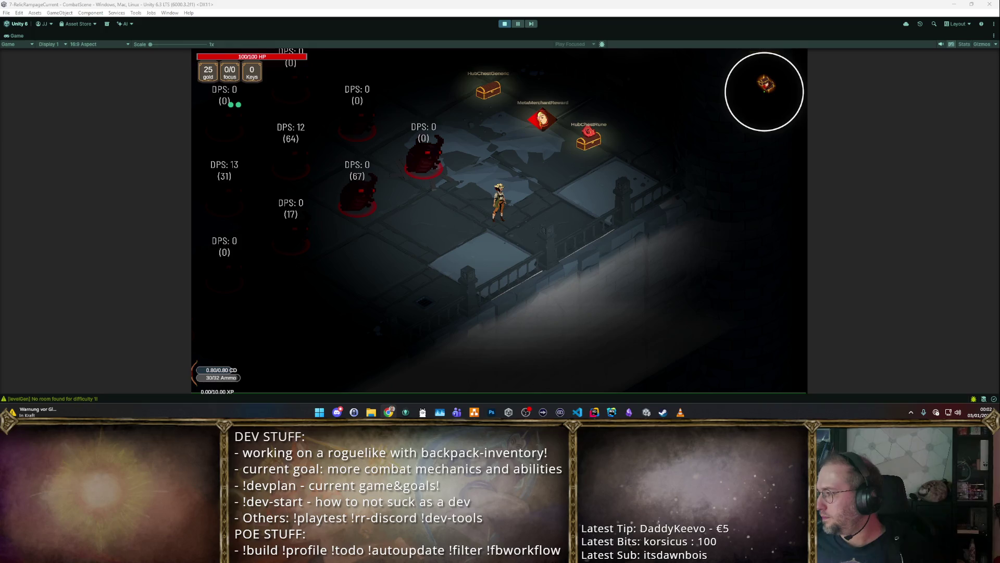
# Step: Move toward the DPS dummies and fire repeated bow volleys to drain the arrows
pyautogui.press('d')
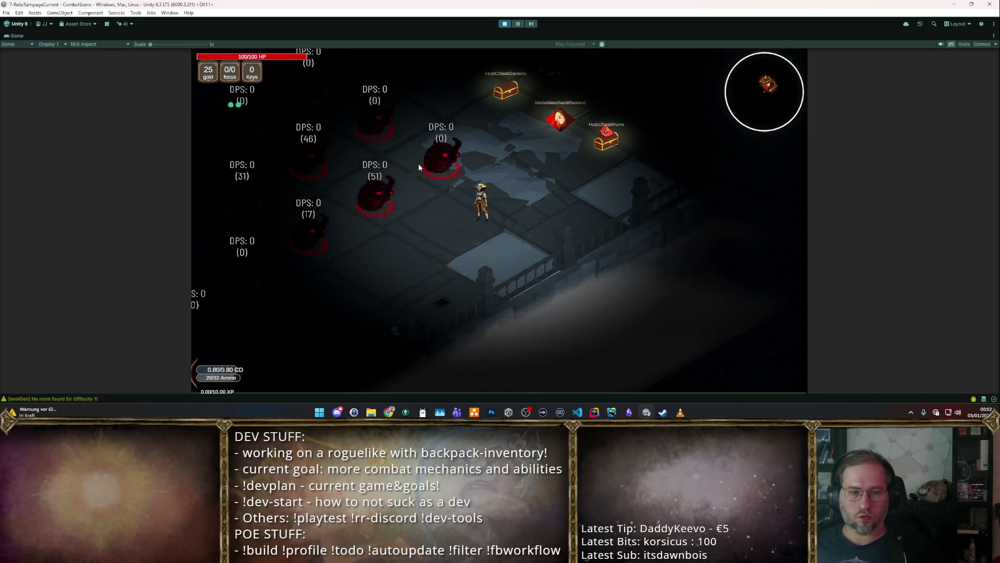
pyautogui.click(413, 155)
pyautogui.click(355, 161)
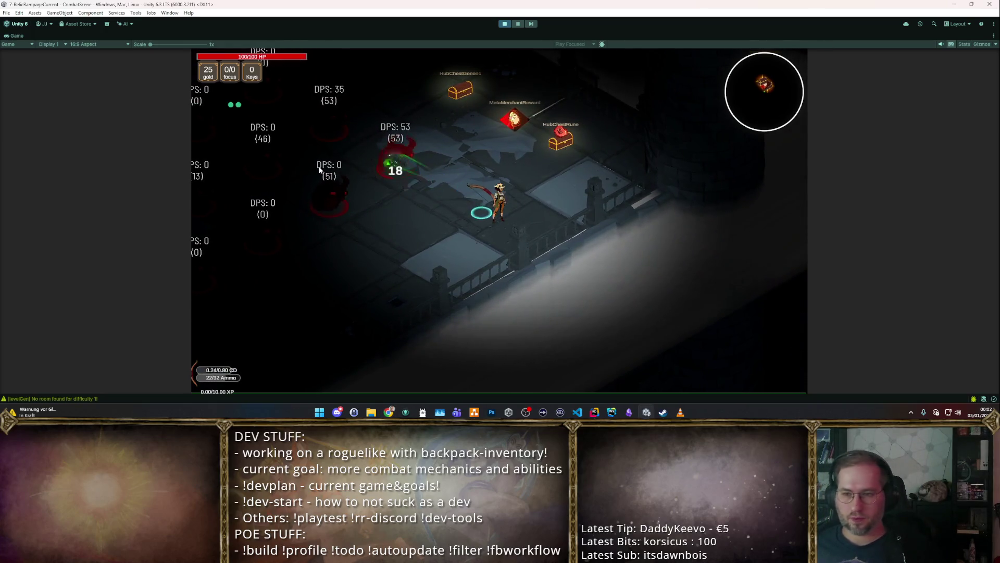
pyautogui.press('w')
pyautogui.click(319, 187)
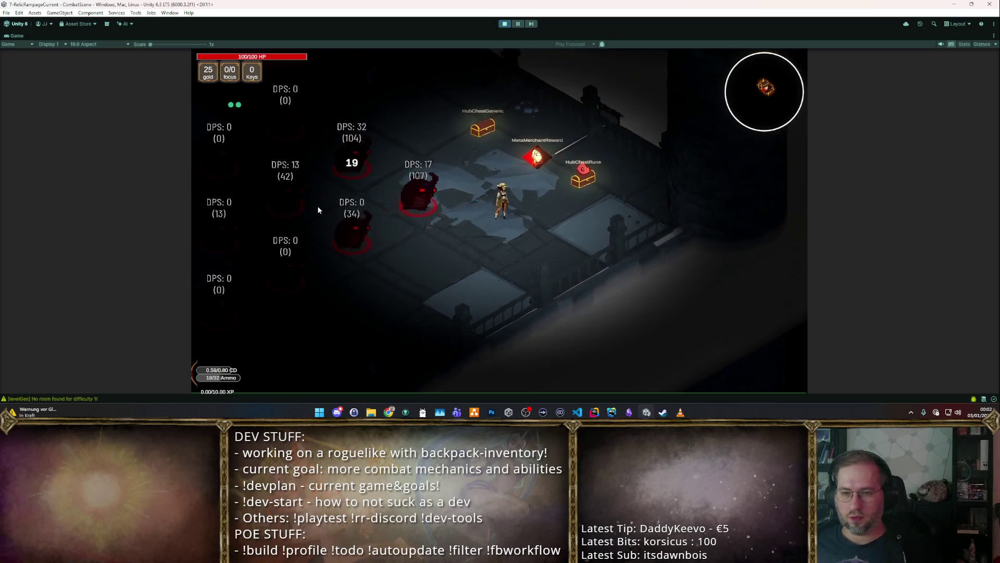
pyautogui.click(310, 197)
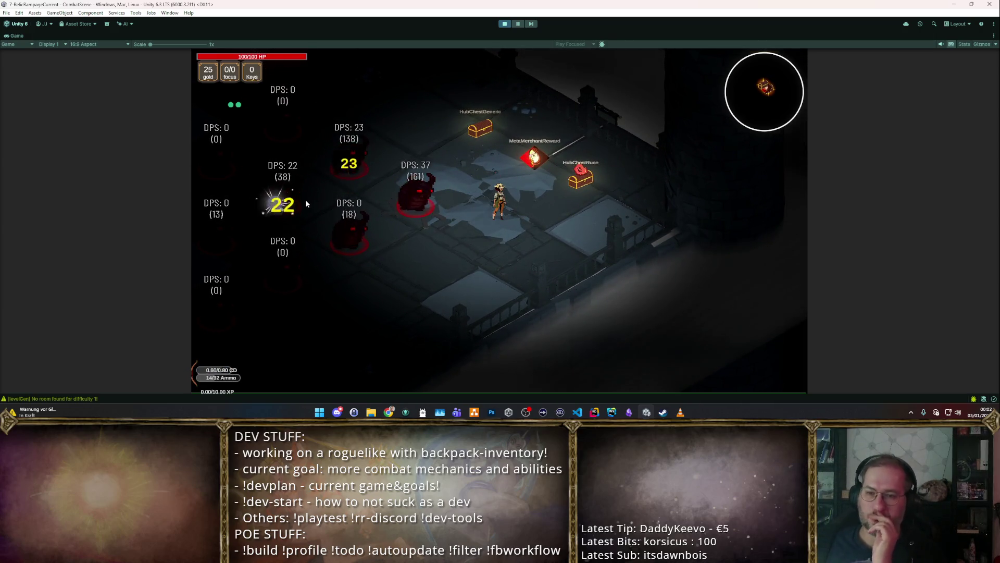
pyautogui.click(310, 198)
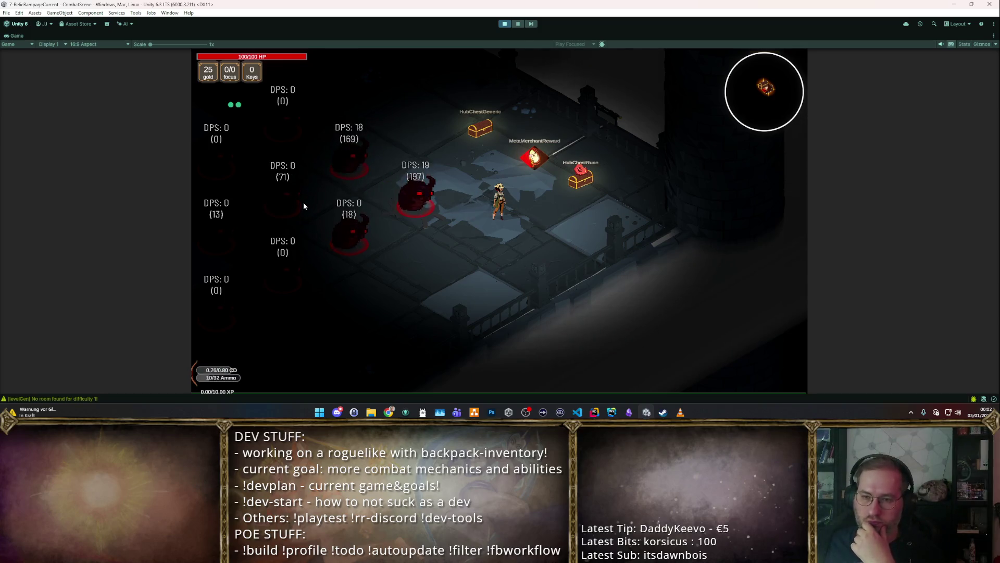
pyautogui.click(294, 213)
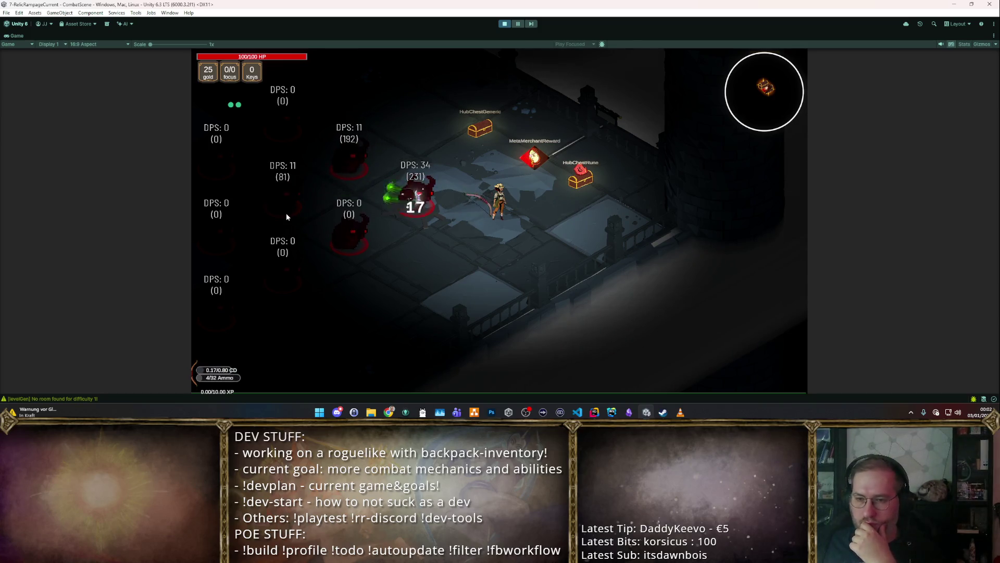
# Step: Spend the last arrows, keep firing at the dummies after the reload, then stop the playtest
pyautogui.click(286, 216)
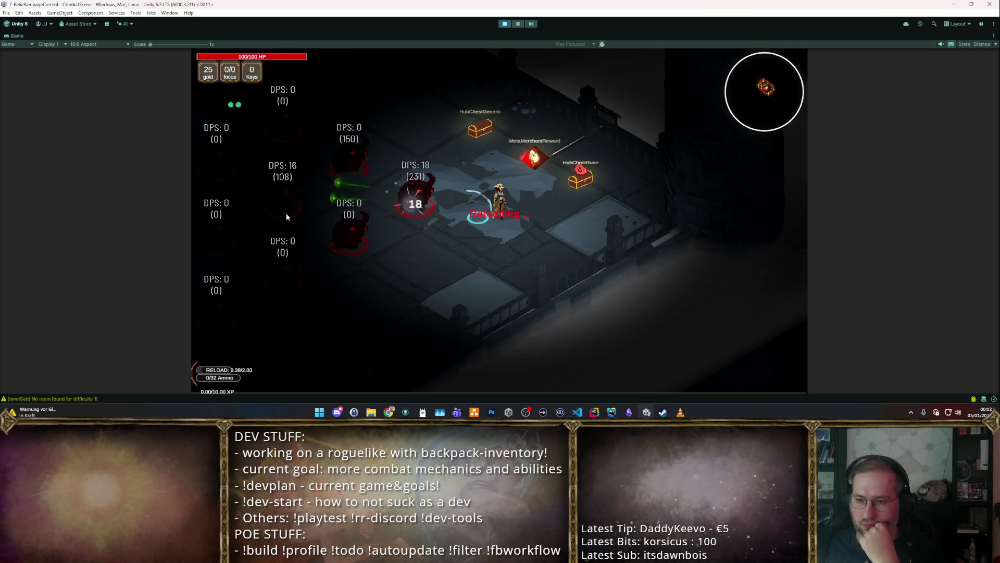
pyautogui.click(286, 213)
pyautogui.click(277, 220)
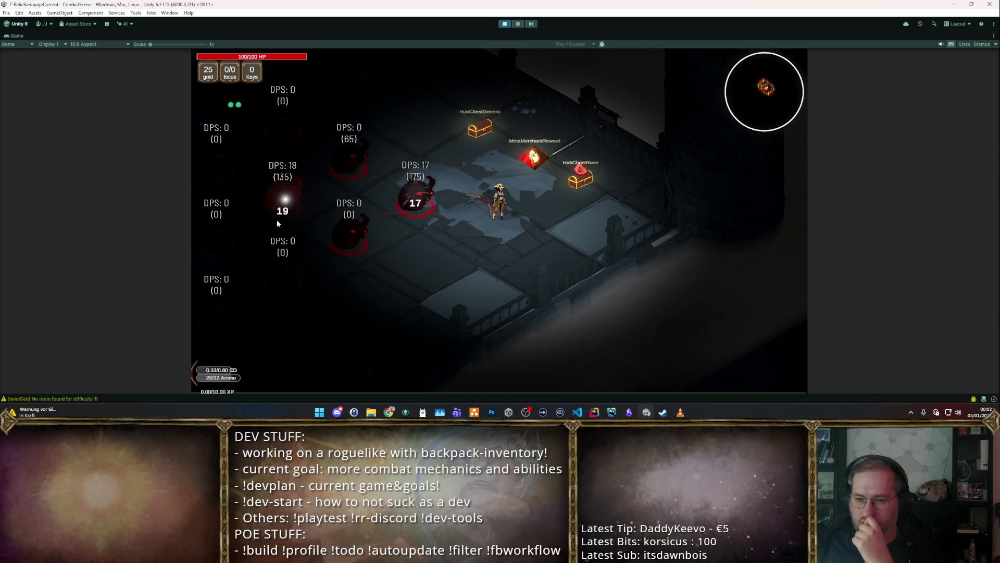
pyautogui.click(277, 219)
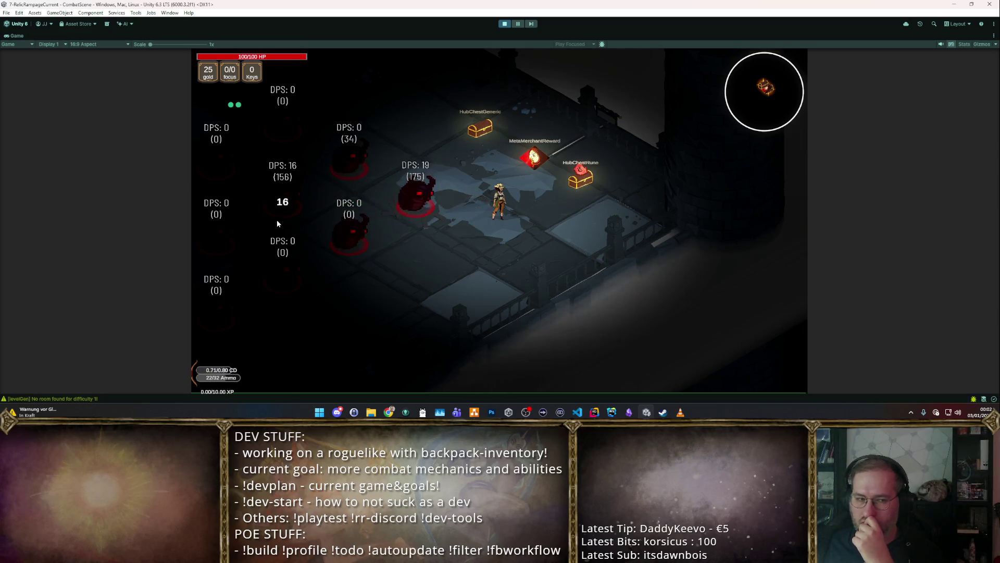
pyautogui.click(288, 208)
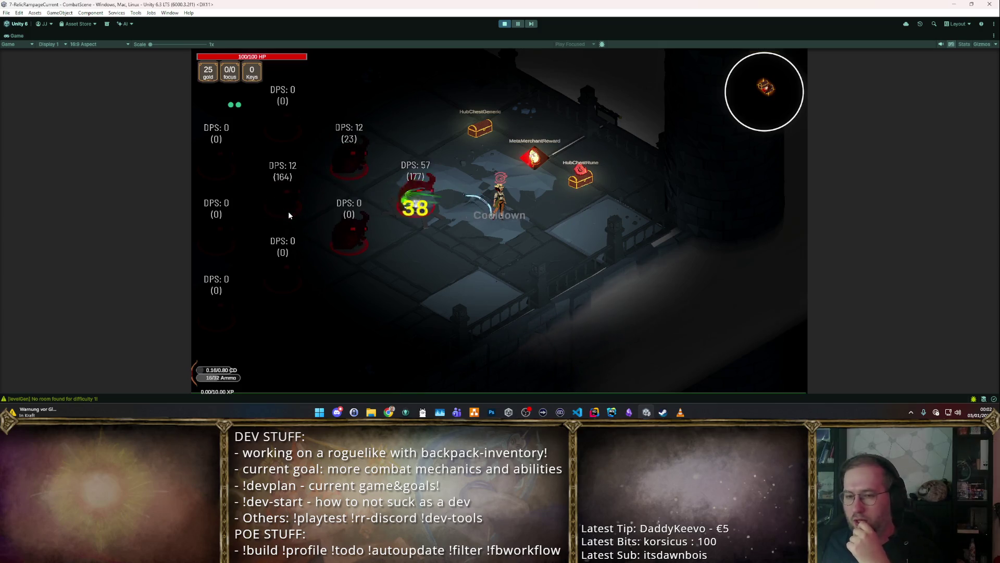
pyautogui.click(504, 24)
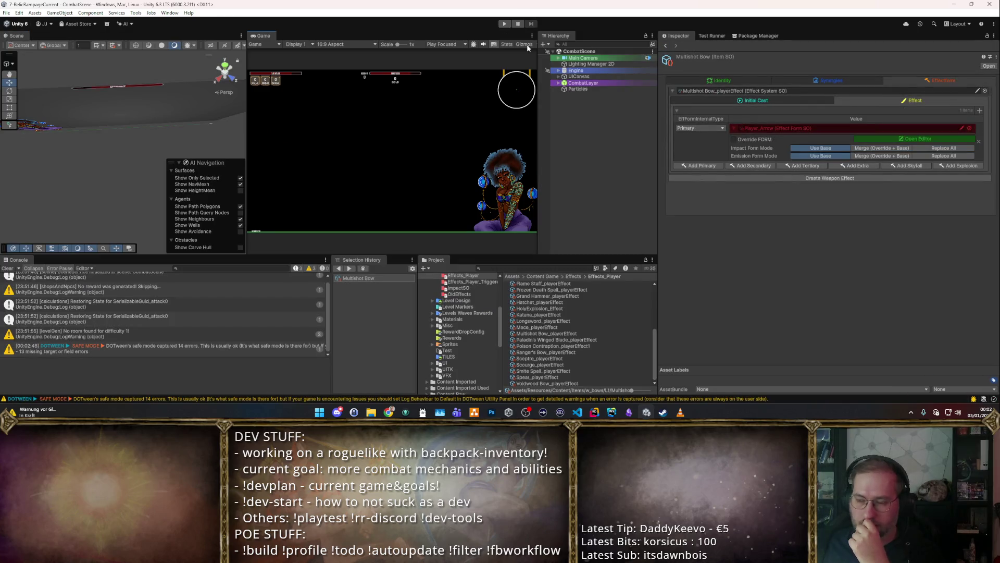
# Step: Review the Multishot Bow's initial cast settings and scroll through its Synergies tab
pyautogui.click(777, 97)
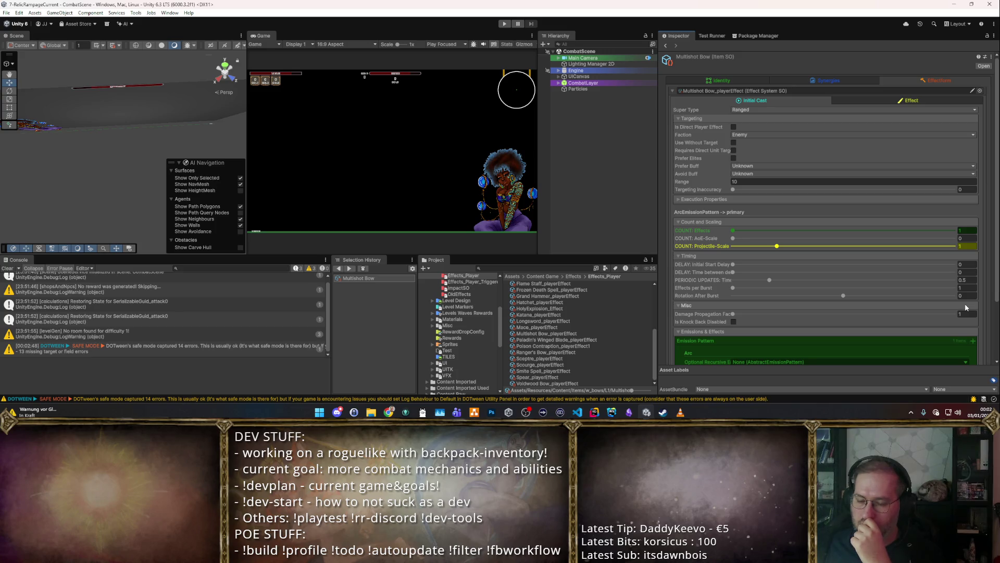
pyautogui.click(855, 79)
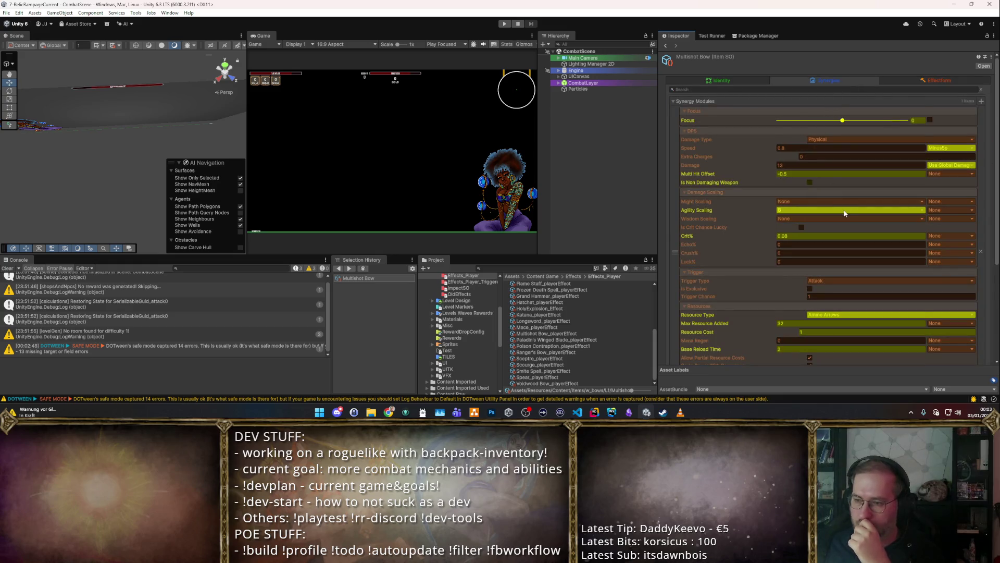
pyautogui.scroll(-3, 845, 213)
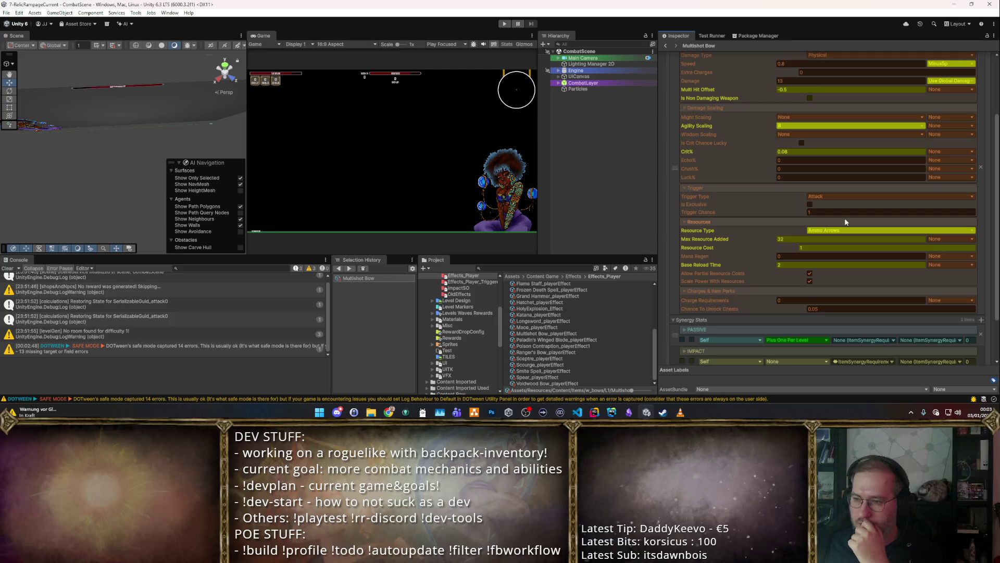
pyautogui.scroll(3, 846, 219)
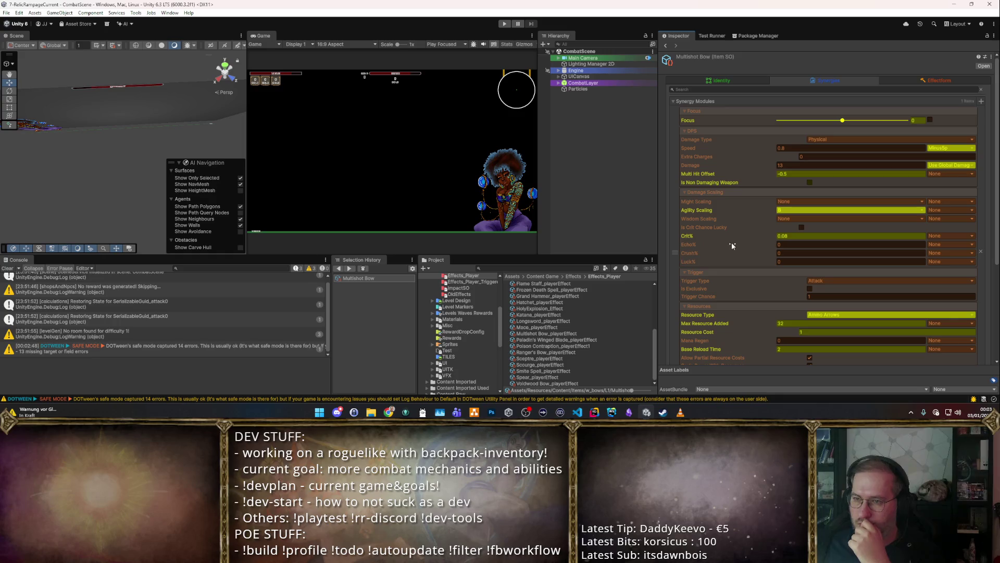
pyautogui.scroll(-5, 436, 340)
pyautogui.scroll(-1, 866, 312)
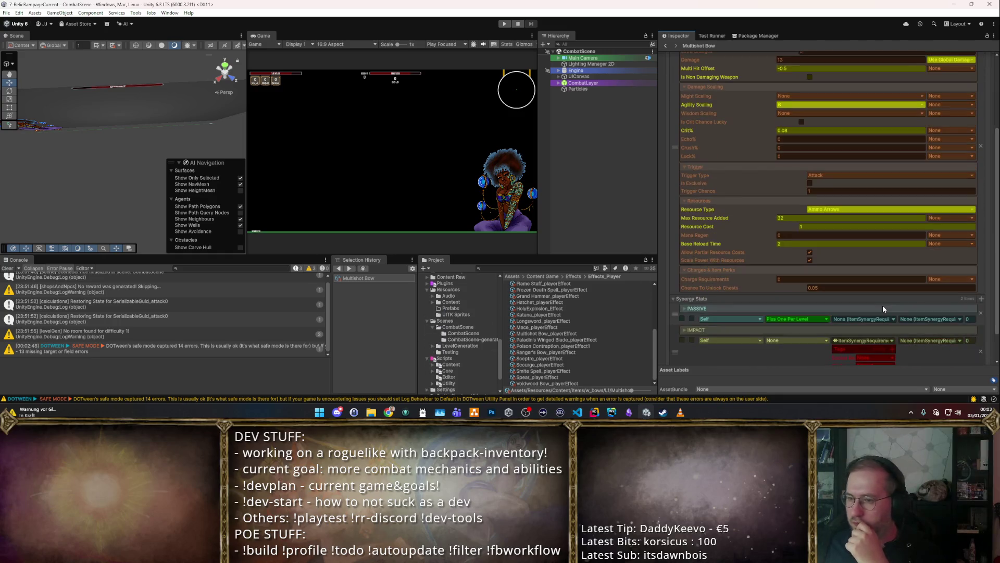
pyautogui.scroll(-2, 874, 292)
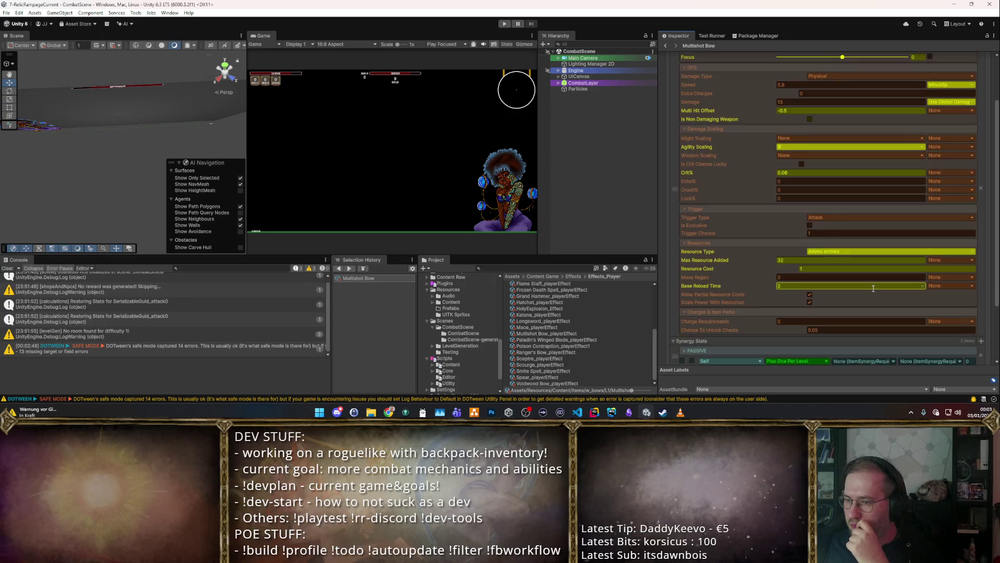
pyautogui.scroll(2, 874, 288)
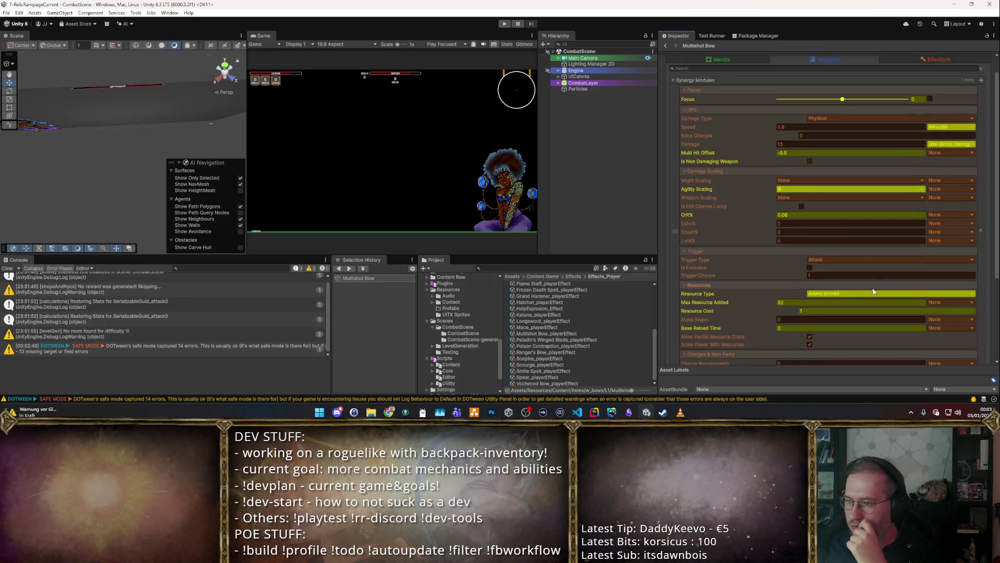
pyautogui.scroll(-2, 701, 206)
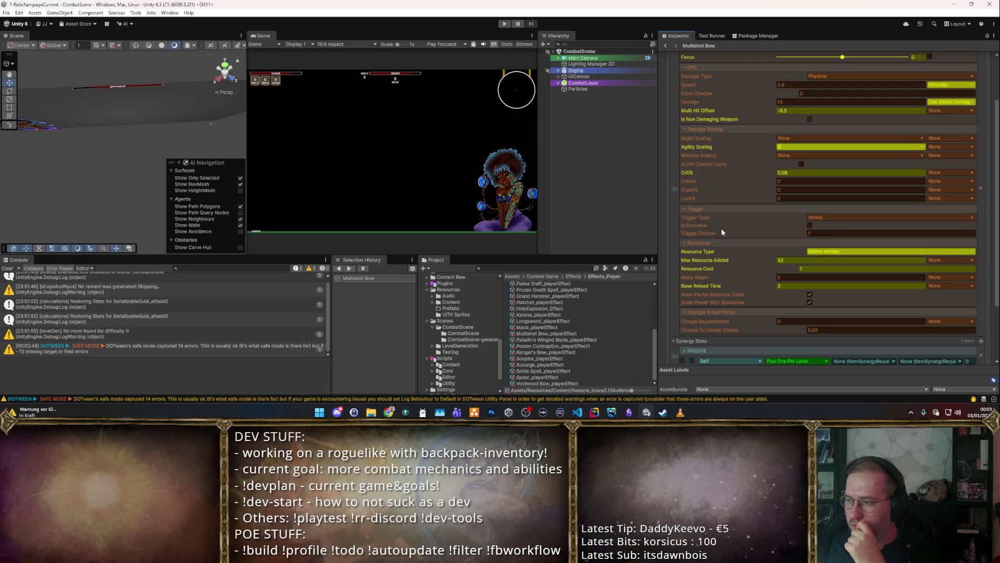
pyautogui.scroll(-4, 721, 227)
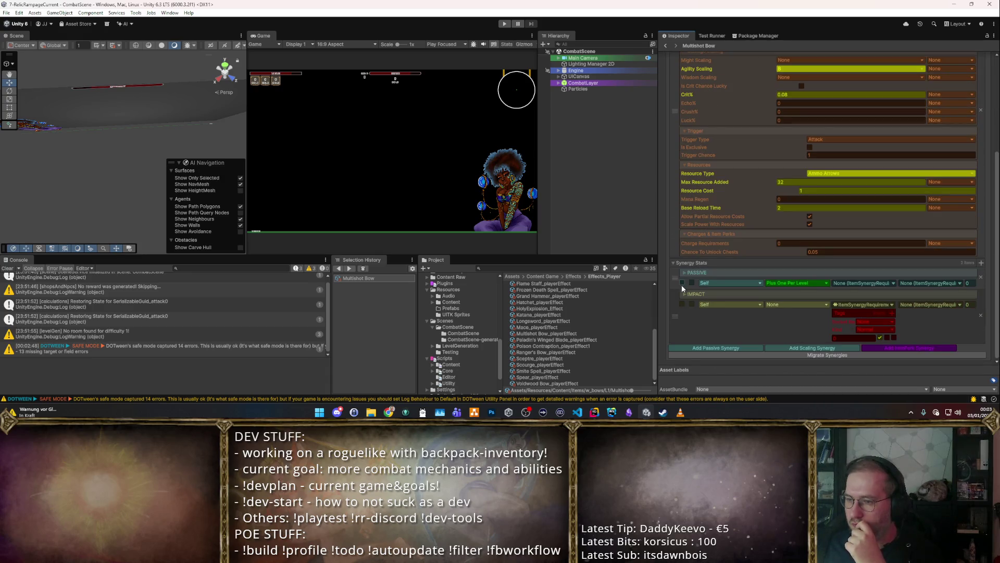
# Step: Expand the PASSIVE and IMPACT synergy entries to show Physical damage and Ammo Arrows settings
pyautogui.click(687, 284)
pyautogui.scroll(-3, 686, 286)
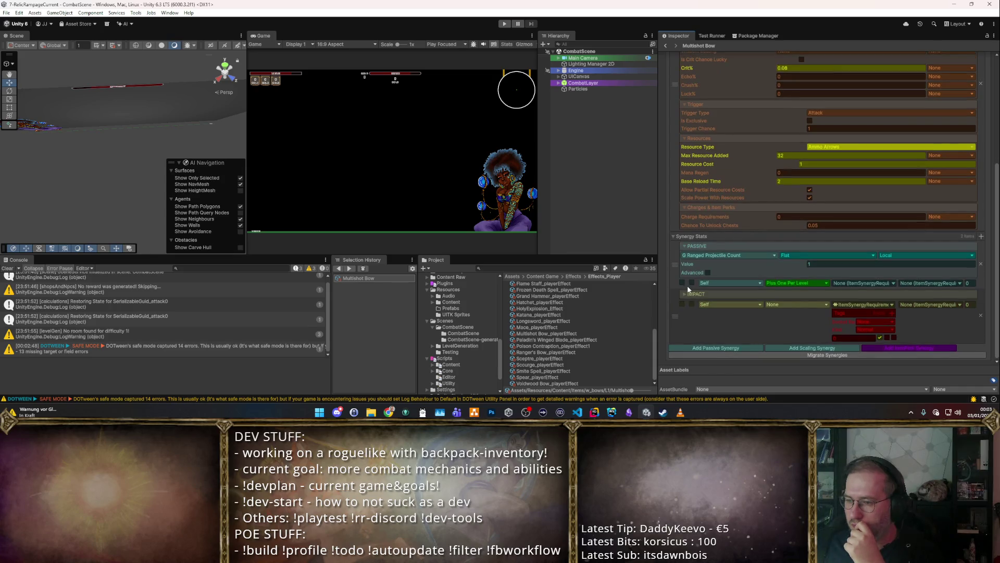
pyautogui.click(683, 295)
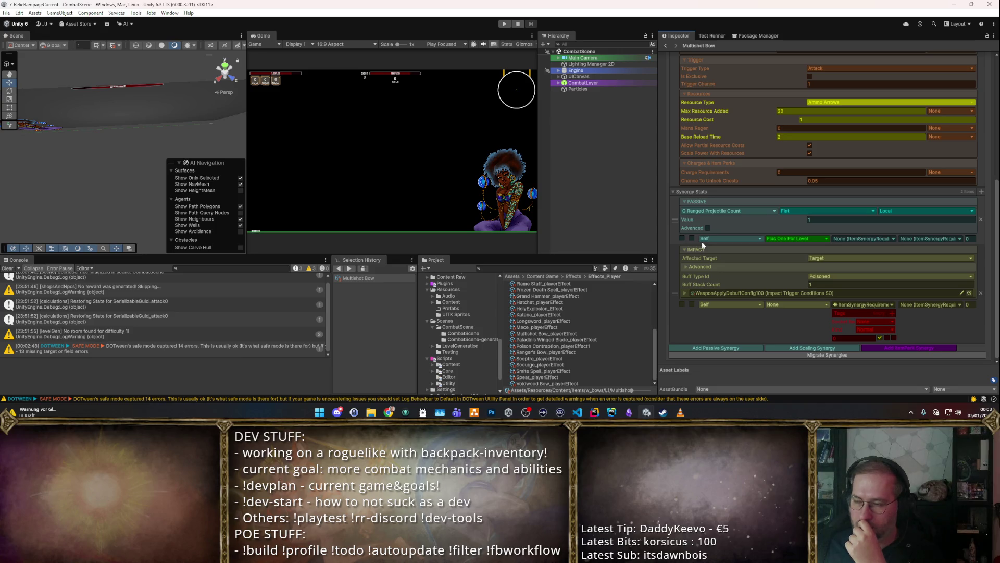
pyautogui.scroll(10, 703, 240)
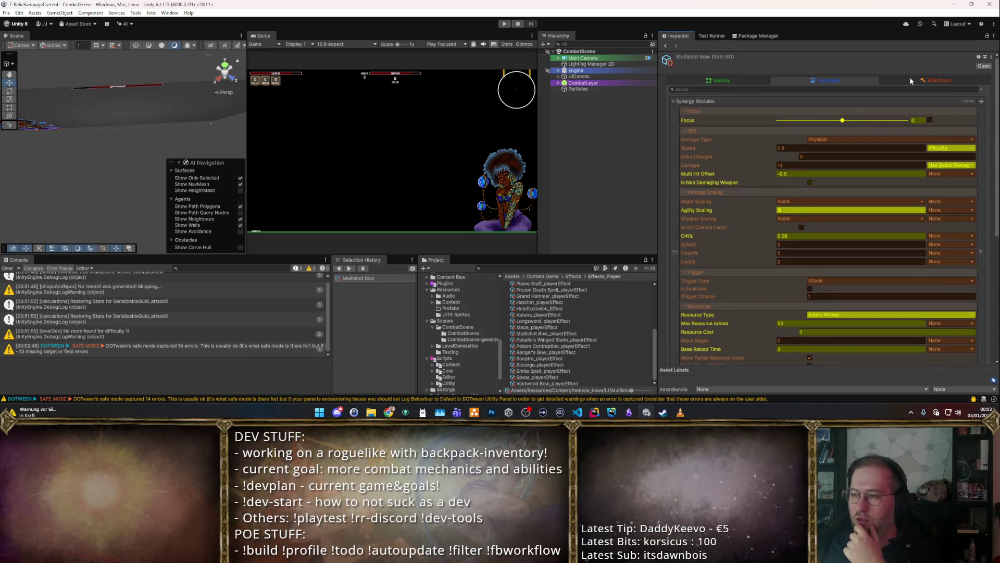
pyautogui.click(911, 80)
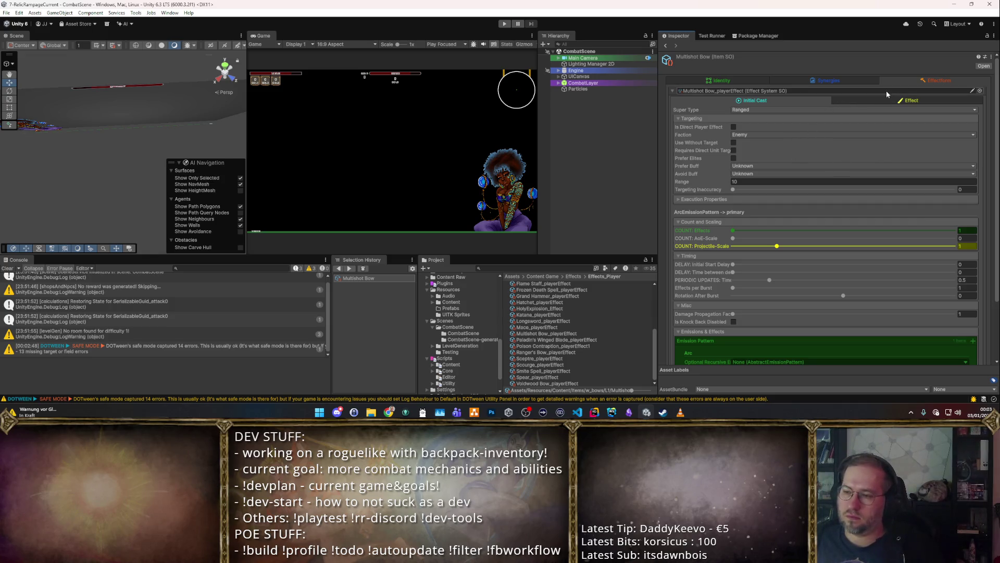
pyautogui.click(864, 98)
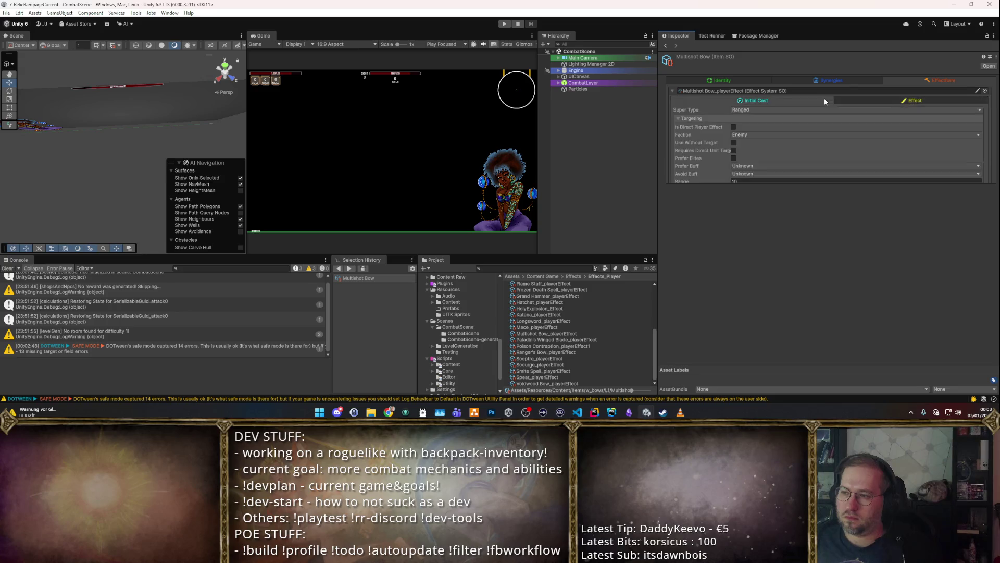
pyautogui.click(847, 78)
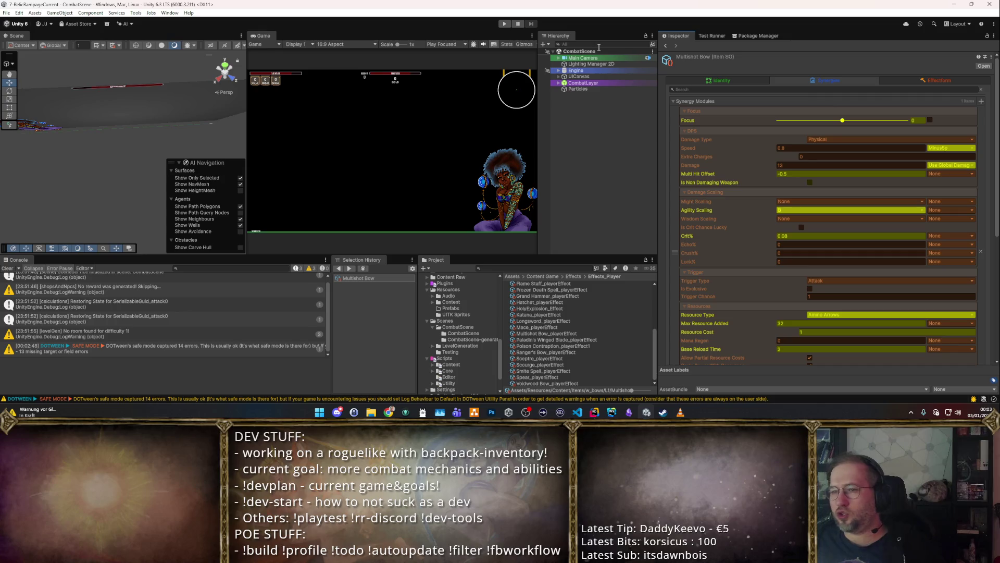
pyautogui.click(509, 24)
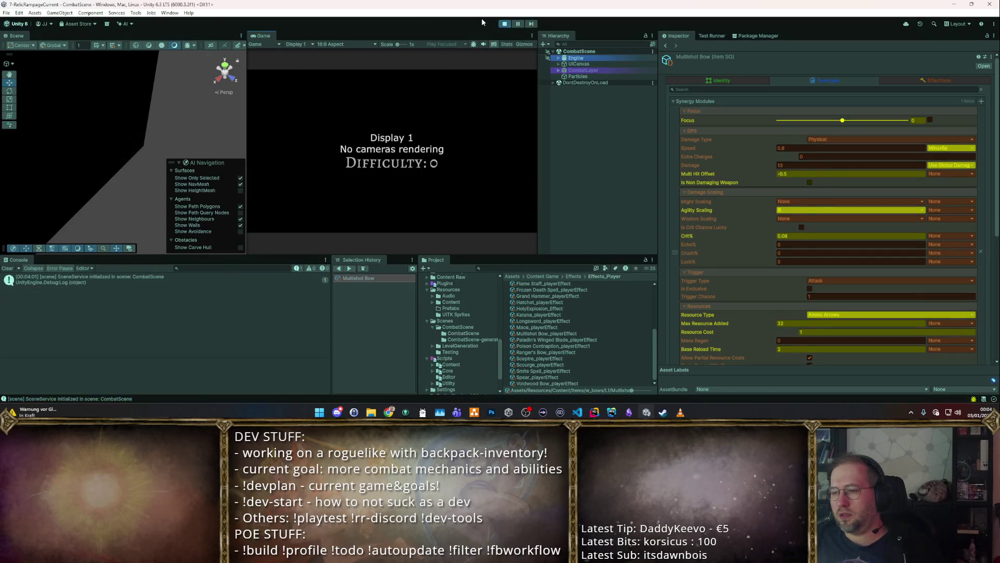
# Step: Maximize the Game view and take the Multishot Bow from the Starter Weapon Pack
pyautogui.doubleClick(273, 36)
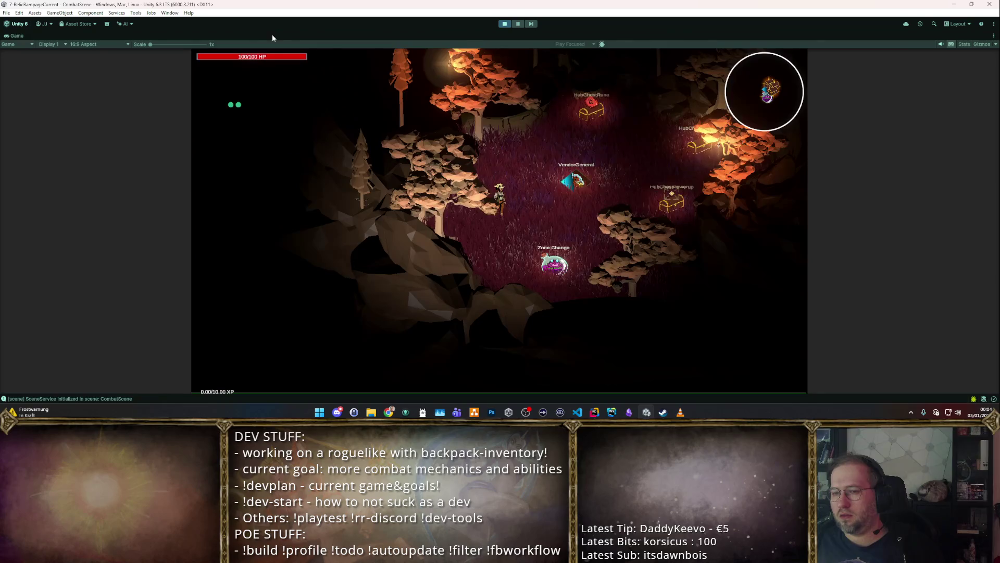
pyautogui.click(492, 193)
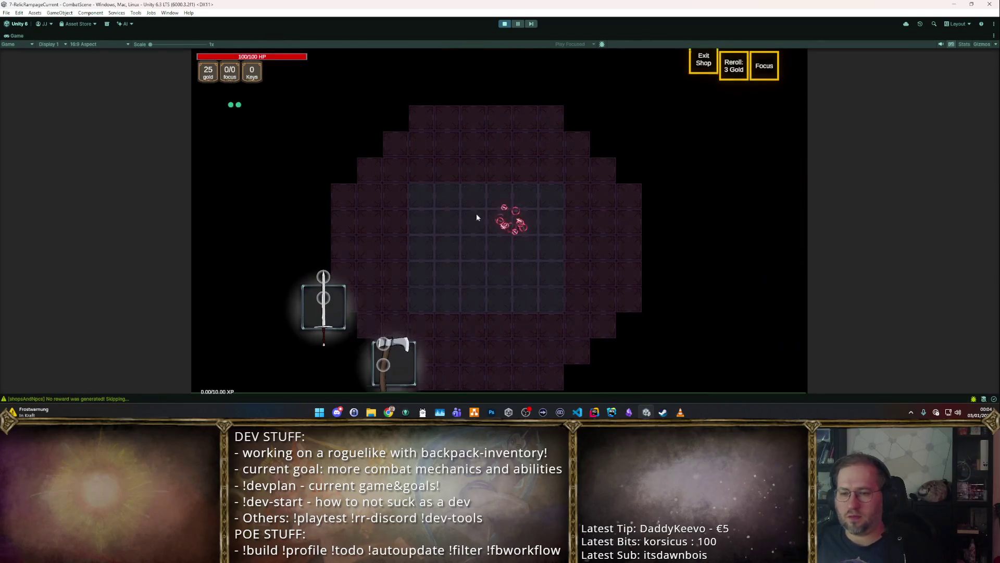
pyautogui.click(398, 302)
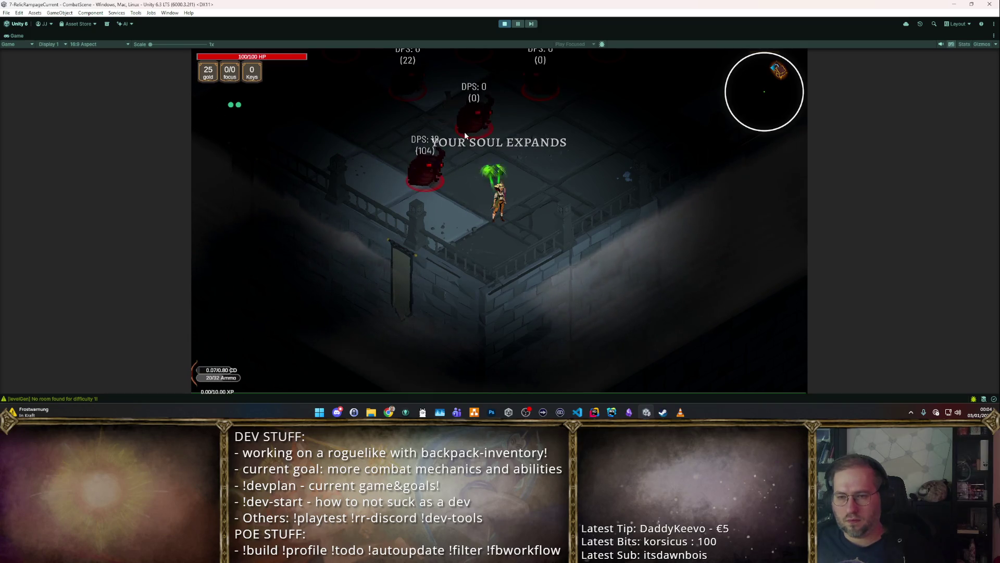
# Step: Walk around the DPS dummies with WASD while autoattacking, then stop the playtest
pyautogui.press('d')
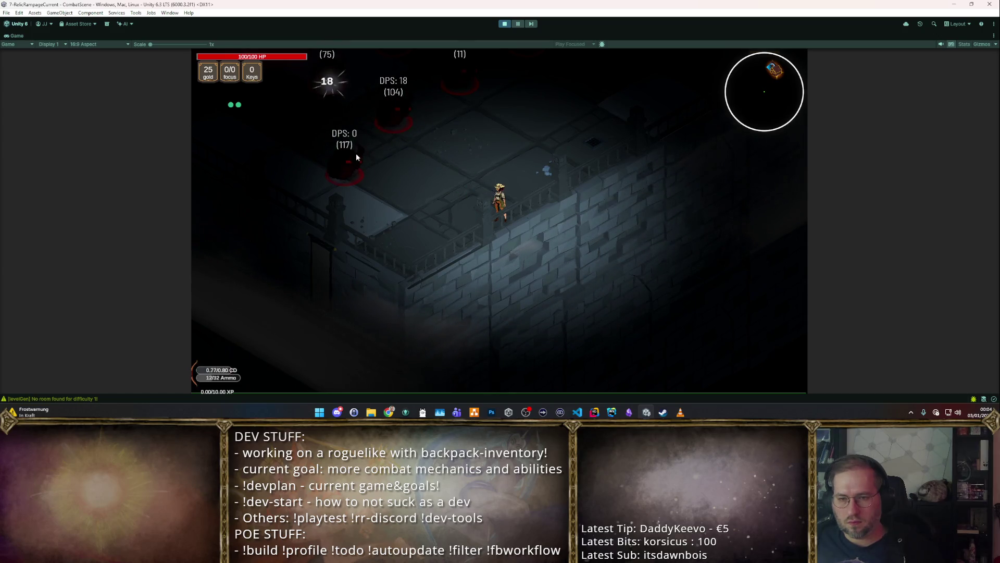
pyautogui.press('a')
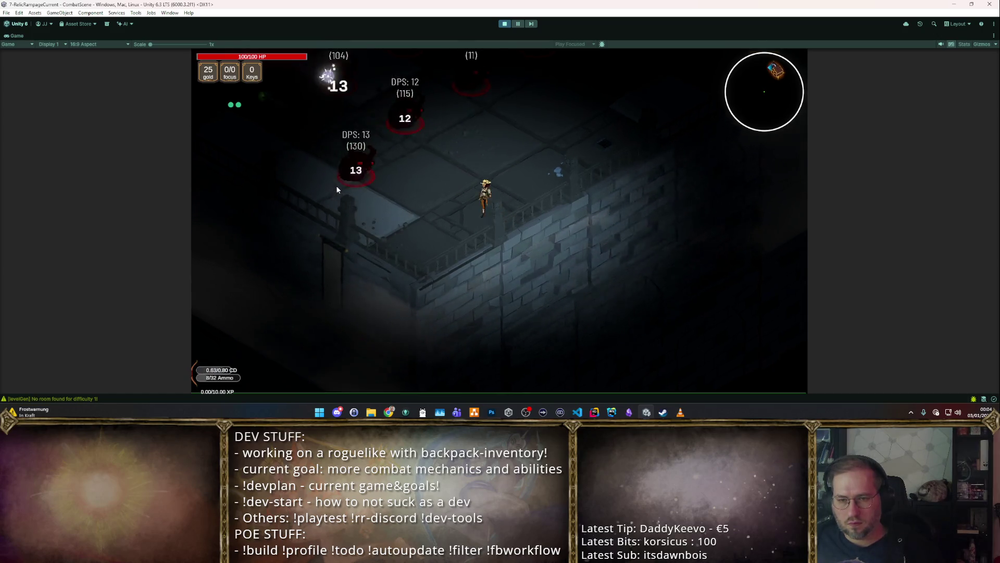
pyautogui.press('a')
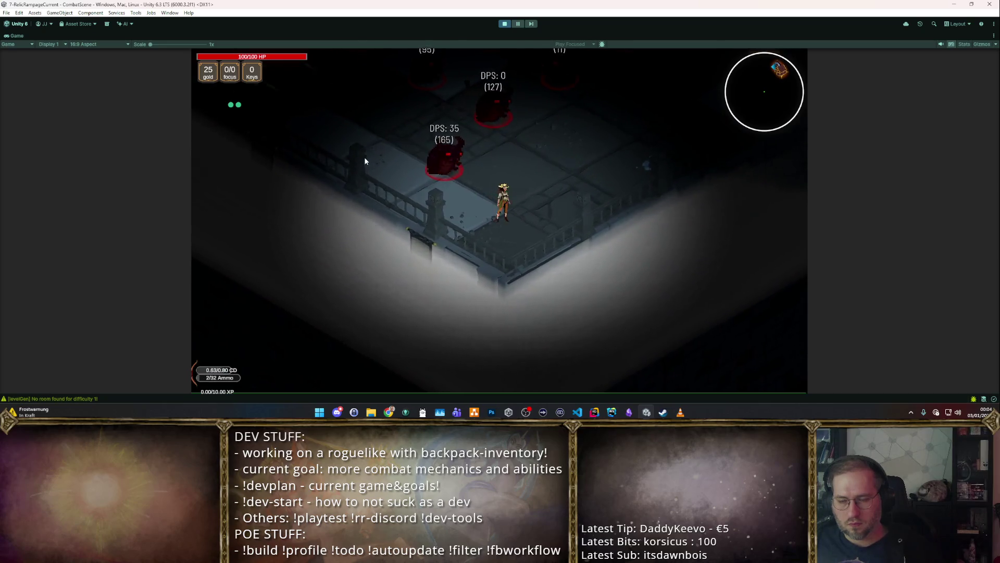
pyautogui.press('w')
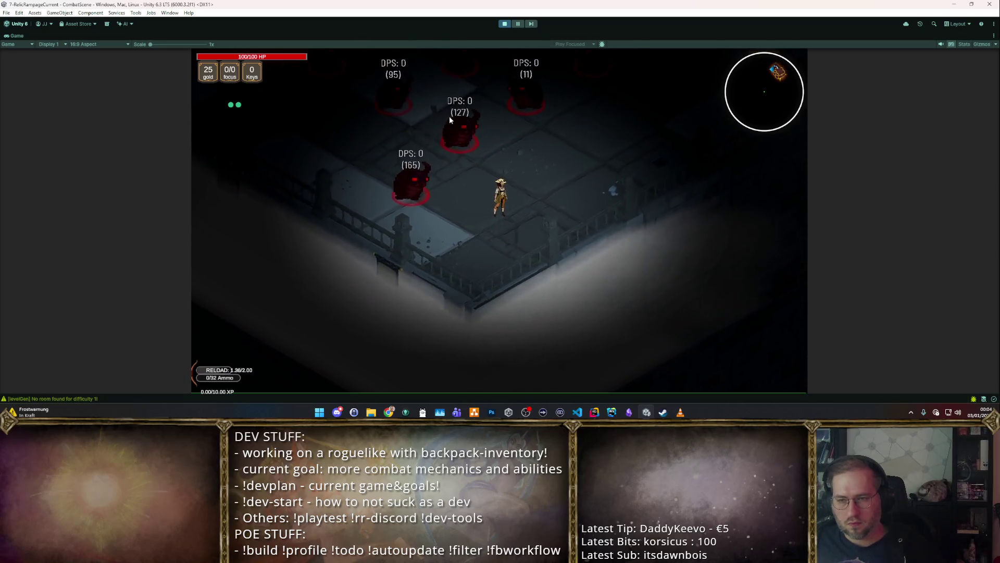
pyautogui.press('w')
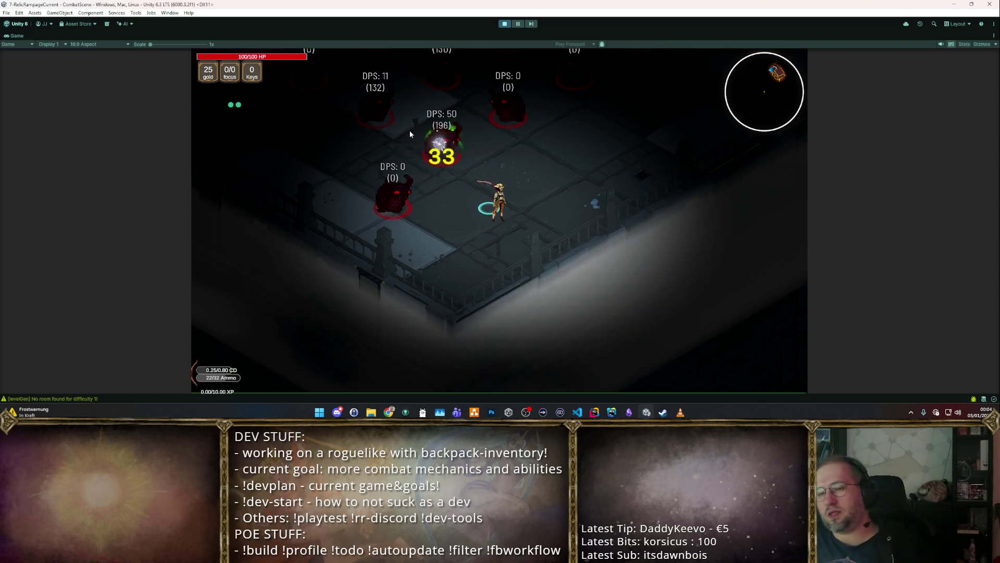
pyautogui.press('a')
pyautogui.press('a')
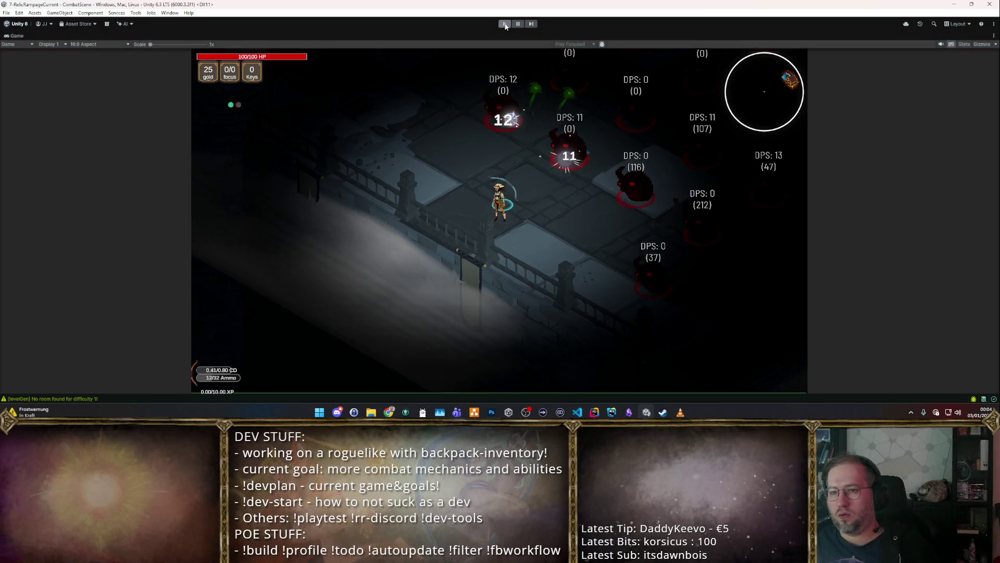
pyautogui.click(505, 23)
# Step: Select the Multi Hit Offset value and review the bow's Effectform list and initial cast settings
pyautogui.click(828, 174)
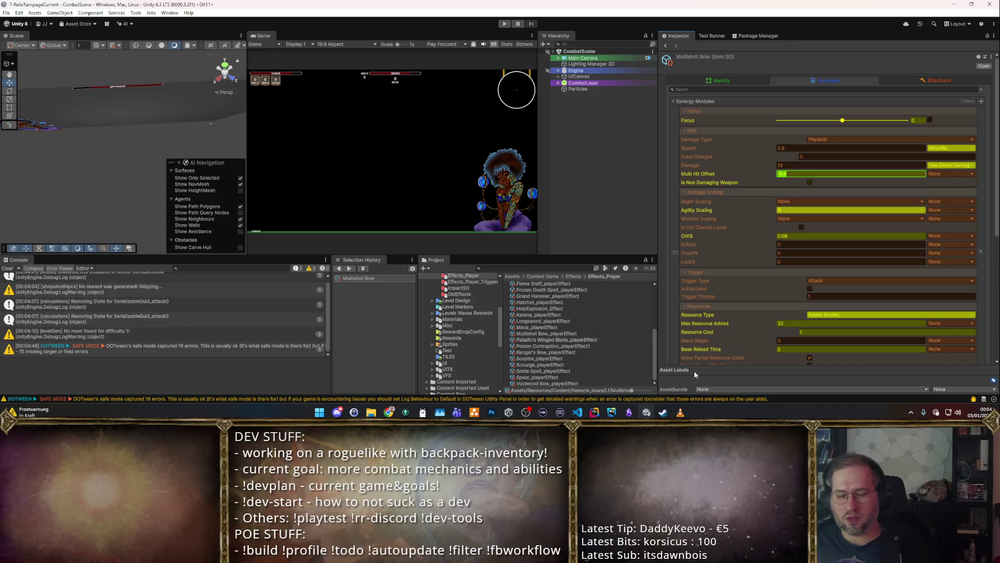
pyautogui.scroll(-8, 794, 221)
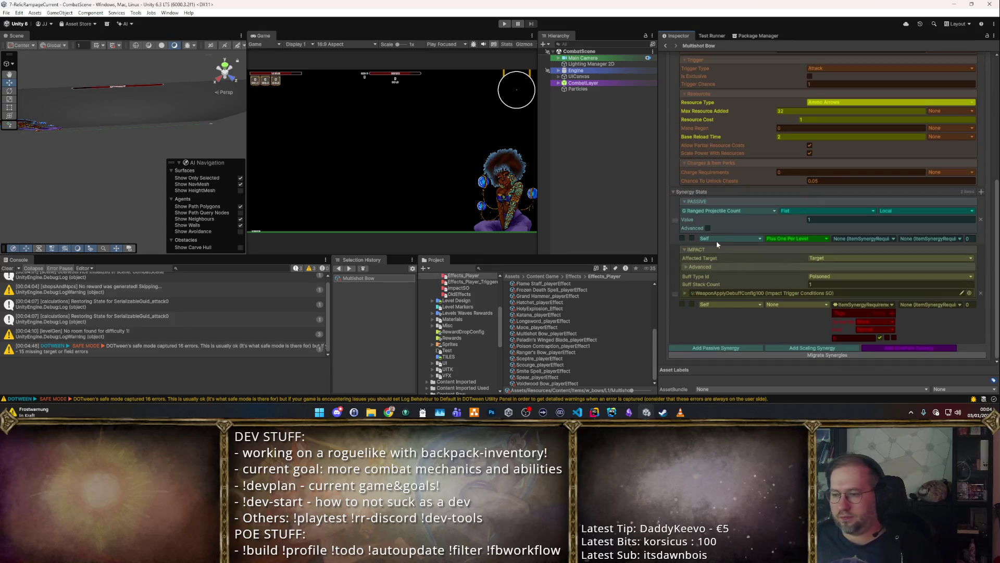
pyautogui.scroll(8, 726, 233)
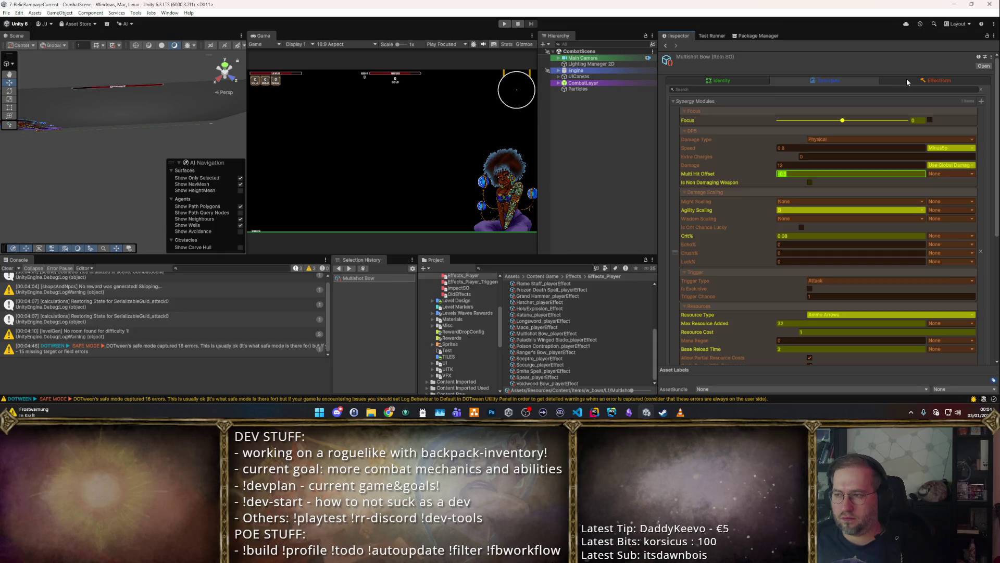
pyautogui.click(896, 80)
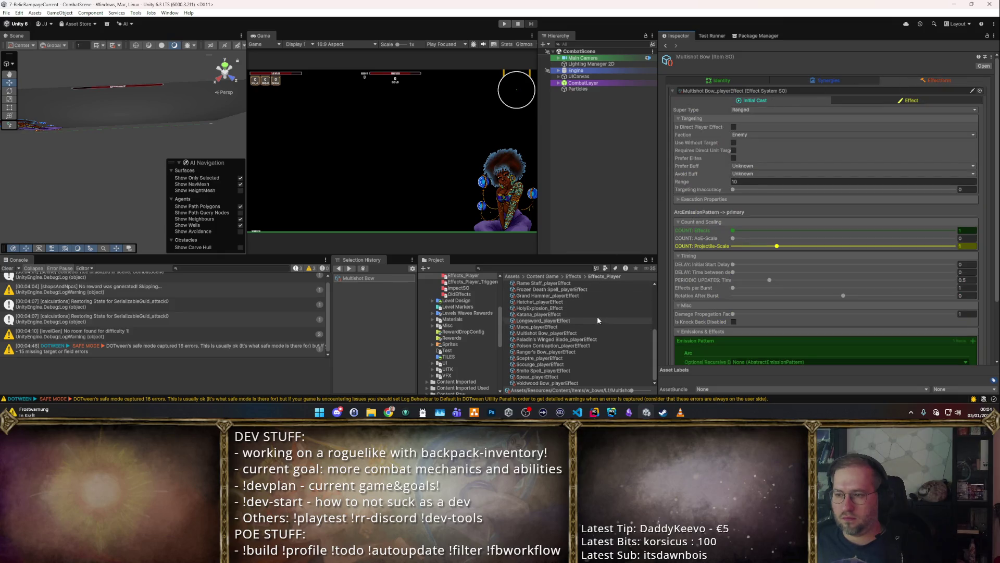
pyautogui.scroll(5, 468, 320)
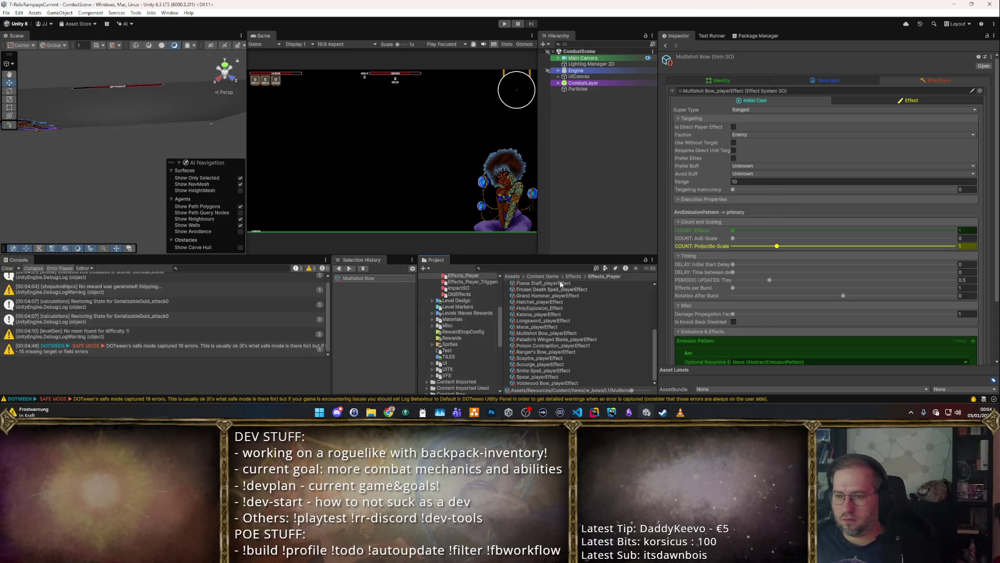
pyautogui.scroll(-5, 474, 304)
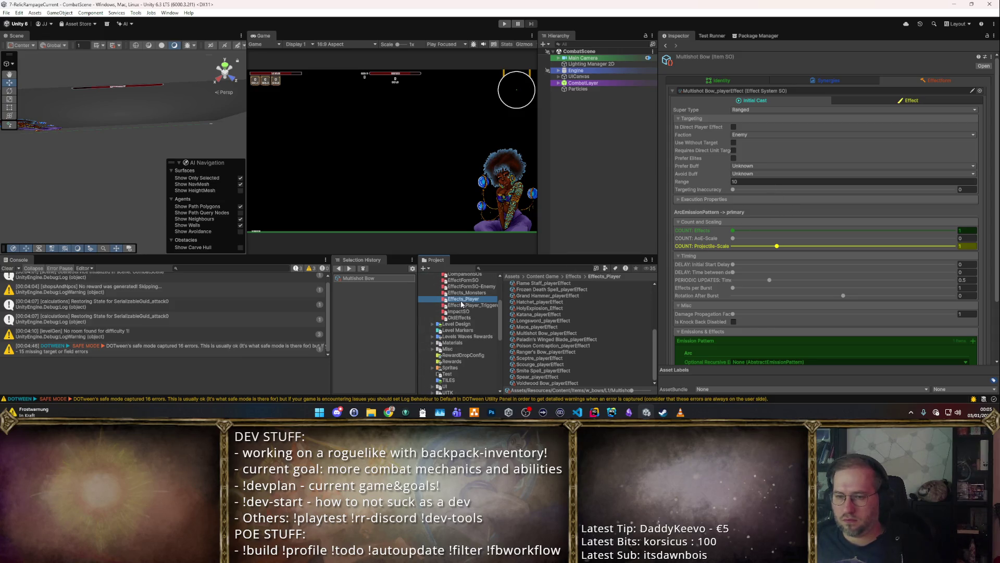
pyautogui.scroll(-5, 458, 316)
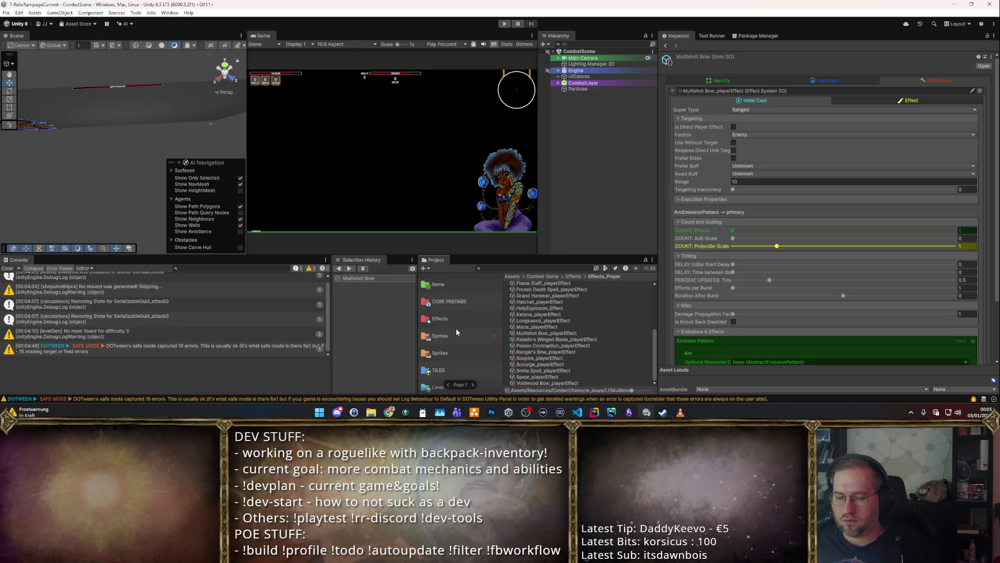
pyautogui.click(911, 100)
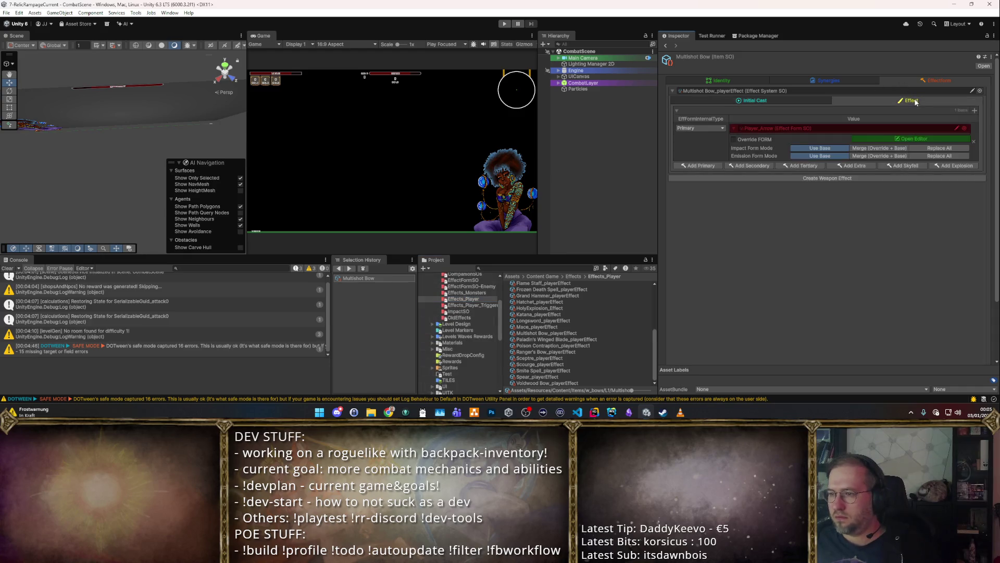
pyautogui.click(787, 99)
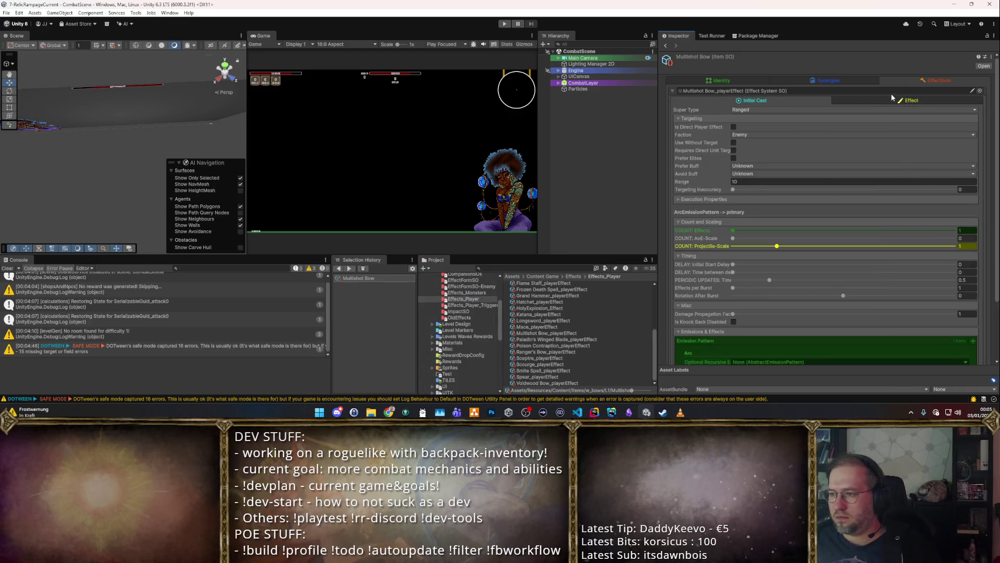
pyautogui.click(894, 99)
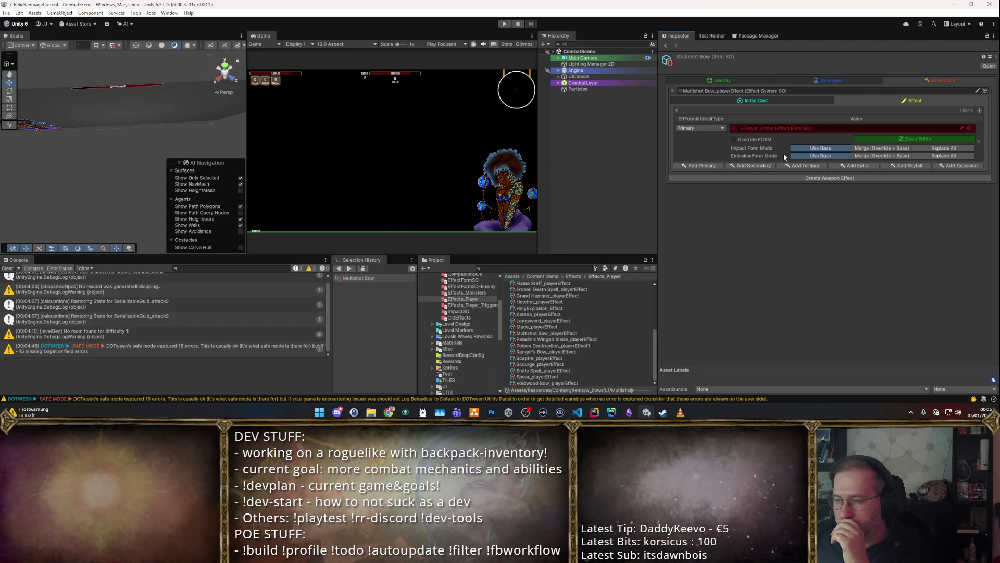
pyautogui.scroll(5, 608, 284)
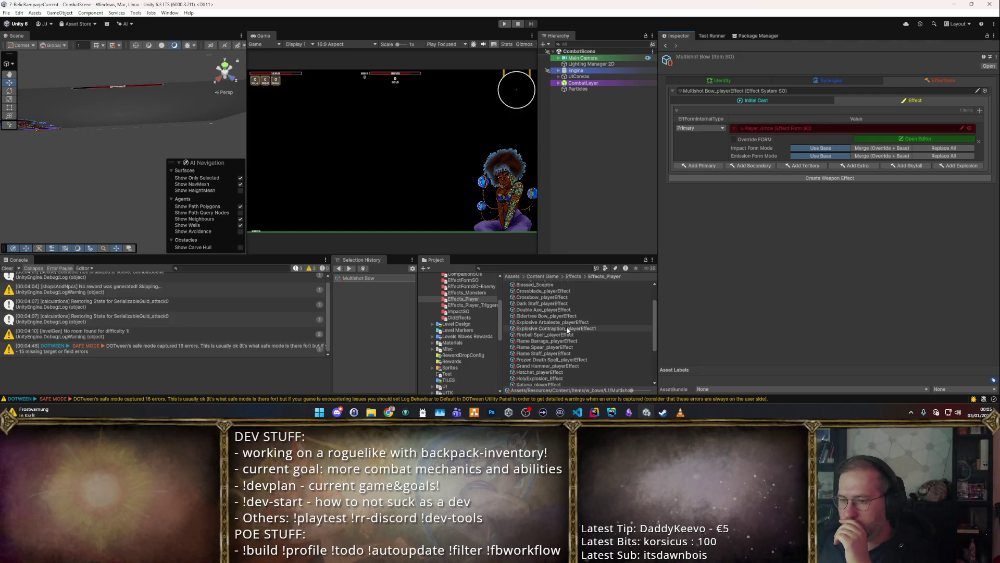
# Step: Browse the Project window to Resources/Content/Items and select the w_bows folder
pyautogui.press('alt')
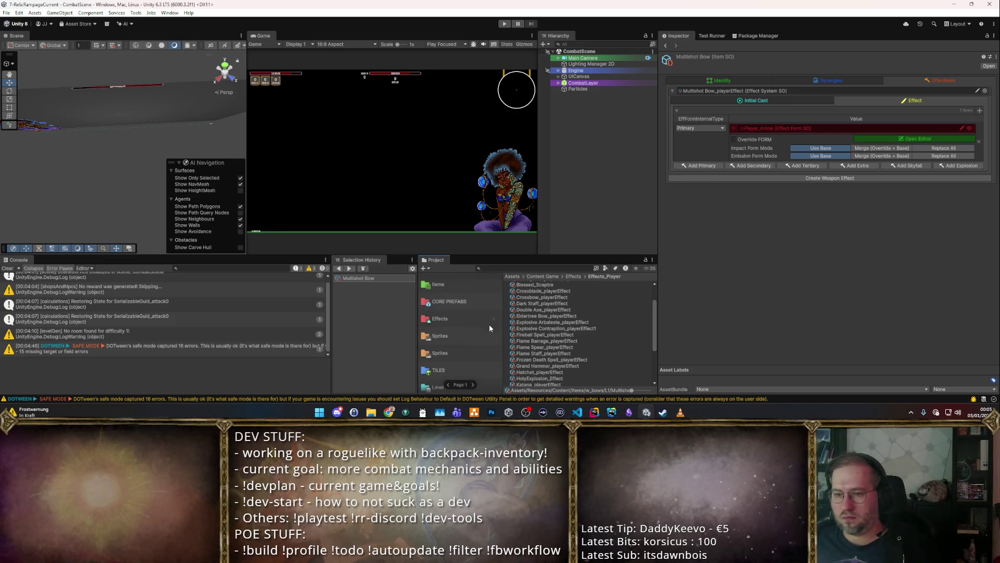
pyautogui.scroll(-5, 465, 321)
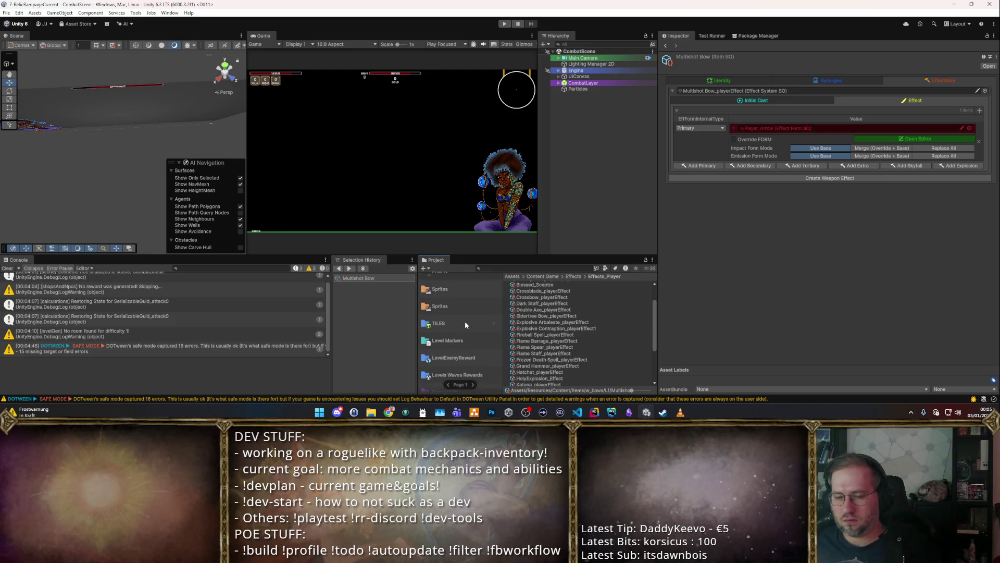
pyautogui.scroll(5, 451, 341)
pyautogui.scroll(-8, 451, 333)
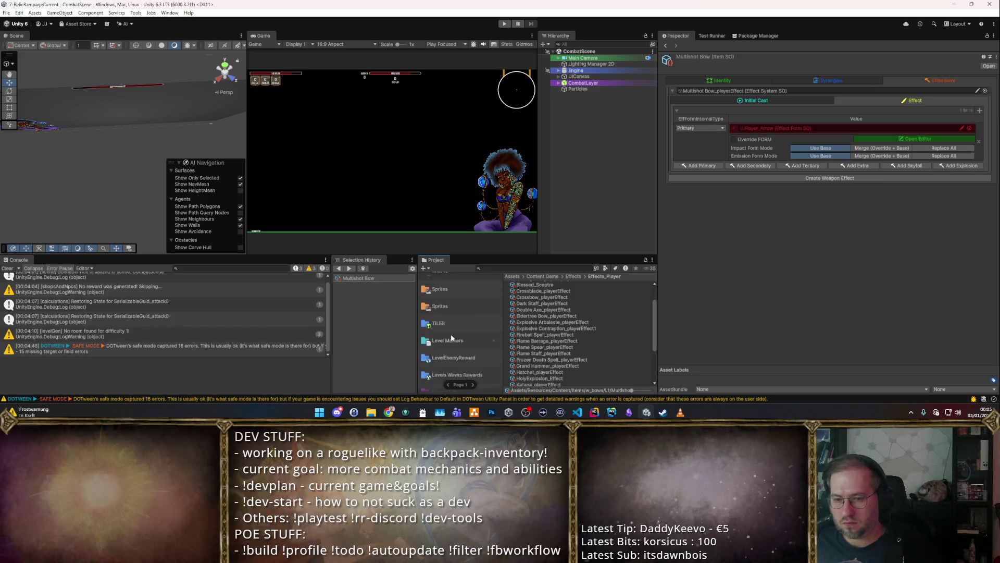
pyautogui.scroll(-5, 451, 334)
pyautogui.click(467, 308)
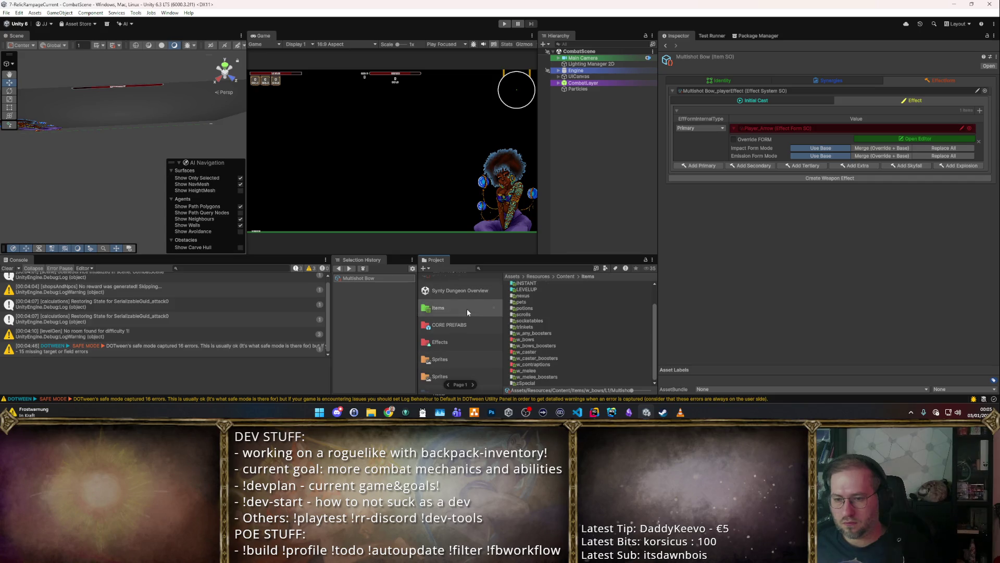
pyautogui.click(537, 341)
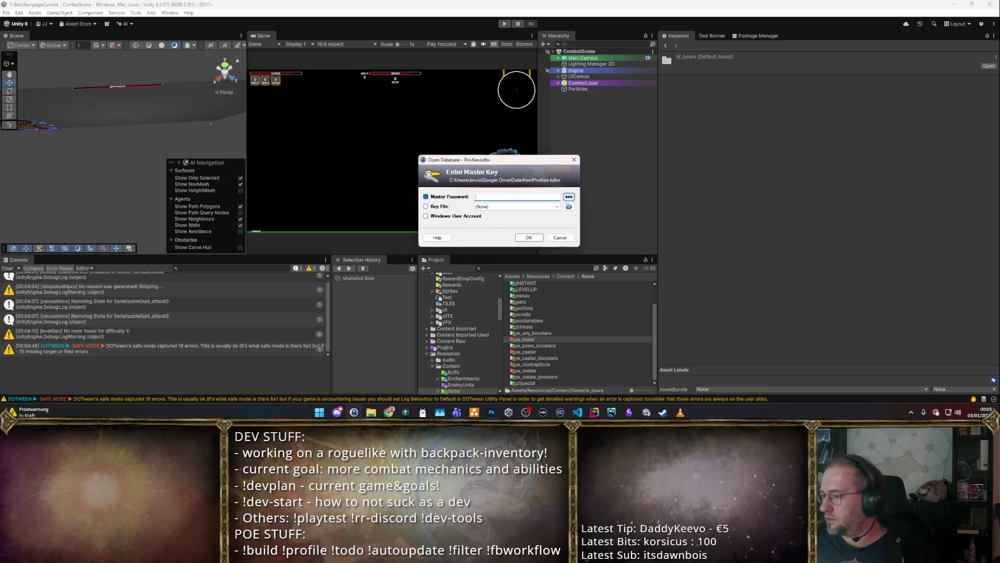
# Step: Cancel the KeePass master-key prompt, close KeePass, and open the w_bows folder in Unity
pyautogui.click(586, 204)
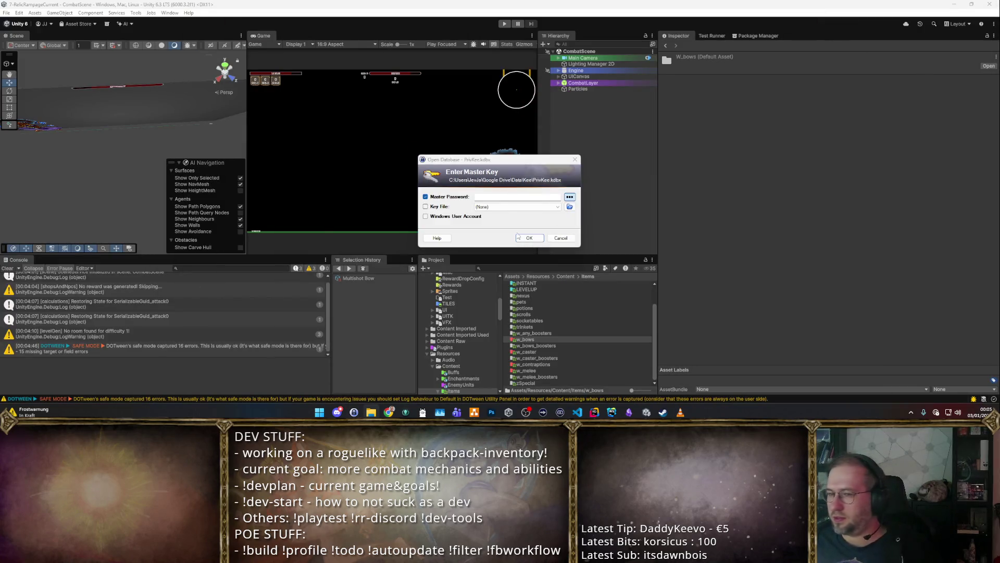
pyautogui.click(573, 235)
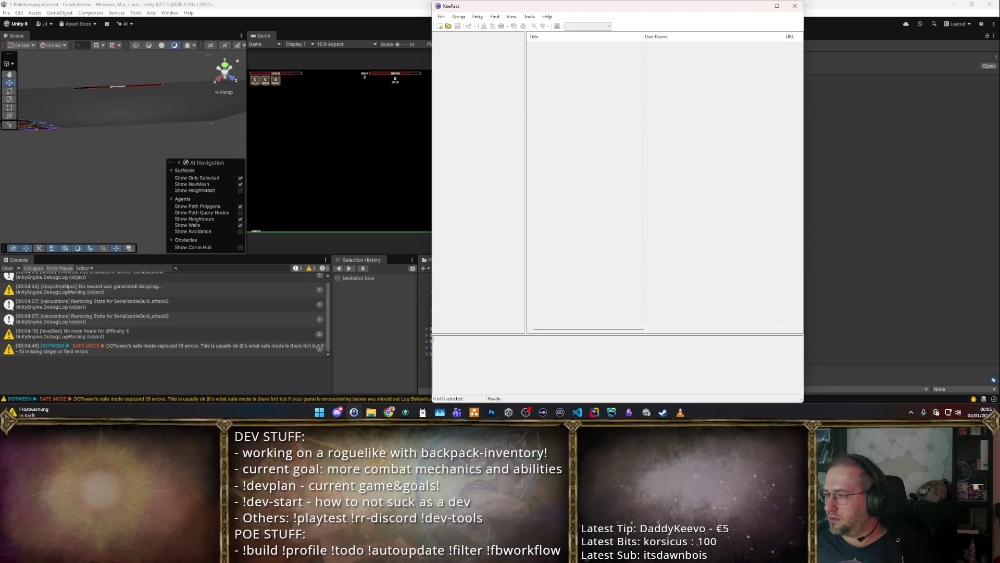
pyautogui.click(929, 227)
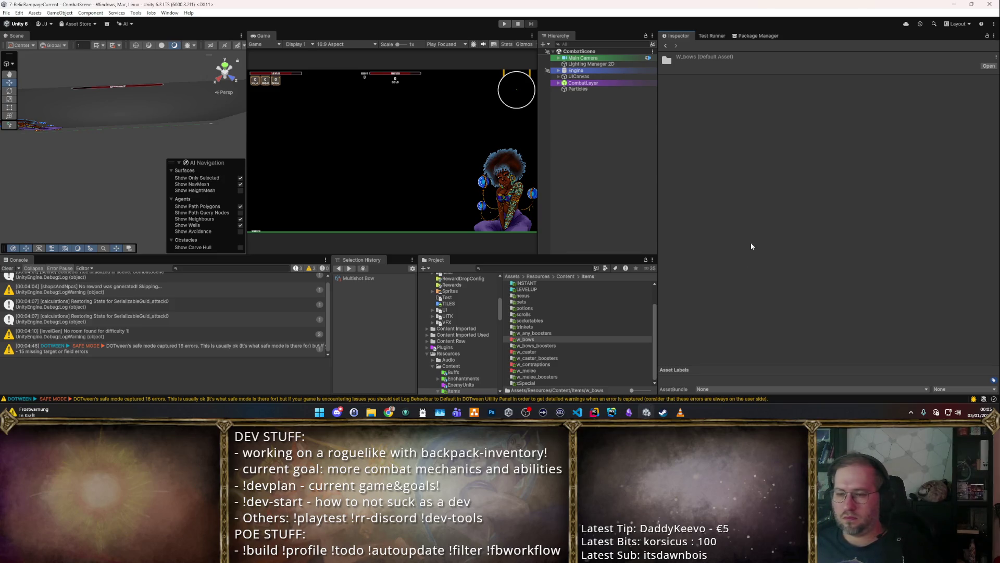
pyautogui.doubleClick(525, 339)
# Step: Inspect the Explosive Arbaleste in the L1 folder, then set Multishot Bow Damage to 15
pyautogui.doubleClick(527, 284)
pyautogui.click(531, 290)
pyautogui.click(548, 296)
pyautogui.click(546, 291)
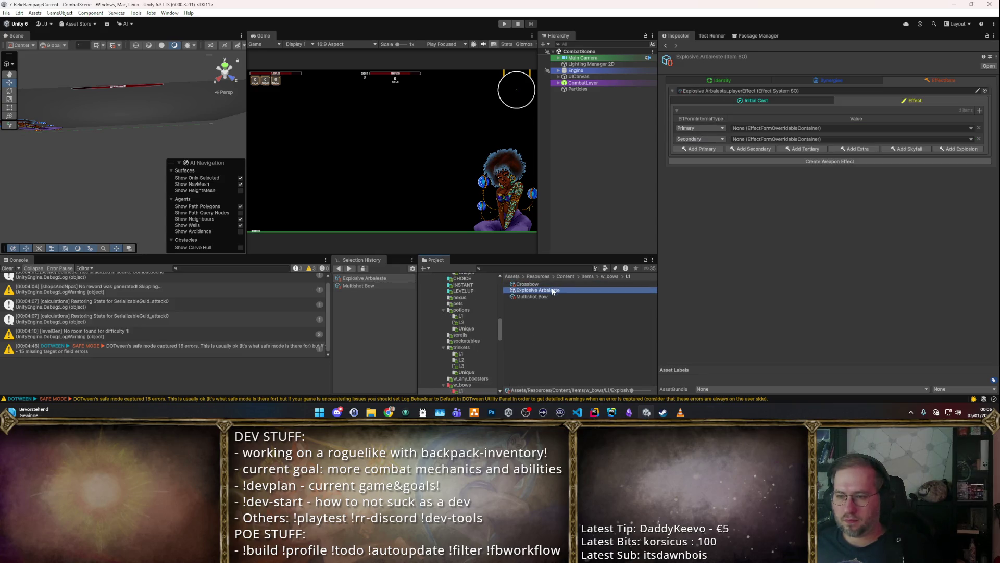
pyautogui.click(802, 101)
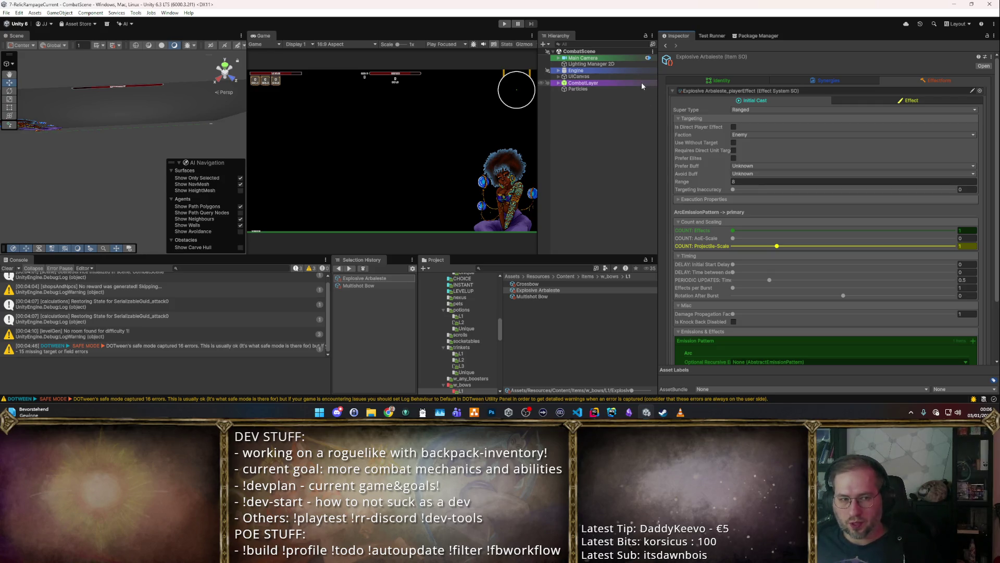
pyautogui.click(554, 296)
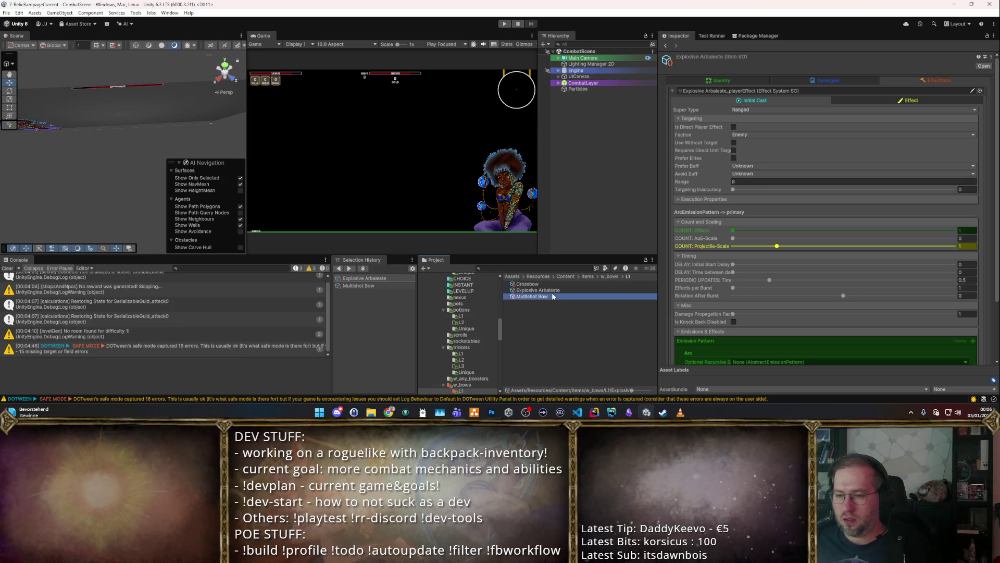
pyautogui.click(825, 79)
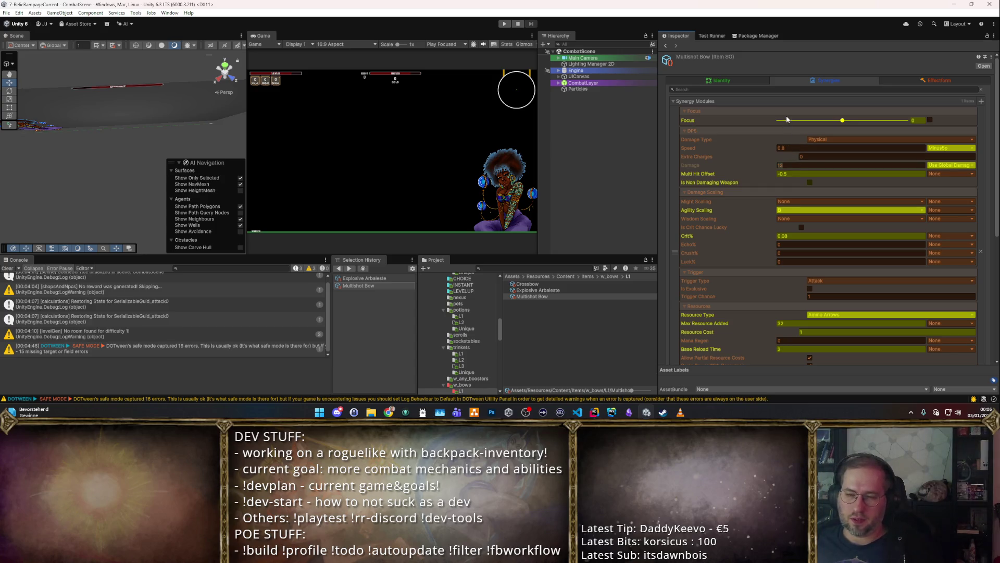
pyautogui.write('15')
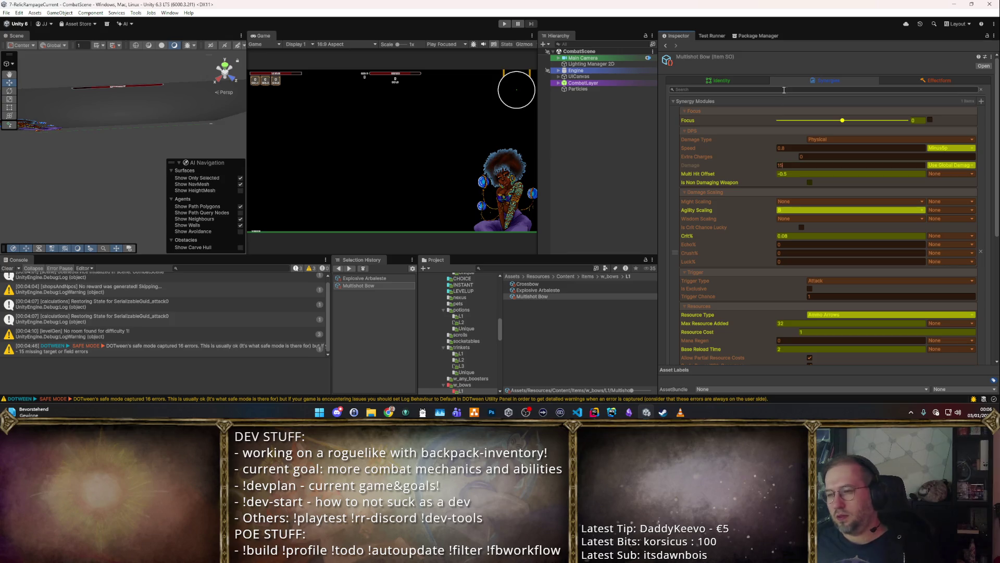
# Step: Navigate to Items > w_bows > L1, select the Crossbow, and enter Damage 22
pyautogui.click(540, 277)
pyautogui.scroll(-1, 463, 318)
pyautogui.scroll(4, 445, 333)
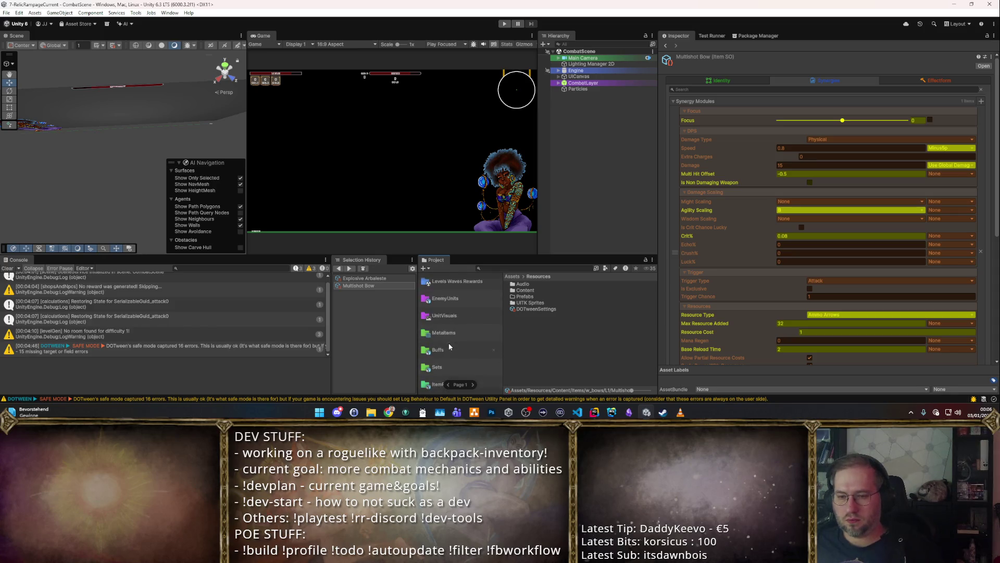
pyautogui.click(451, 351)
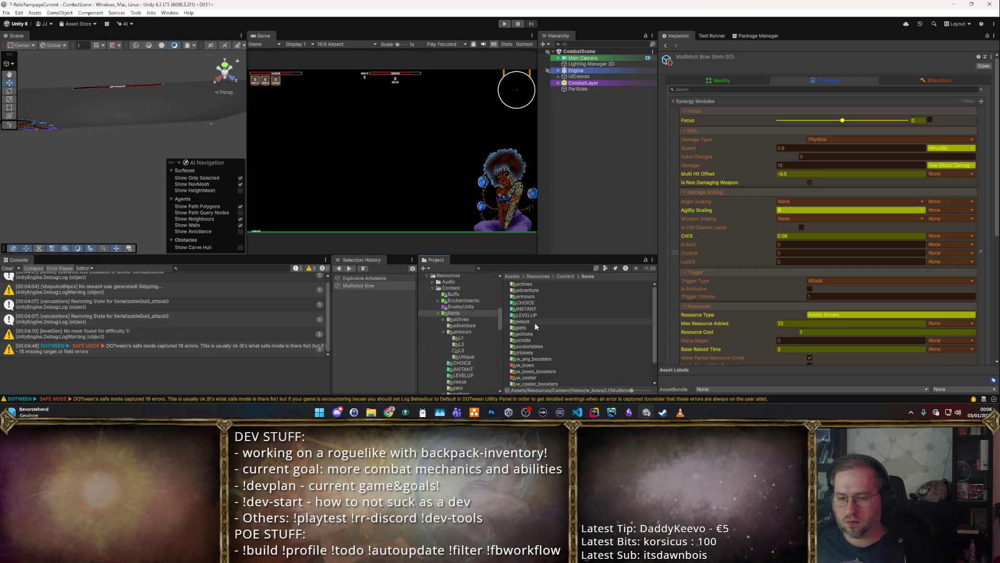
pyautogui.click(535, 365)
pyautogui.click(544, 365)
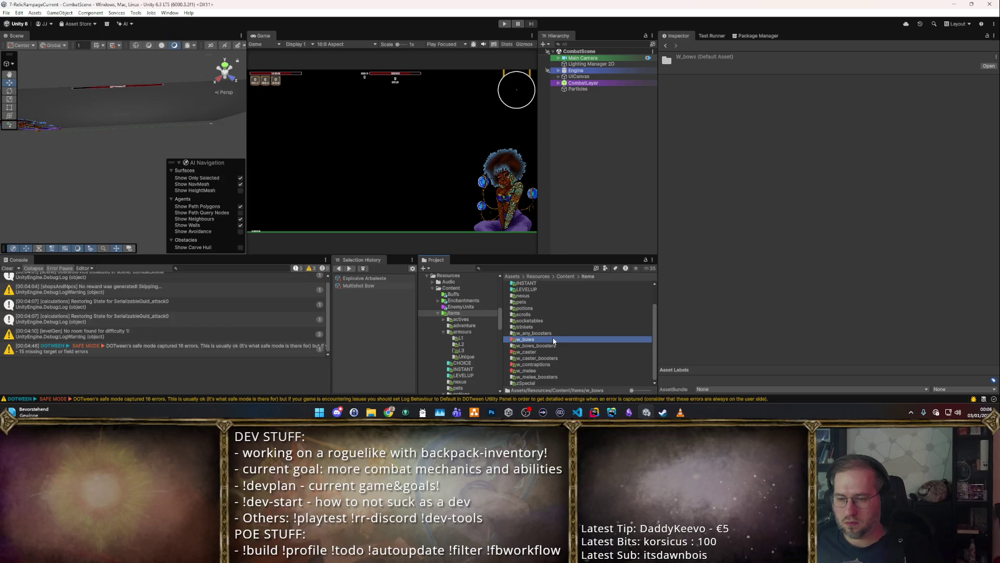
pyautogui.doubleClick(546, 364)
pyautogui.doubleClick(533, 284)
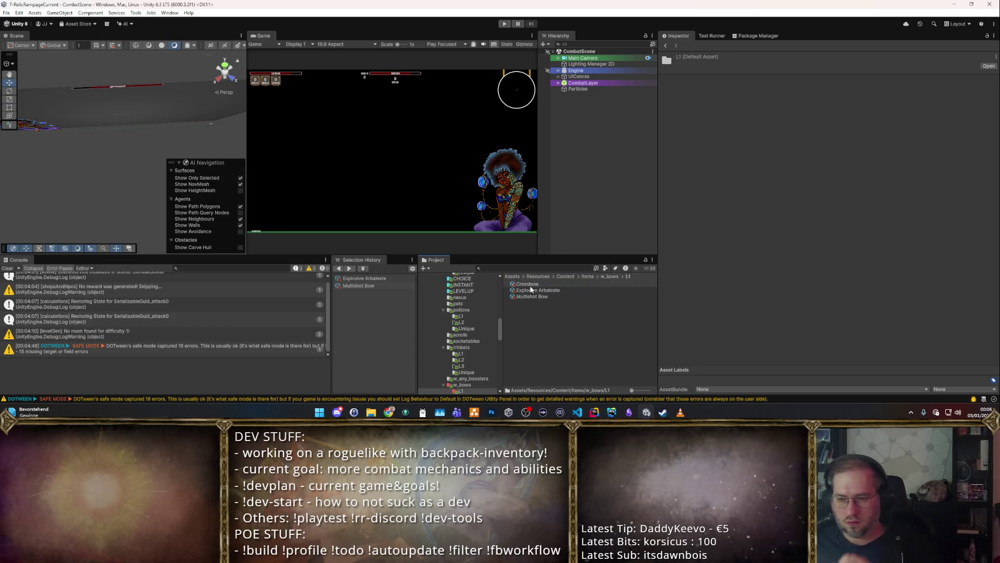
pyautogui.click(533, 284)
pyautogui.click(822, 165)
pyautogui.write('22')
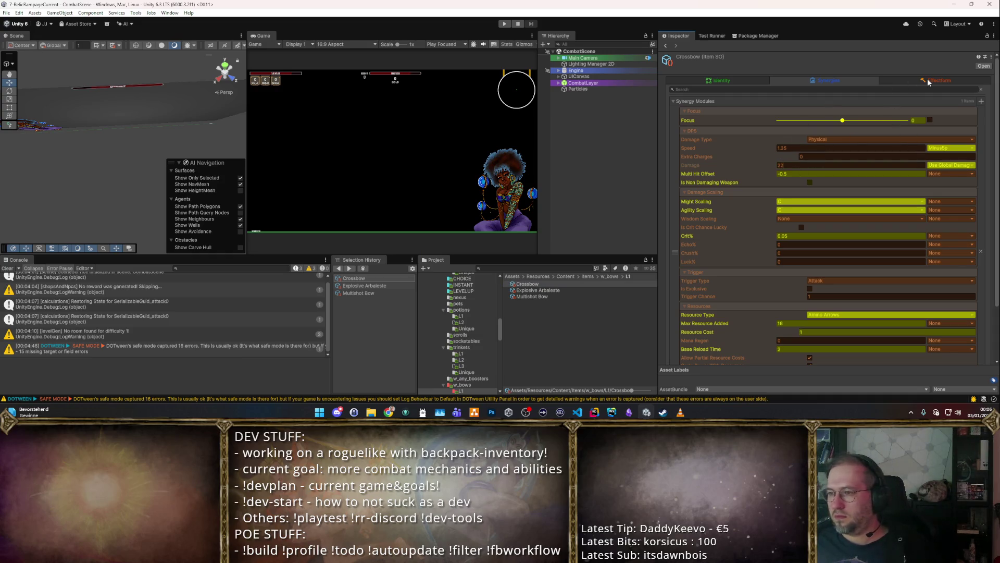
# Step: Assign Player_Crossbow Bolt as the Crossbow's primary effect form and start Play mode
pyautogui.click(912, 80)
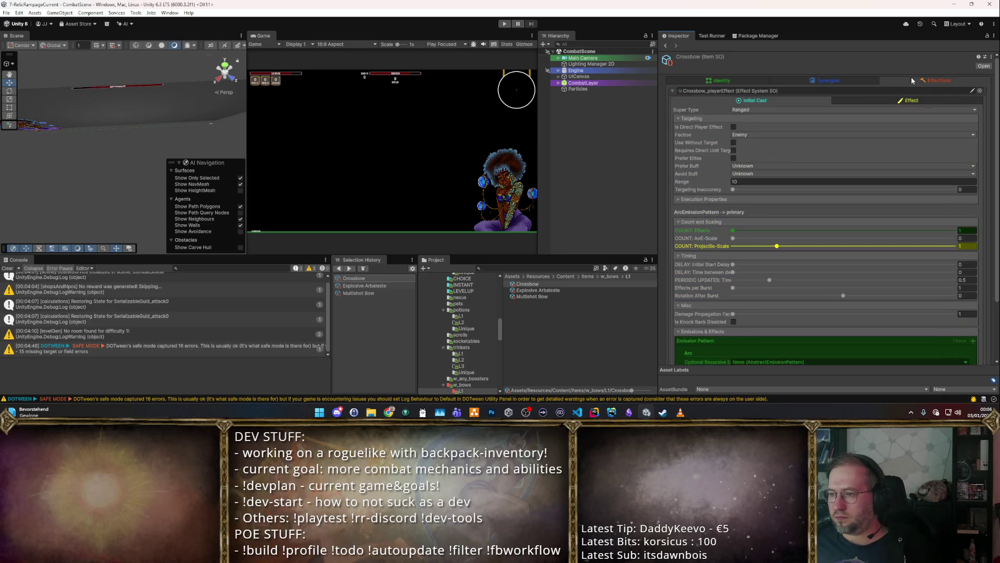
pyautogui.click(881, 99)
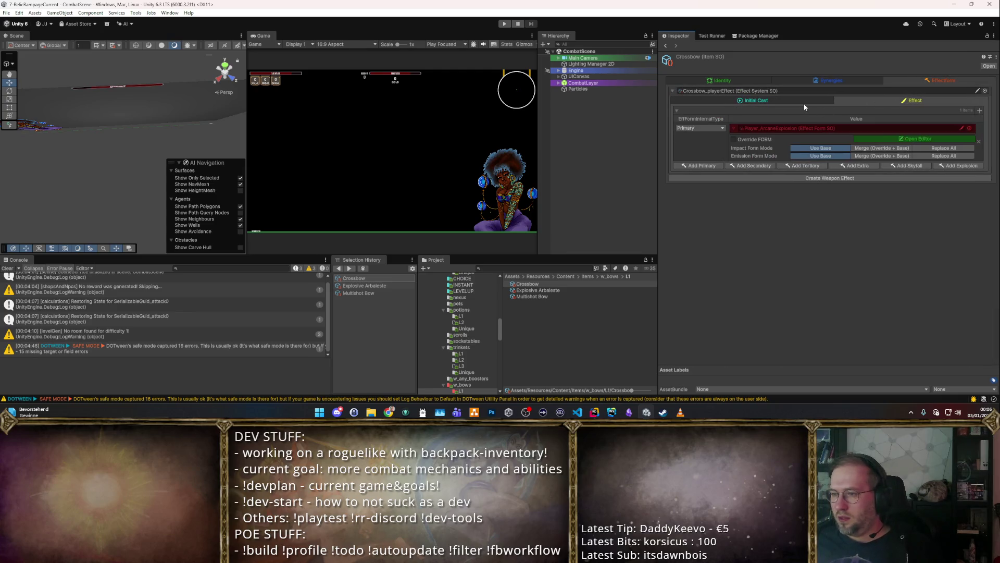
pyautogui.click(803, 101)
pyautogui.click(877, 100)
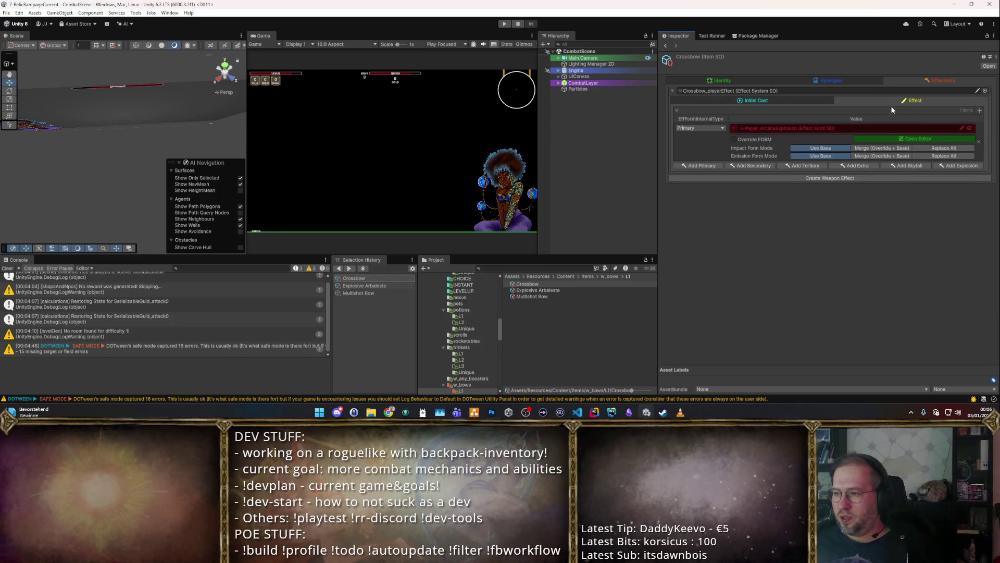
pyautogui.click(969, 128)
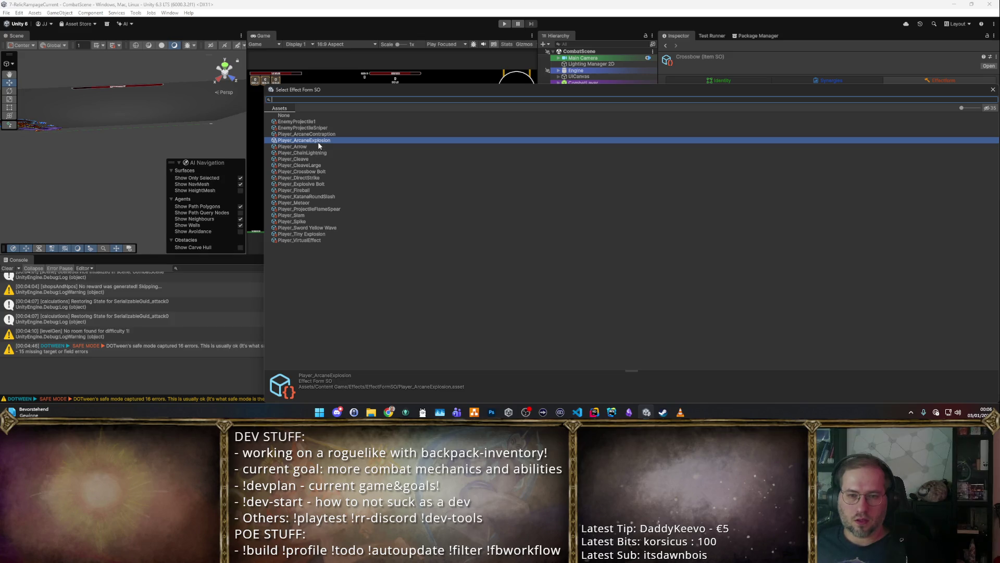
pyautogui.doubleClick(322, 172)
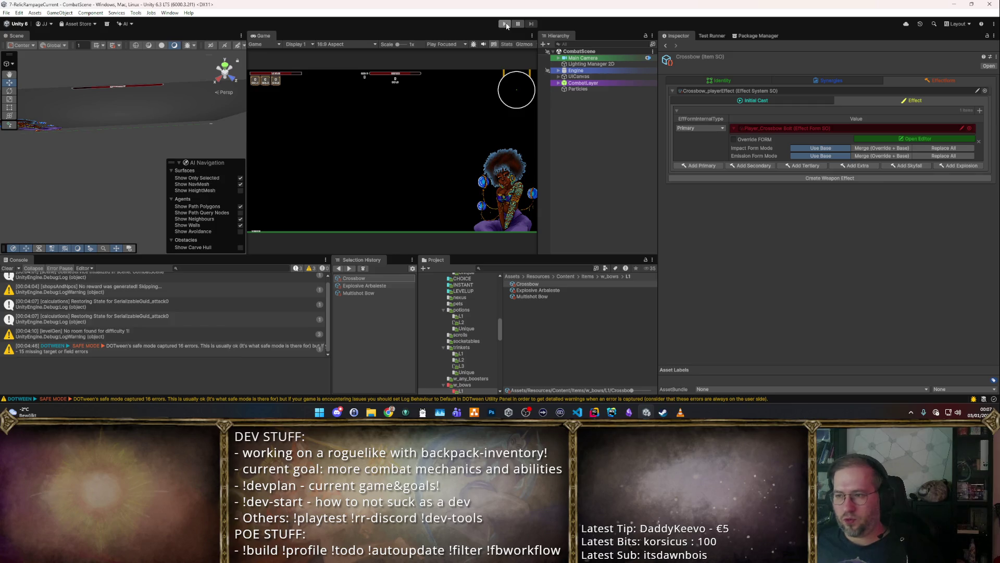
pyautogui.click(959, 138)
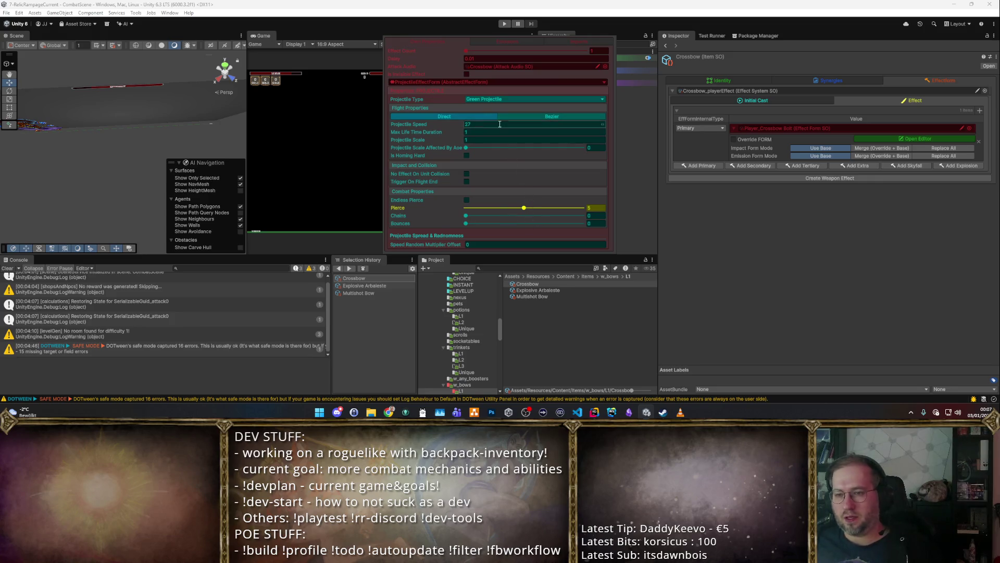
pyautogui.click(733, 232)
pyautogui.click(504, 23)
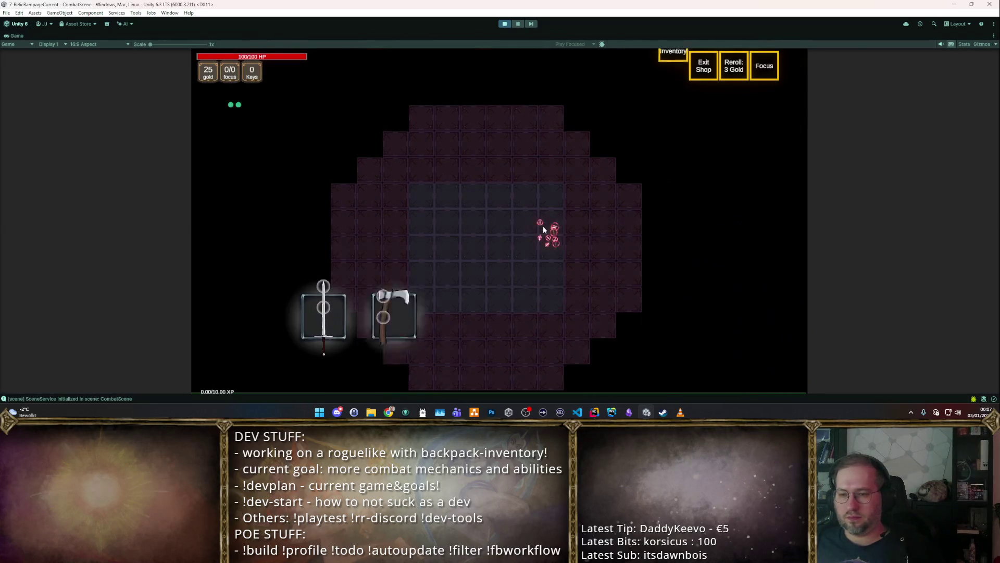
# Step: Pick the Crossbow as starting weapon, enter the combat area, and move among the dummies
pyautogui.click(604, 313)
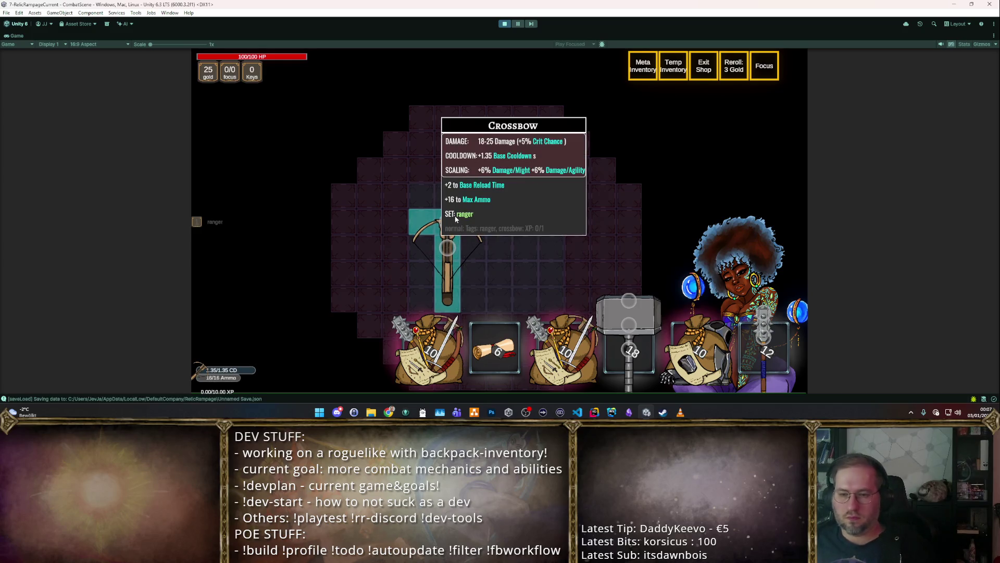
pyautogui.click(460, 223)
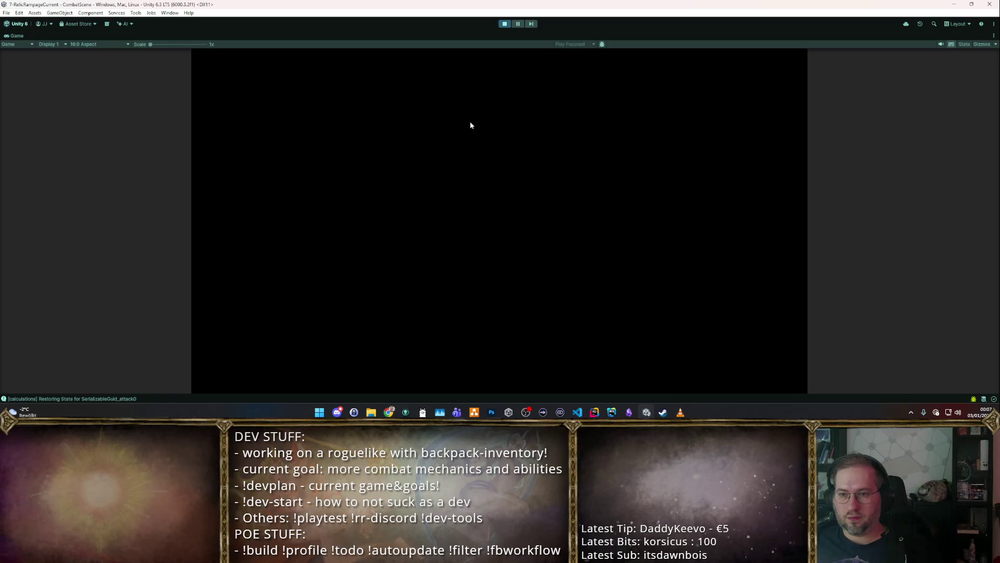
pyautogui.press('w')
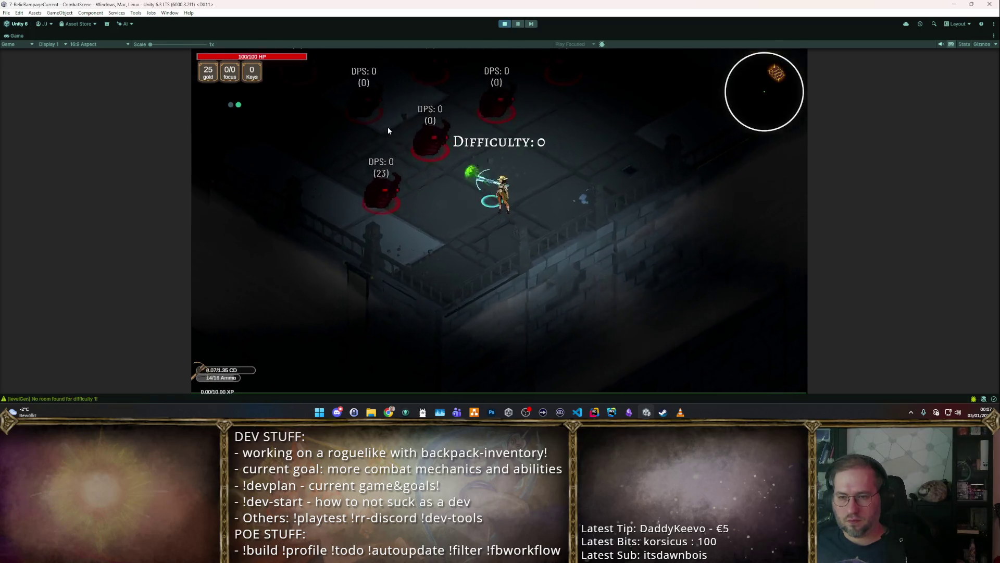
pyautogui.press('a')
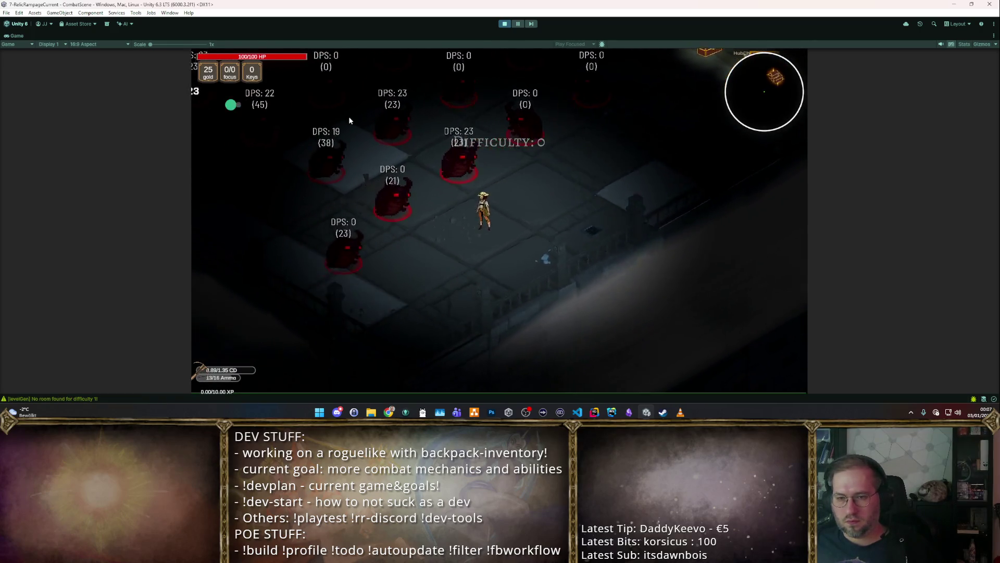
pyautogui.press('d')
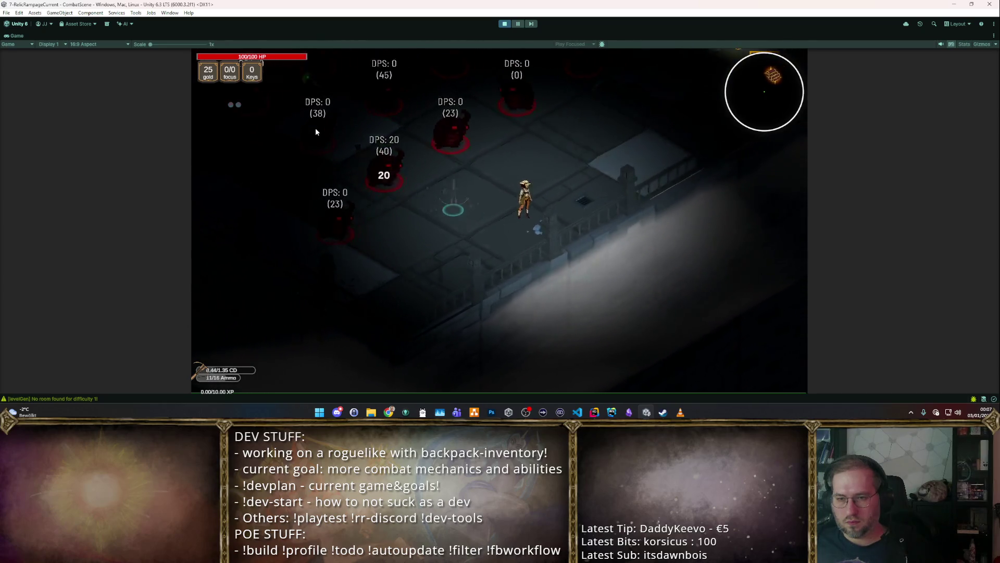
pyautogui.press('w')
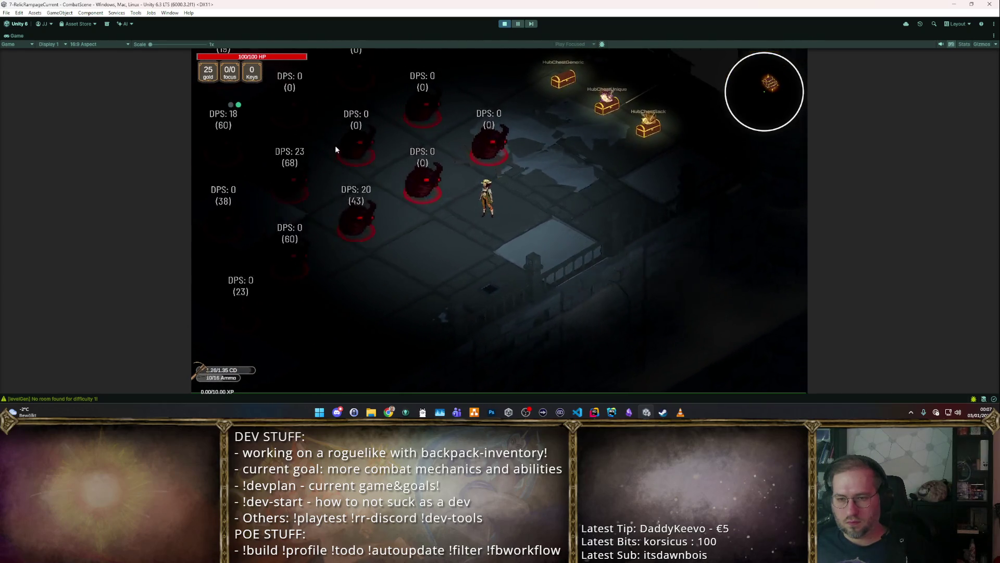
pyautogui.press('w')
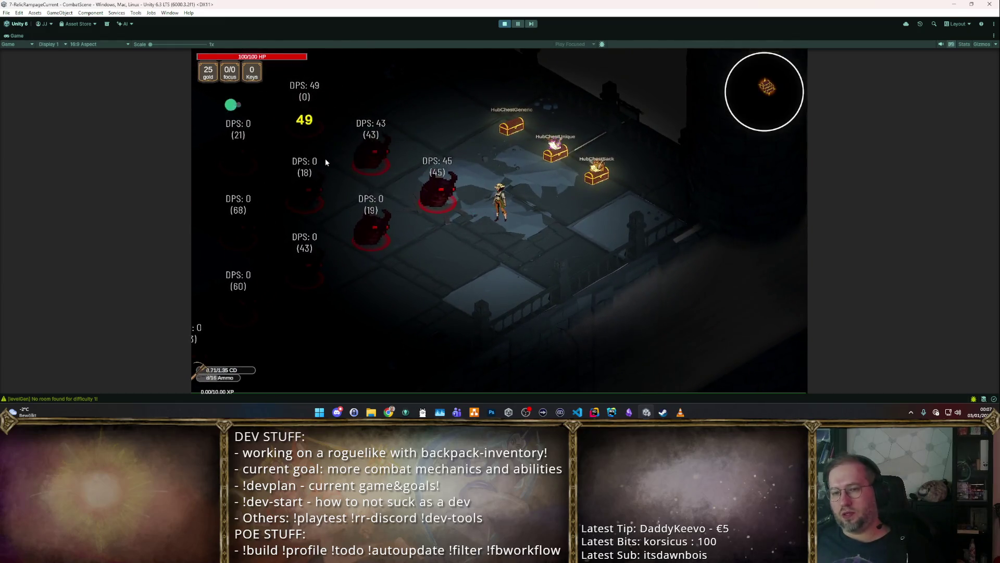
# Step: Keep moving around the dummies until the Crossbow reloads, then stop the playtest
pyautogui.press('s')
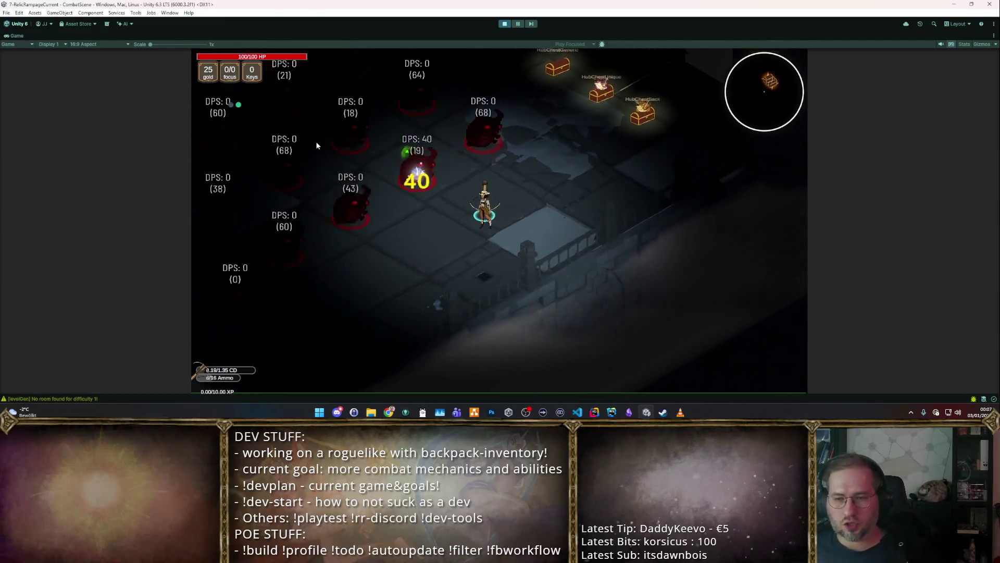
pyautogui.press('s')
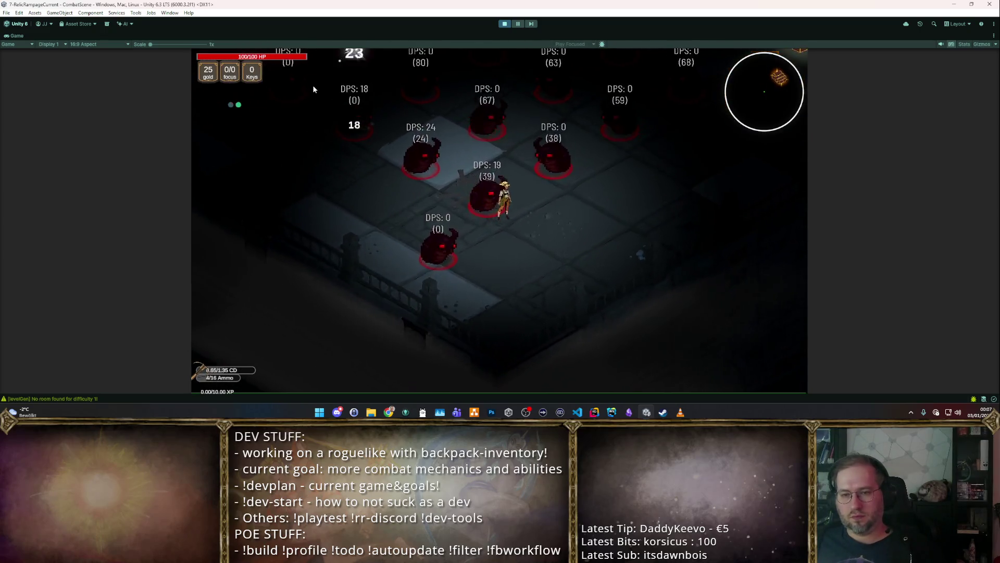
pyautogui.press('w')
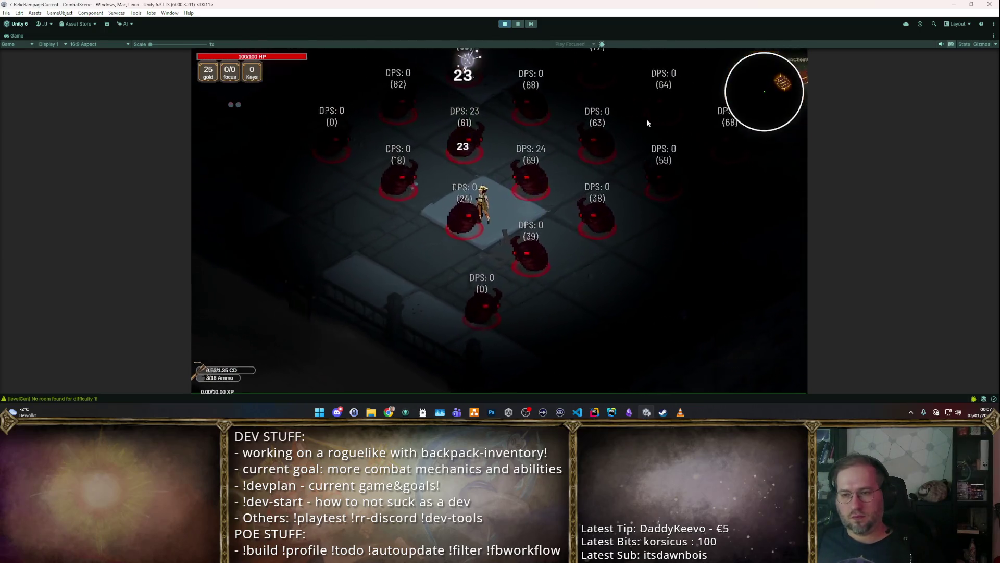
pyautogui.press('s')
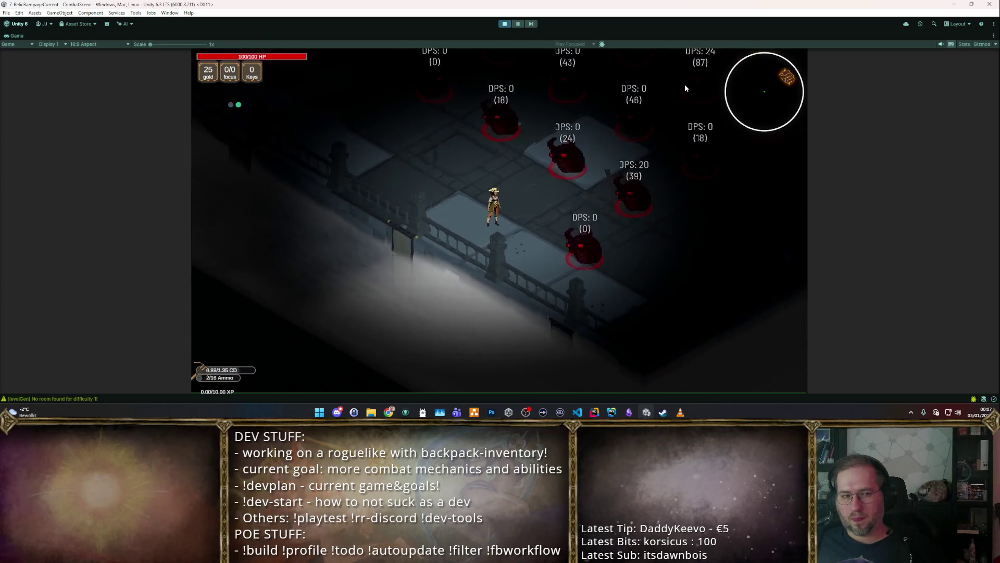
pyautogui.press('w')
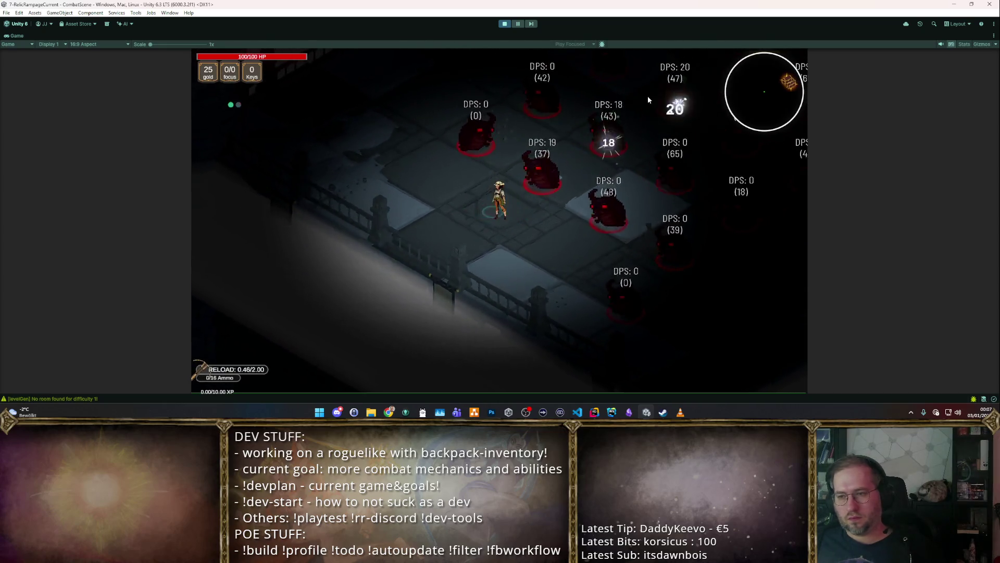
pyautogui.click(505, 24)
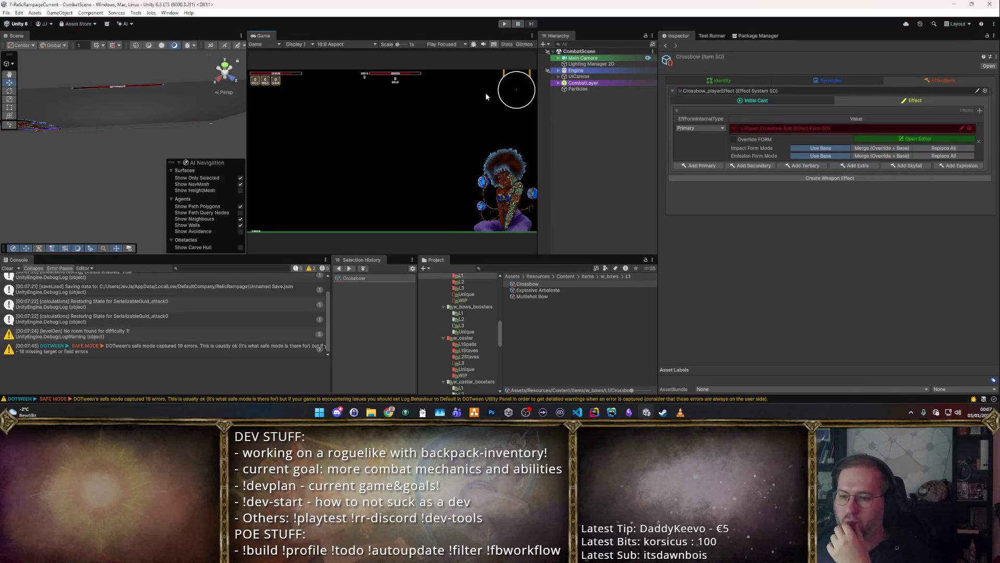
# Step: Select the Explosive Arbaleste in the L1 bows folder and view its initial cast settings
pyautogui.scroll(3, 471, 324)
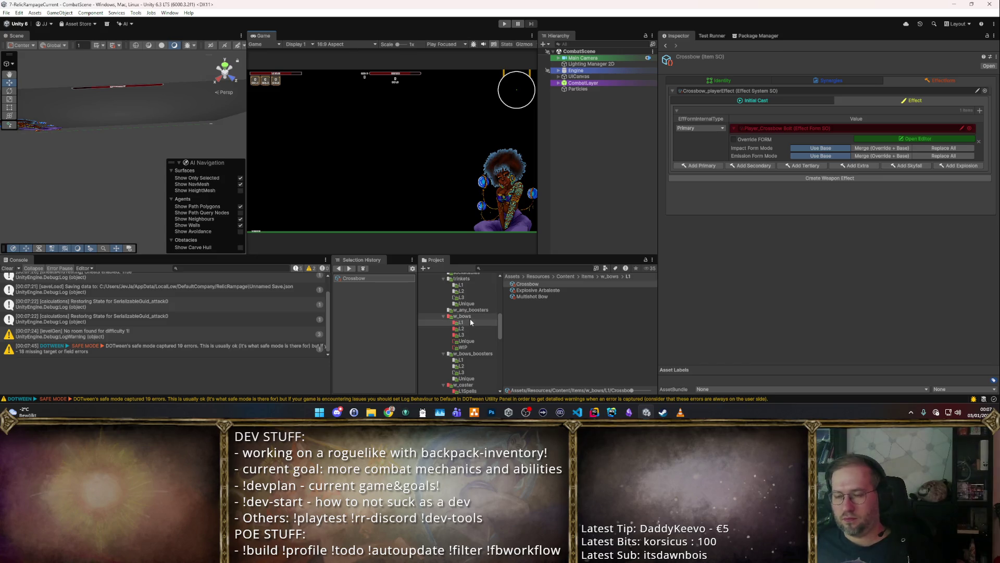
pyautogui.click(470, 322)
pyautogui.click(534, 290)
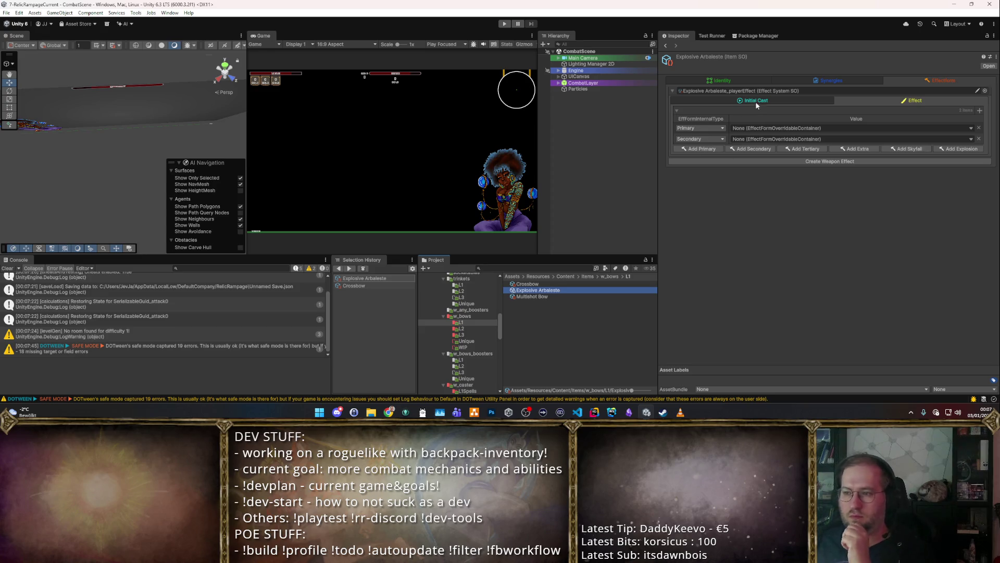
pyautogui.click(757, 103)
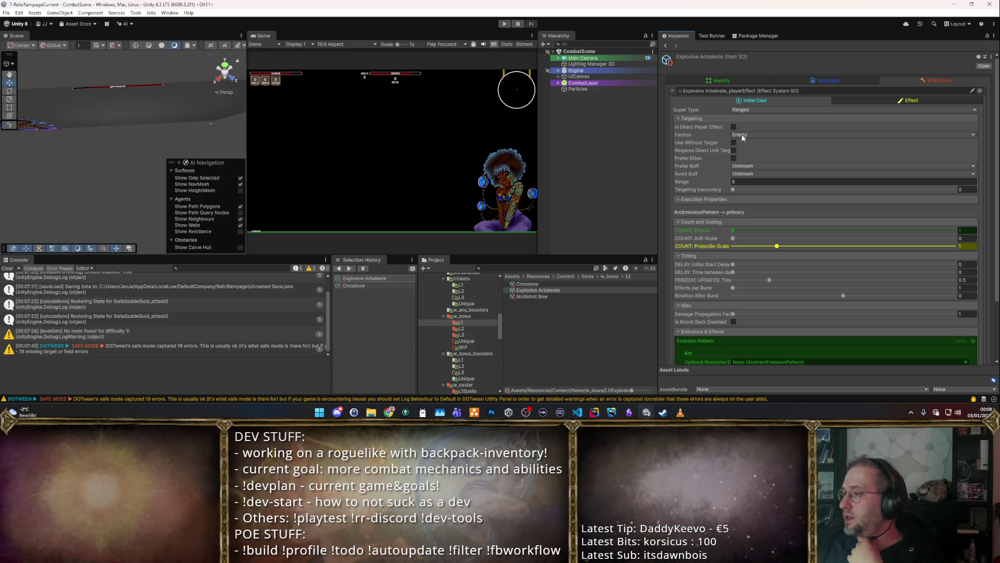
pyautogui.scroll(-3, 844, 138)
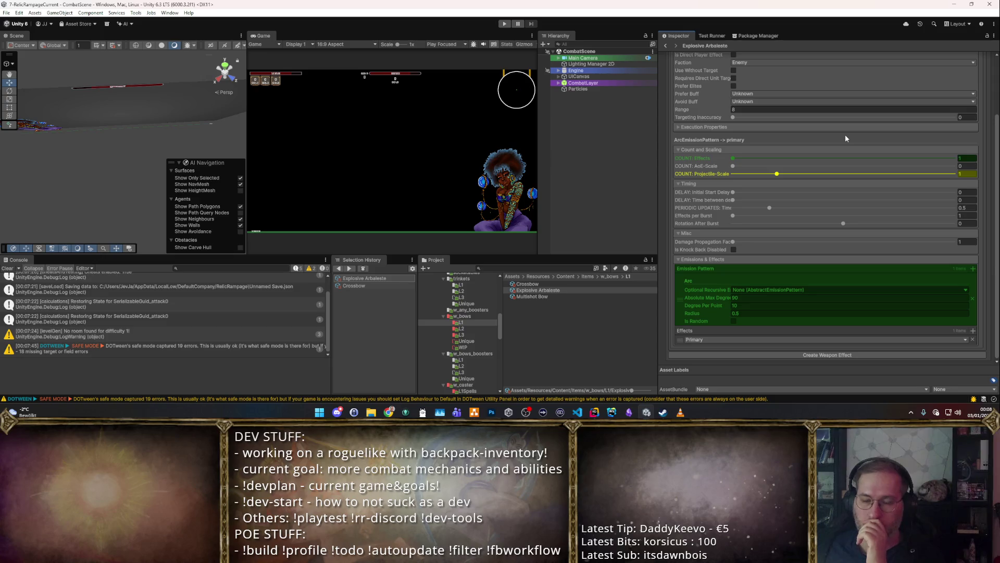
pyautogui.click(539, 296)
pyautogui.click(537, 290)
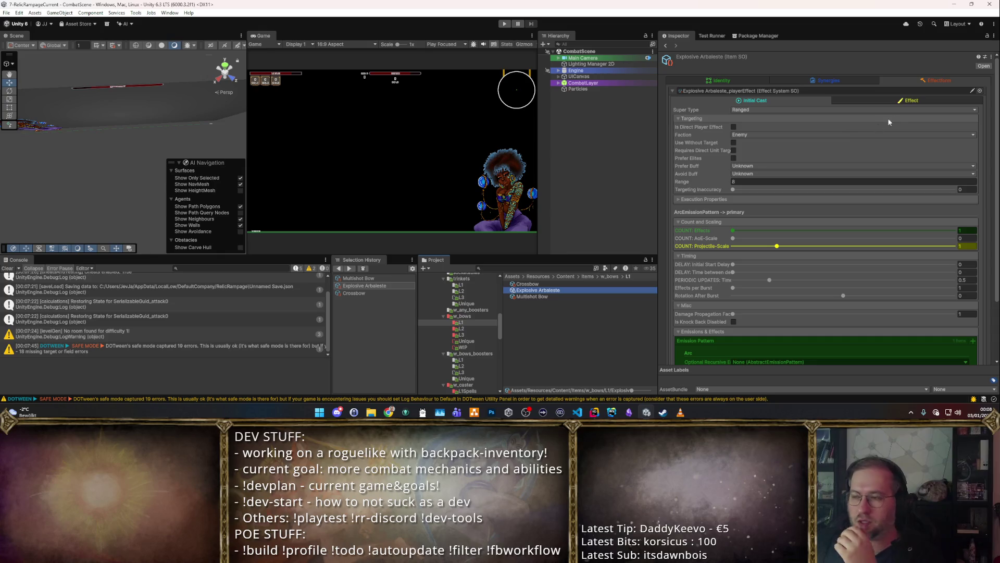
# Step: In the Effect tab, remove the Primary and Secondary effects and add an empty Primary entry
pyautogui.click(901, 103)
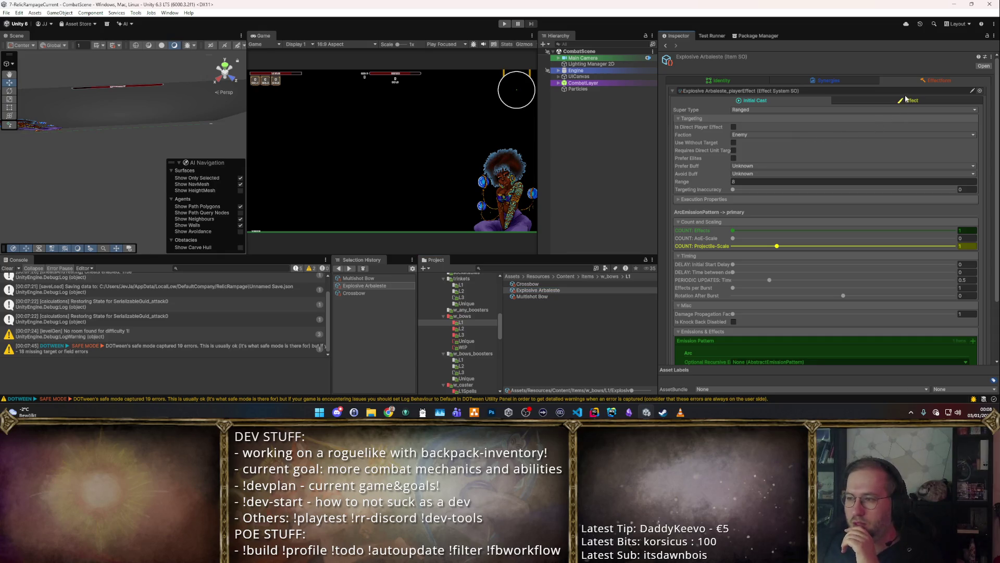
pyautogui.click(911, 100)
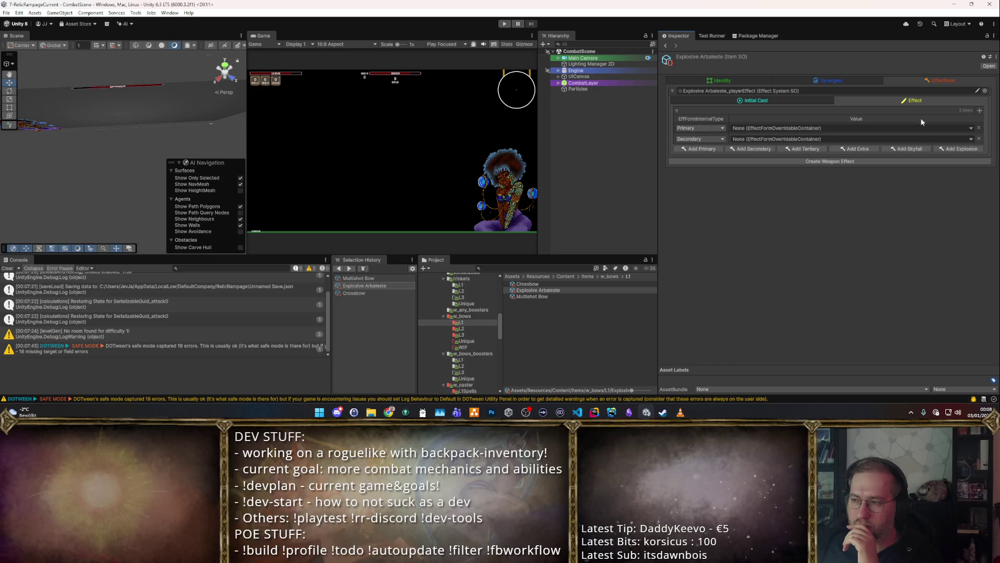
pyautogui.click(978, 129)
pyautogui.click(978, 128)
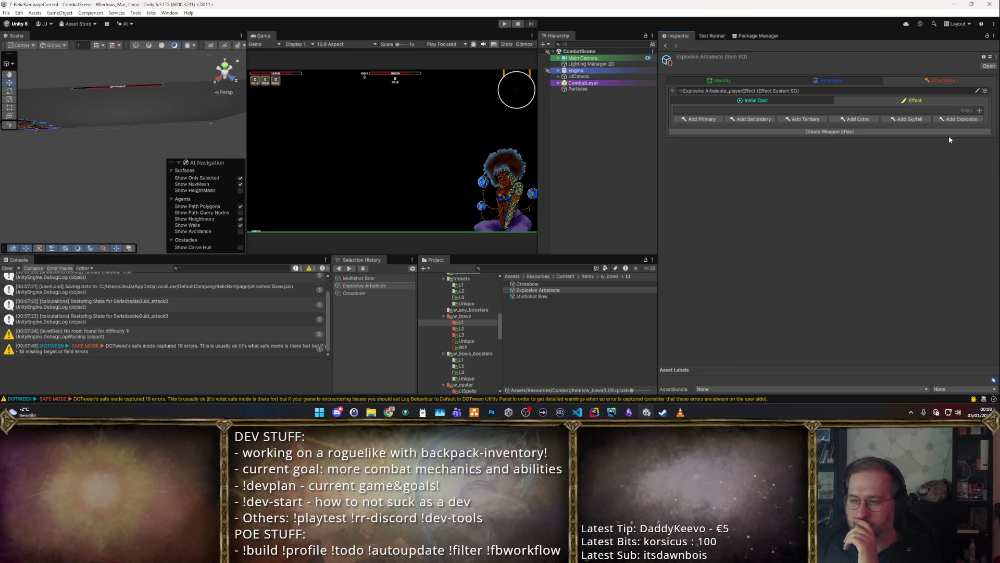
pyautogui.click(701, 119)
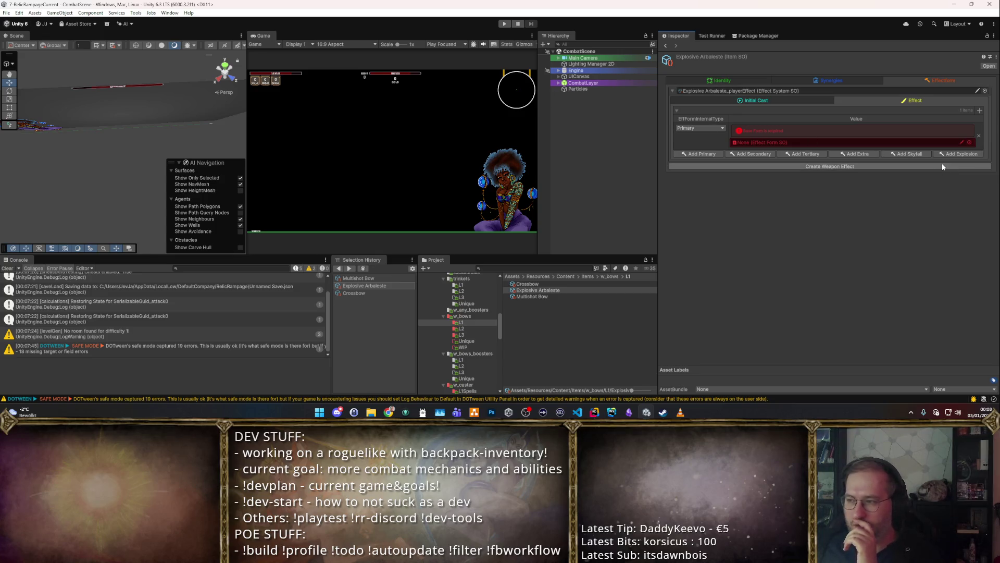
# Step: Assign Player_Explosive Bolt as the Primary effect and add a Projectile Explosion using Player_ArcaneExplosion
pyautogui.click(969, 143)
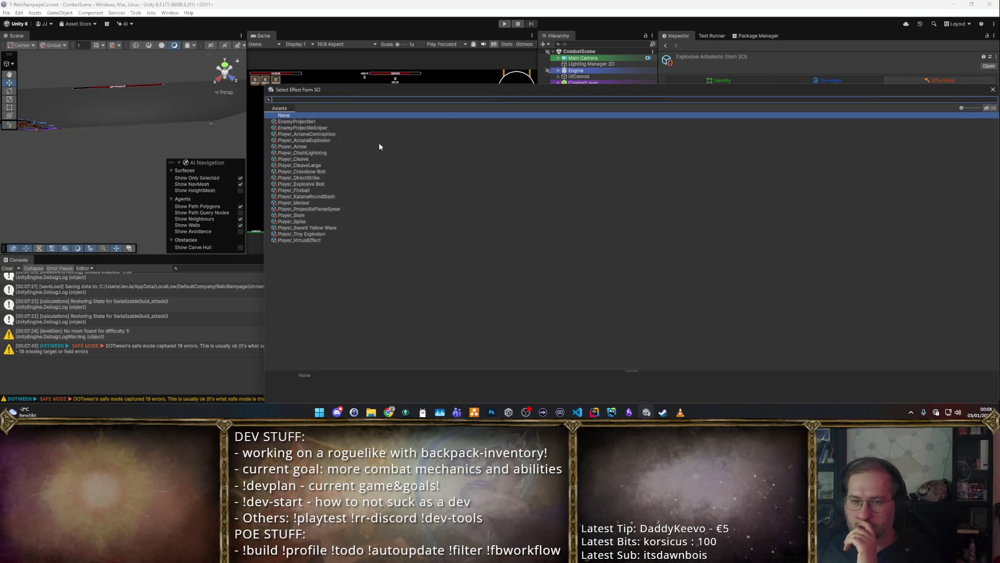
pyautogui.doubleClick(313, 184)
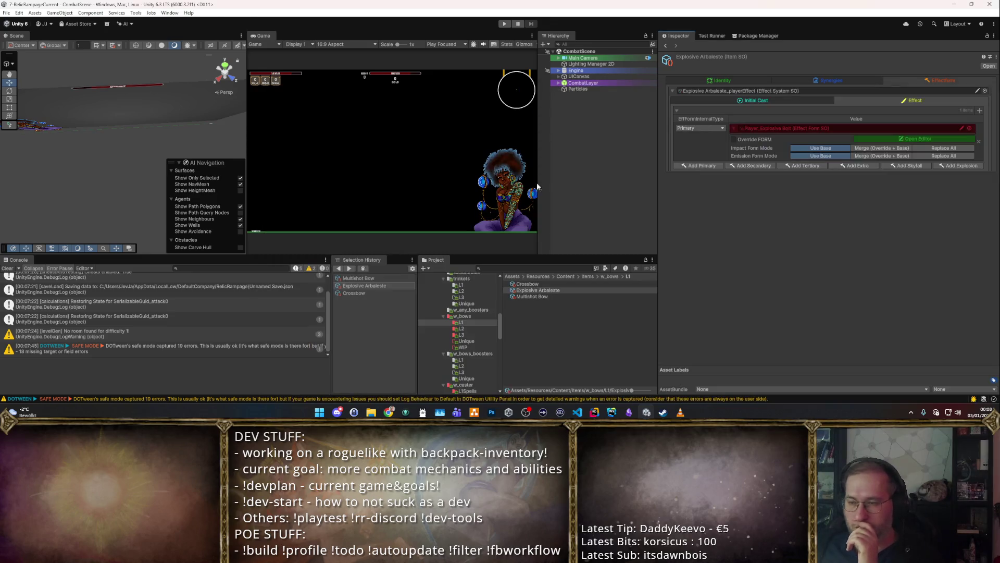
pyautogui.click(959, 166)
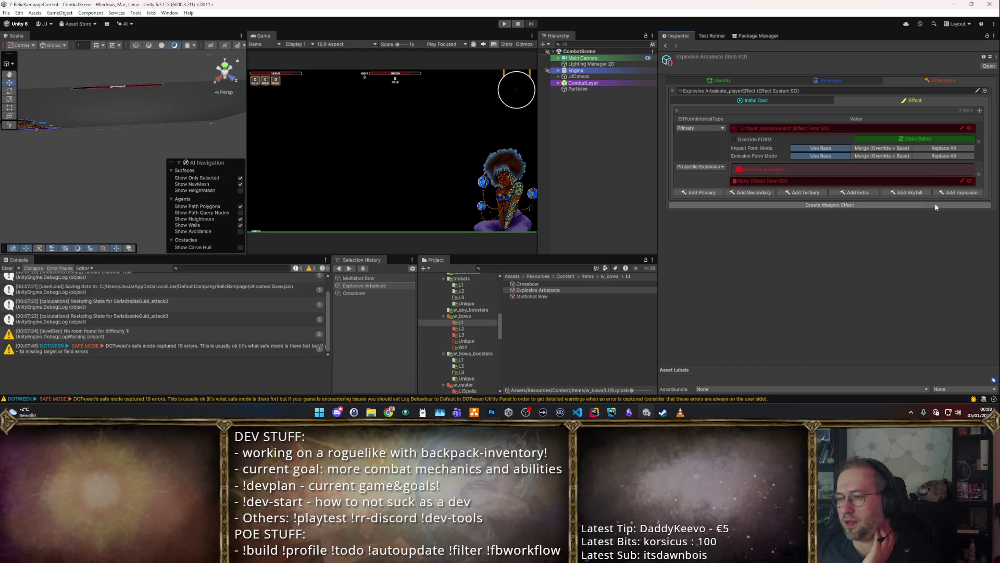
pyautogui.click(969, 182)
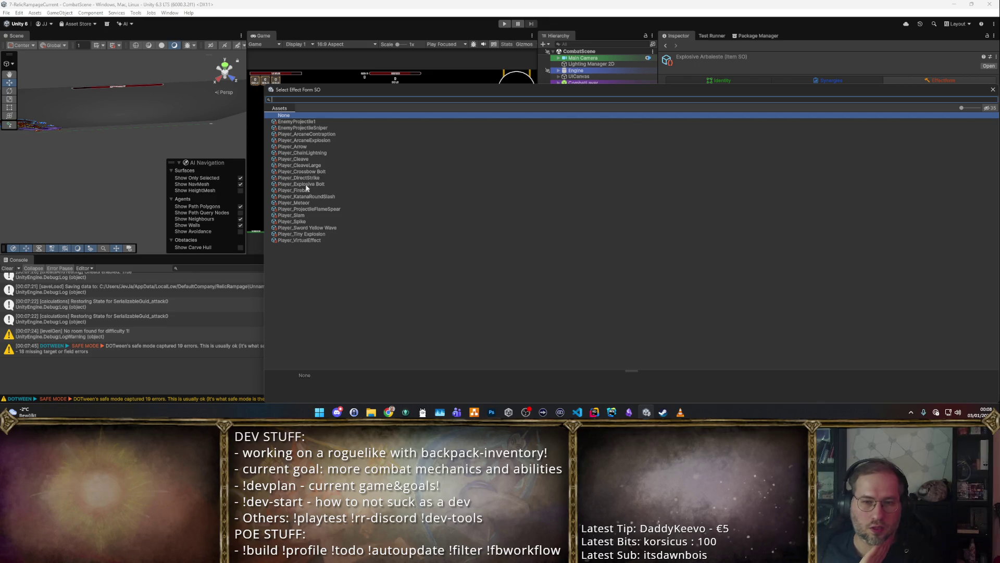
pyautogui.doubleClick(305, 140)
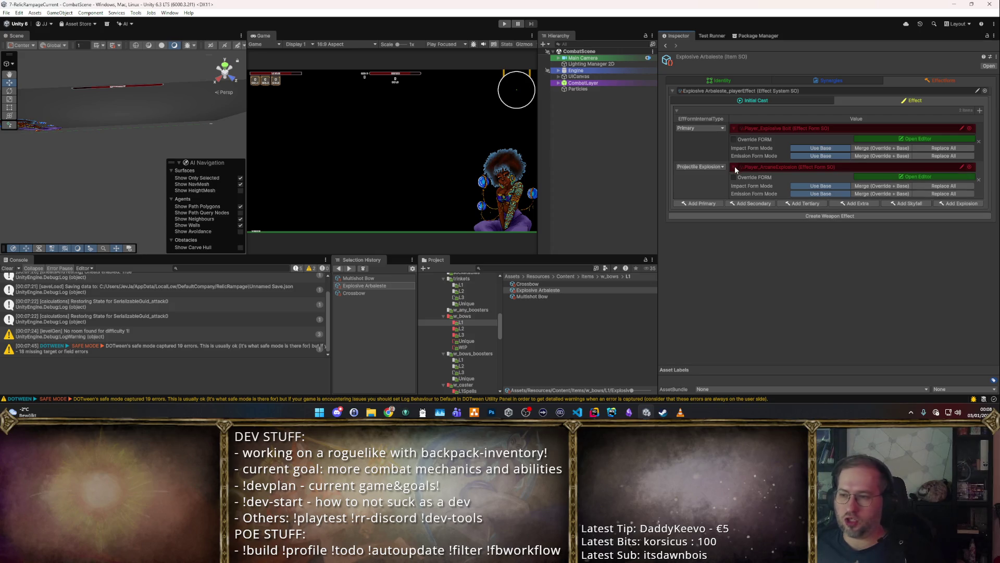
pyautogui.click(706, 81)
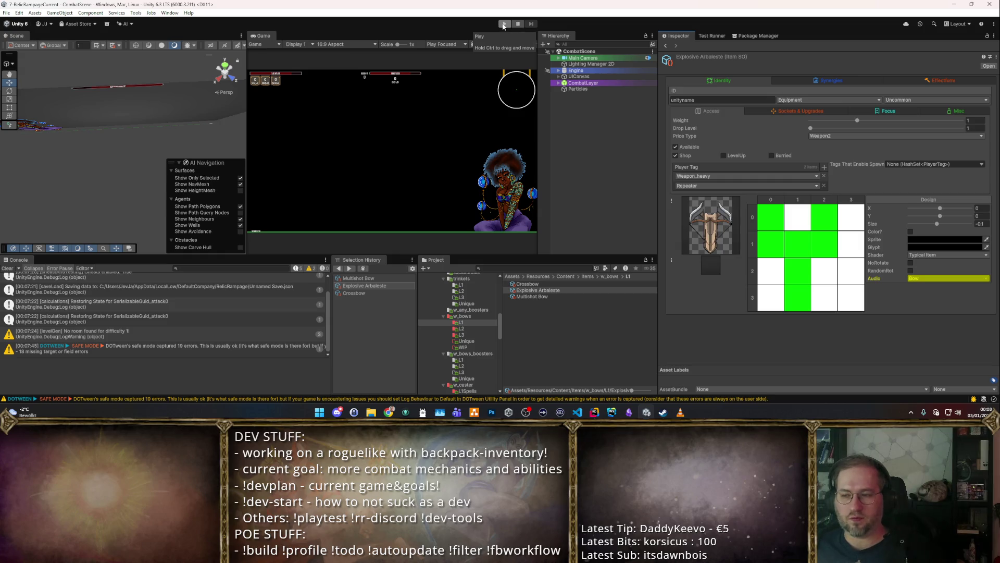
# Step: Start play mode, open the starter pack in the vendor shop, sell a weapon and enable cheats
pyautogui.click(504, 25)
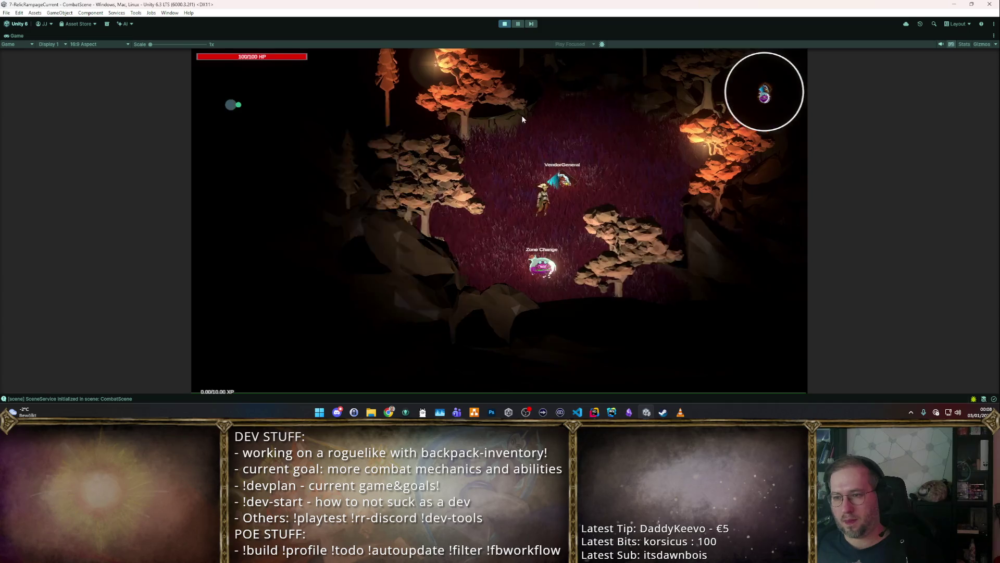
pyautogui.click(568, 181)
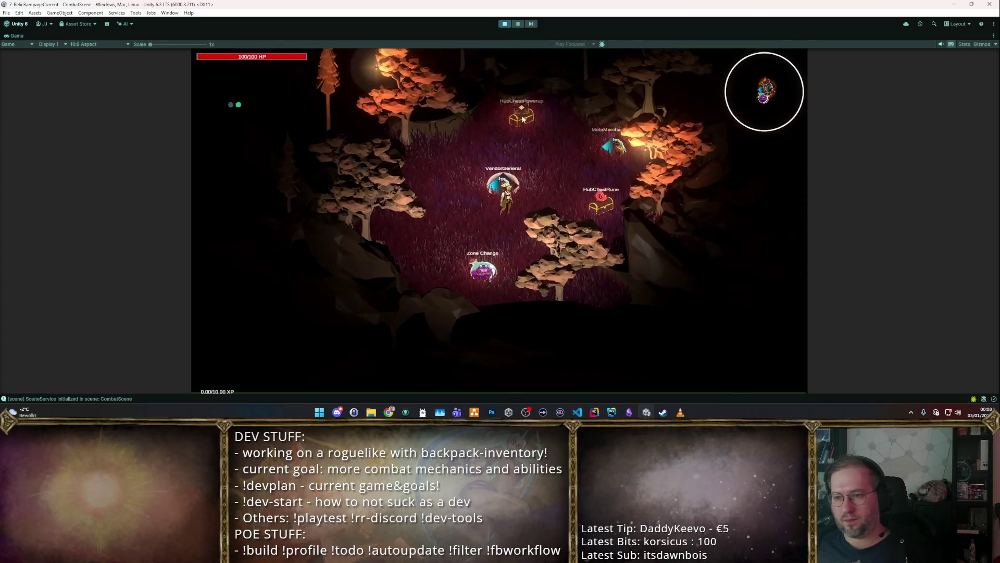
pyautogui.click(544, 206)
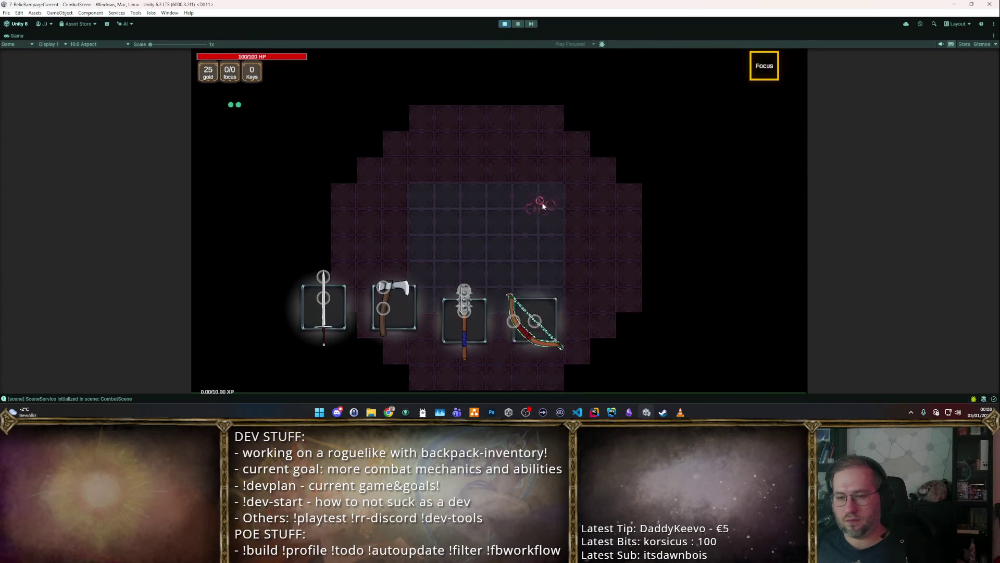
pyautogui.click(709, 284)
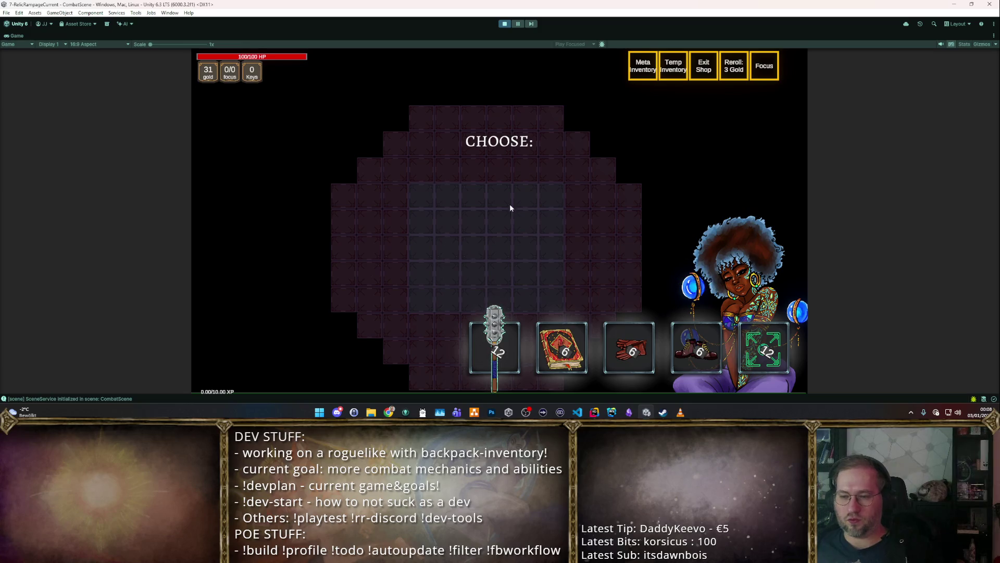
pyautogui.press('F1')
# Step: Move the Explosive Arbaleste (29-40 damage) from the full item list into the inventory grid
pyautogui.scroll(-3, 417, 121)
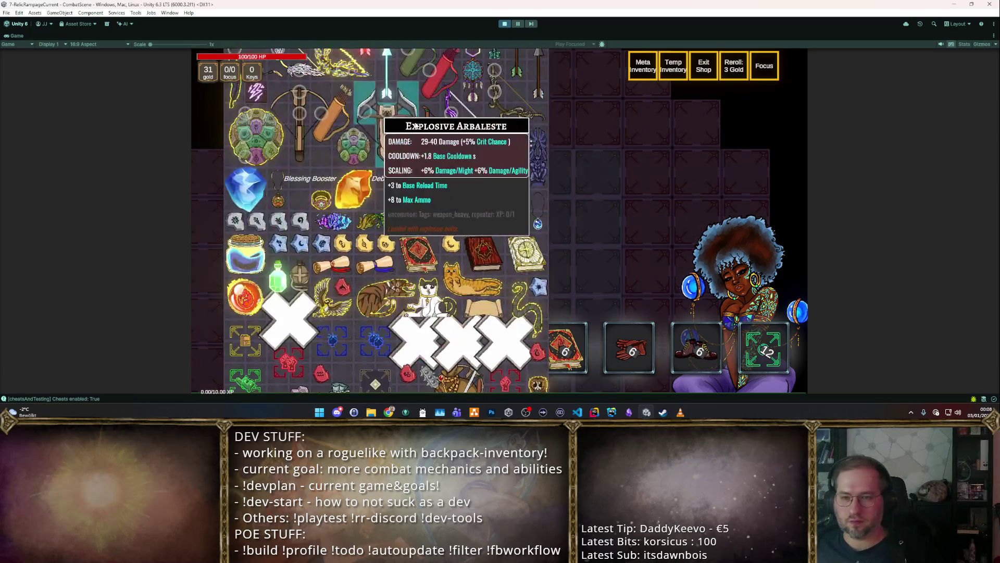
pyautogui.scroll(-2, 485, 105)
pyautogui.scroll(1, 477, 106)
pyautogui.scroll(-3, 477, 106)
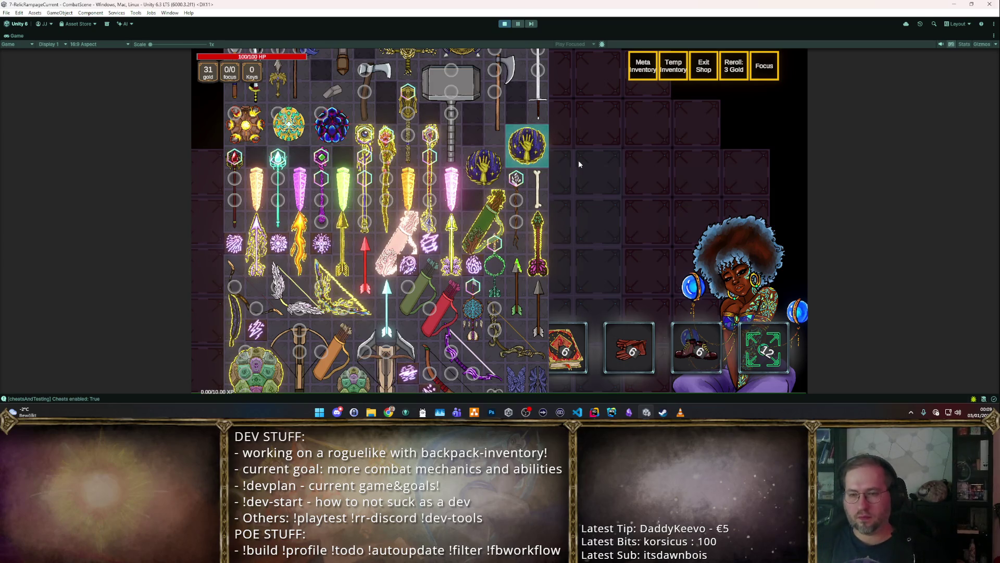
pyautogui.scroll(3, 448, 230)
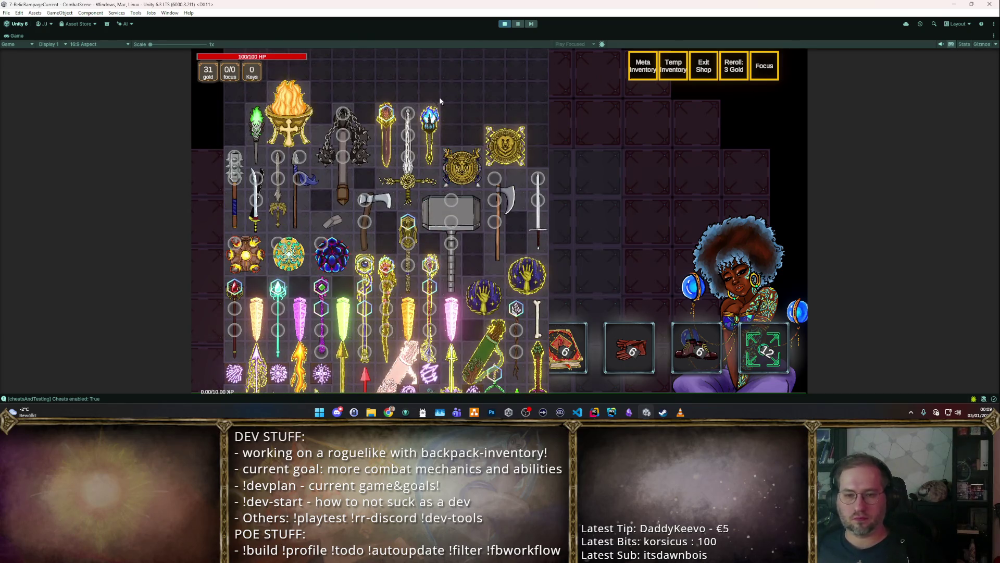
pyautogui.scroll(-5, 454, 110)
pyautogui.scroll(-2, 462, 114)
pyautogui.click(388, 182)
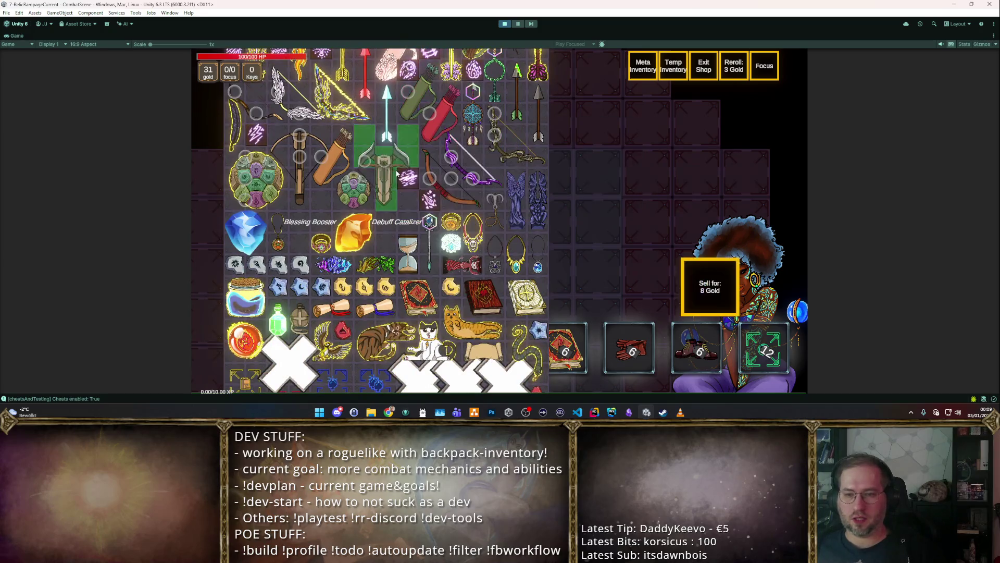
pyautogui.click(426, 301)
pyautogui.moveTo(401, 271)
pyautogui.mouseDown()
pyautogui.moveTo(405, 256)
pyautogui.moveTo(390, 242)
pyautogui.mouseUp()
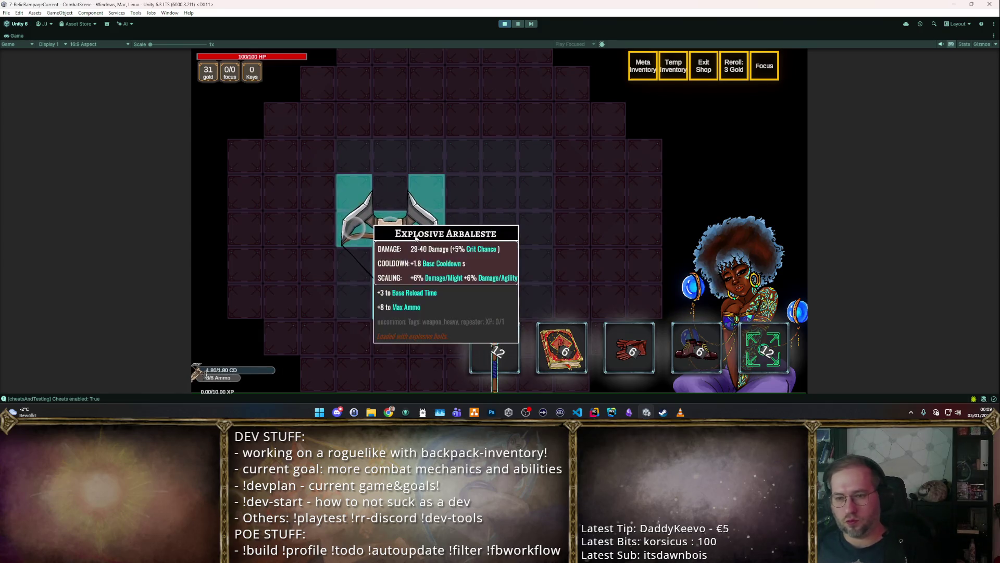
pyautogui.press('Escape')
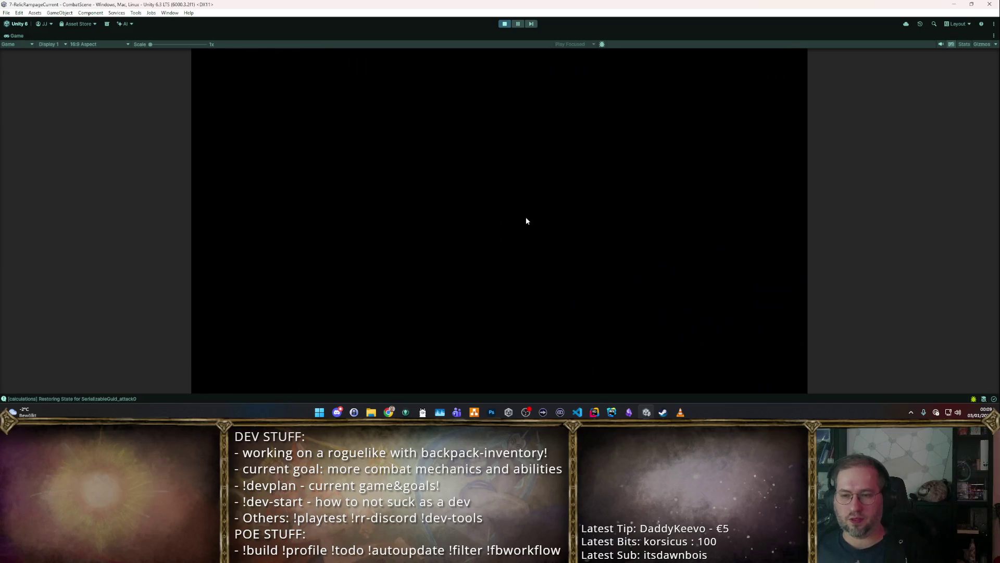
# Step: Travel to the DPS dummy level, shoot the dummies with the Explosive Arbaleste, then stop play mode
pyautogui.press('s')
pyautogui.press('e')
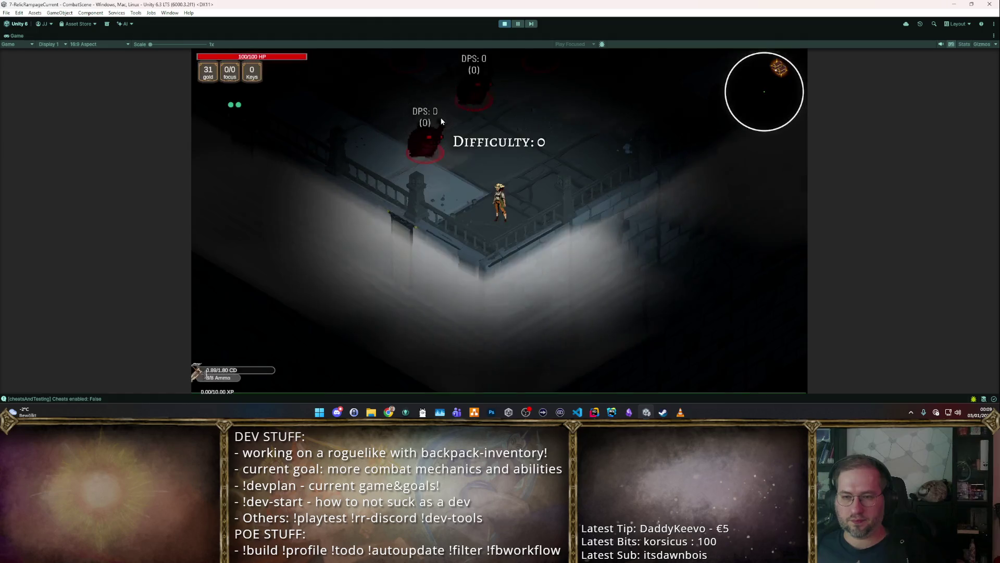
pyautogui.click(354, 157)
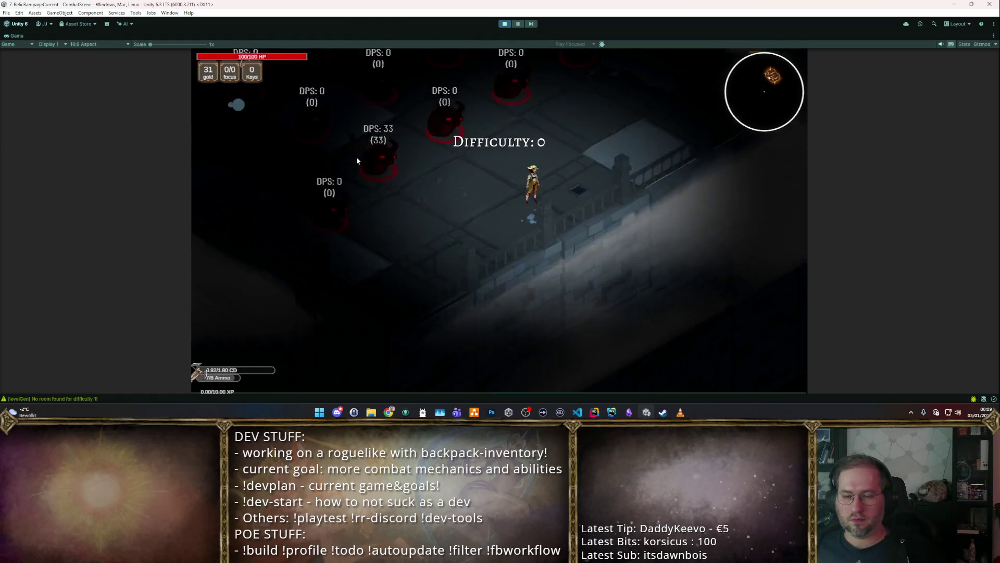
pyautogui.press('w')
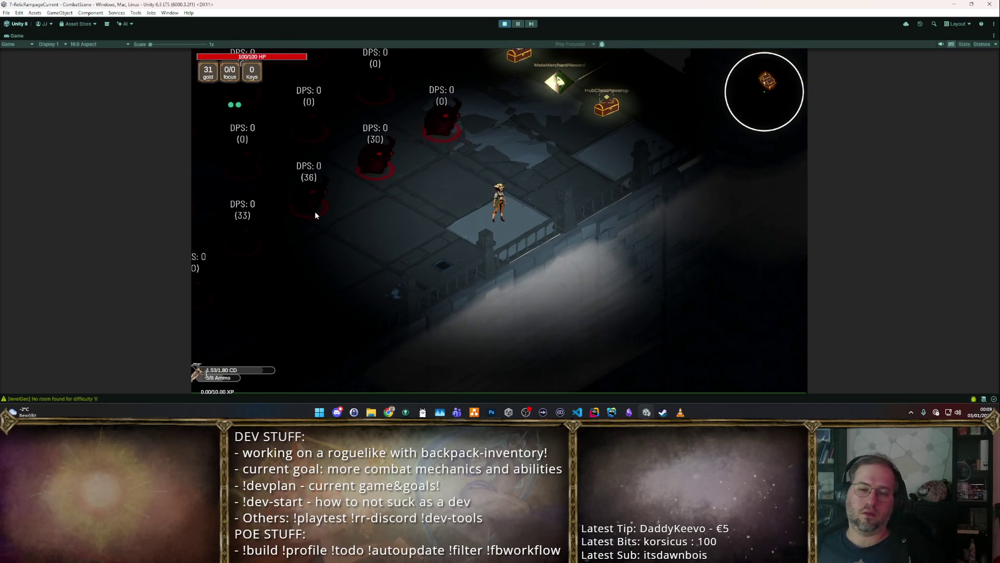
pyautogui.click(315, 211)
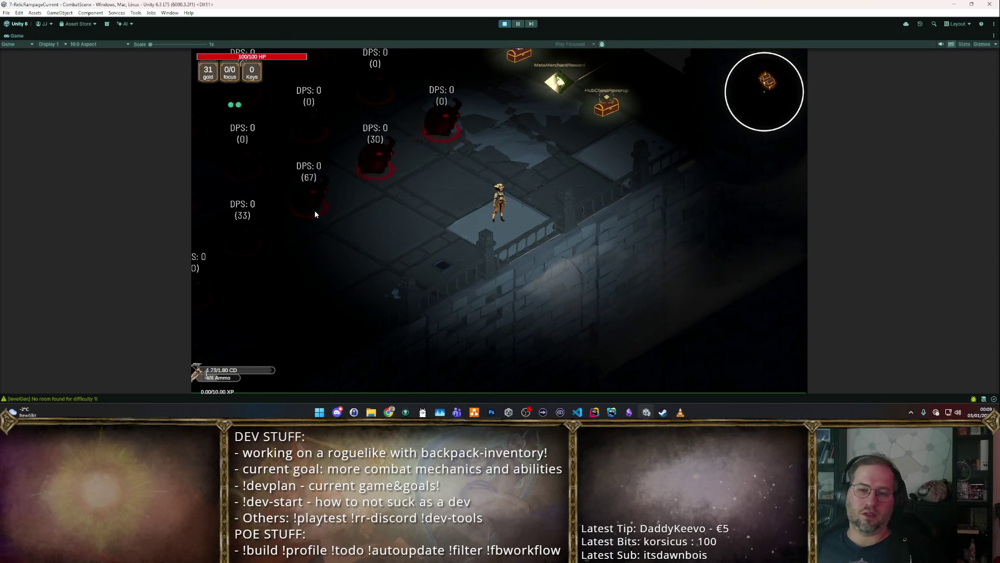
pyautogui.click(315, 211)
pyautogui.click(366, 170)
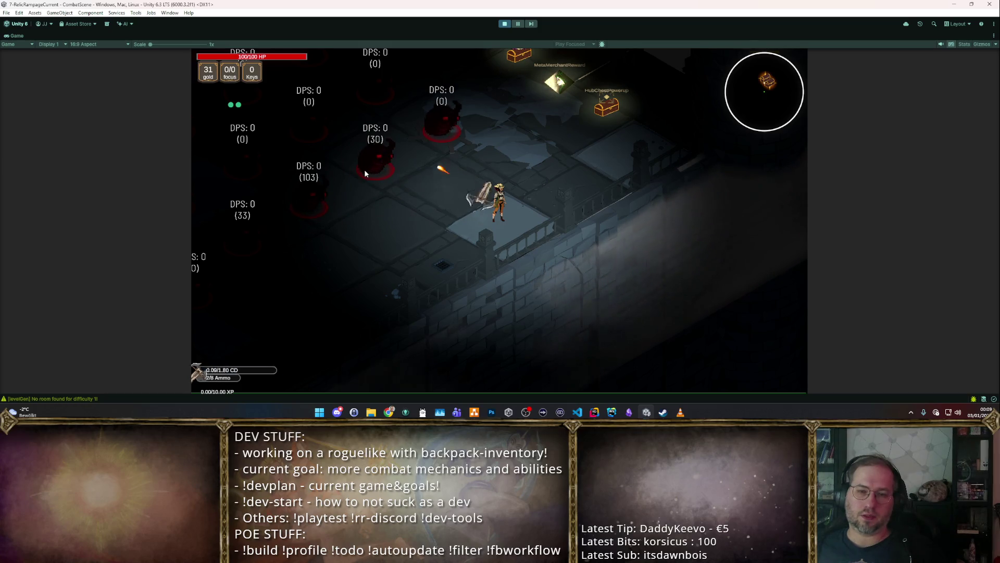
pyautogui.click(504, 24)
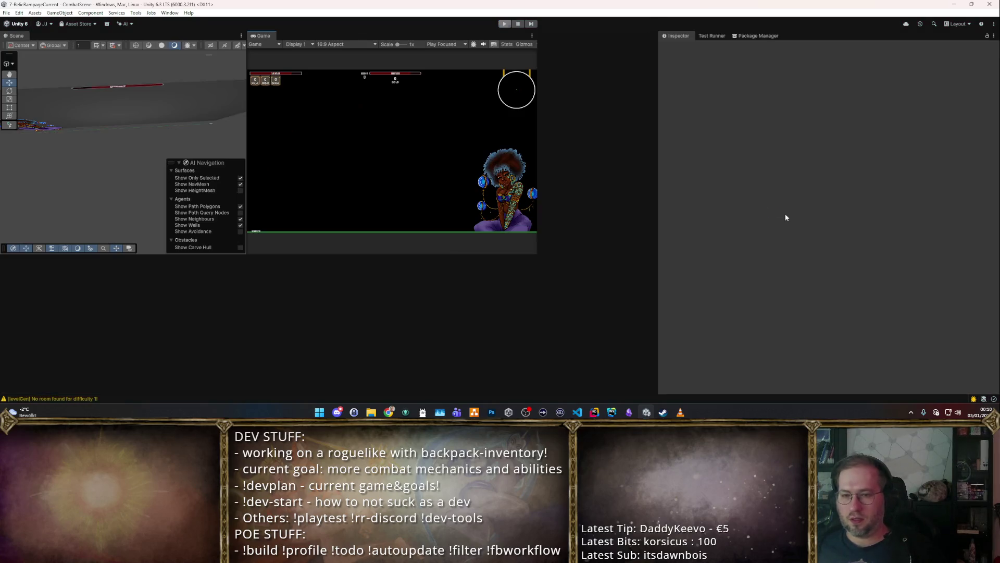